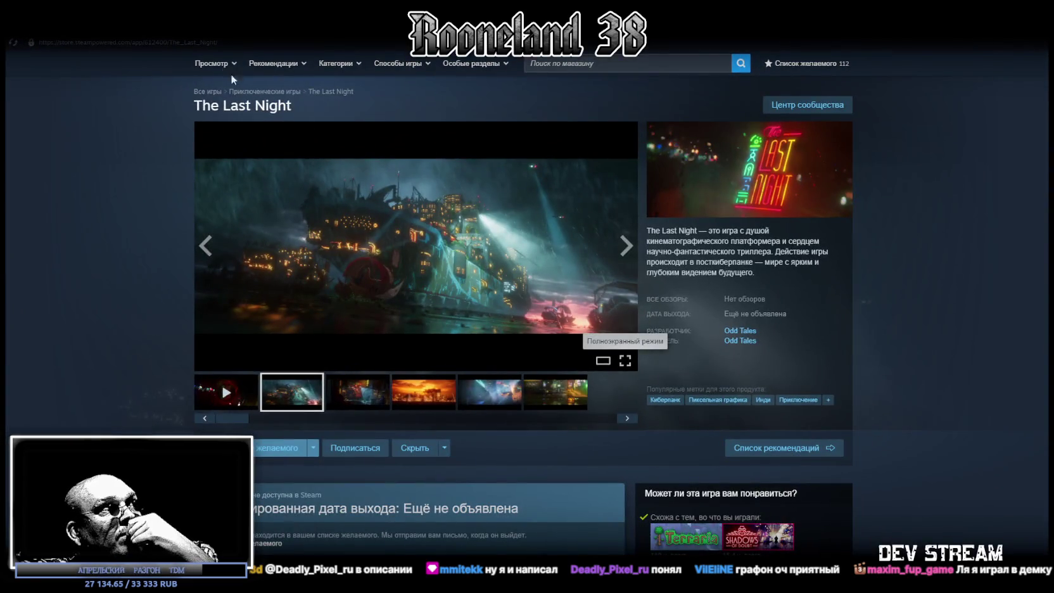
# Search the Steam store for 'repla' and open the REPLACED store page.
pyautogui.click(595, 64)
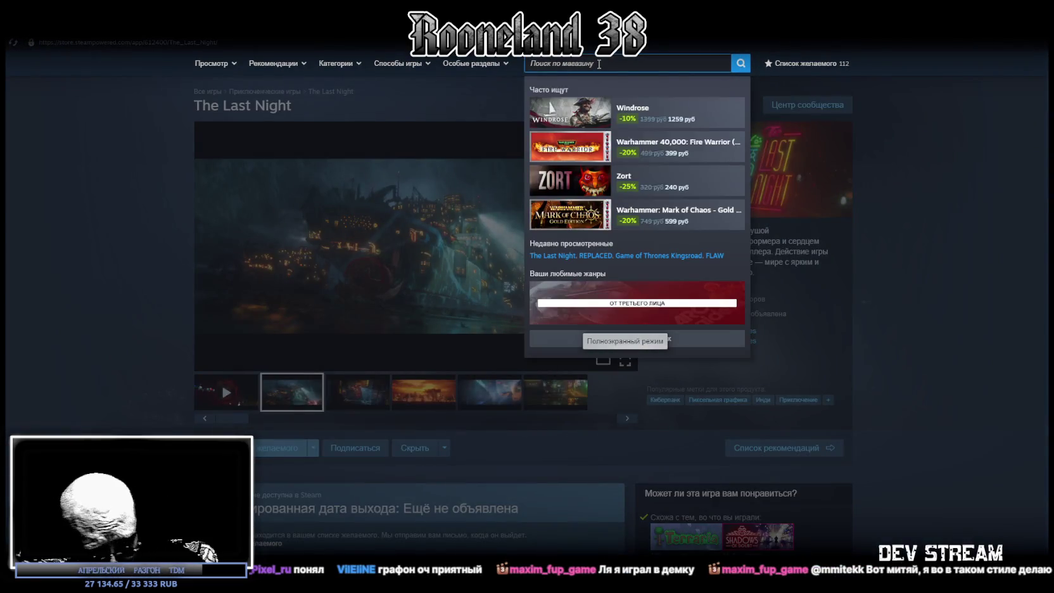
pyautogui.write('rapla')
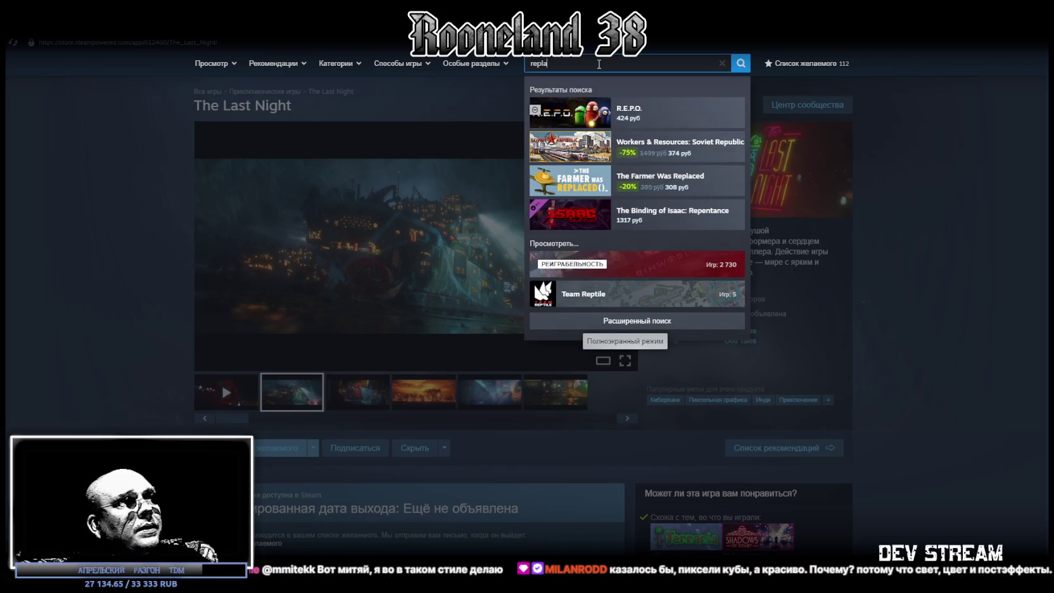
pyautogui.click(656, 147)
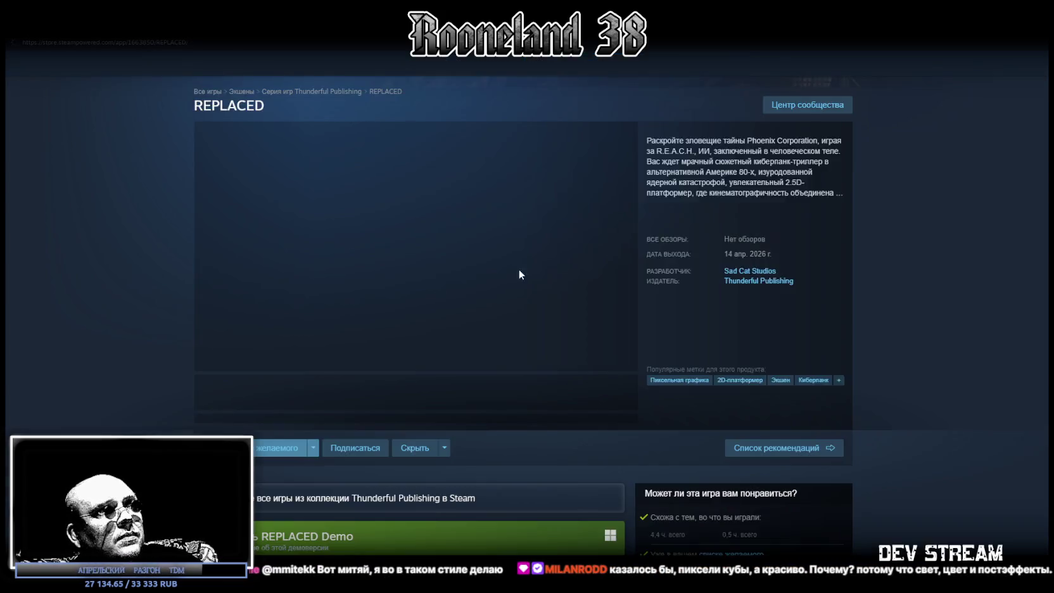
# Play the REPLACED trailer fullscreen and scroll through the store page.
pyautogui.click(625, 360)
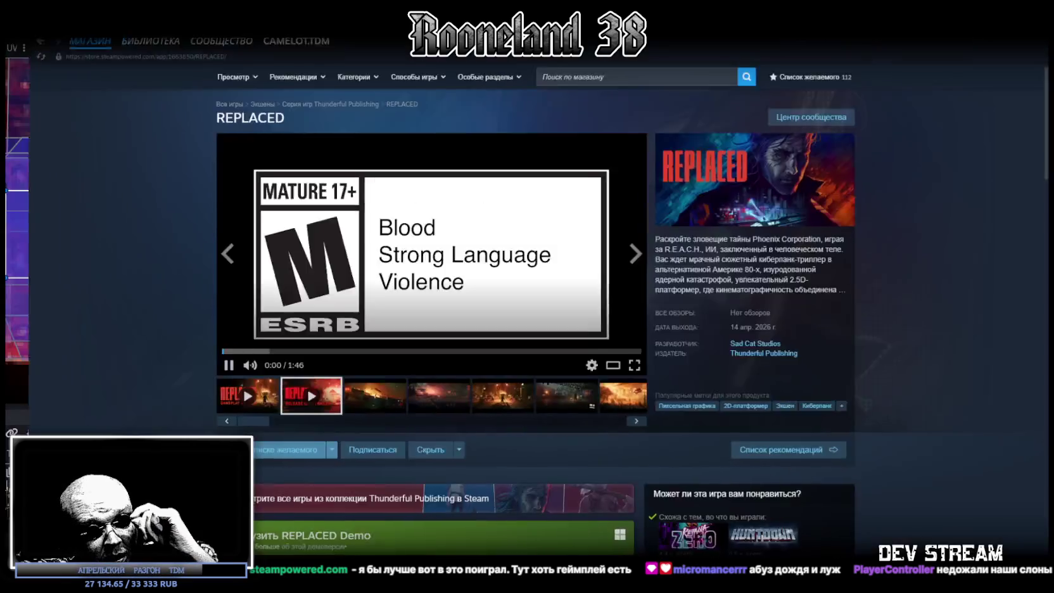
pyautogui.scroll(-2, 287, 274)
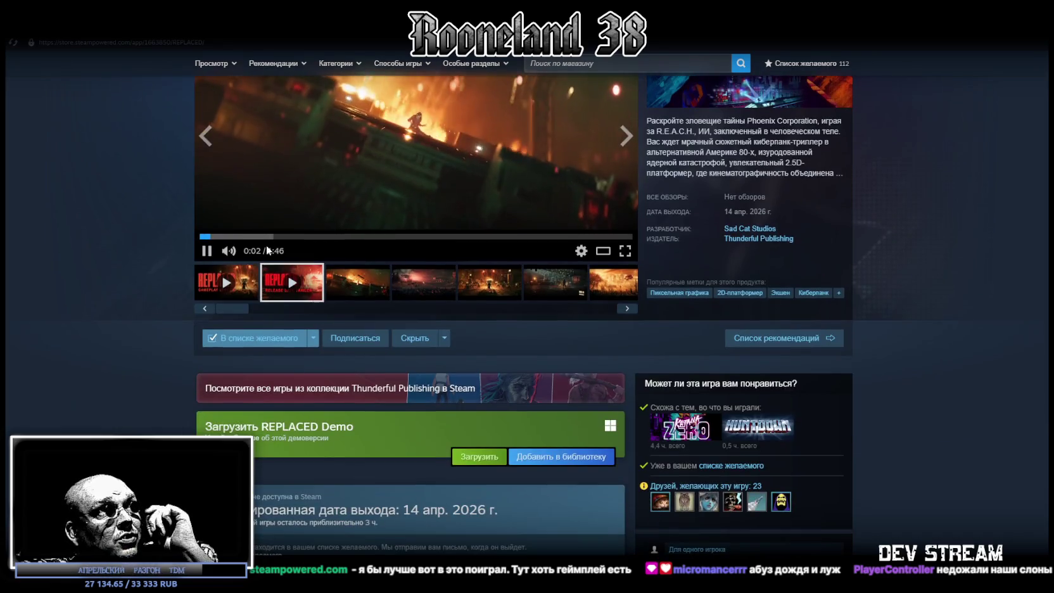
pyautogui.scroll(-3, 287, 273)
pyautogui.scroll(-3, 255, 328)
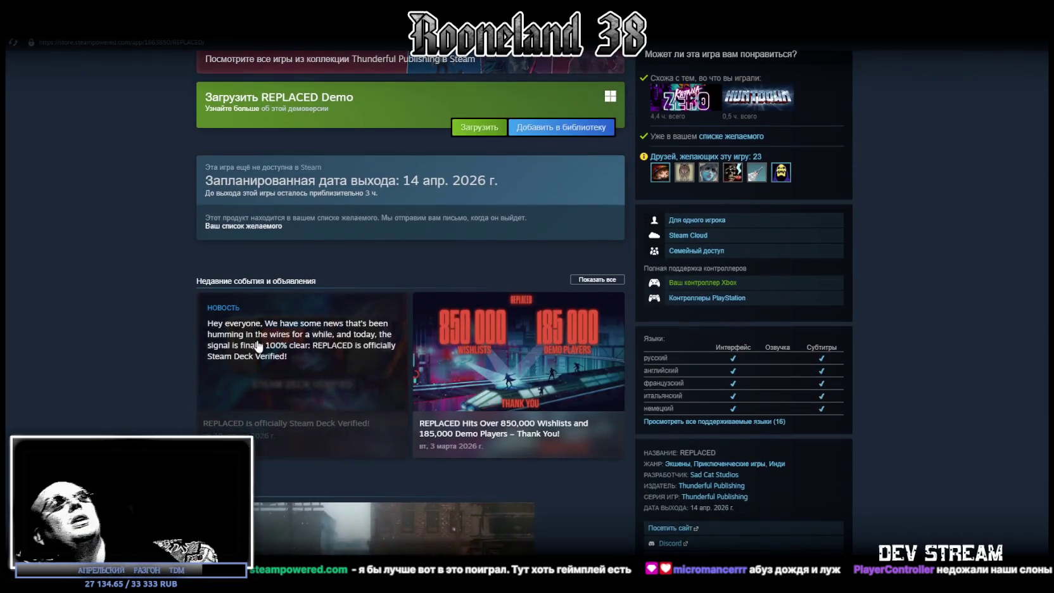
pyautogui.scroll(2, 479, 279)
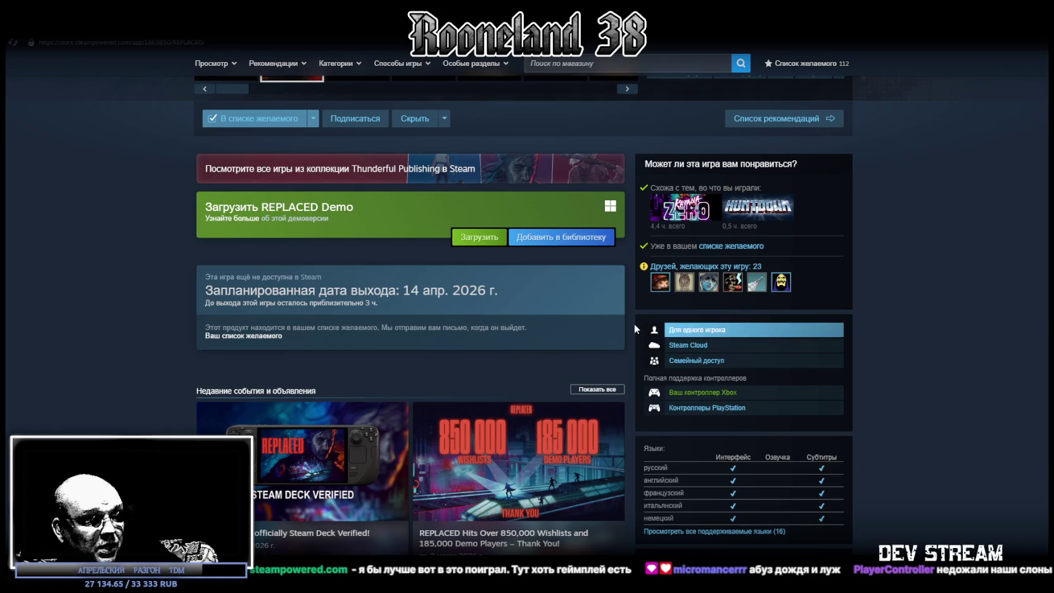
pyautogui.scroll(6, 579, 371)
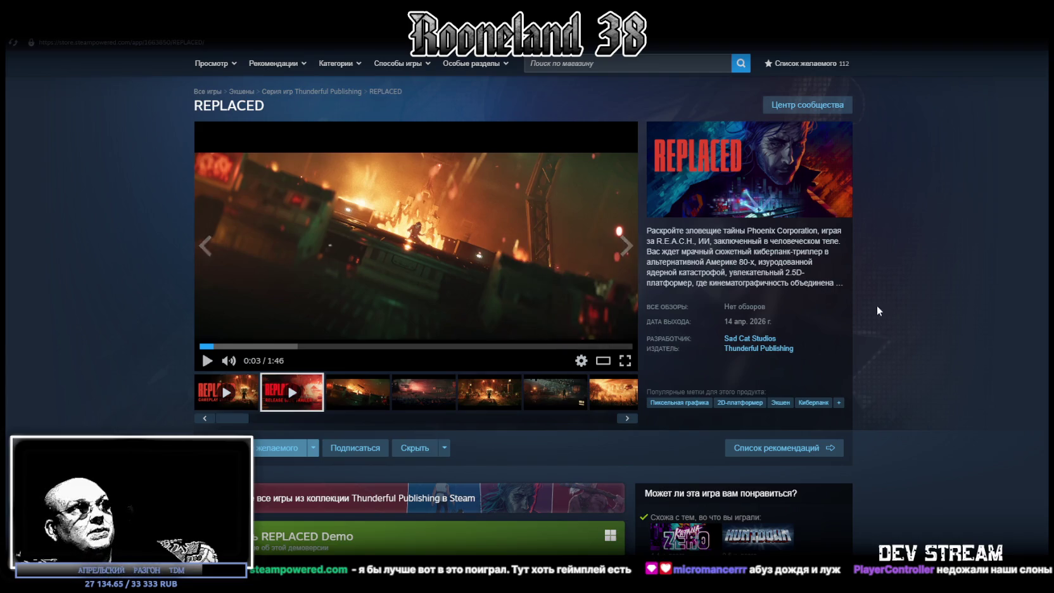
pyautogui.scroll(-2, 846, 297)
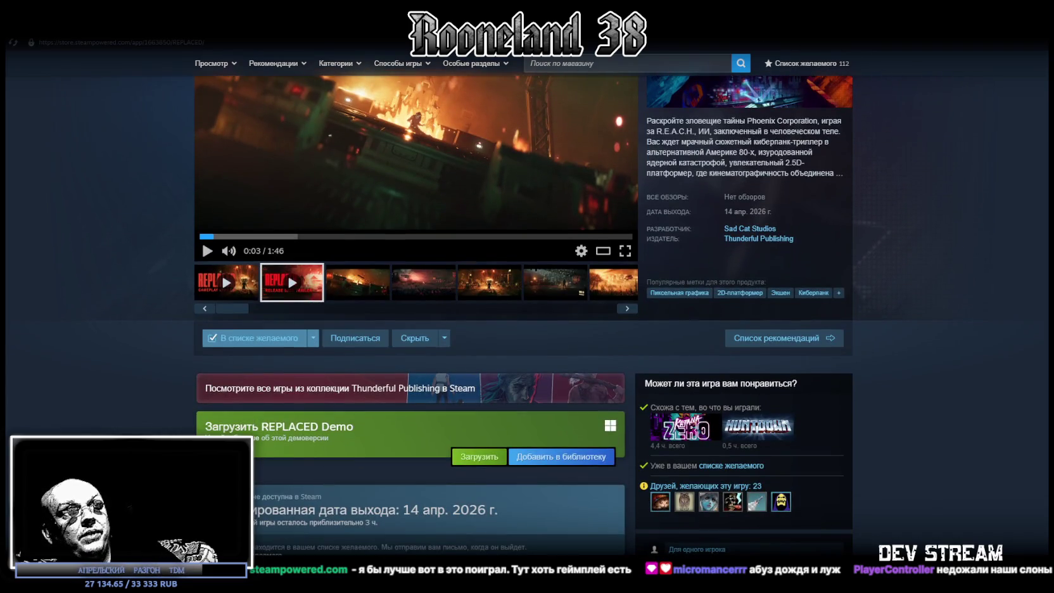
pyautogui.scroll(2, 458, 317)
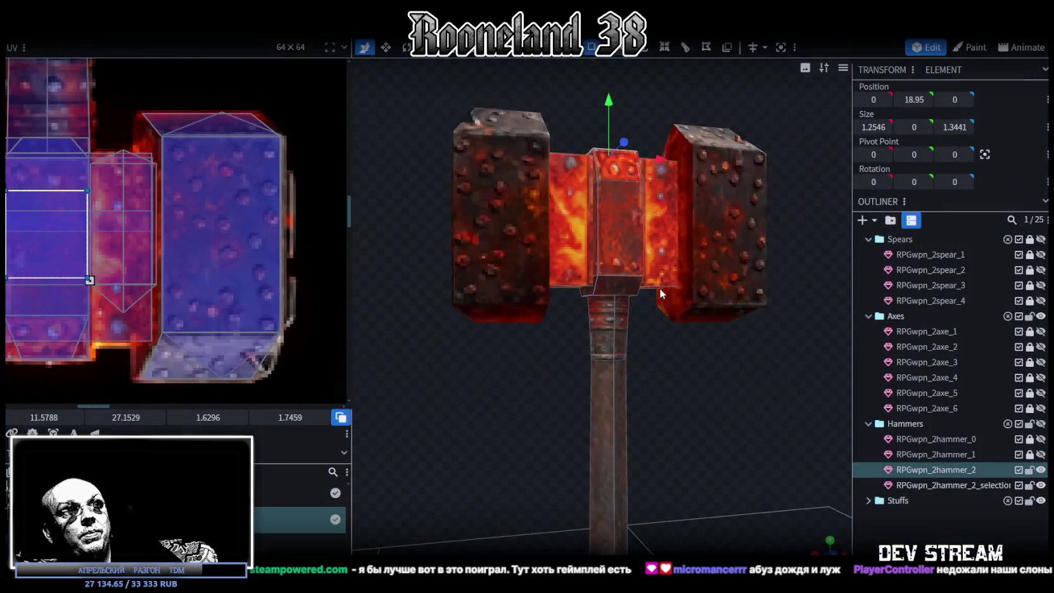
# Inspect the hammer head from several angles, selecting cubes until the centre block is picked.
pyautogui.scroll(2, 621, 317)
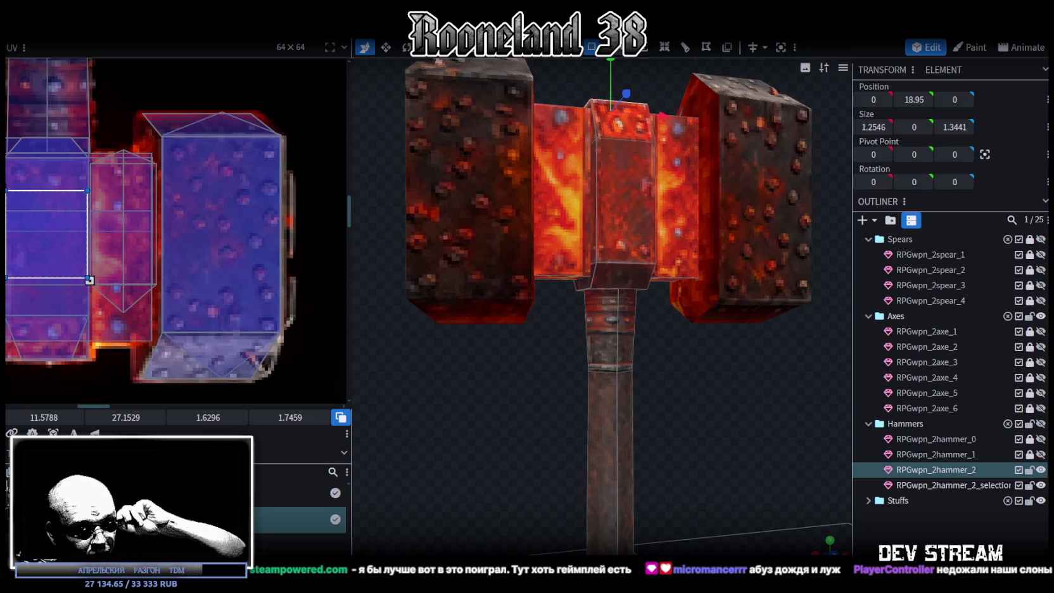
pyautogui.moveTo(629, 449)
pyautogui.mouseDown(button='middle')
pyautogui.moveTo(688, 410)
pyautogui.moveTo(737, 417)
pyautogui.moveTo(727, 432)
pyautogui.moveTo(646, 432)
pyautogui.moveTo(645, 347)
pyautogui.mouseUp(button='middle')
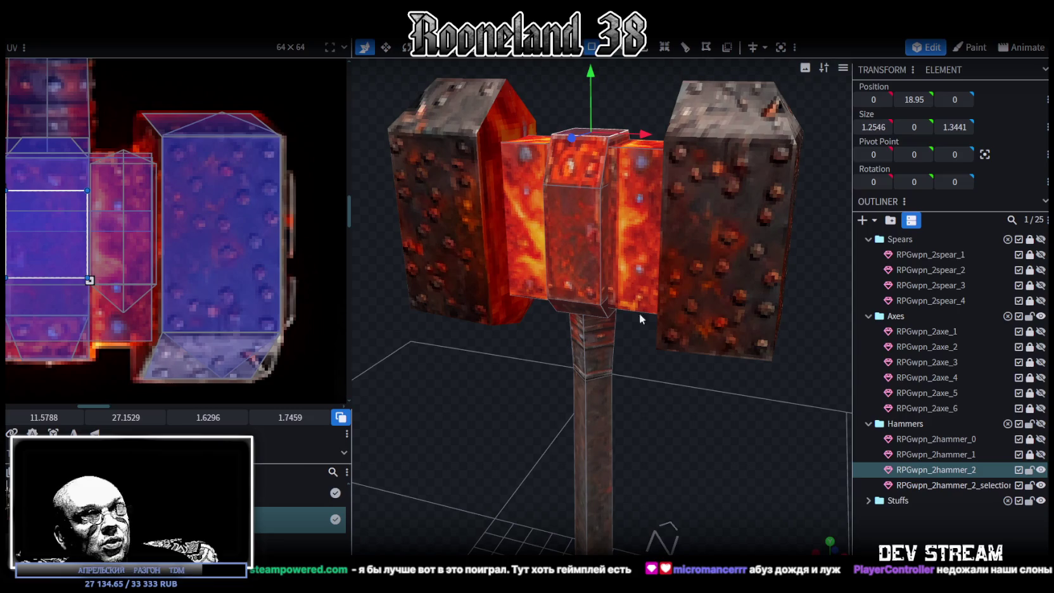
pyautogui.click(601, 209)
pyautogui.moveTo(599, 208)
pyautogui.mouseDown(button='middle')
pyautogui.moveTo(544, 448)
pyautogui.moveTo(602, 293)
pyautogui.mouseUp(button='middle')
pyautogui.click(595, 237)
pyautogui.moveTo(595, 238)
pyautogui.mouseDown(button='middle')
pyautogui.moveTo(711, 366)
pyautogui.moveTo(642, 277)
pyautogui.moveTo(705, 376)
pyautogui.moveTo(614, 241)
pyautogui.moveTo(740, 412)
pyautogui.mouseUp(button='middle')
pyautogui.click(613, 253)
pyautogui.click(595, 223)
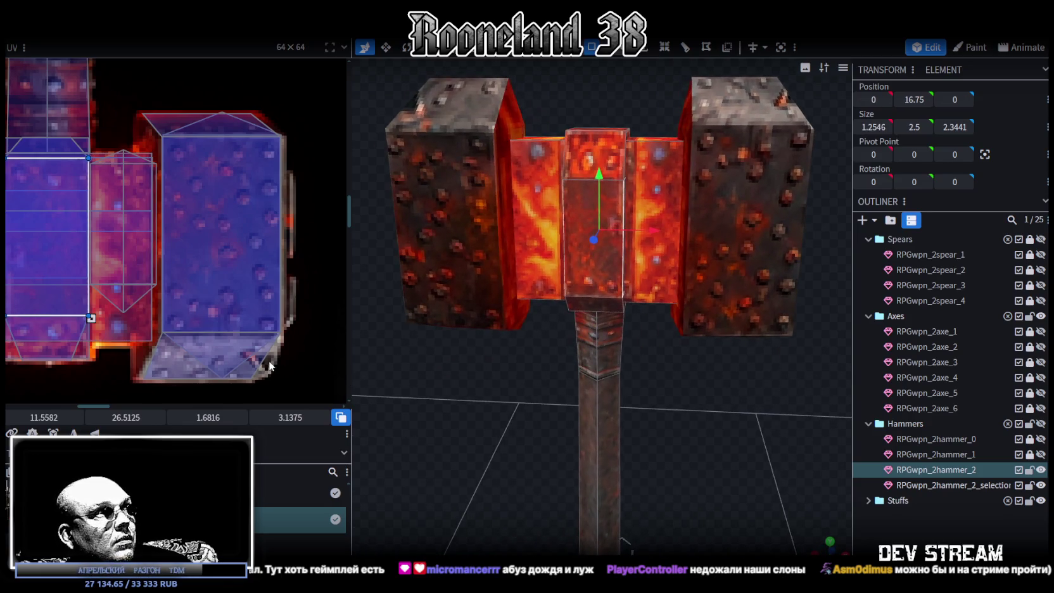
pyautogui.moveTo(428, 328); pyautogui.dragTo(563, 417, button='middle')
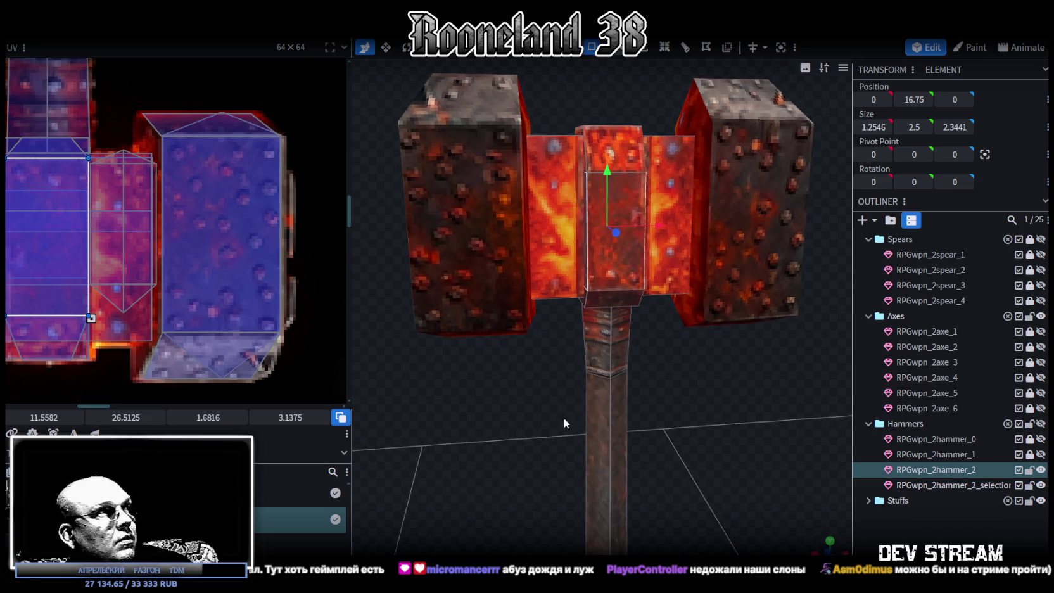
pyautogui.moveTo(728, 392); pyautogui.dragTo(673, 277, button='middle')
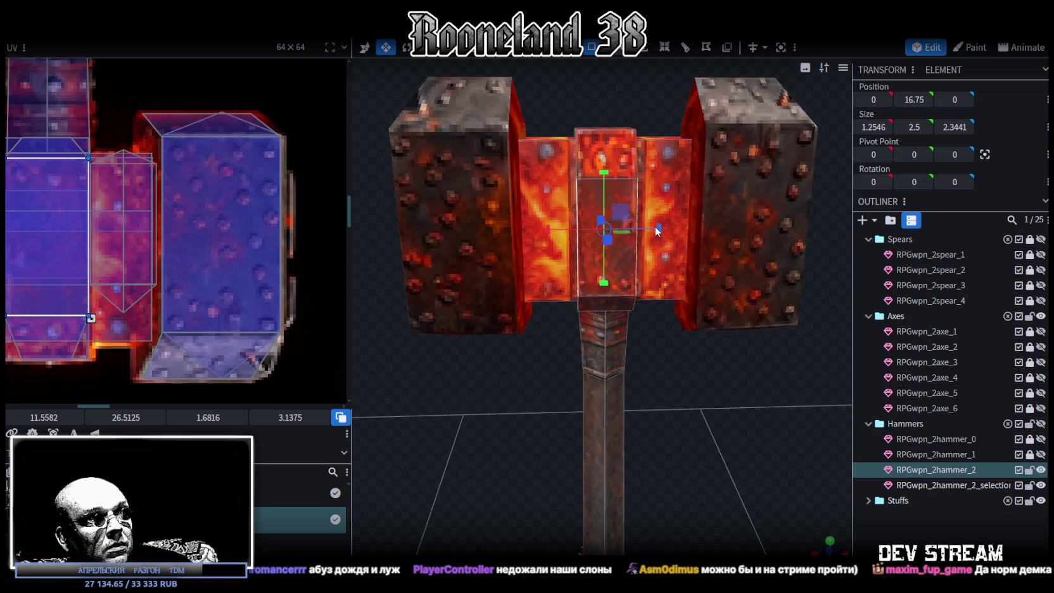
# Try widening the centre block along X, undo it, and save as RPGweapon.bbmodel.
pyautogui.moveTo(656, 232); pyautogui.dragTo(664, 229)
pyautogui.moveTo(651, 397)
pyautogui.mouseDown(button='middle')
pyautogui.moveTo(695, 377)
pyautogui.moveTo(632, 381)
pyautogui.moveTo(677, 404)
pyautogui.moveTo(676, 309)
pyautogui.moveTo(665, 364)
pyautogui.moveTo(601, 415)
pyautogui.moveTo(654, 412)
pyautogui.moveTo(646, 386)
pyautogui.moveTo(677, 338)
pyautogui.moveTo(711, 381)
pyautogui.moveTo(720, 287)
pyautogui.mouseUp(button='middle')
pyautogui.hotkey('ctrl', 'z')
pyautogui.hotkey('ctrl', 's')
pyautogui.scroll(-3, 295, 310)
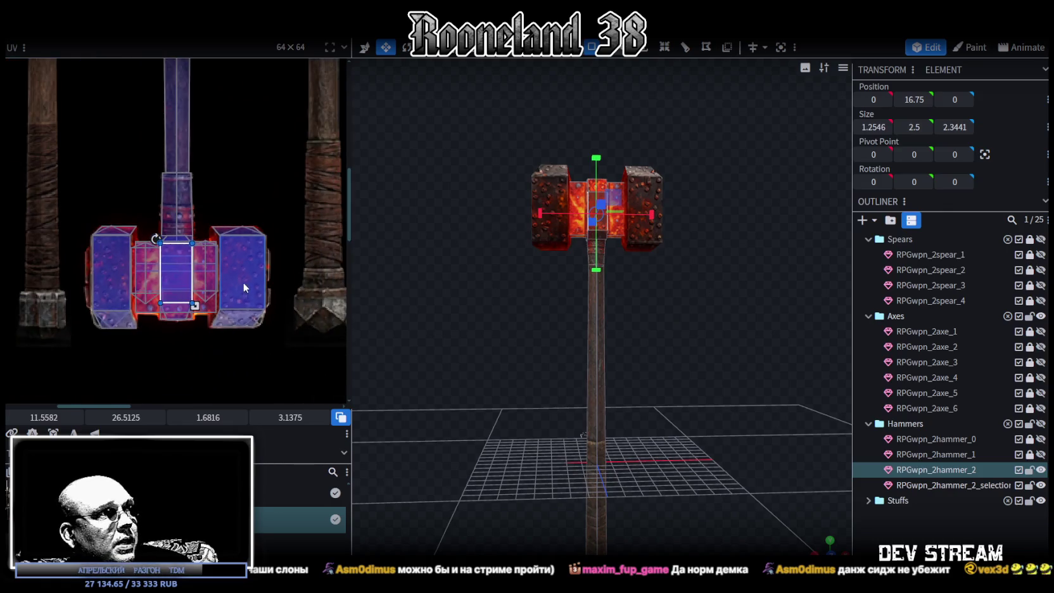
# Select both hammer meshes in the Outliner and combine them with Merge Meshes.
pyautogui.keyDown('ctrl'); pyautogui.click(956, 485); pyautogui.keyUp('ctrl')
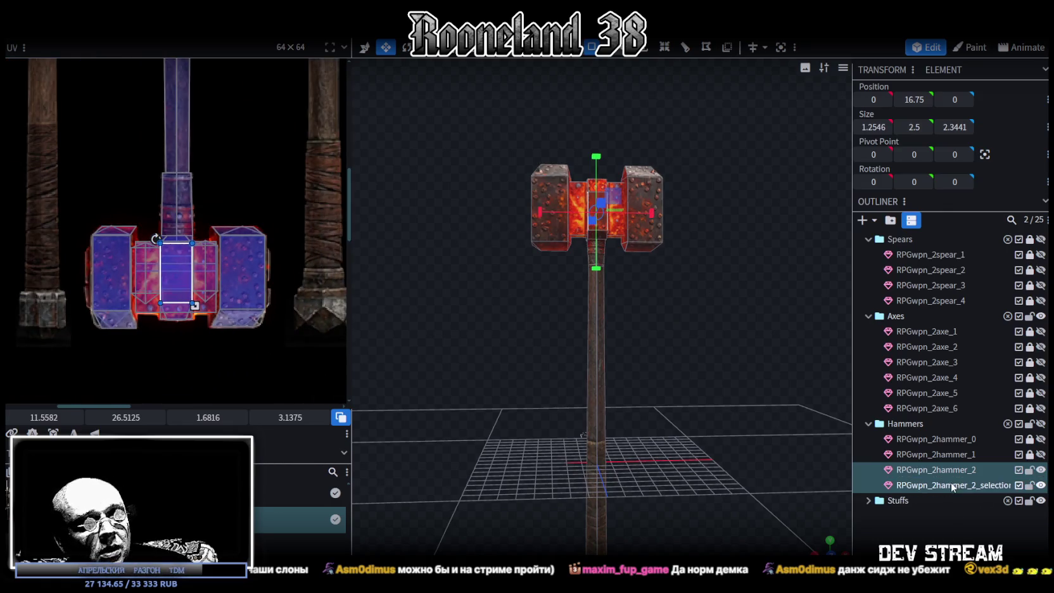
pyautogui.rightClick(952, 487)
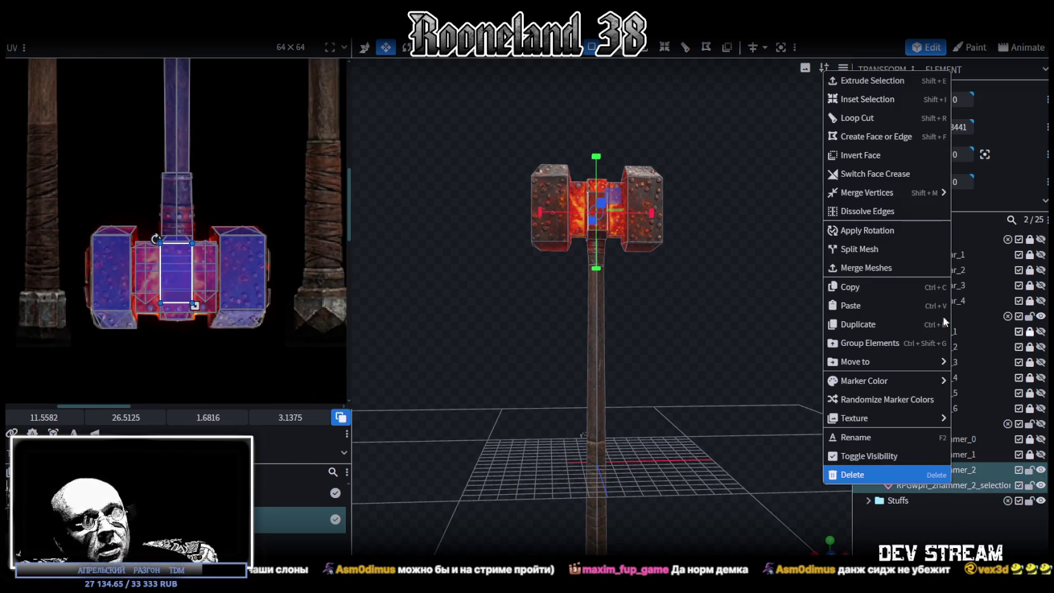
pyautogui.click(867, 266)
# Select the entire merged hammer mesh and move it up one unit.
pyautogui.hotkey('ctrl', 'a')
pyautogui.press('v')
pyautogui.scroll(-3, 637, 269)
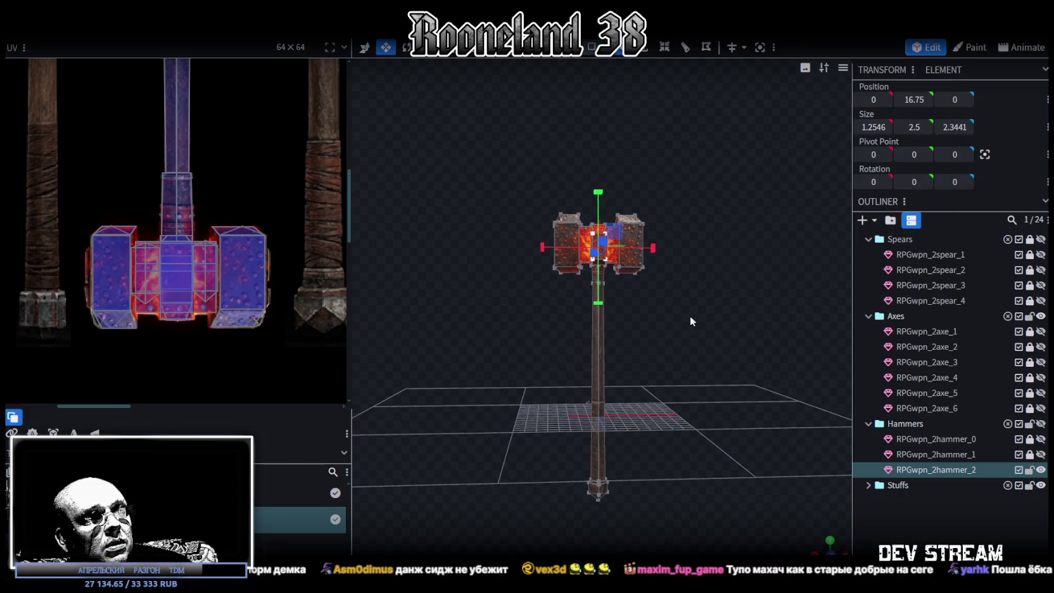
pyautogui.moveTo(599, 239); pyautogui.dragTo(599, 234)
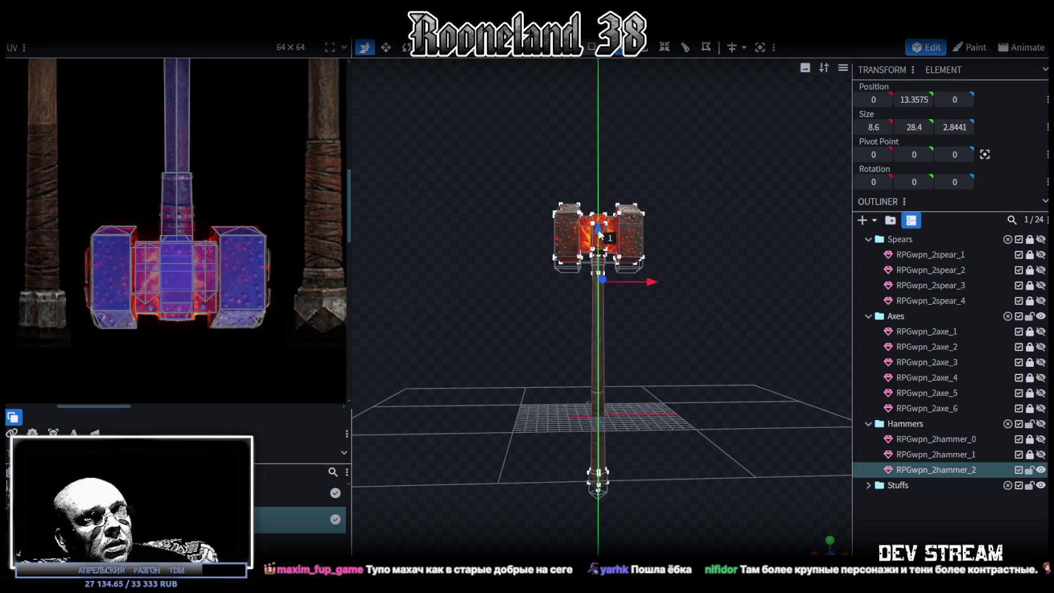
pyautogui.scroll(2, 659, 292)
pyautogui.scroll(-2, 158, 278)
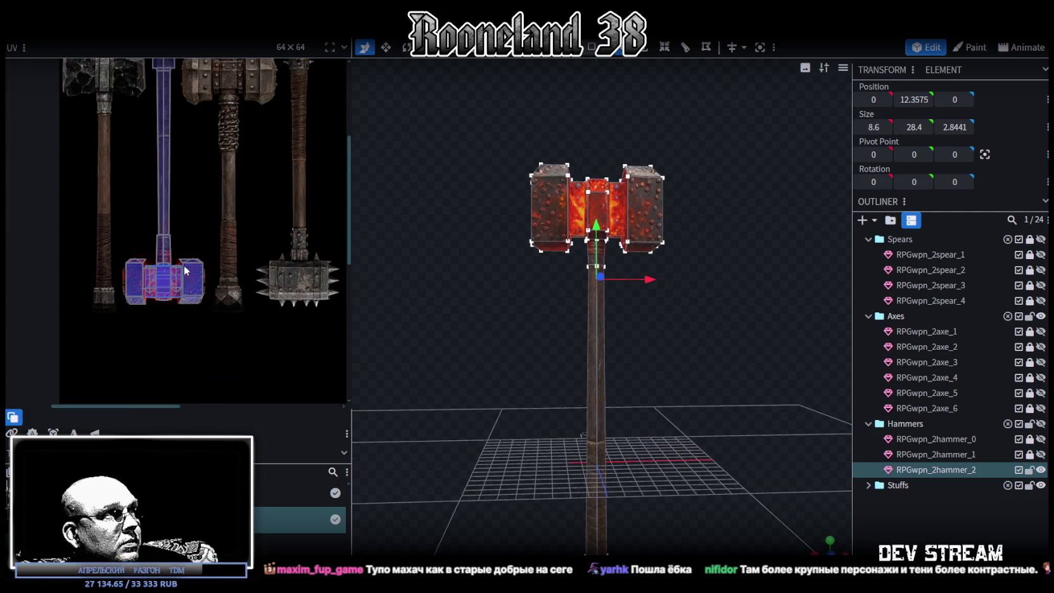
pyautogui.scroll(-1, 202, 309)
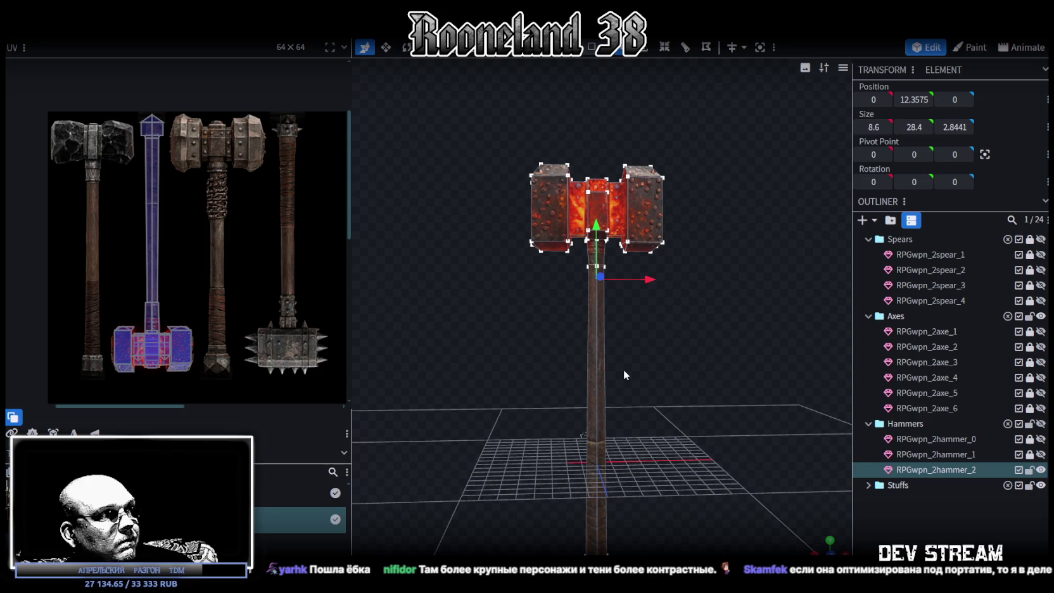
pyautogui.moveTo(623, 375); pyautogui.dragTo(666, 391)
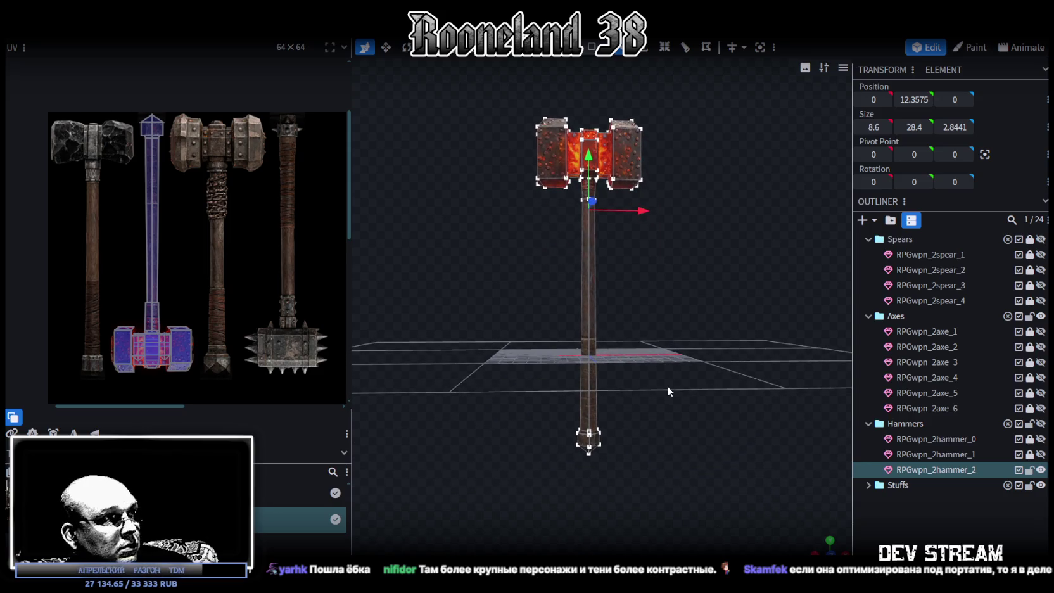
pyautogui.moveTo(696, 466)
pyautogui.mouseDown()
pyautogui.moveTo(675, 380)
pyautogui.moveTo(679, 393)
pyautogui.mouseUp()
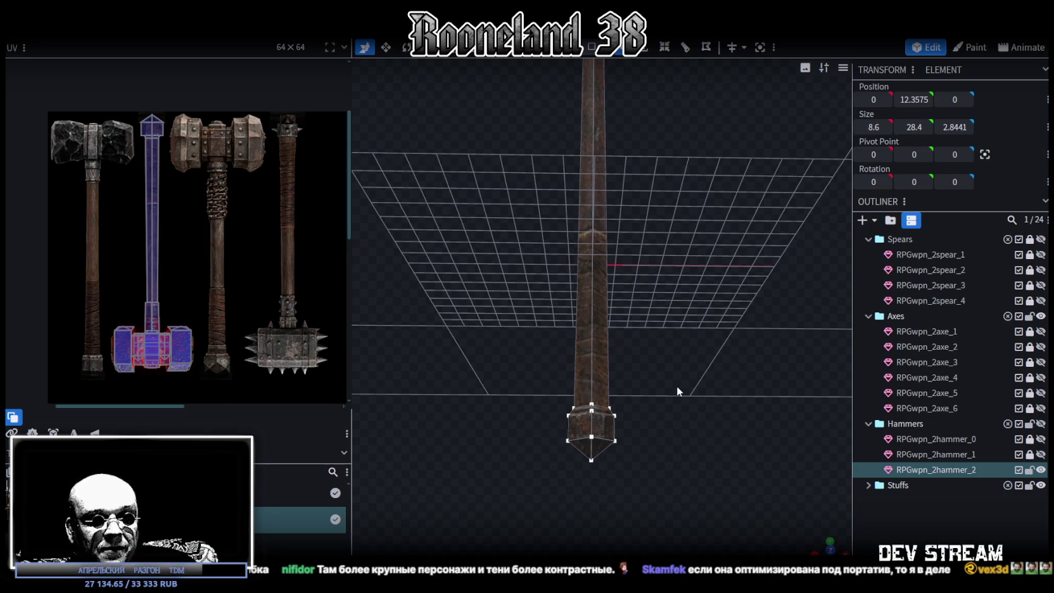
pyautogui.moveTo(655, 369)
pyautogui.mouseDown()
pyautogui.moveTo(639, 333)
pyautogui.moveTo(711, 273)
pyautogui.moveTo(690, 351)
pyautogui.moveTo(706, 297)
pyautogui.moveTo(689, 291)
pyautogui.moveTo(696, 355)
pyautogui.moveTo(660, 299)
pyautogui.moveTo(684, 278)
pyautogui.moveTo(667, 307)
pyautogui.moveTo(710, 291)
pyautogui.moveTo(689, 349)
pyautogui.moveTo(684, 301)
pyautogui.mouseUp()
pyautogui.scroll(2, 669, 272)
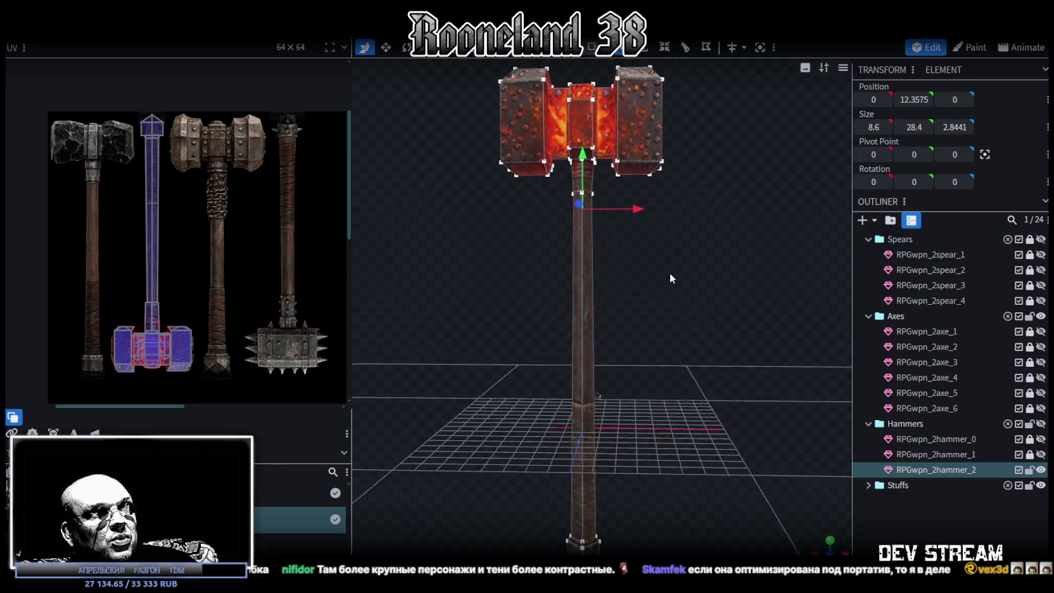
pyautogui.scroll(2, 681, 288)
pyautogui.moveTo(545, 135)
pyautogui.mouseDown()
pyautogui.moveTo(688, 270)
pyautogui.moveTo(651, 96)
pyautogui.mouseUp()
# Inspect the collar in face mode, then raise the handle's top edge ring slightly.
pyautogui.click(593, 48)
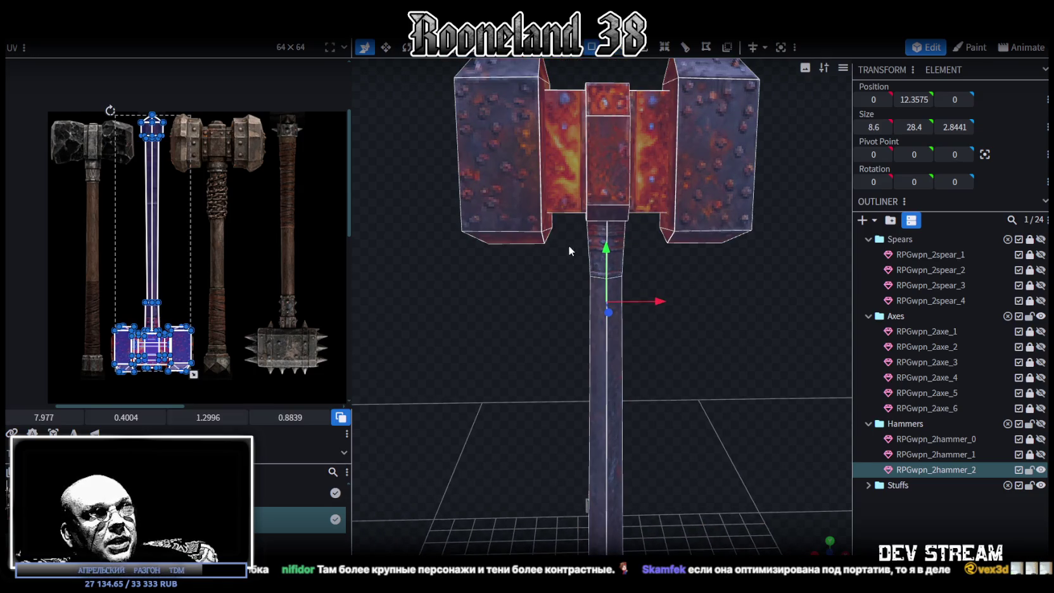
pyautogui.click(598, 250)
pyautogui.scroll(2, 662, 282)
pyautogui.scroll(2, 672, 281)
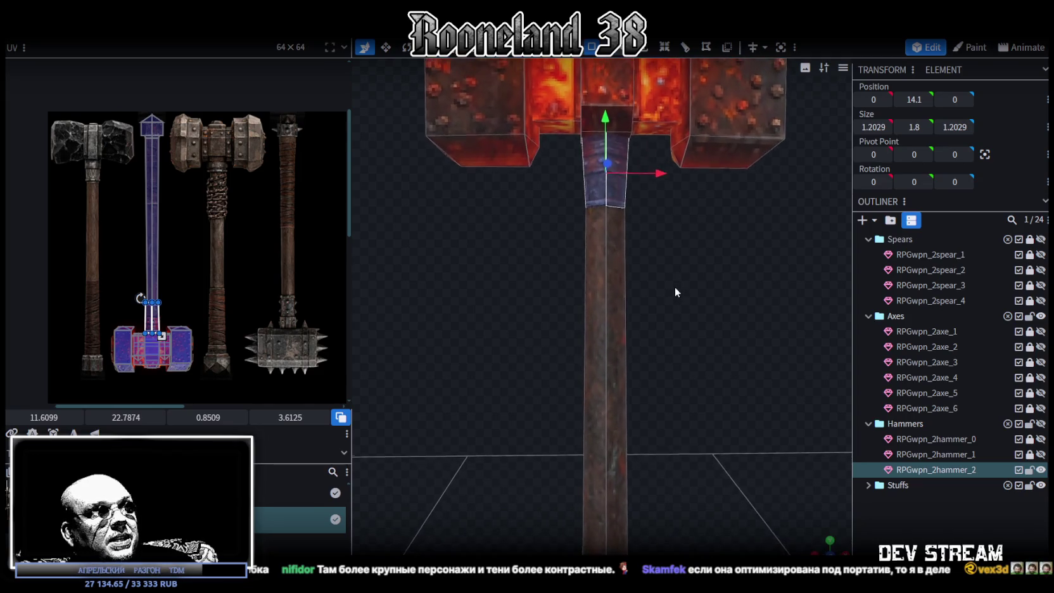
pyautogui.scroll(-4, 672, 287)
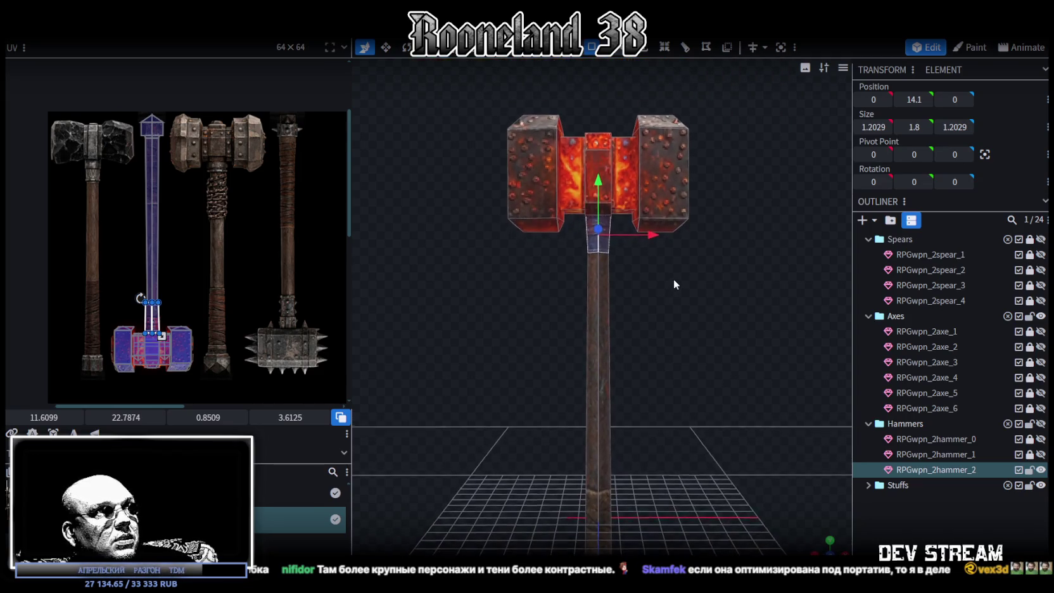
pyautogui.moveTo(673, 278); pyautogui.dragTo(671, 271)
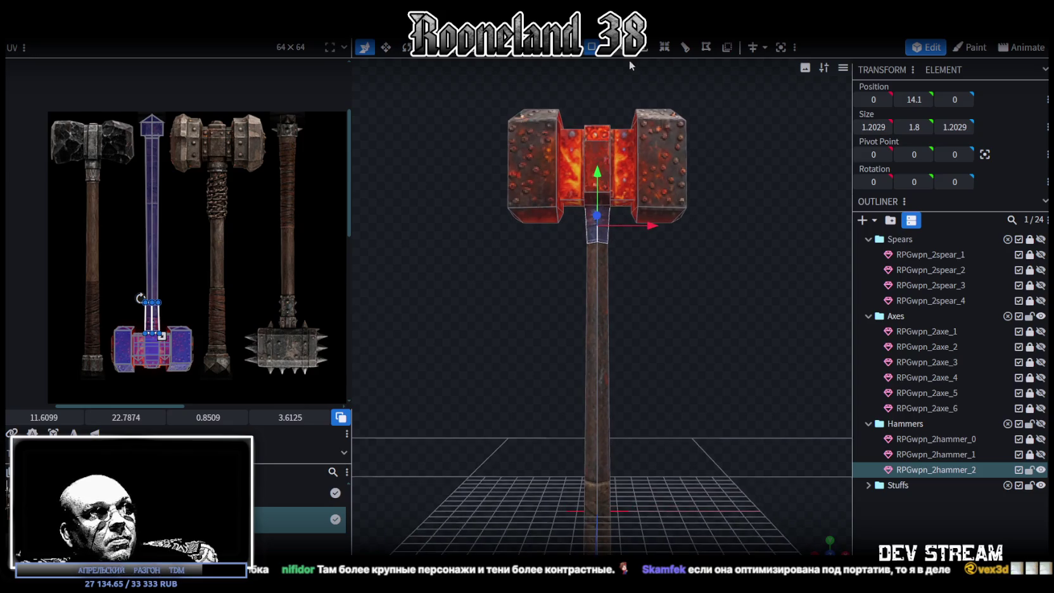
pyautogui.click(557, 285)
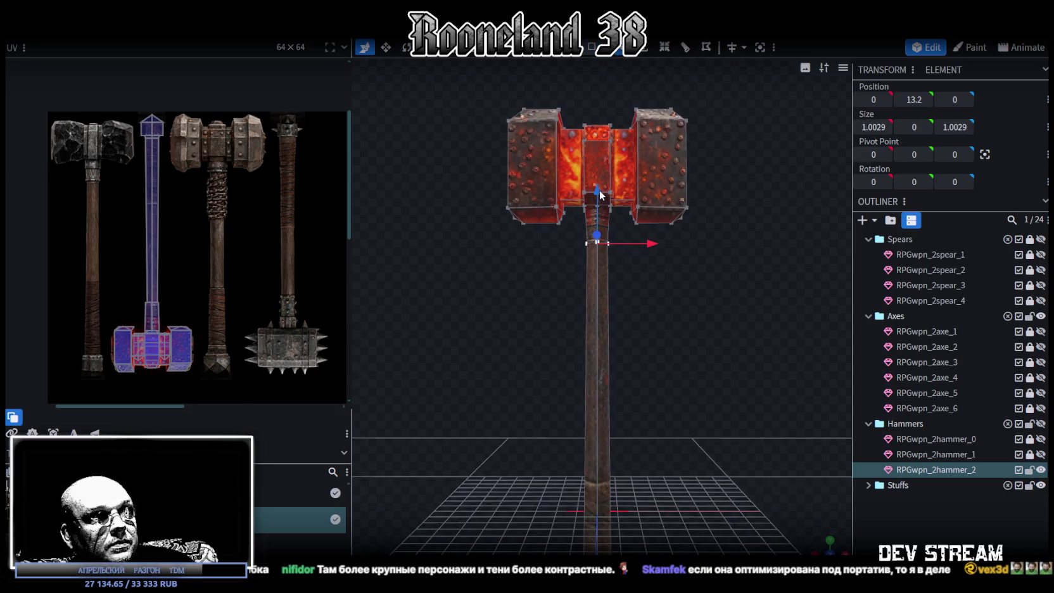
pyautogui.moveTo(598, 253); pyautogui.dragTo(598, 251)
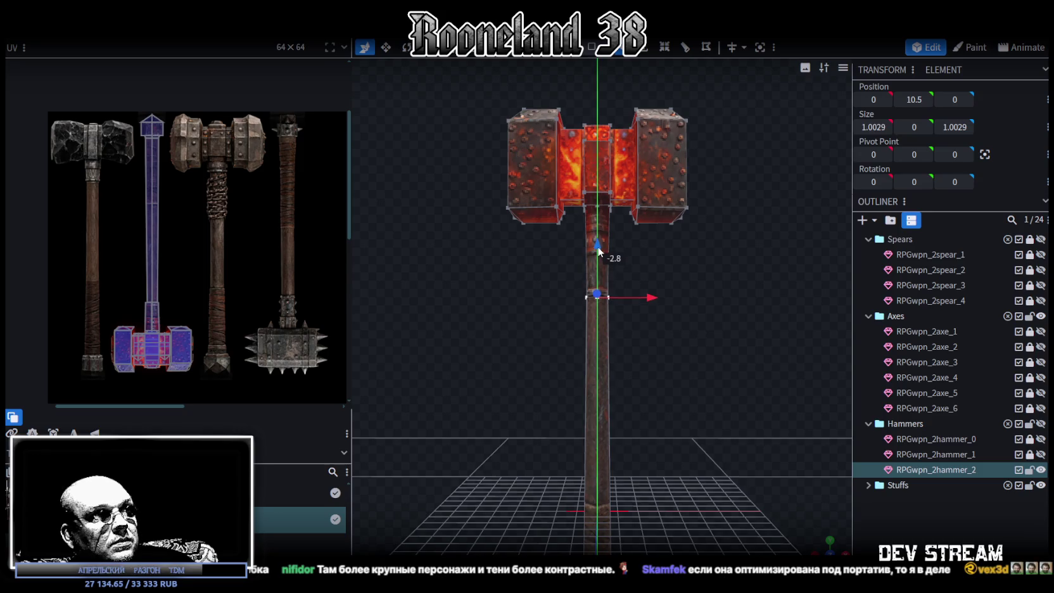
pyautogui.scroll(2, 655, 244)
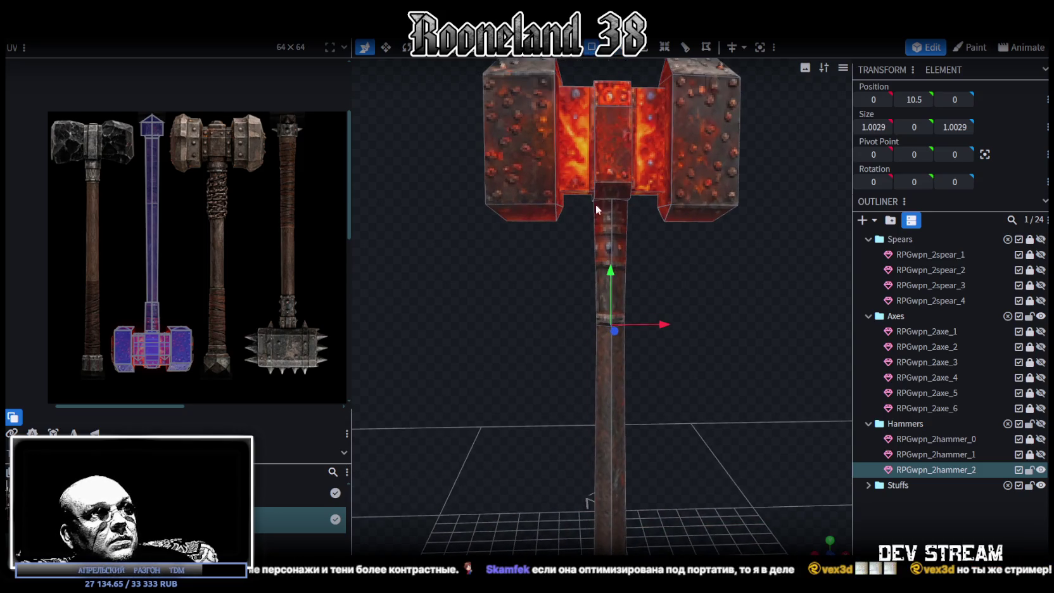
# Split the upper handle faces off into a separate piece with Split Mesh.
pyautogui.click(621, 279)
pyautogui.rightClick(618, 269)
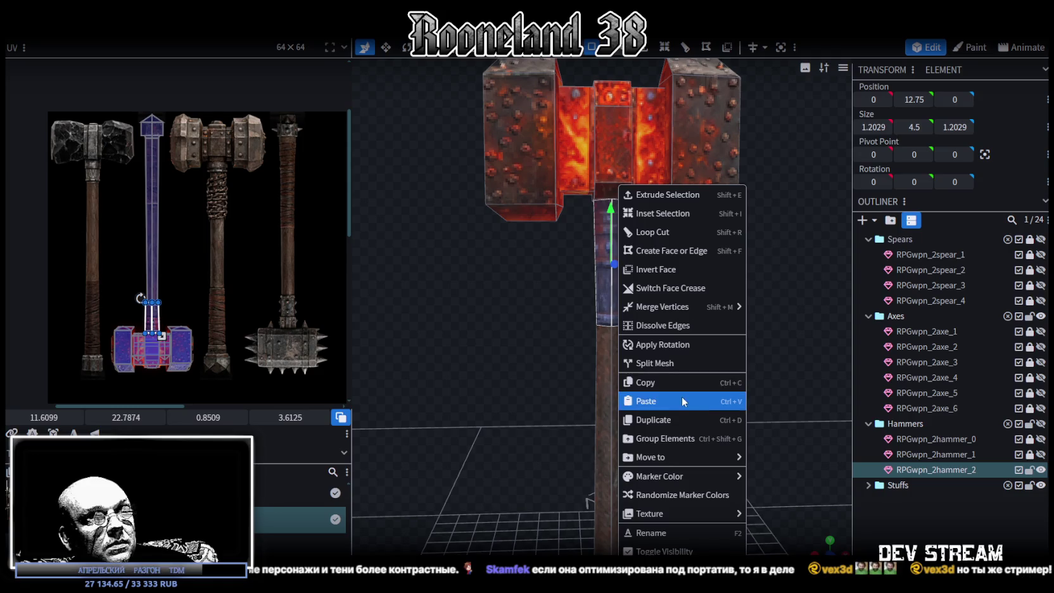
pyautogui.click(667, 362)
# Widen the split-off handle piece slightly in two resize passes.
pyautogui.moveTo(625, 311)
pyautogui.mouseDown()
pyautogui.moveTo(714, 407)
pyautogui.moveTo(792, 338)
pyautogui.moveTo(746, 364)
pyautogui.mouseUp()
pyautogui.scroll(3, 792, 338)
pyautogui.press('s')
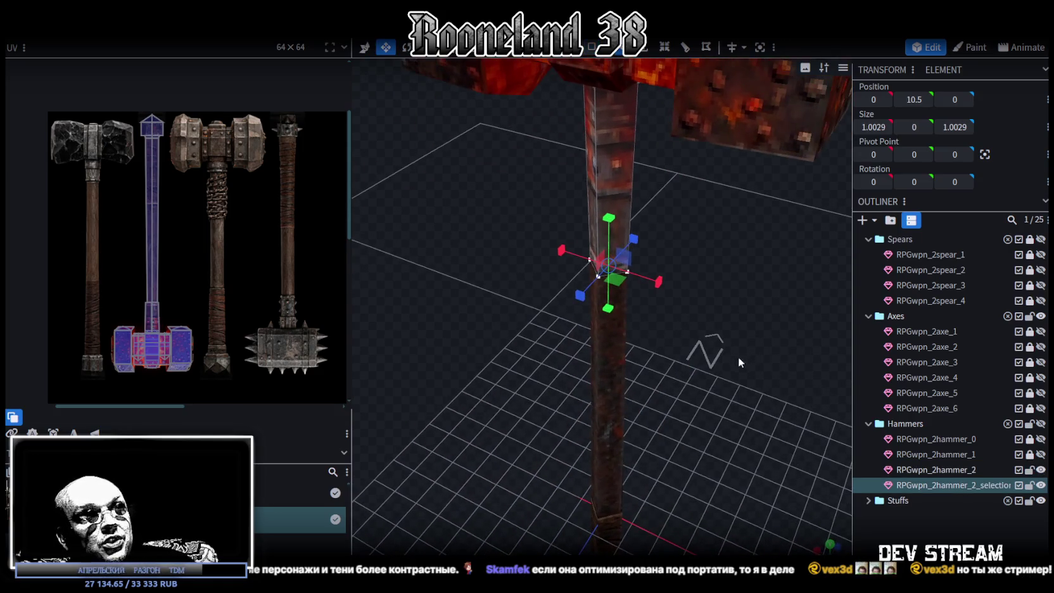
pyautogui.moveTo(623, 286); pyautogui.dragTo(624, 289)
pyautogui.press('KP_1')
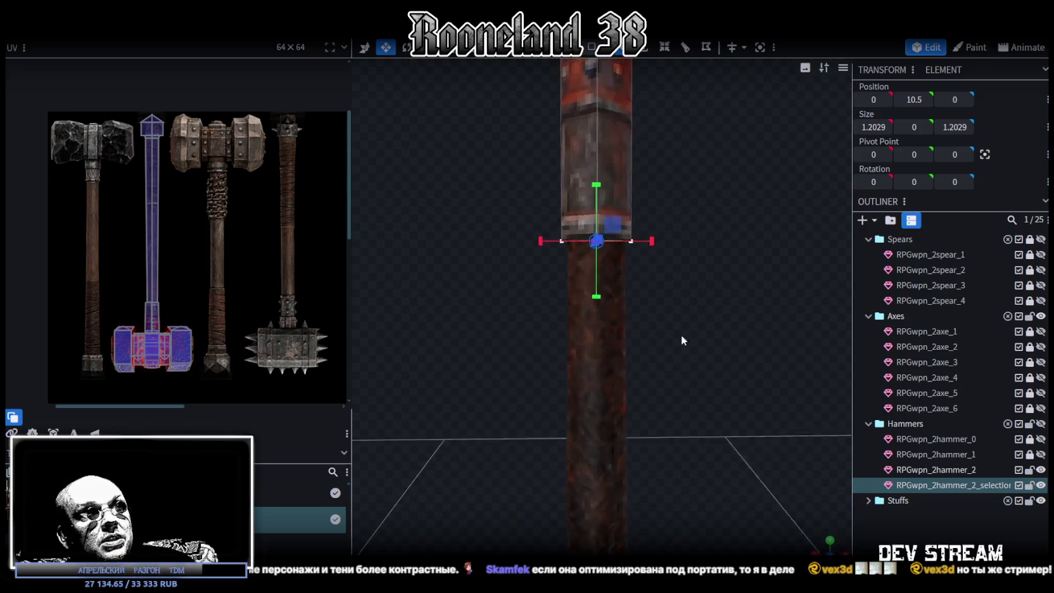
pyautogui.moveTo(737, 296); pyautogui.dragTo(641, 376)
pyautogui.scroll(3, 641, 376)
pyautogui.moveTo(567, 340); pyautogui.dragTo(571, 339)
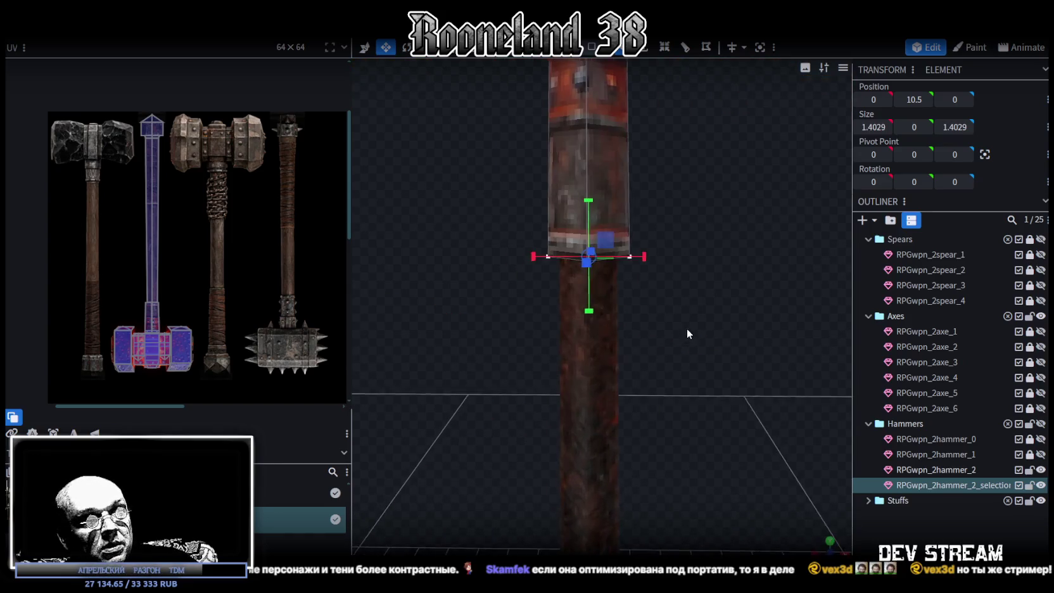
# Raise the split-off handle piece a small step, then delete it.
pyautogui.press('KP_1')
pyautogui.scroll(2, 685, 310)
pyautogui.press('v')
pyautogui.moveTo(557, 286); pyautogui.dragTo(556, 280)
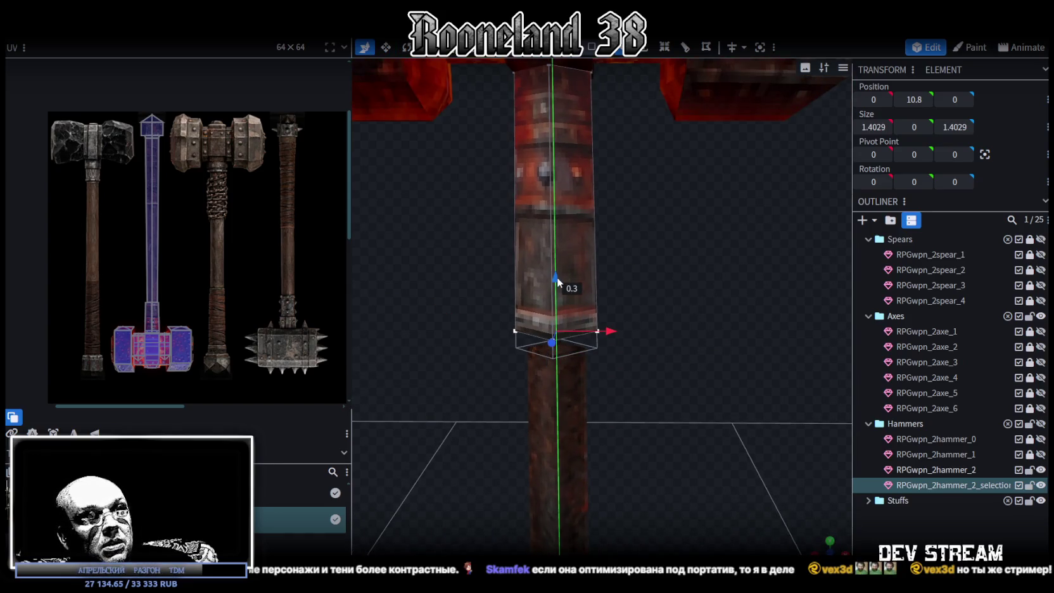
pyautogui.moveTo(683, 324); pyautogui.dragTo(689, 289)
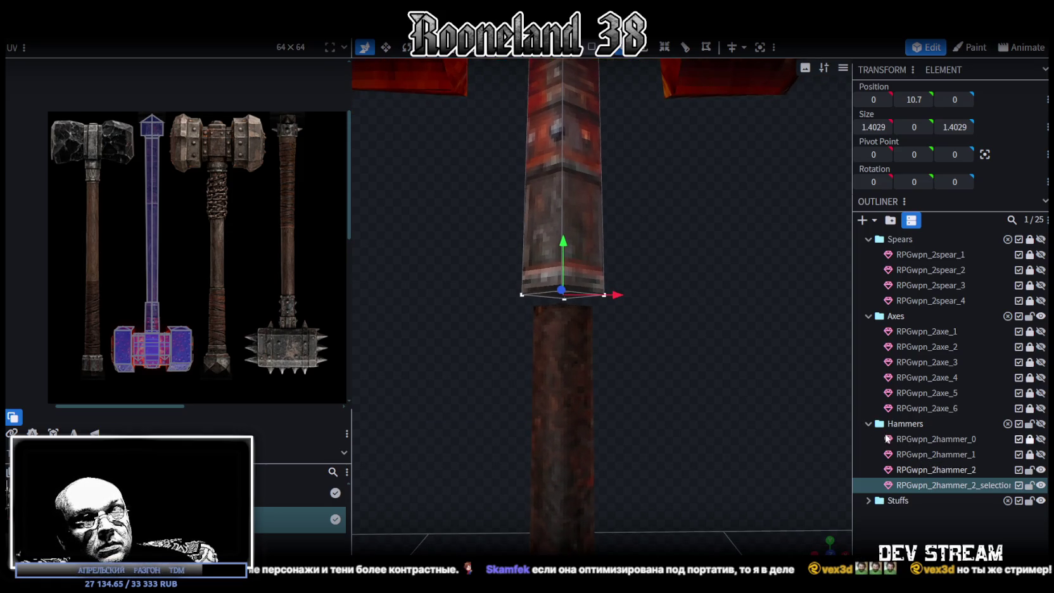
pyautogui.press('Delete')
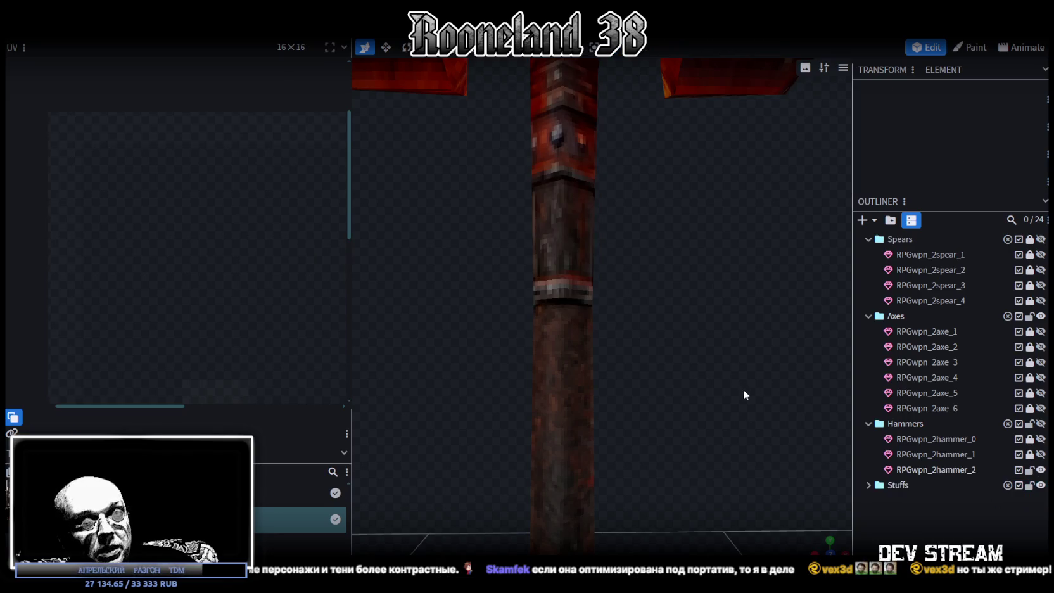
# Loop-cut an edge ring near the top of the handle and scale it outward into a collar.
pyautogui.click(558, 290)
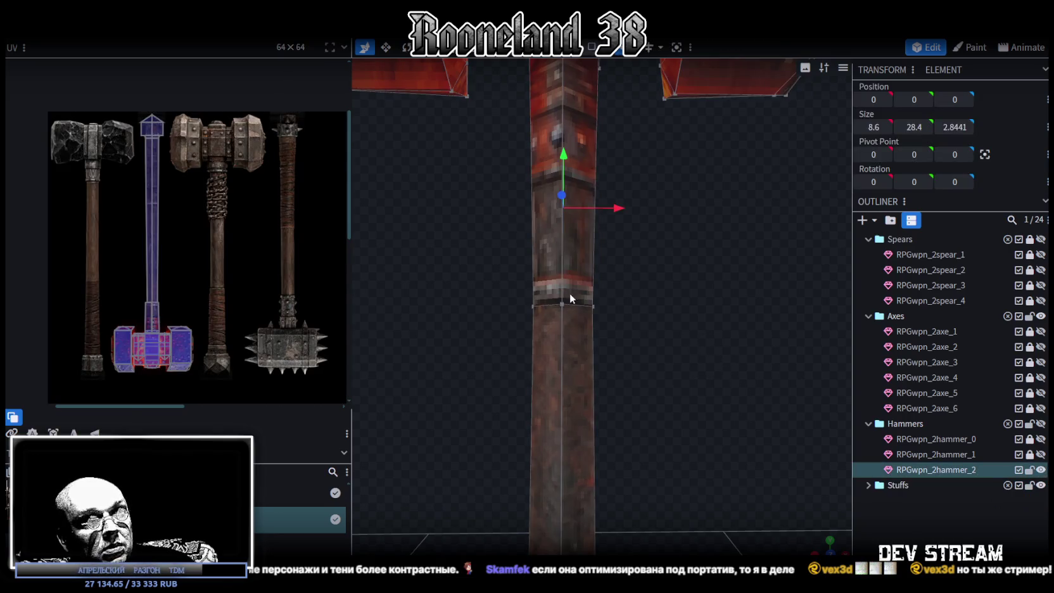
pyautogui.click(585, 267)
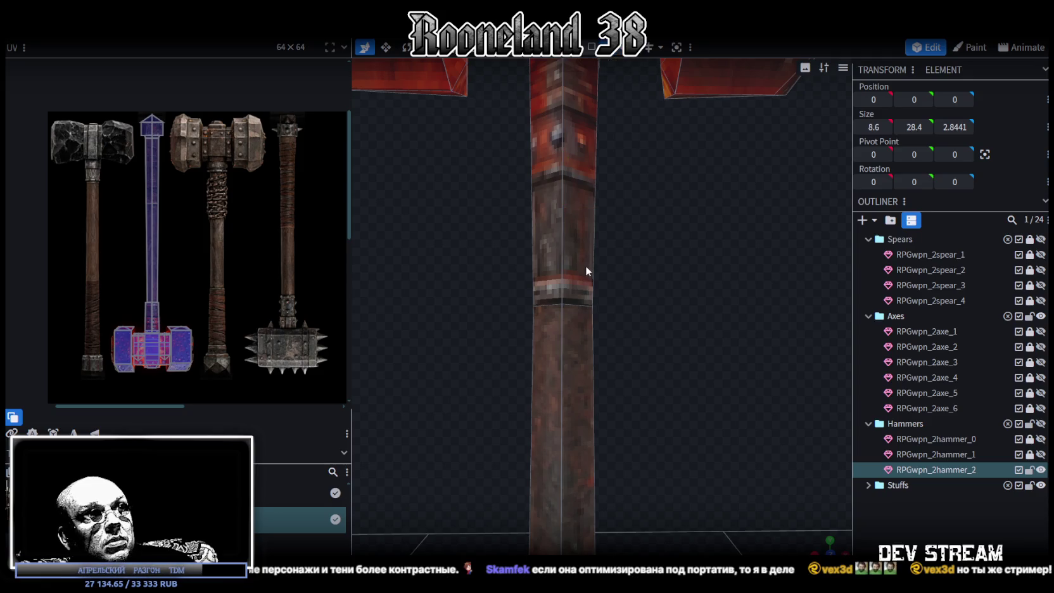
pyautogui.click(560, 290)
pyautogui.click(664, 47)
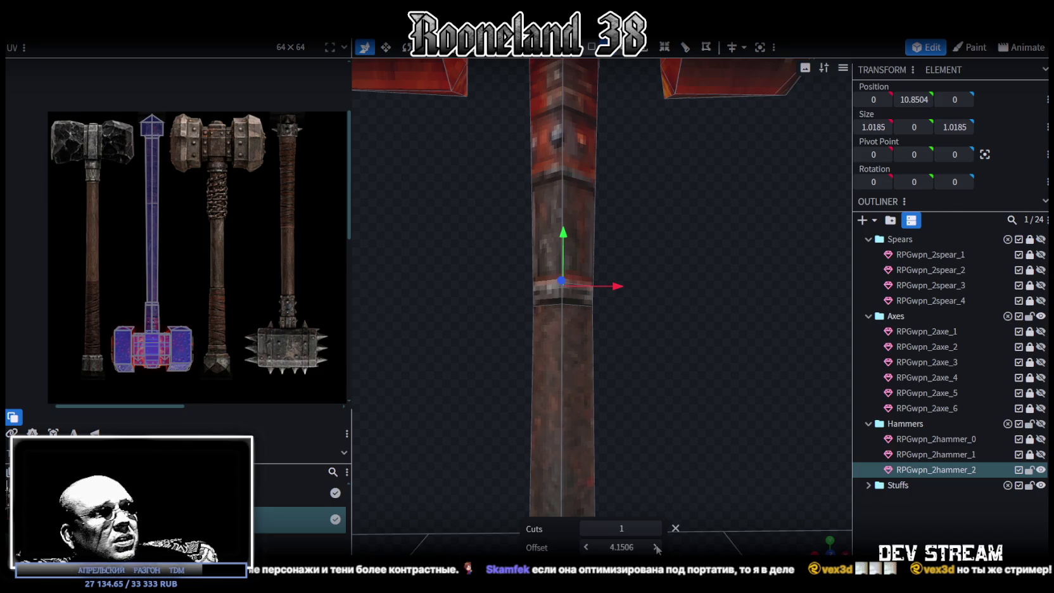
pyautogui.moveTo(656, 548); pyautogui.dragTo(730, 393)
pyautogui.press('s')
pyautogui.moveTo(671, 431)
pyautogui.mouseDown()
pyautogui.moveTo(613, 342)
pyautogui.moveTo(623, 346)
pyautogui.mouseUp()
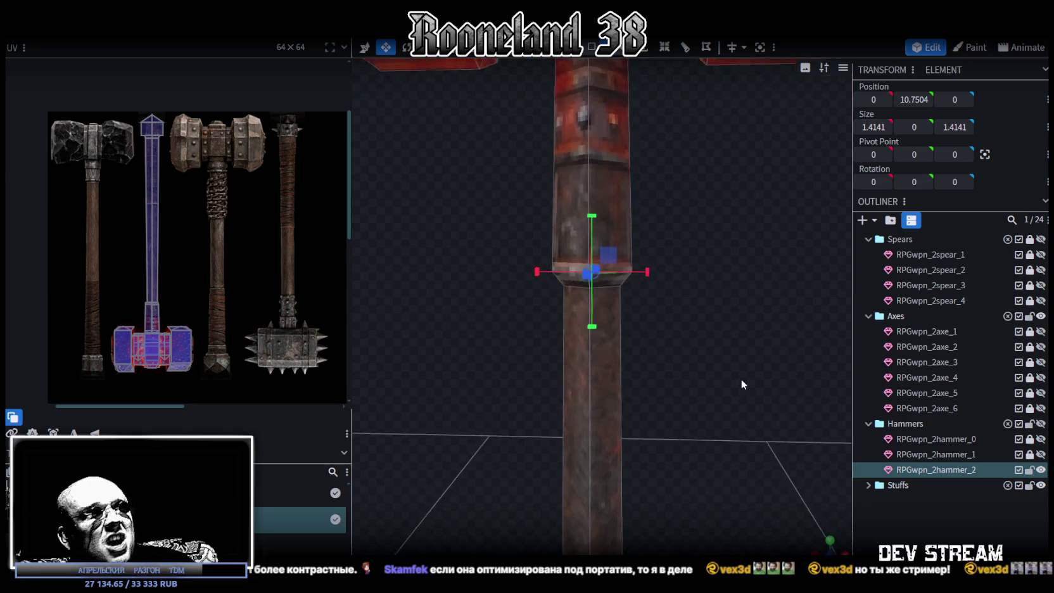
# Box-select the handle's bottom vertices and resize them down into a thicker pommel.
pyautogui.moveTo(752, 369)
pyautogui.mouseDown()
pyautogui.moveTo(736, 281)
pyautogui.moveTo(692, 263)
pyautogui.moveTo(676, 321)
pyautogui.moveTo(691, 406)
pyautogui.moveTo(673, 366)
pyautogui.mouseUp()
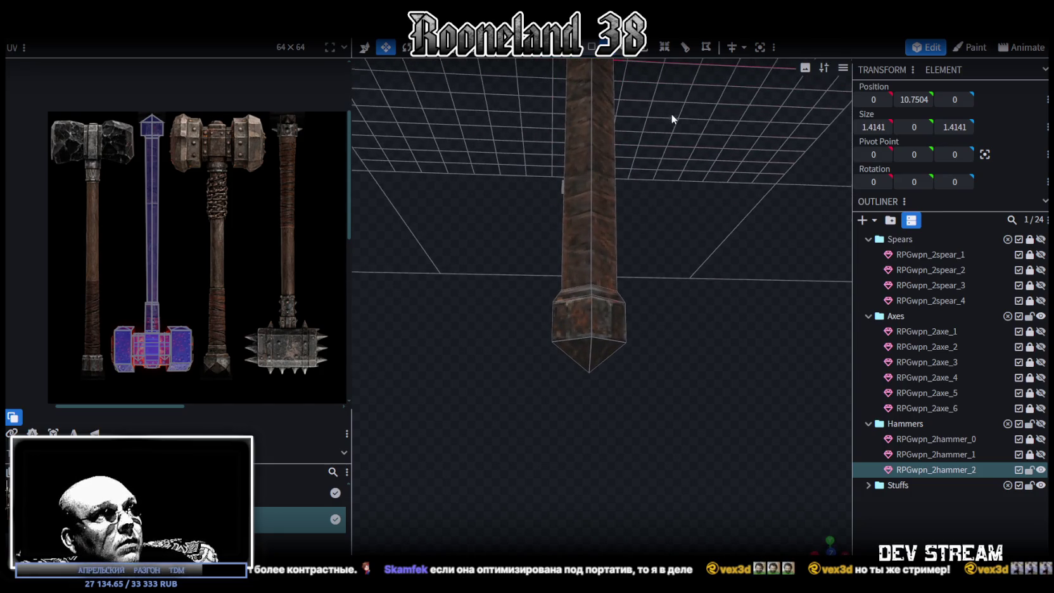
pyautogui.moveTo(671, 112); pyautogui.dragTo(667, 122)
pyautogui.moveTo(516, 373)
pyautogui.mouseDown()
pyautogui.moveTo(671, 331)
pyautogui.moveTo(630, 336)
pyautogui.mouseUp()
pyautogui.press('s')
pyautogui.moveTo(590, 302); pyautogui.dragTo(591, 318)
pyautogui.moveTo(662, 319)
pyautogui.mouseDown()
pyautogui.moveTo(649, 363)
pyautogui.moveTo(669, 323)
pyautogui.mouseUp()
pyautogui.press('1')
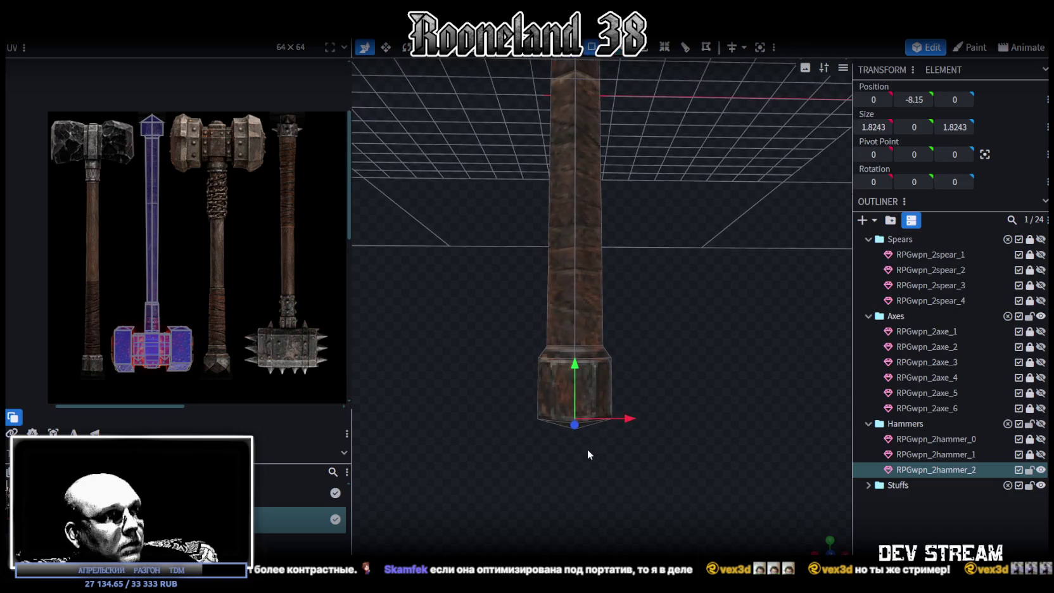
# View the whole hammer and box-select the handle faces for texture mapping.
pyautogui.moveTo(540, 434)
pyautogui.mouseDown()
pyautogui.moveTo(631, 378)
pyautogui.moveTo(597, 448)
pyautogui.mouseUp()
pyautogui.scroll(-3, 624, 424)
pyautogui.scroll(-3, 661, 408)
pyautogui.keyDown('ctrl'); pyautogui.moveTo(537, 472); pyautogui.dragTo(629, 172); pyautogui.keyUp('ctrl')
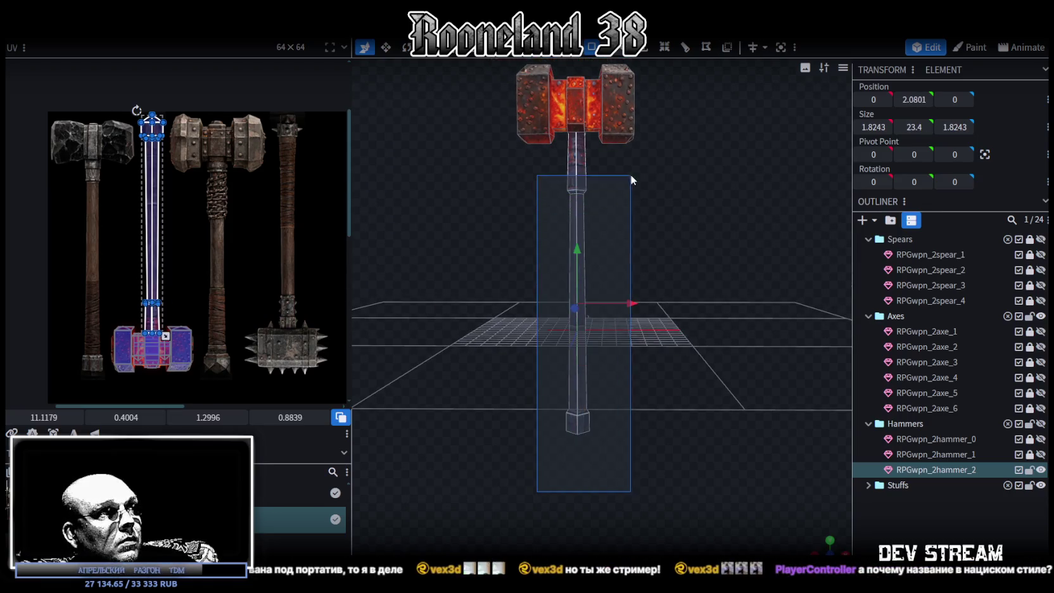
# Narrow the handle's UV island and place it on the third hammer's wrapped grip.
pyautogui.scroll(3, 660, 403)
pyautogui.press('KP_1')
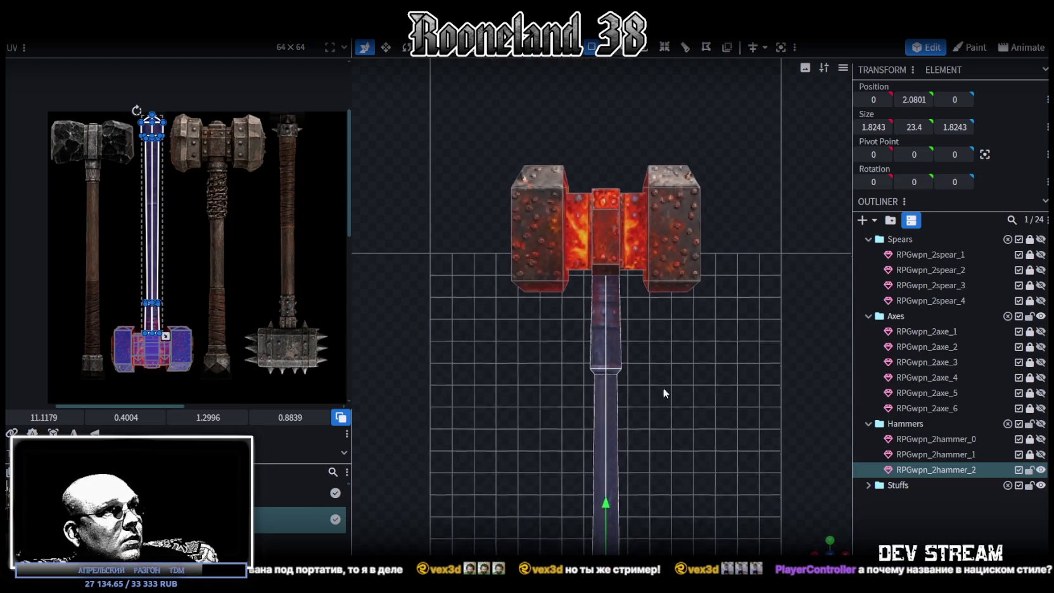
pyautogui.scroll(2, 624, 264)
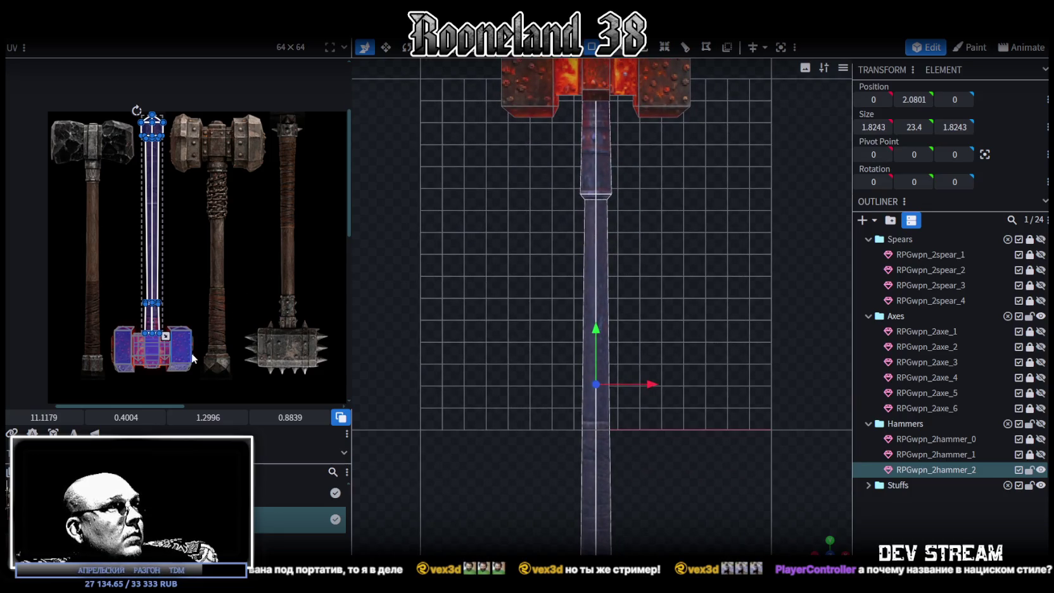
pyautogui.moveTo(193, 282); pyautogui.dragTo(164, 237, button='middle')
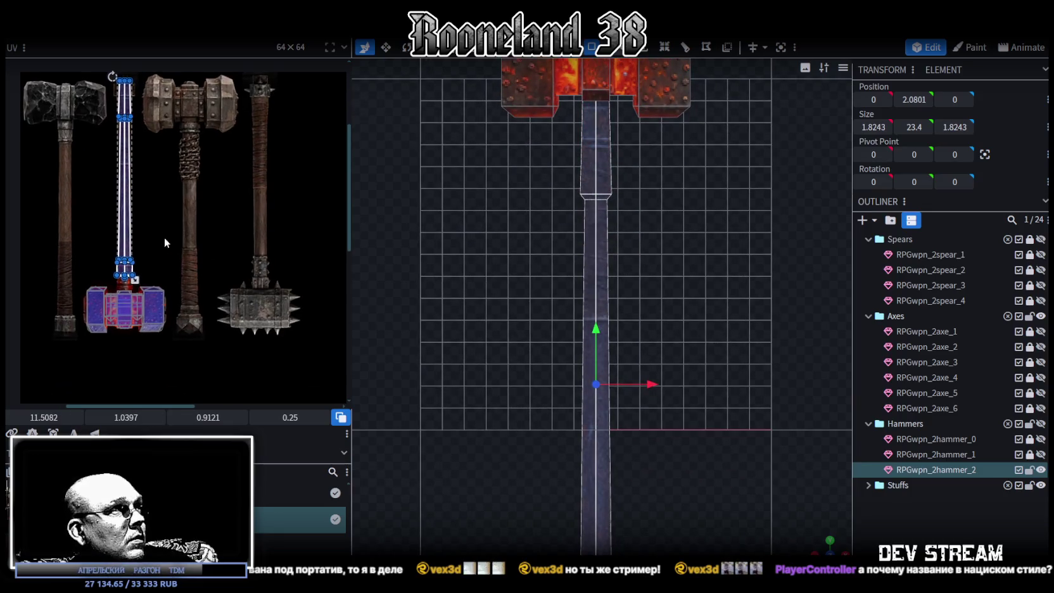
pyautogui.moveTo(131, 225); pyautogui.dragTo(184, 223)
pyautogui.scroll(3, 180, 190)
pyautogui.scroll(-1, 209, 304)
pyautogui.scroll(-3, 254, 215)
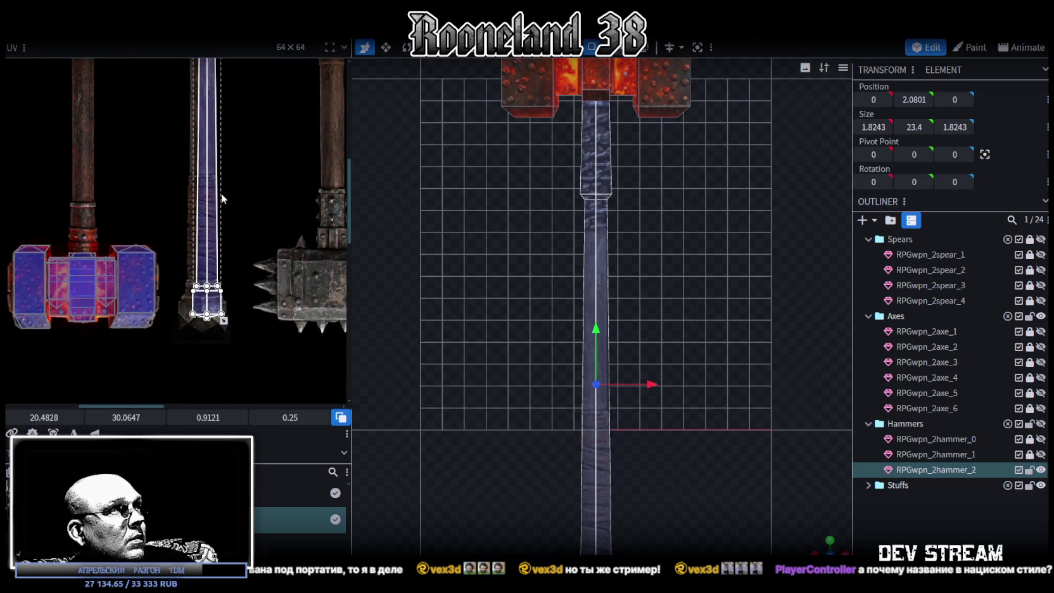
# Select the pommel cap face and enlarge its UV over the metal end texture.
pyautogui.click(232, 212)
pyautogui.click(239, 298)
pyautogui.scroll(3, 228, 312)
pyautogui.moveTo(225, 314)
pyautogui.mouseDown()
pyautogui.moveTo(300, 232)
pyautogui.moveTo(178, 269)
pyautogui.mouseUp()
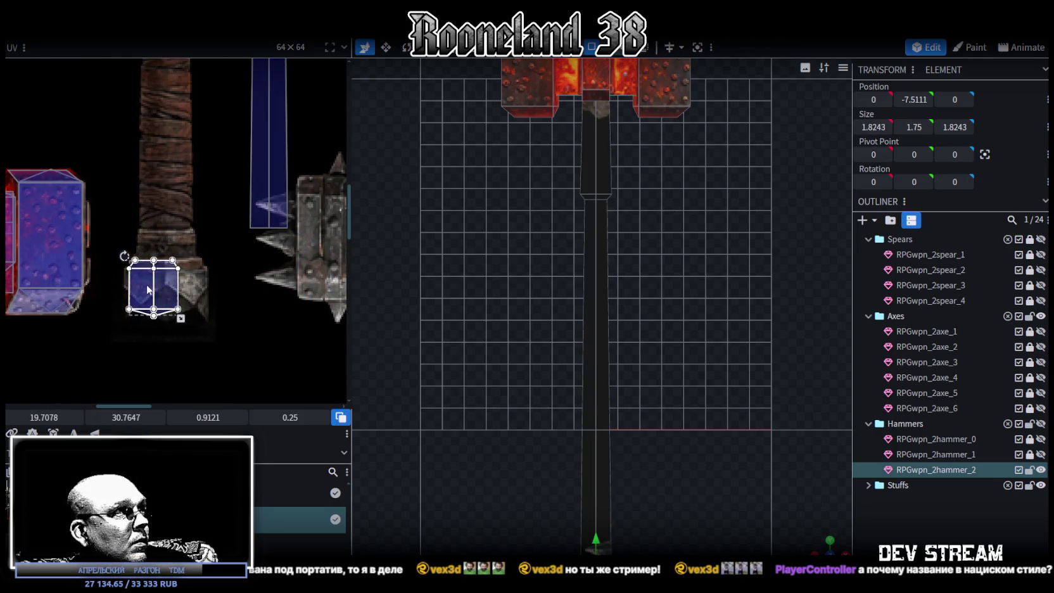
pyautogui.scroll(2, 212, 312)
pyautogui.moveTo(212, 311); pyautogui.dragTo(192, 264, button='middle')
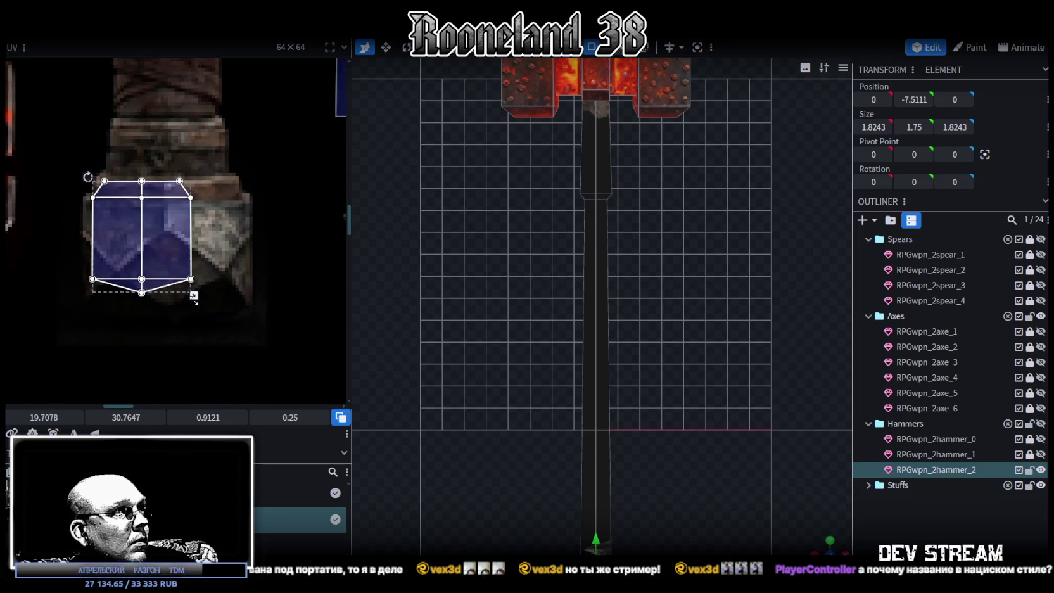
pyautogui.moveTo(195, 299); pyautogui.dragTo(252, 324)
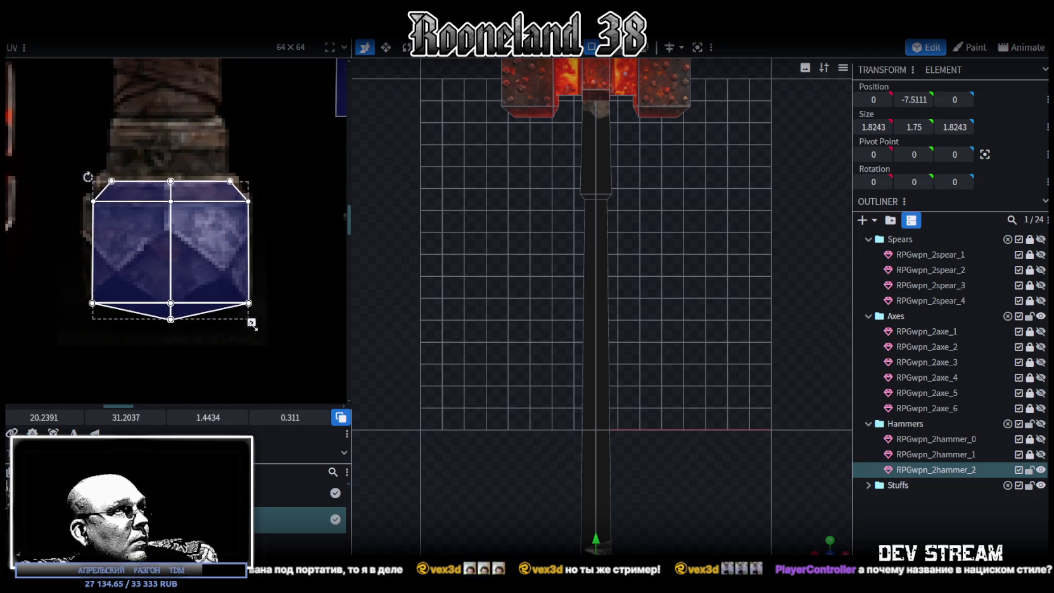
pyautogui.moveTo(161, 269); pyautogui.dragTo(152, 264)
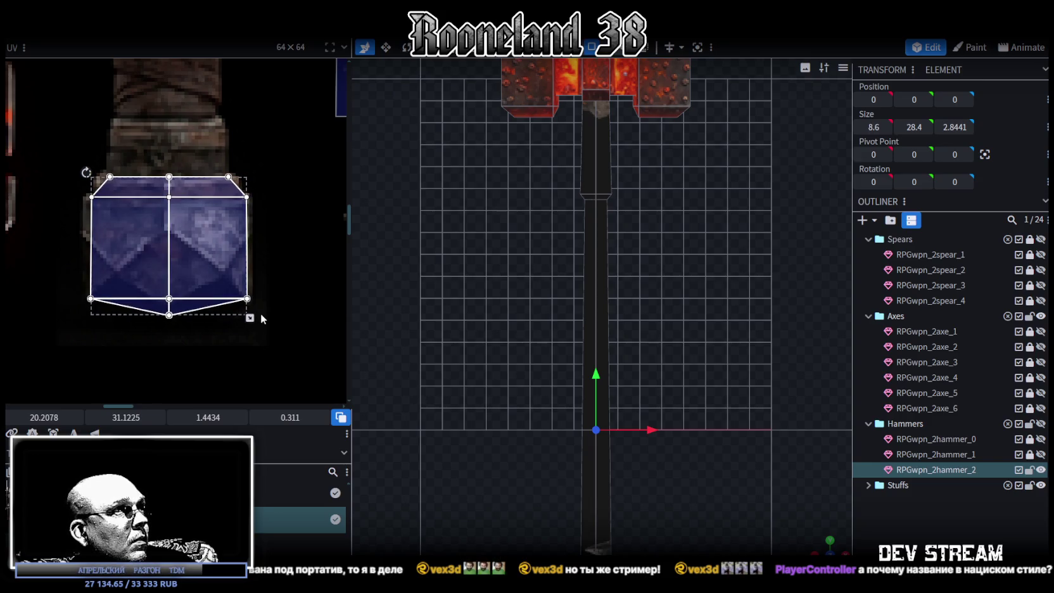
pyautogui.moveTo(249, 318); pyautogui.dragTo(249, 324)
pyautogui.moveTo(127, 250); pyautogui.dragTo(125, 252)
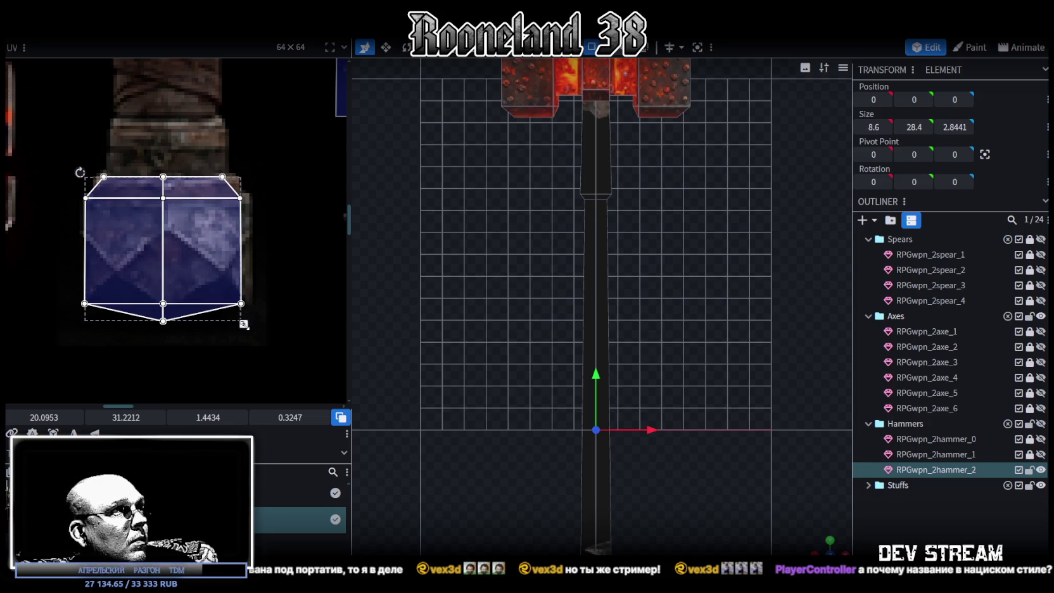
pyautogui.moveTo(243, 325); pyautogui.dragTo(250, 331)
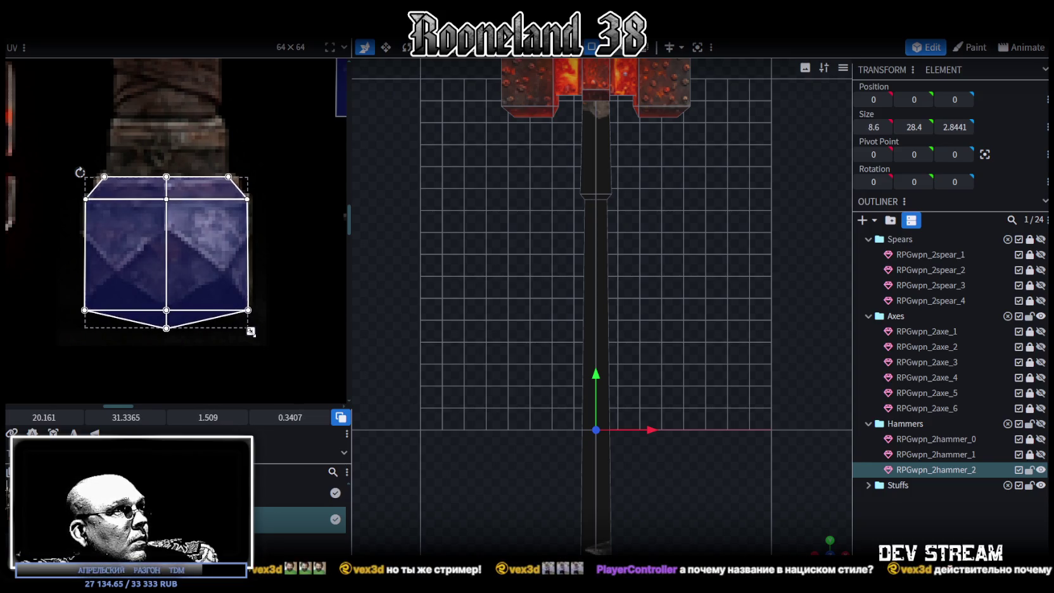
pyautogui.scroll(-3, 209, 285)
pyautogui.scroll(-2, 687, 432)
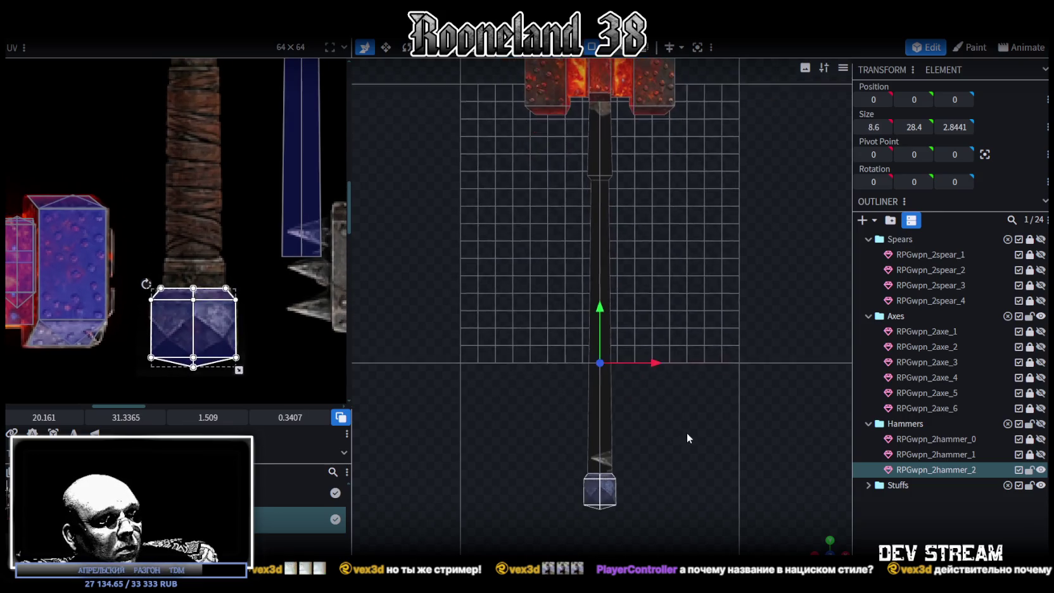
# Select the handle's UV strip and move it onto another handle's wood on the texture.
pyautogui.moveTo(643, 376); pyautogui.dragTo(626, 444, button='right')
pyautogui.scroll(-2, 228, 193)
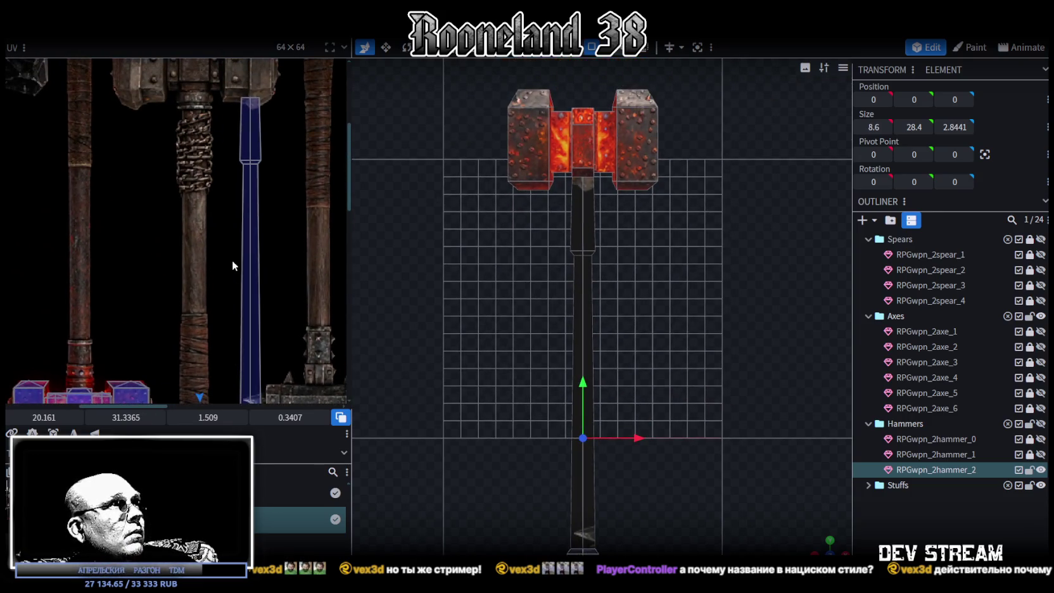
pyautogui.scroll(-2, 232, 260)
pyautogui.moveTo(230, 250); pyautogui.dragTo(266, 287)
pyautogui.moveTo(253, 158)
pyautogui.mouseDown()
pyautogui.moveTo(195, 184)
pyautogui.moveTo(200, 171)
pyautogui.mouseUp()
pyautogui.scroll(3, 195, 185)
pyautogui.scroll(2, 195, 185)
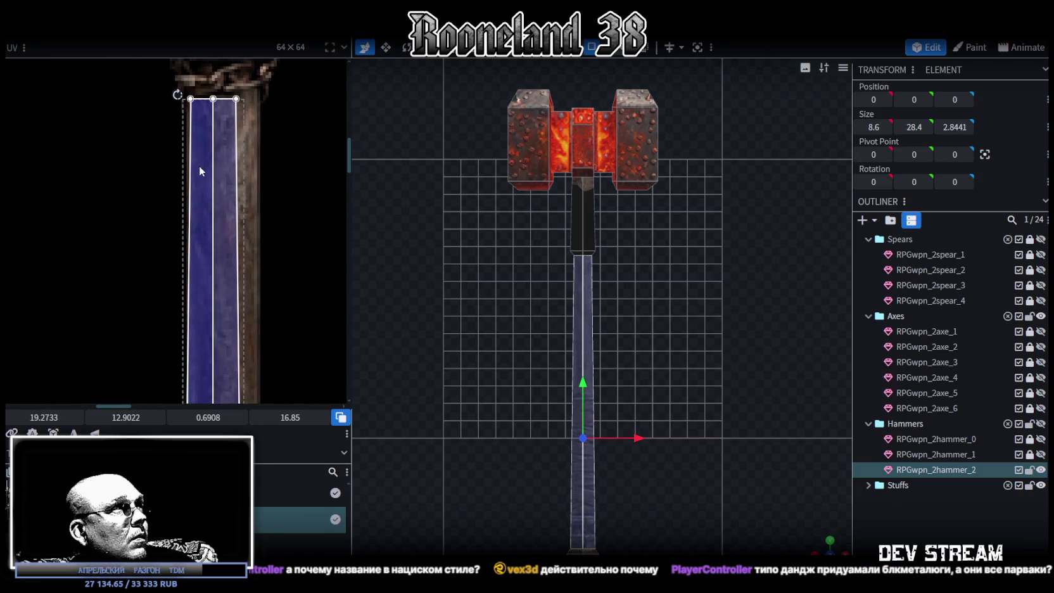
pyautogui.scroll(-2, 254, 203)
pyautogui.scroll(-2, 264, 291)
pyautogui.scroll(1, 229, 309)
pyautogui.scroll(1, 229, 309)
# Reshape the lower handle UV from its corner, narrowing its bottom to 0.9002 × 15.9875.
pyautogui.moveTo(229, 309); pyautogui.dragTo(251, 274)
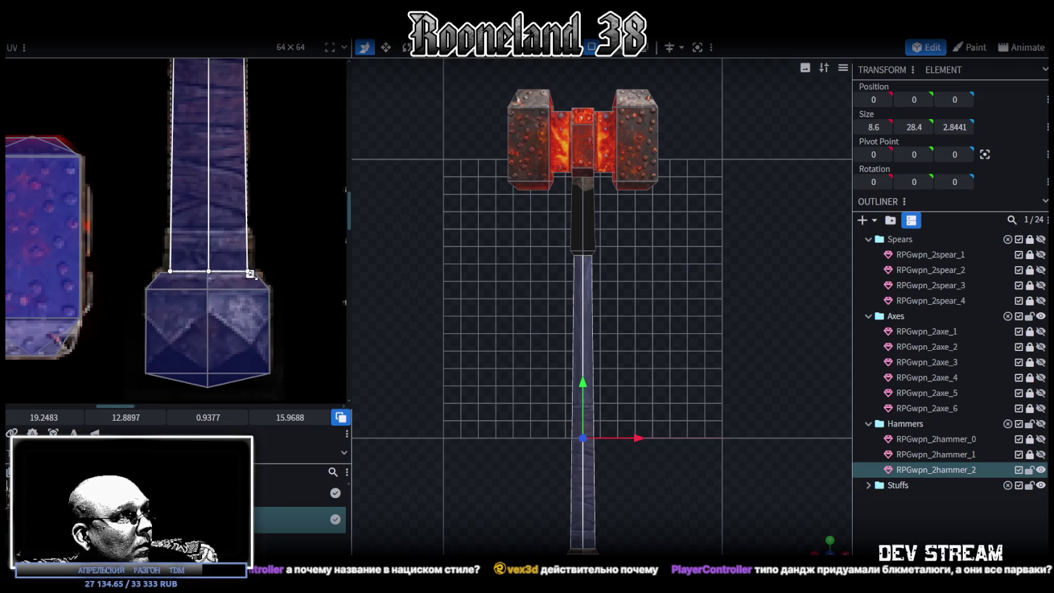
pyautogui.scroll(3, 229, 337)
pyautogui.scroll(2, 212, 146)
pyautogui.moveTo(228, 204); pyautogui.dragTo(219, 195, button='middle')
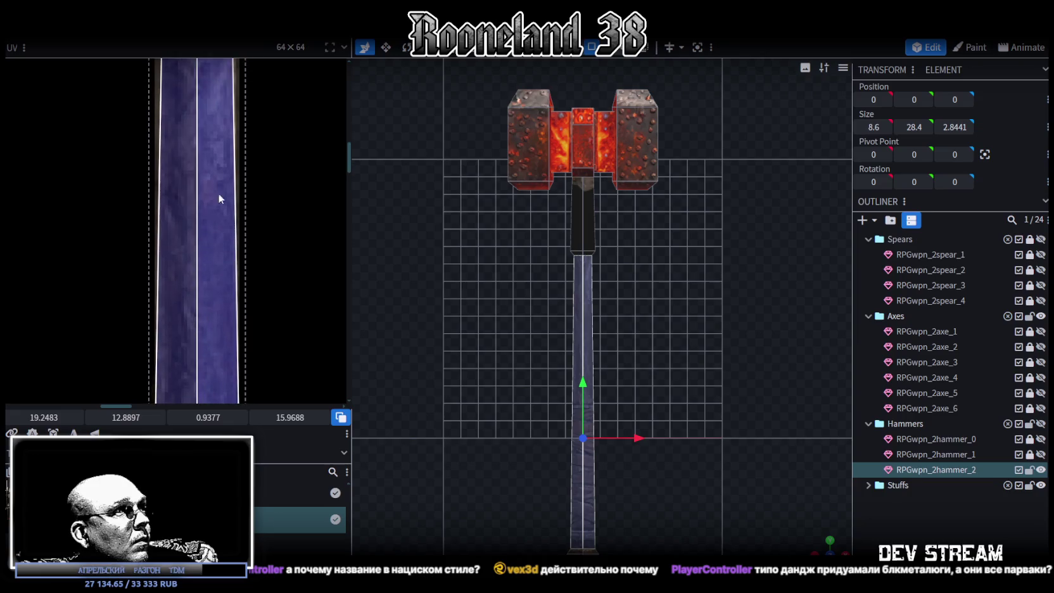
pyautogui.scroll(1, 234, 190)
pyautogui.scroll(-2, 264, 255)
pyautogui.scroll(-1, 239, 337)
pyautogui.scroll(2, 241, 341)
pyautogui.scroll(-1, 255, 266)
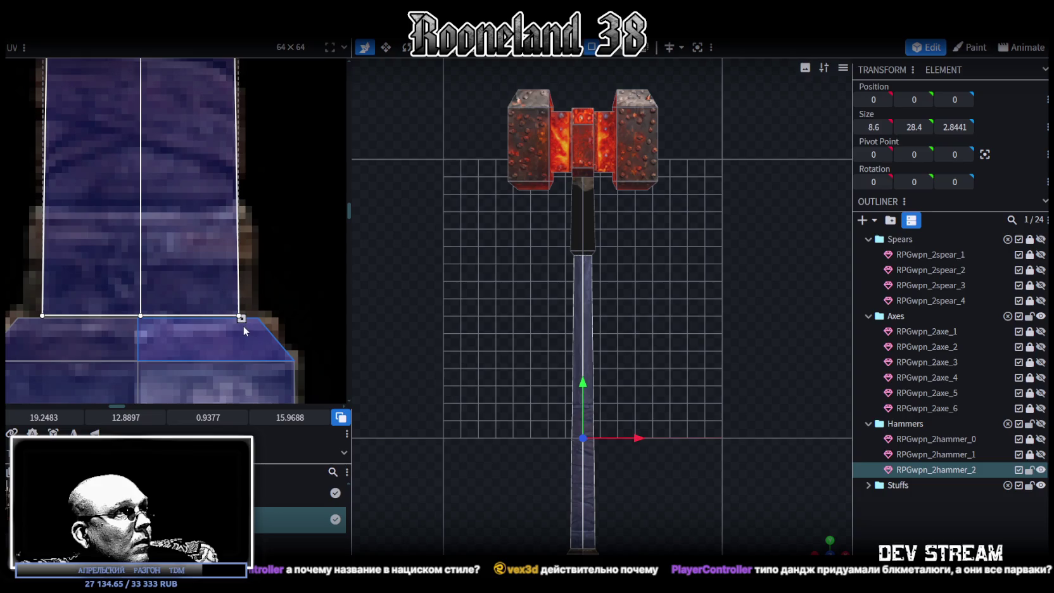
pyautogui.moveTo(240, 319); pyautogui.dragTo(233, 320)
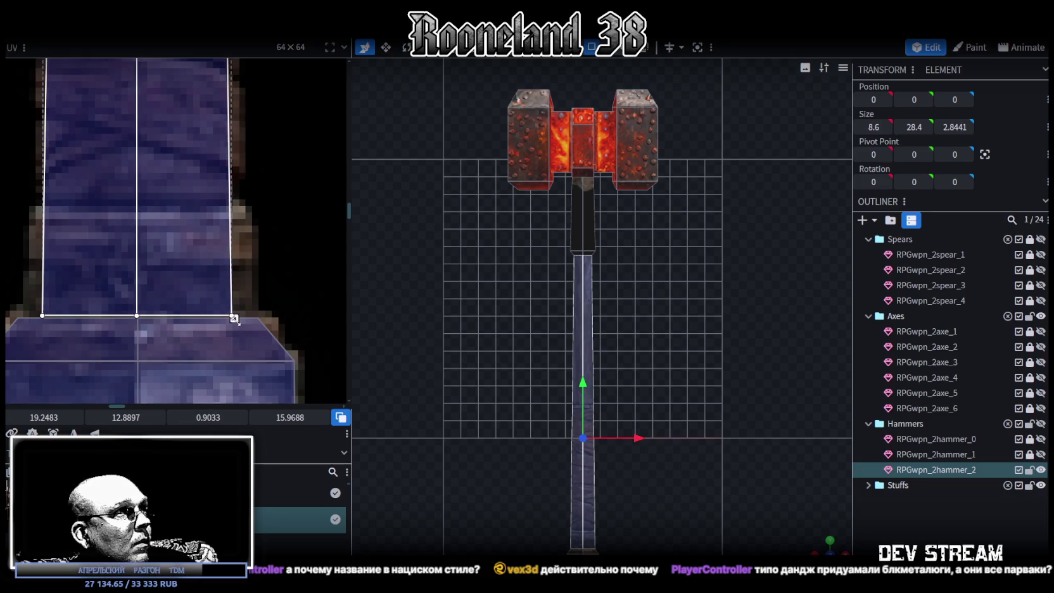
pyautogui.scroll(3, 583, 345)
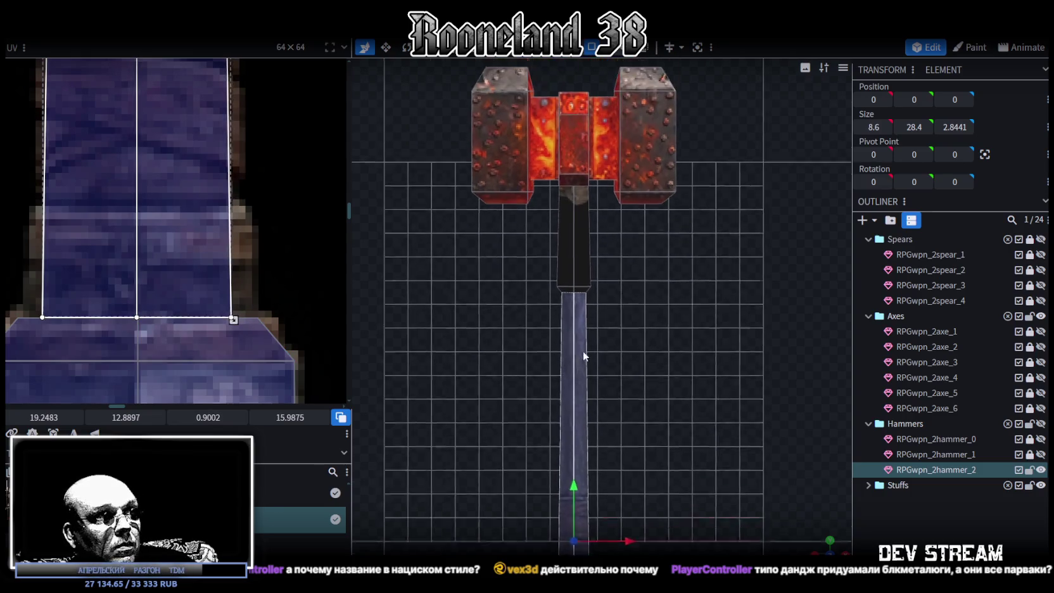
pyautogui.click(573, 249)
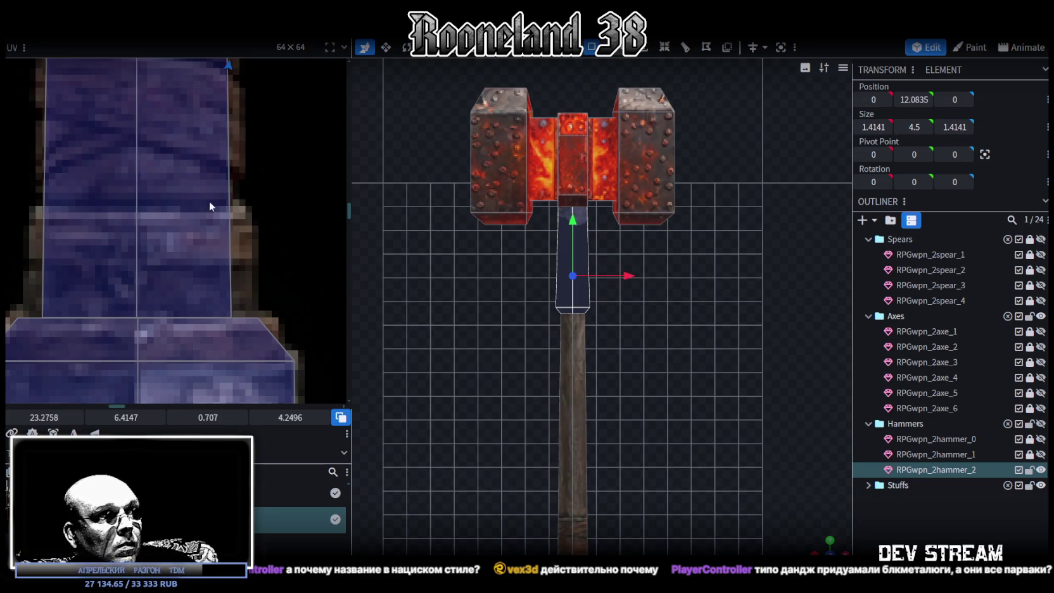
# Move and enlarge the upper grip's UV onto the chain-wrap region, extending its bottom face down.
pyautogui.scroll(-3, 164, 184)
pyautogui.scroll(-1, 251, 319)
pyautogui.moveTo(252, 169)
pyautogui.mouseDown()
pyautogui.moveTo(191, 191)
pyautogui.moveTo(175, 186)
pyautogui.moveTo(177, 196)
pyautogui.mouseUp()
pyautogui.scroll(2, 191, 191)
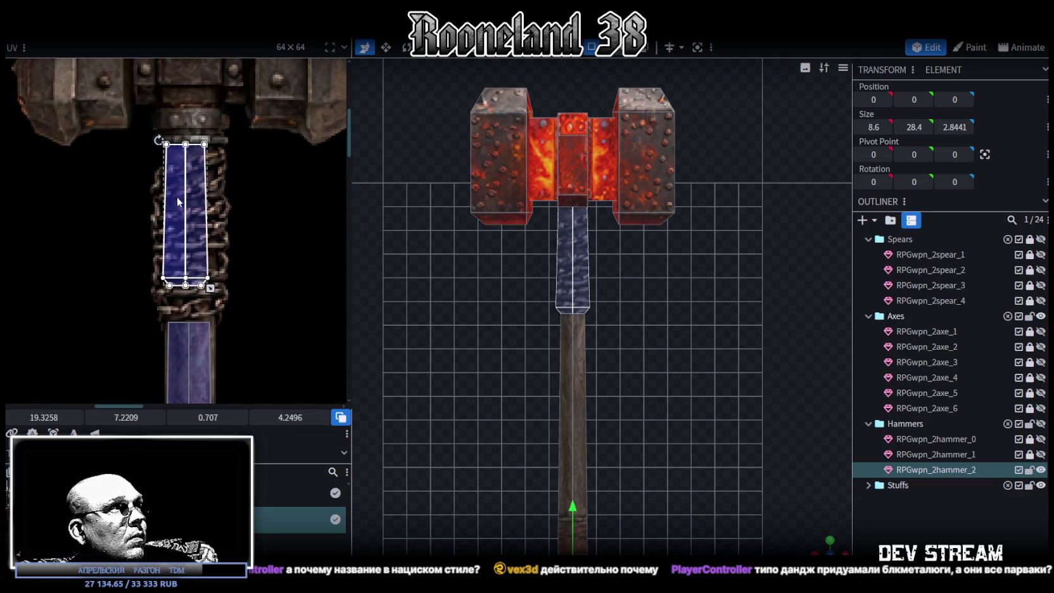
pyautogui.scroll(2, 178, 196)
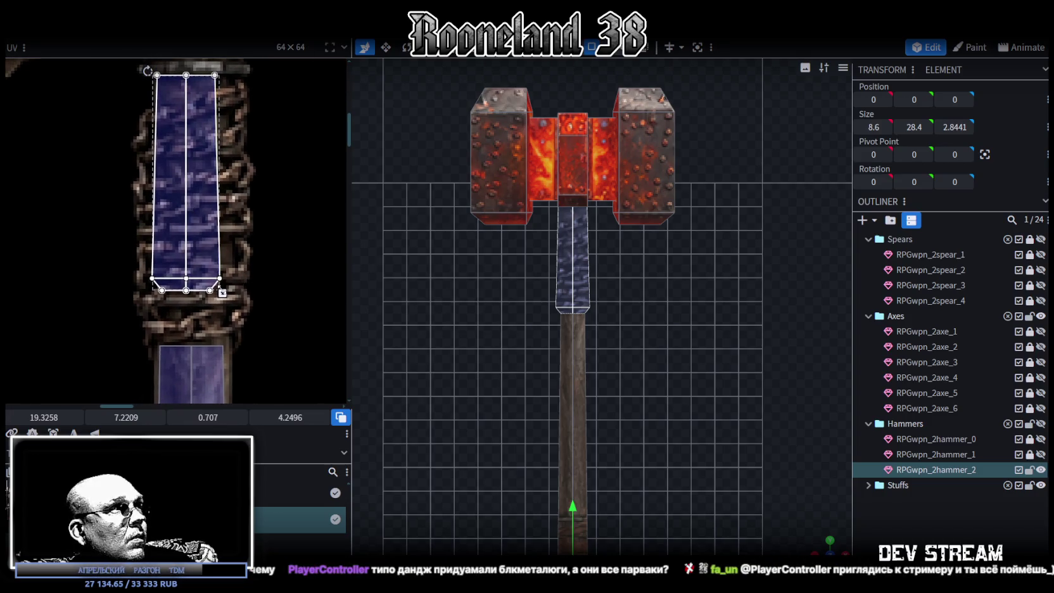
pyautogui.moveTo(156, 168); pyautogui.dragTo(141, 169)
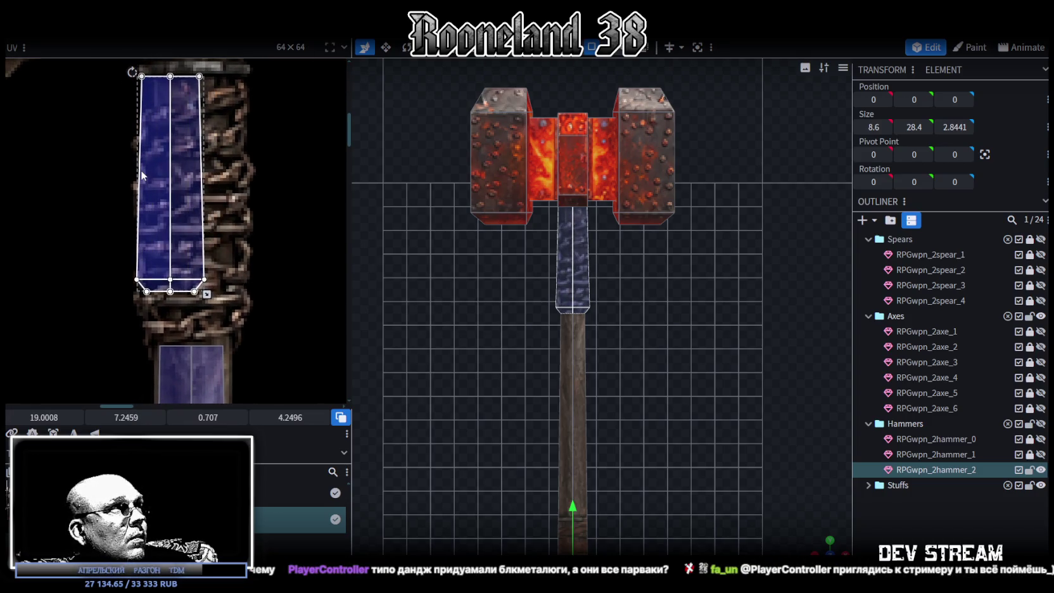
pyautogui.moveTo(206, 295)
pyautogui.mouseDown()
pyautogui.moveTo(248, 347)
pyautogui.moveTo(248, 338)
pyautogui.mouseUp()
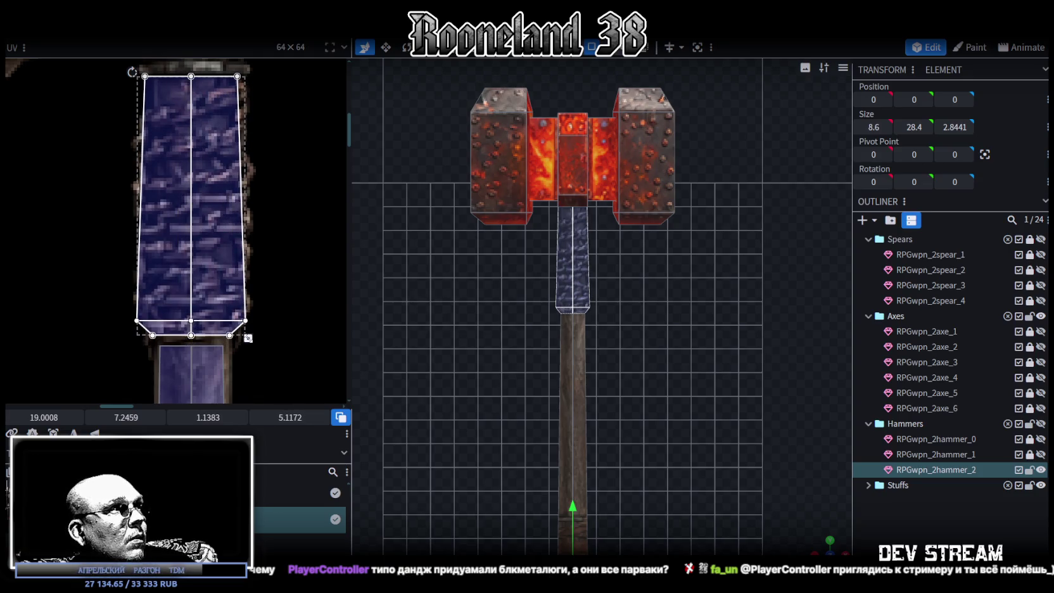
pyautogui.click(156, 330)
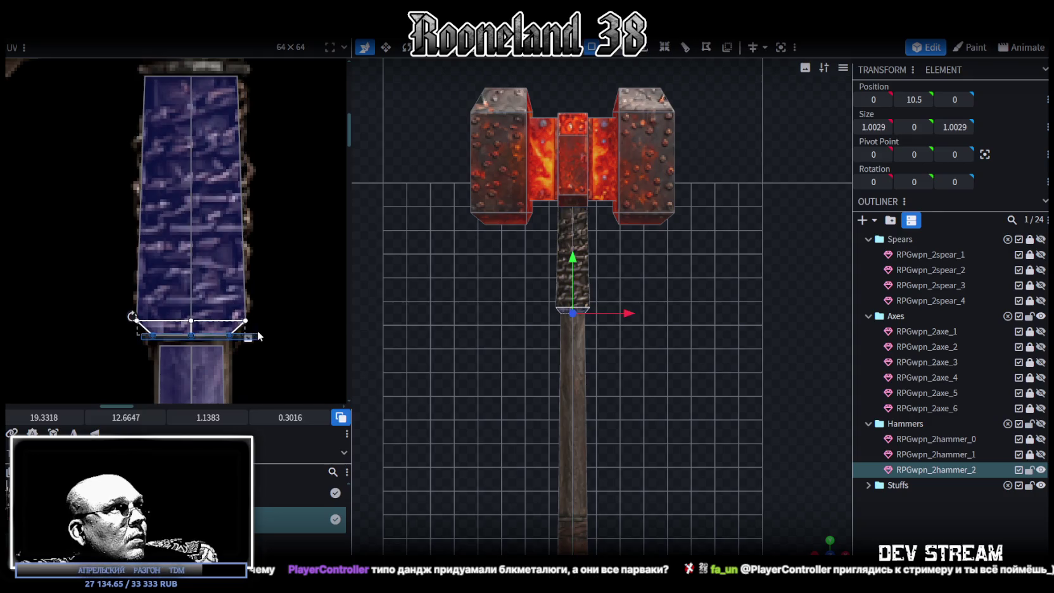
pyautogui.moveTo(231, 338); pyautogui.dragTo(231, 344)
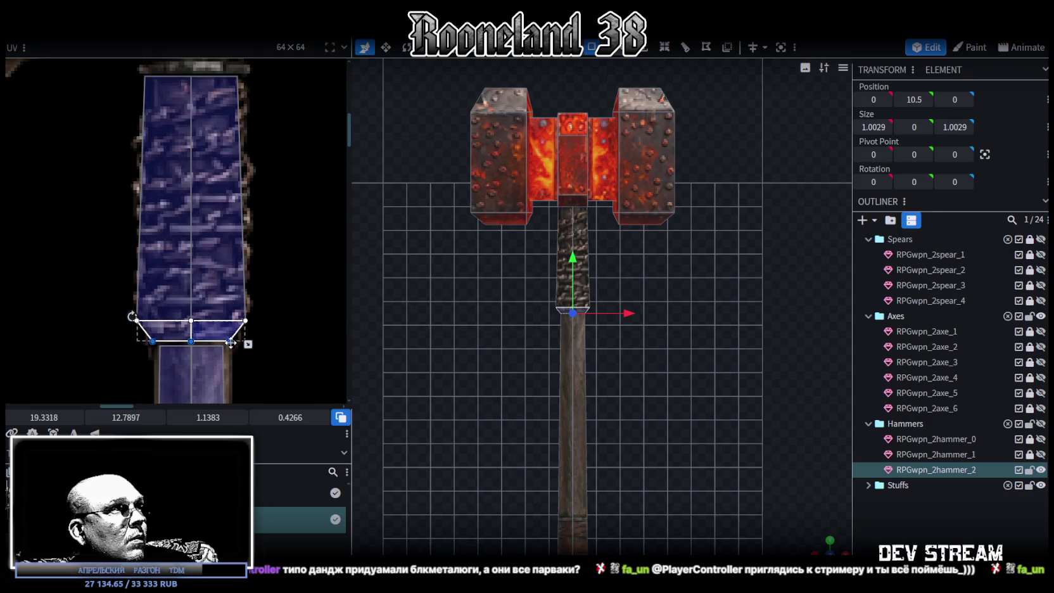
# Reselect the hammer model and box-select all vertices of the hammer head.
pyautogui.scroll(3, 639, 387)
pyautogui.scroll(2, 635, 385)
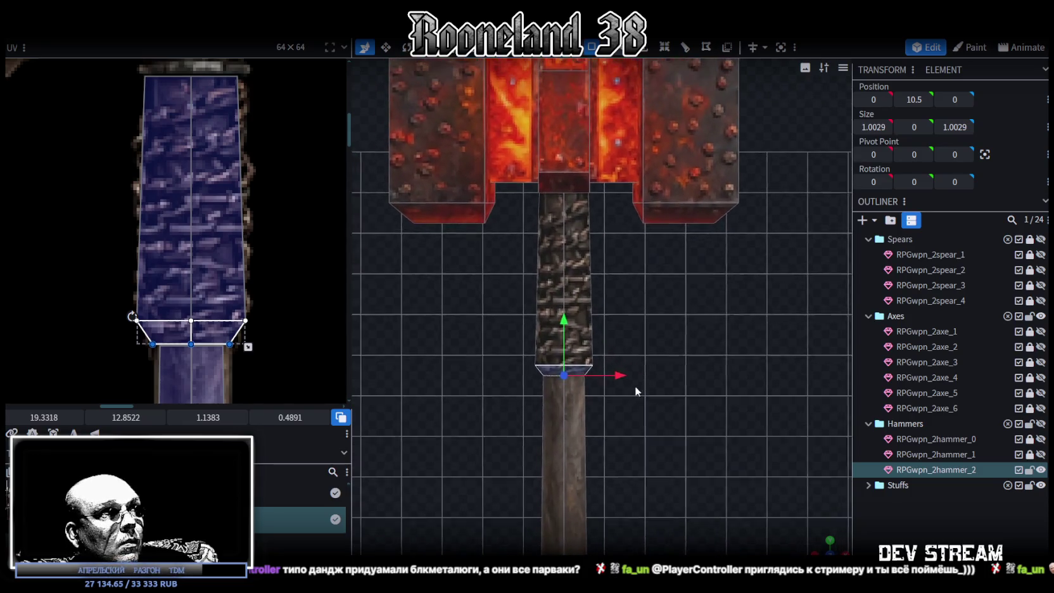
pyautogui.click(552, 233)
pyautogui.scroll(-2, 735, 459)
pyautogui.moveTo(734, 459)
pyautogui.mouseDown()
pyautogui.moveTo(745, 392)
pyautogui.moveTo(586, 268)
pyautogui.moveTo(678, 328)
pyautogui.moveTo(667, 330)
pyautogui.moveTo(660, 312)
pyautogui.mouseUp()
pyautogui.click(587, 268)
pyautogui.scroll(-3, 658, 302)
pyautogui.scroll(-2, 655, 299)
pyautogui.moveTo(460, 122)
pyautogui.keyDown('ctrl'); pyautogui.mouseDown()
pyautogui.moveTo(758, 324)
pyautogui.moveTo(673, 333)
pyautogui.mouseUp(); pyautogui.keyUp('ctrl')
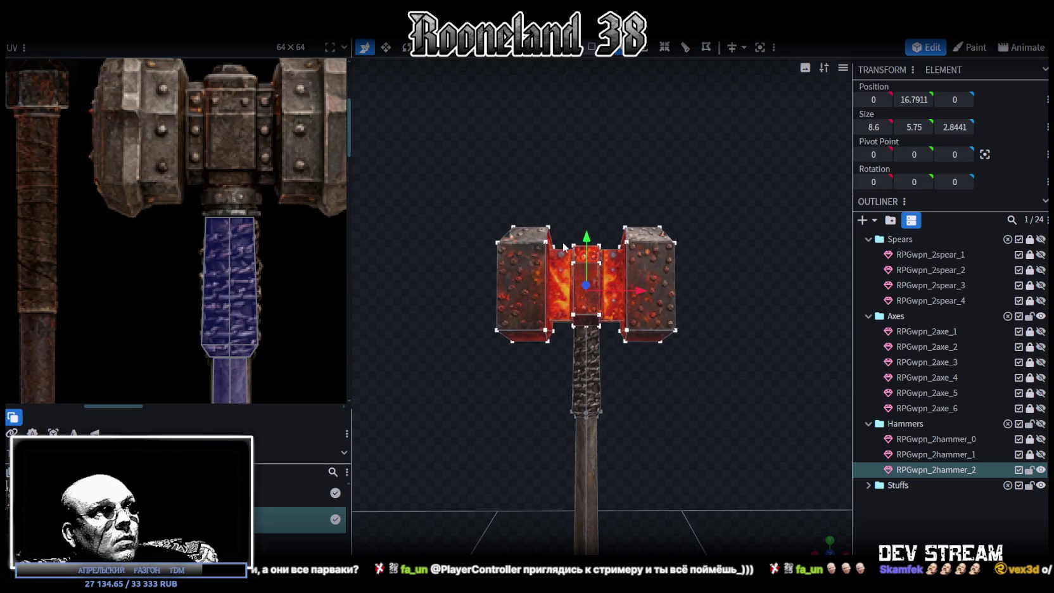
# Raise the selected hammer head up by one unit.
pyautogui.moveTo(586, 234); pyautogui.dragTo(586, 222)
pyautogui.scroll(2, 591, 330)
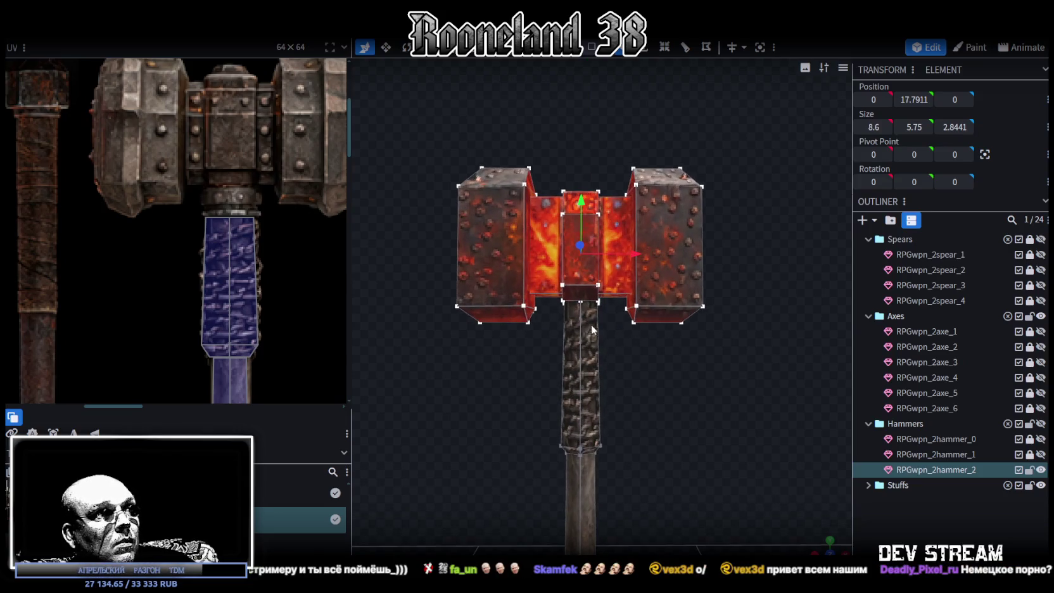
pyautogui.scroll(2, 579, 320)
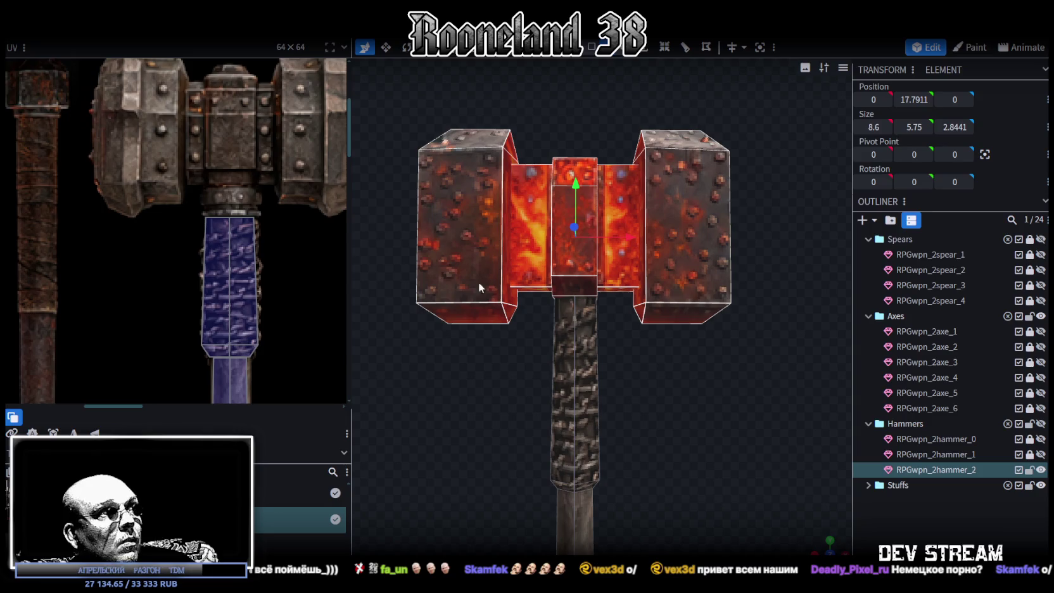
# Select the grip's top UV and shift it up the chain wrap to start at 5.9772.
pyautogui.moveTo(196, 207); pyautogui.dragTo(277, 236)
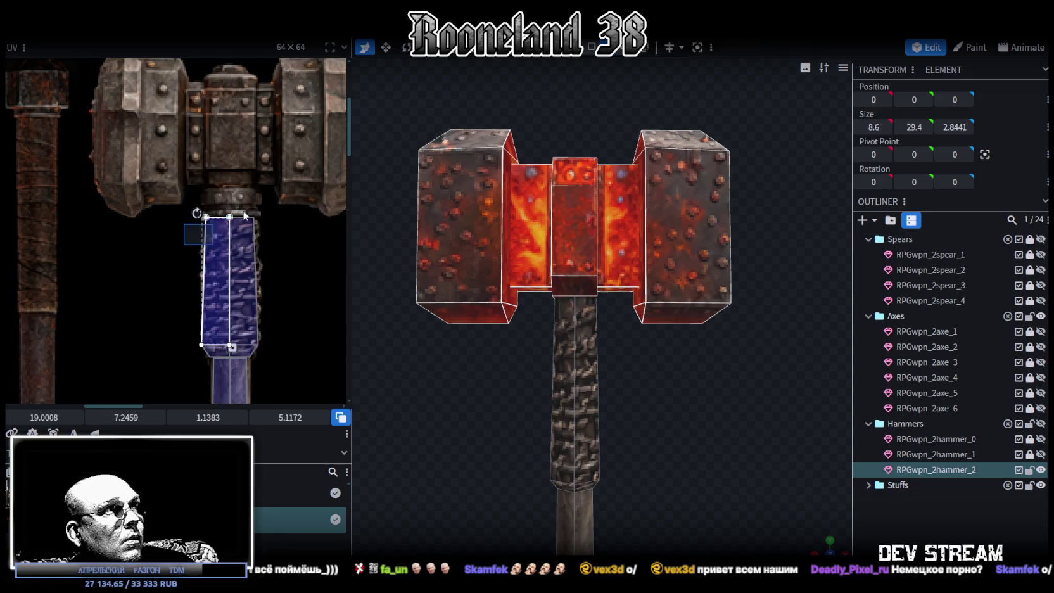
pyautogui.click(621, 60)
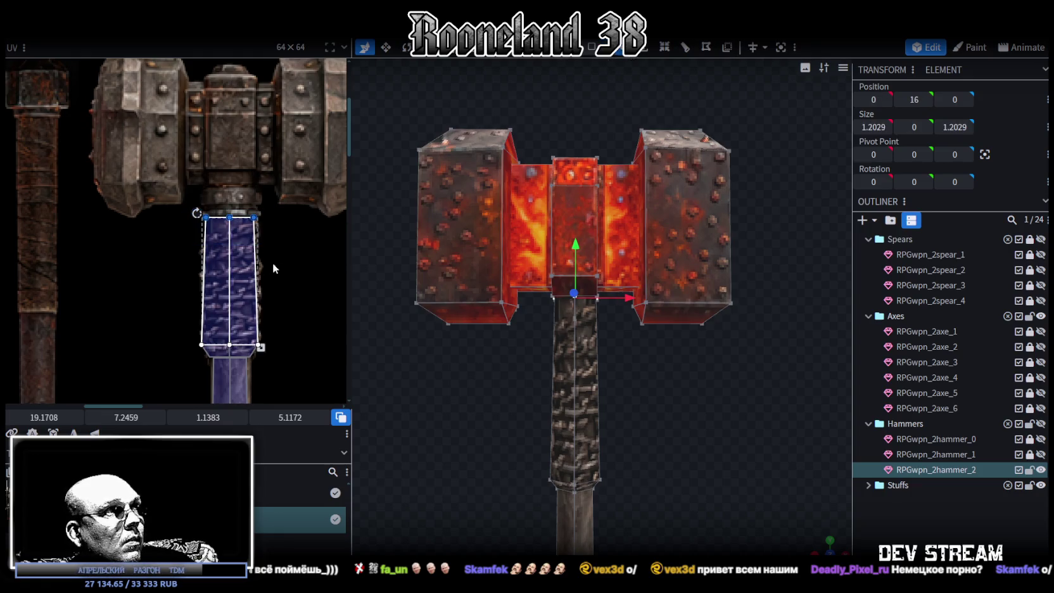
pyautogui.scroll(2, 234, 208)
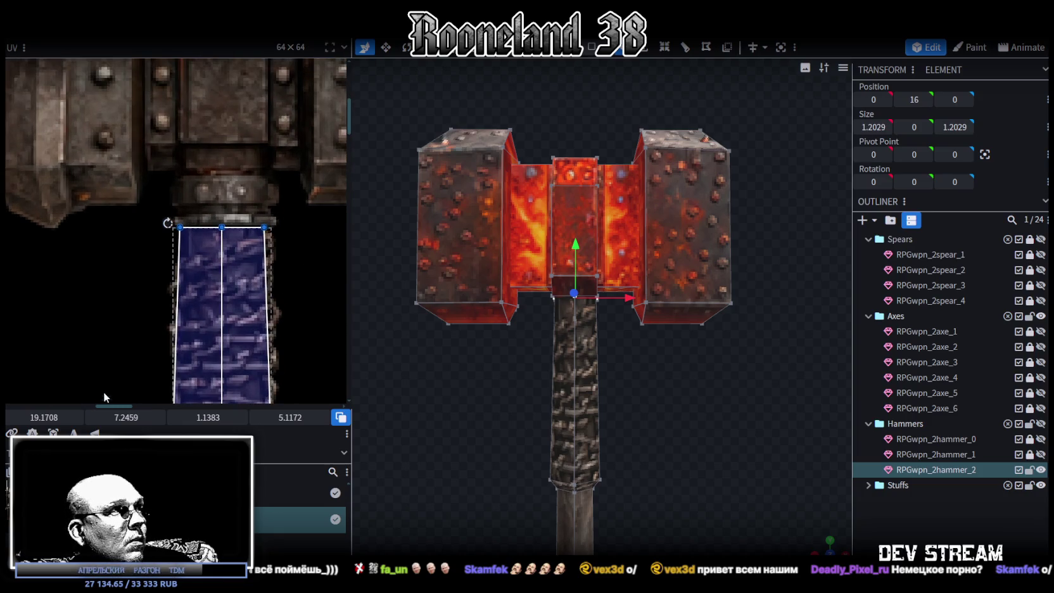
pyautogui.moveTo(121, 417); pyautogui.dragTo(95, 418)
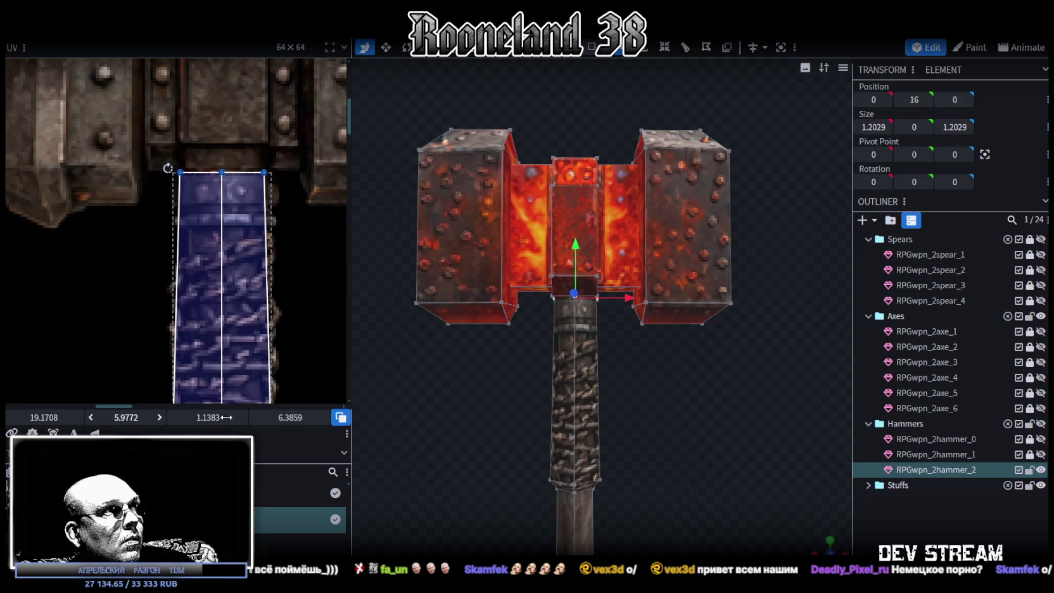
pyautogui.scroll(2, 708, 410)
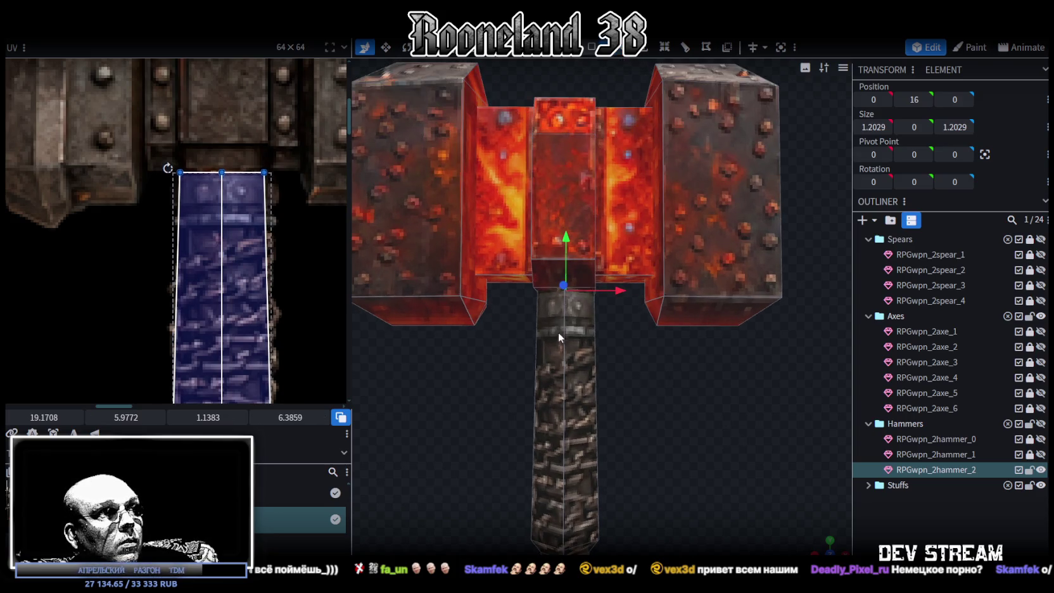
pyautogui.click(565, 348)
pyautogui.click(665, 49)
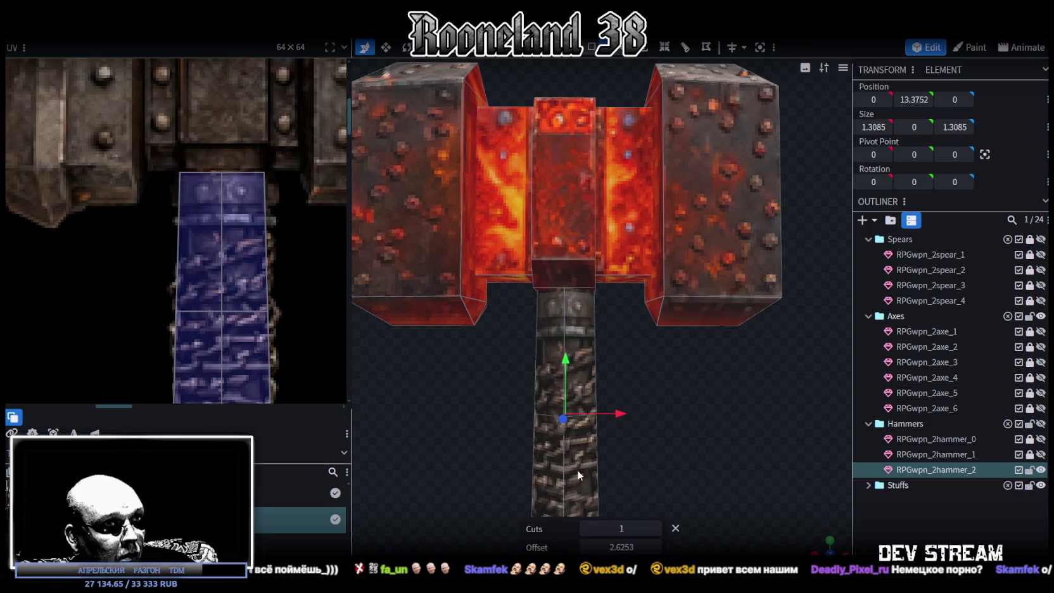
pyautogui.moveTo(618, 547)
pyautogui.mouseDown()
pyautogui.moveTo(633, 546)
pyautogui.moveTo(603, 547)
pyautogui.mouseUp()
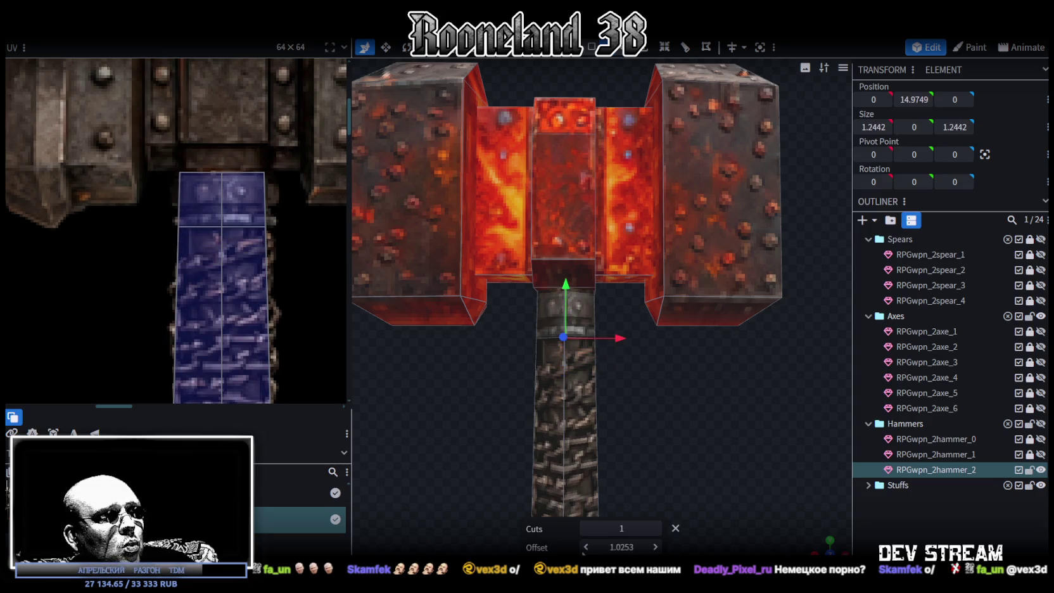
pyautogui.click(537, 324)
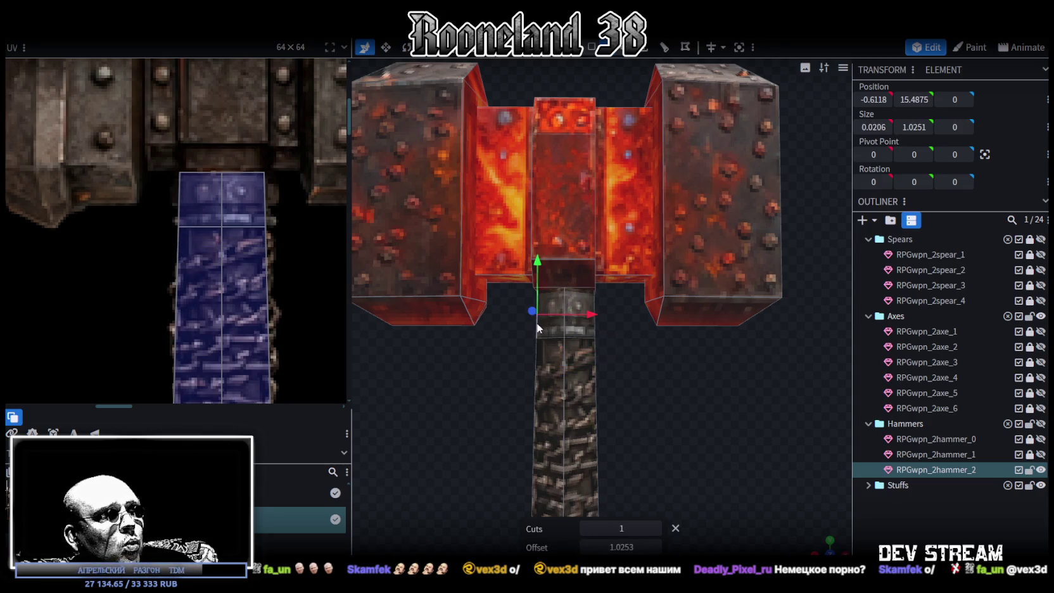
pyautogui.click(685, 47)
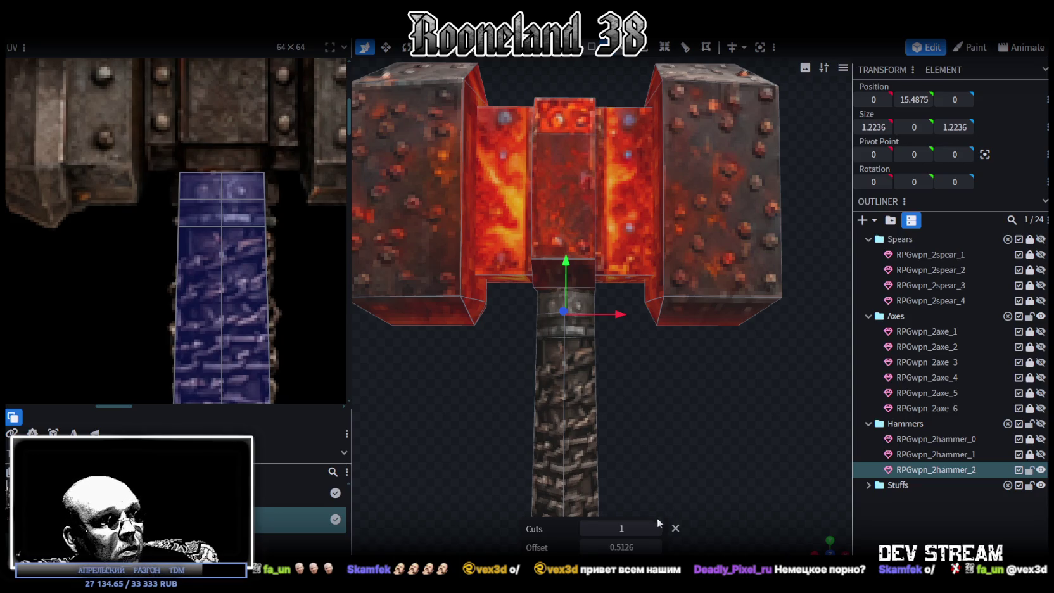
pyautogui.click(656, 547)
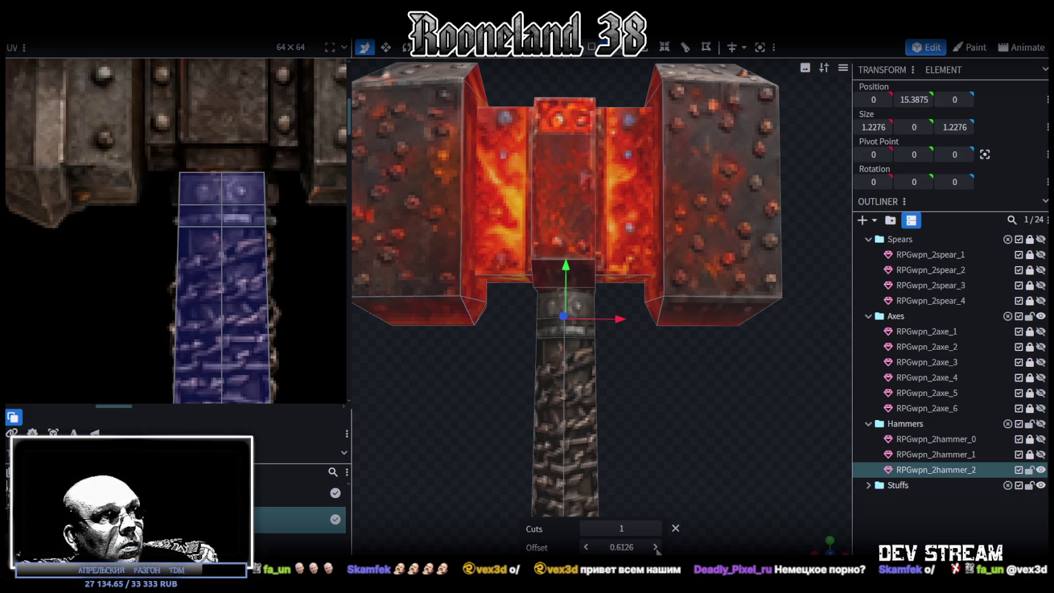
pyautogui.click(655, 547)
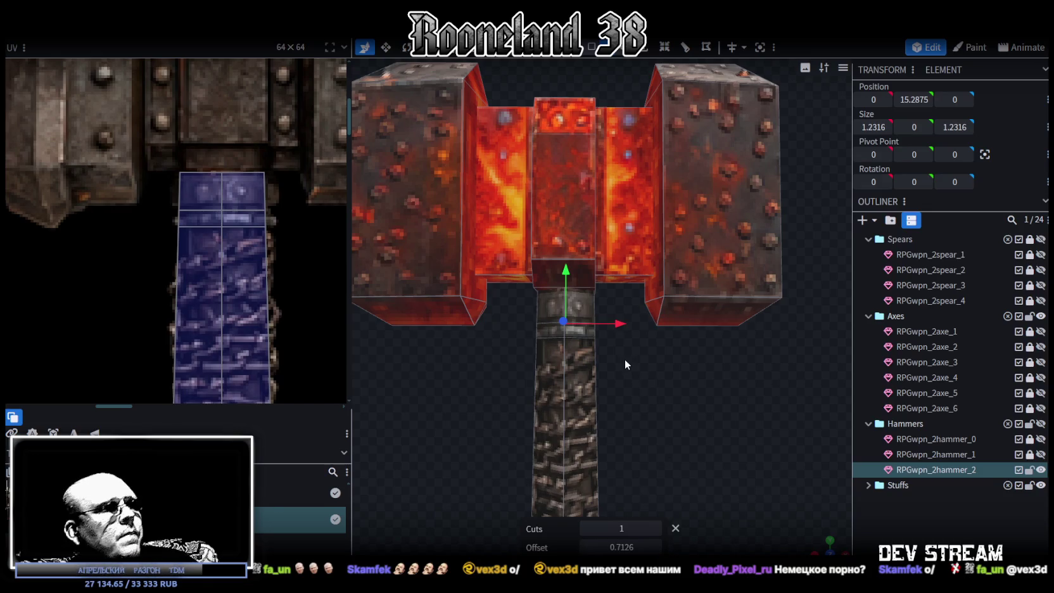
pyautogui.click(629, 314)
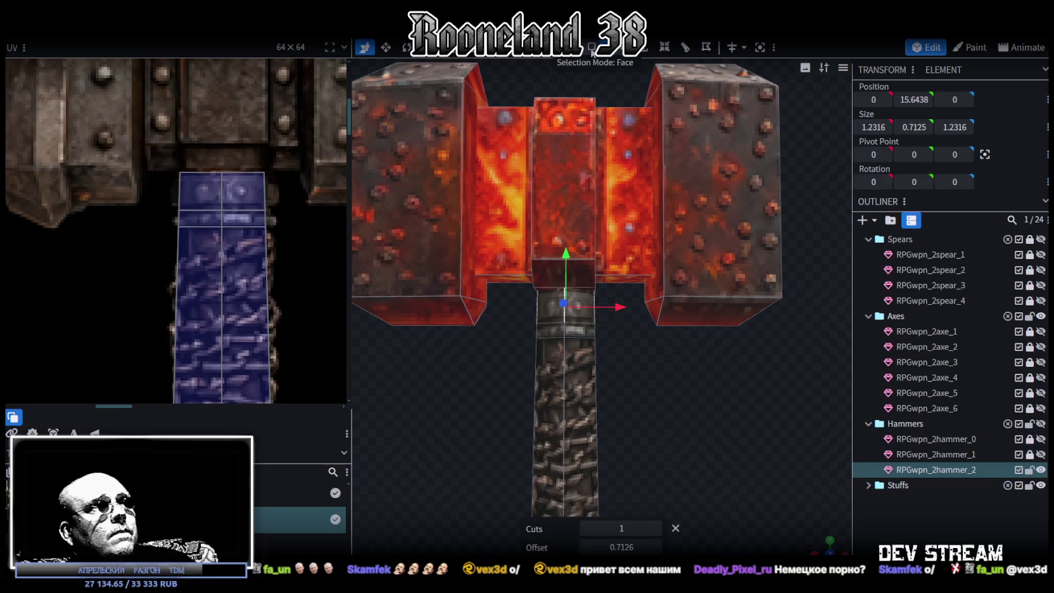
pyautogui.moveTo(648, 409)
pyautogui.mouseDown()
pyautogui.moveTo(637, 431)
pyautogui.moveTo(634, 382)
pyautogui.moveTo(635, 400)
pyautogui.mouseUp()
pyautogui.press('v')
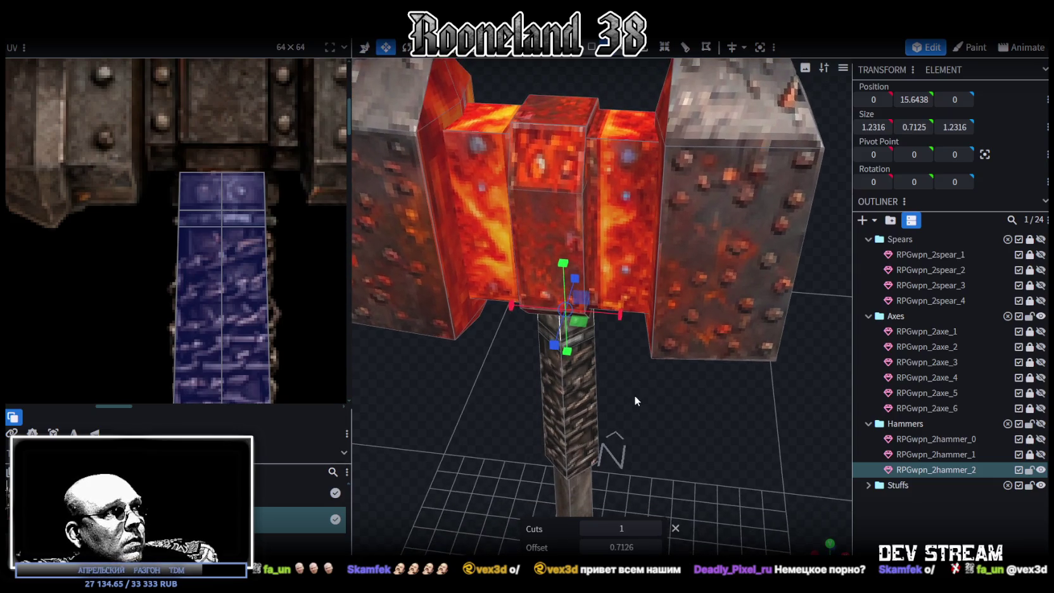
pyautogui.moveTo(579, 321); pyautogui.dragTo(588, 323)
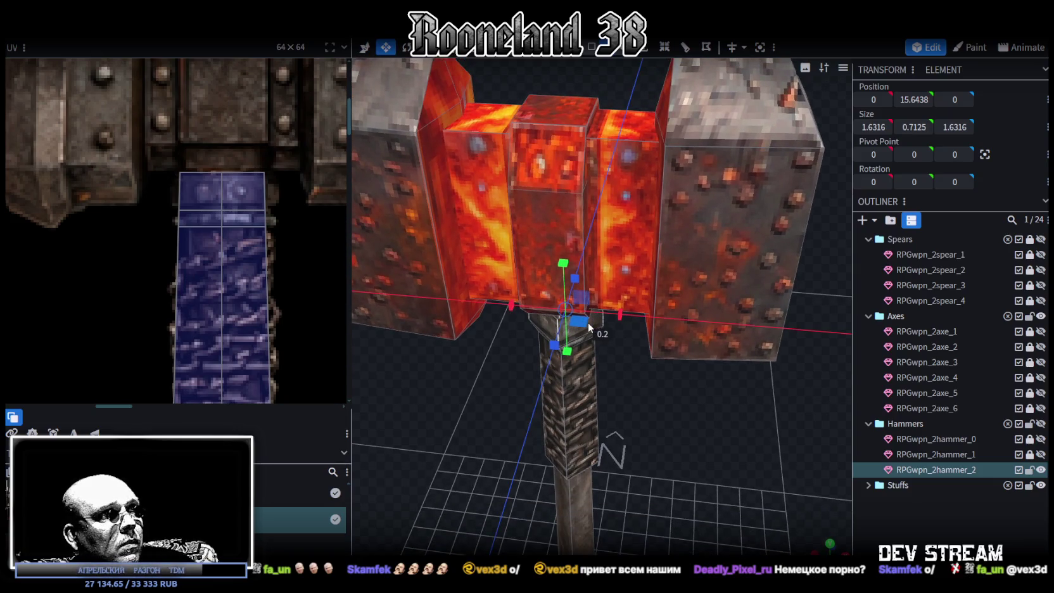
pyautogui.press('KP_1')
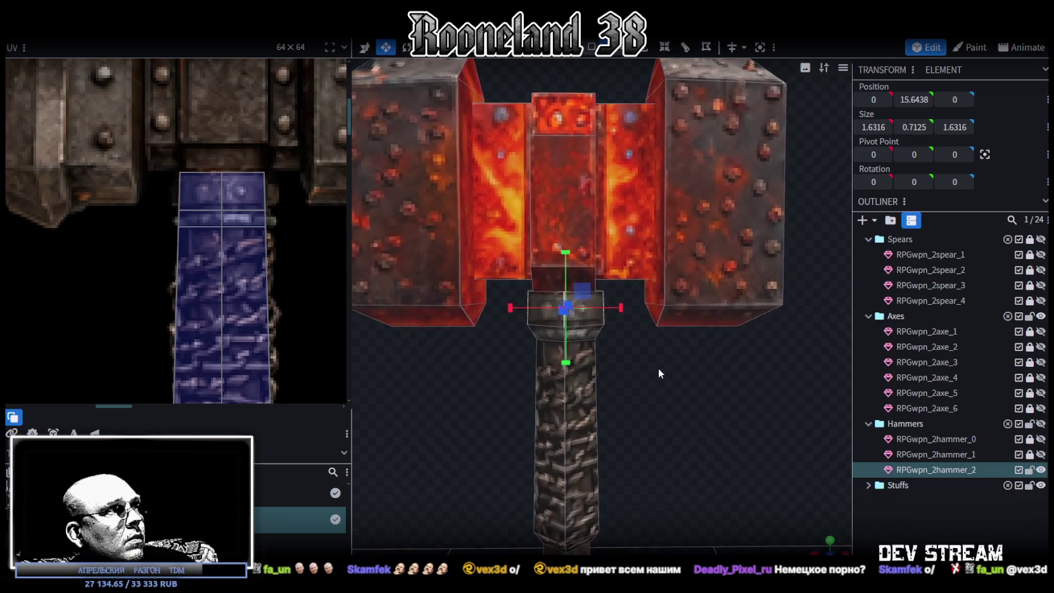
pyautogui.moveTo(658, 370); pyautogui.dragTo(629, 410)
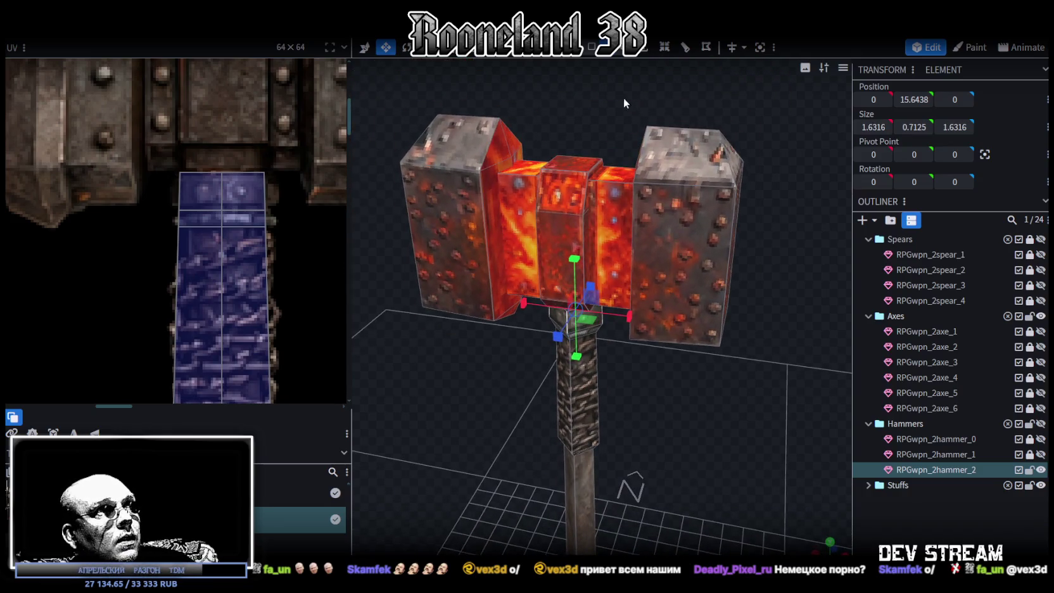
pyautogui.press('KP_1')
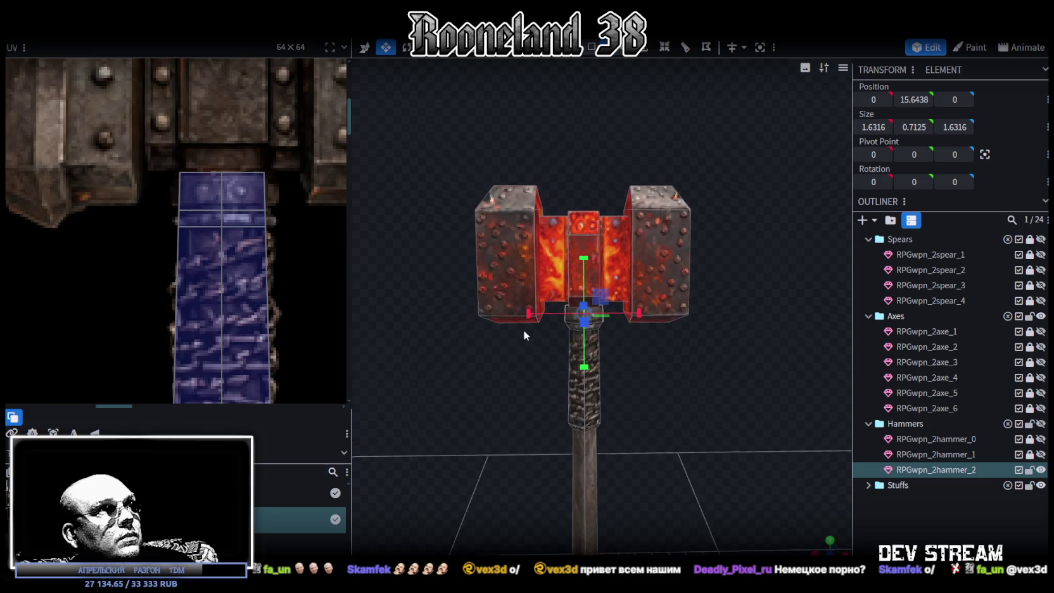
pyautogui.click(222, 190)
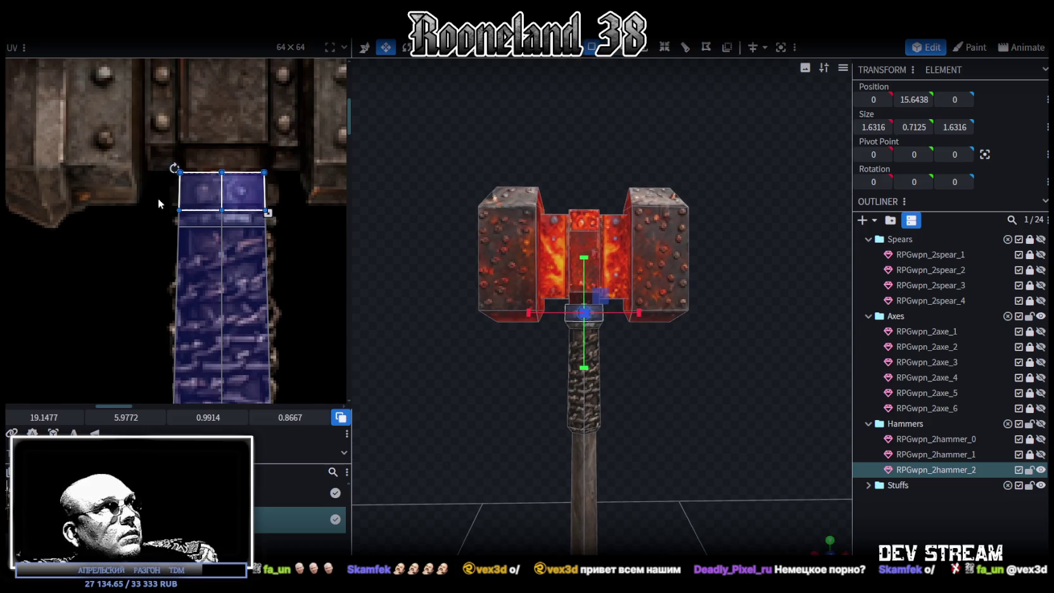
# Select and delete the left riveted block of the hammer head.
pyautogui.scroll(-2, 182, 205)
pyautogui.scroll(-1, 245, 229)
pyautogui.moveTo(430, 146)
pyautogui.mouseDown()
pyautogui.moveTo(518, 364)
pyautogui.moveTo(527, 357)
pyautogui.mouseUp()
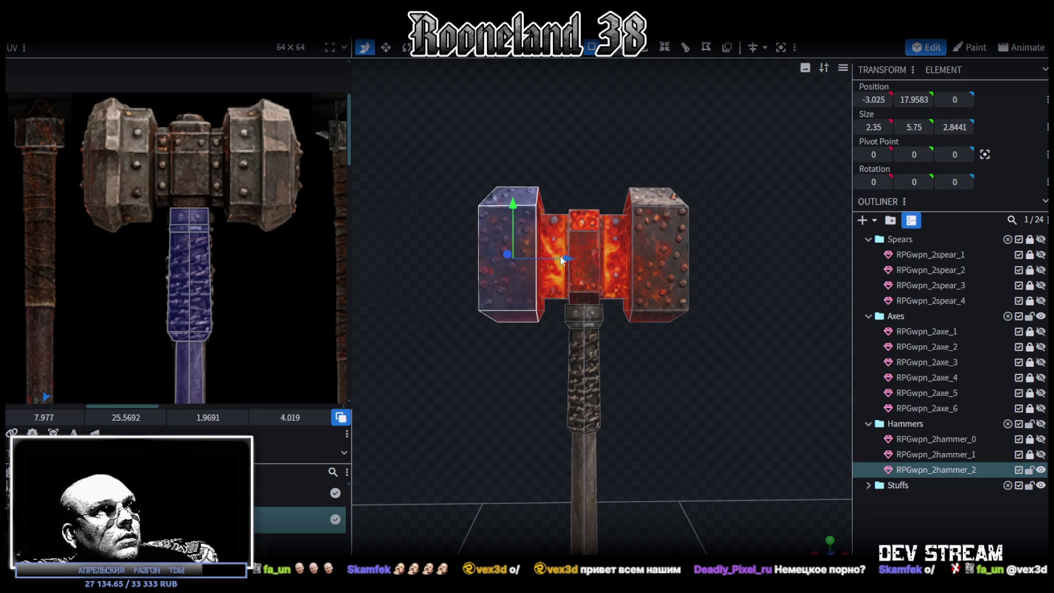
pyautogui.moveTo(560, 260); pyautogui.dragTo(488, 258)
pyautogui.moveTo(380, 154); pyautogui.dragTo(516, 374)
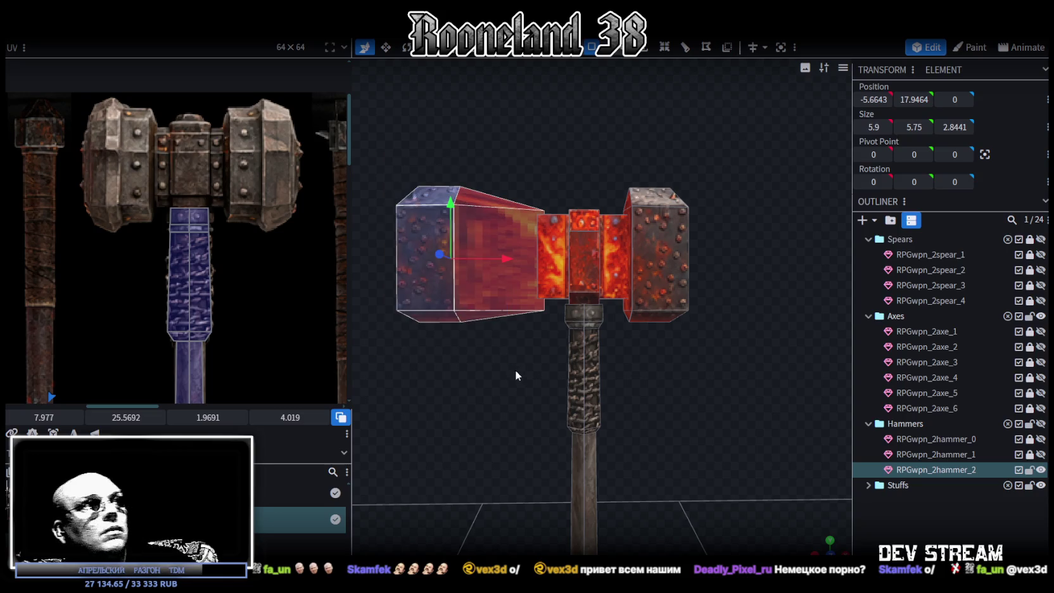
pyautogui.press('Delete')
# Shrink the right head block away from centre so it sits apart at X 6.15.
pyautogui.moveTo(743, 142); pyautogui.dragTo(642, 366)
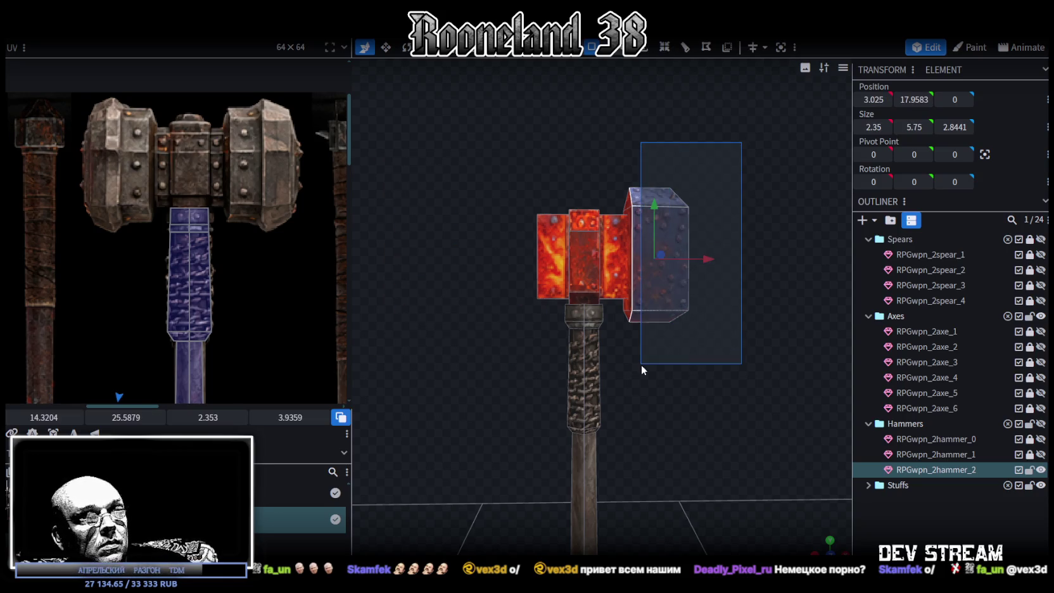
pyautogui.moveTo(801, 265); pyautogui.dragTo(668, 347)
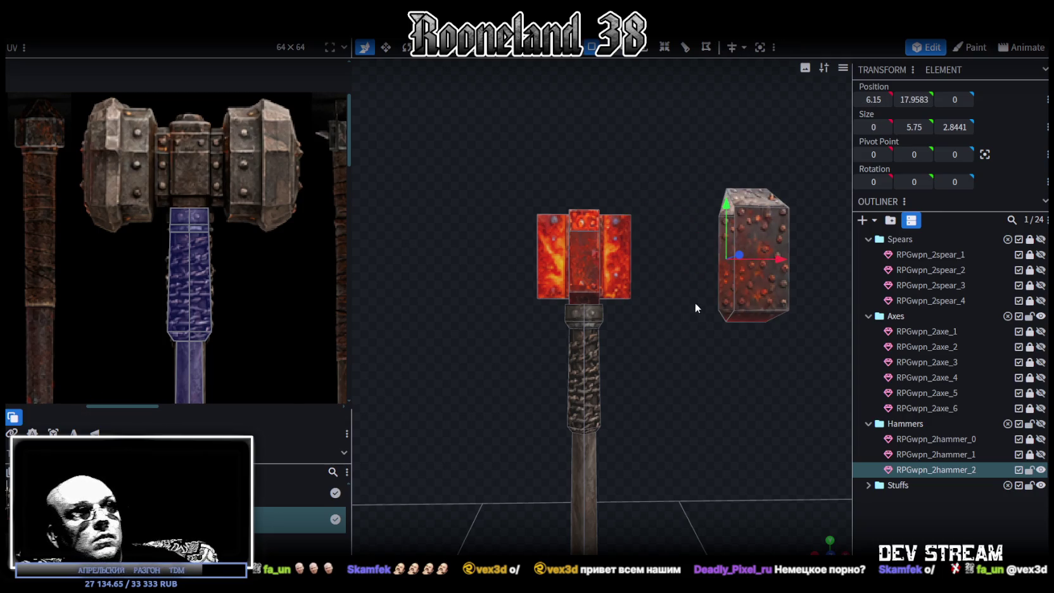
pyautogui.scroll(3, 685, 364)
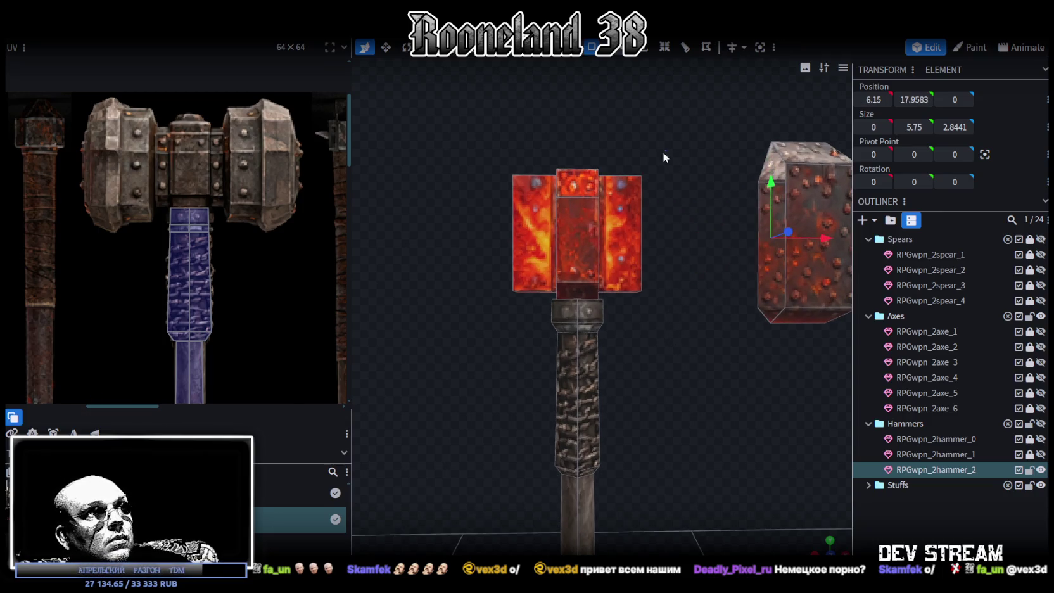
# Delete both red side wings and resize the lava block to 1.6546 × 3.95 × 2.9441.
pyautogui.press('Delete')
pyautogui.press('Delete')
pyautogui.moveTo(515, 135); pyautogui.dragTo(638, 293)
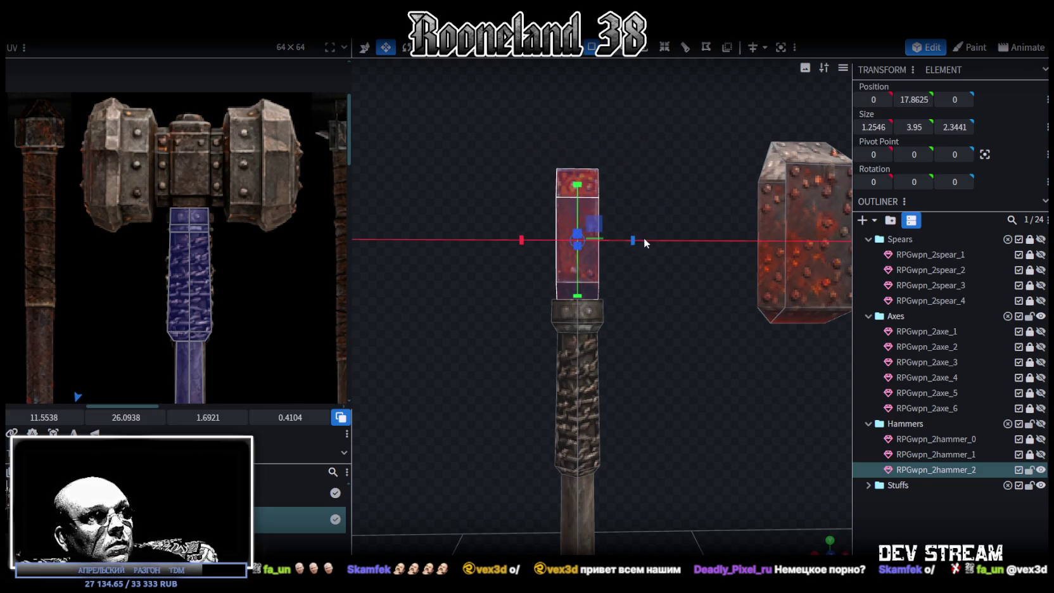
pyautogui.moveTo(642, 238); pyautogui.dragTo(647, 241)
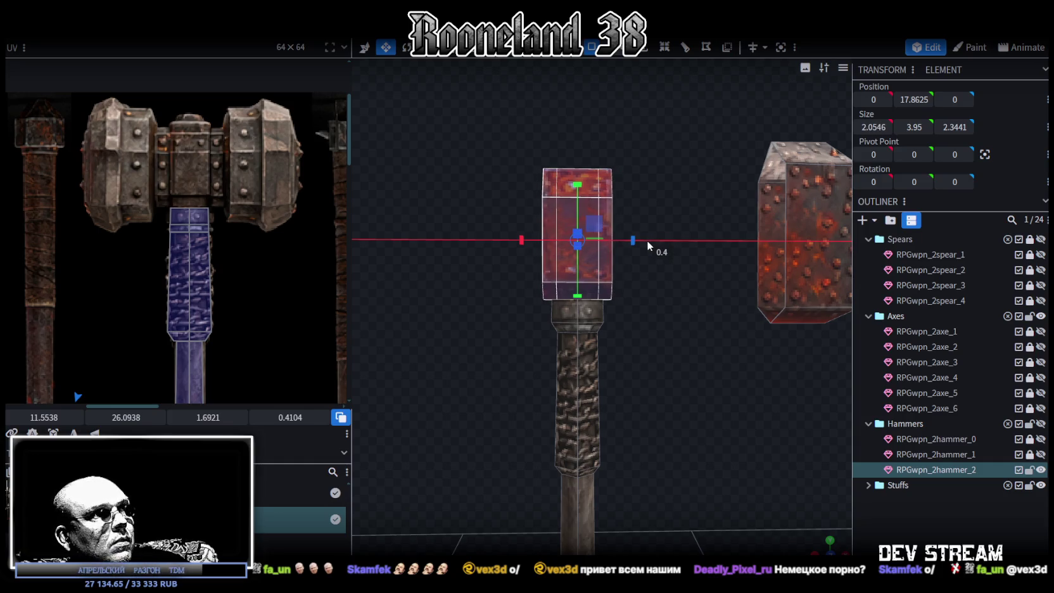
pyautogui.moveTo(647, 241)
pyautogui.mouseDown()
pyautogui.moveTo(506, 424)
pyautogui.moveTo(535, 358)
pyautogui.mouseUp()
pyautogui.scroll(3, 505, 365)
pyautogui.moveTo(743, 344)
pyautogui.mouseDown()
pyautogui.moveTo(755, 346)
pyautogui.moveTo(742, 291)
pyautogui.moveTo(698, 284)
pyautogui.mouseUp()
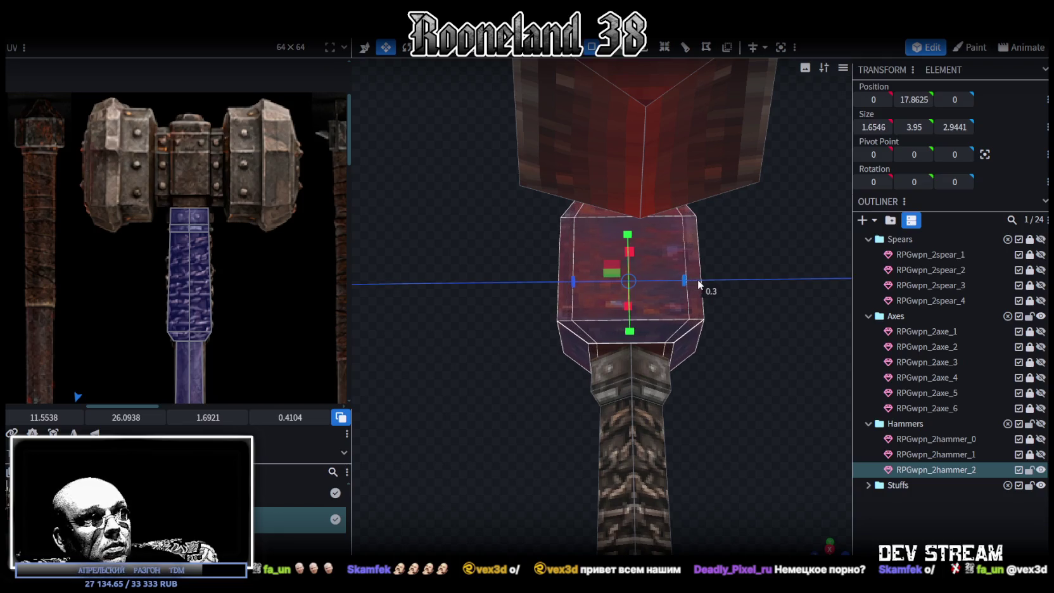
pyautogui.scroll(-3, 481, 335)
pyautogui.moveTo(525, 337)
pyautogui.mouseDown()
pyautogui.moveTo(647, 374)
pyautogui.moveTo(605, 373)
pyautogui.mouseUp()
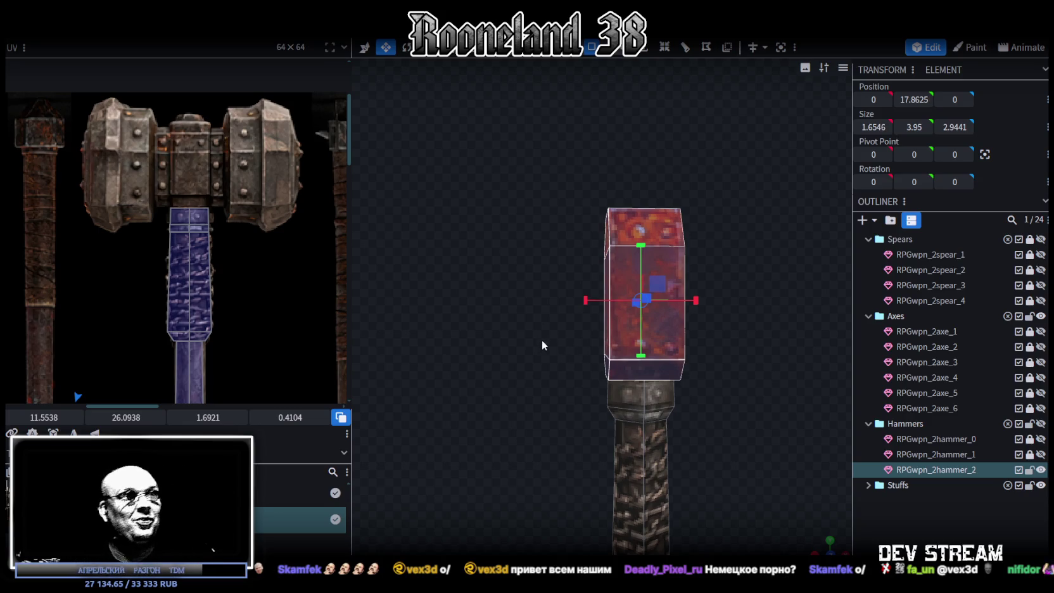
# Add a loop cut with 2 cuts around the lava block from its top edge.
pyautogui.scroll(3, 502, 291)
pyautogui.moveTo(502, 291)
pyautogui.mouseDown()
pyautogui.moveTo(659, 294)
pyautogui.moveTo(590, 319)
pyautogui.moveTo(506, 324)
pyautogui.moveTo(380, 298)
pyautogui.mouseUp()
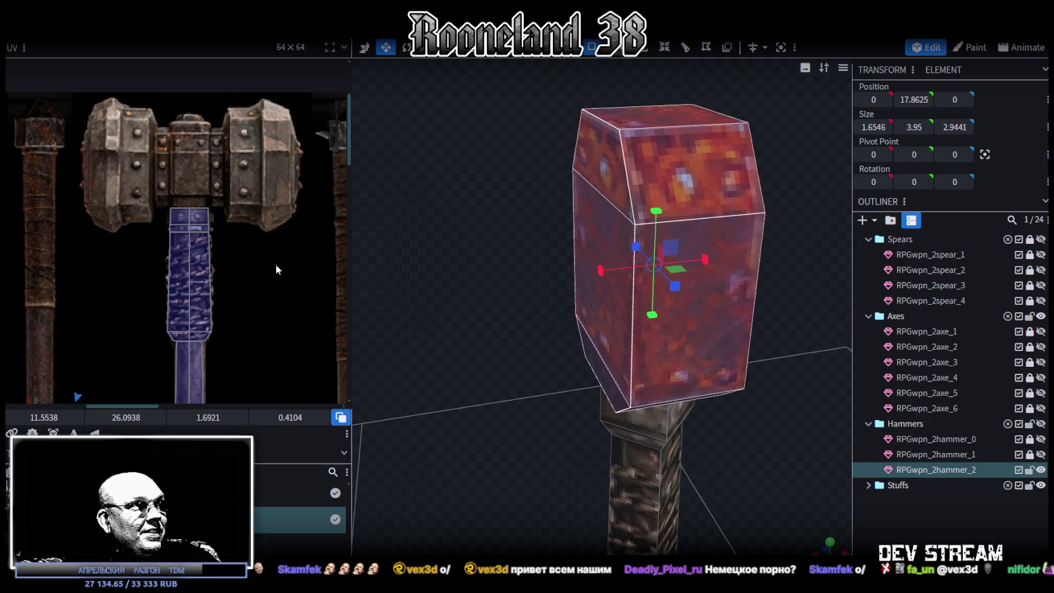
pyautogui.scroll(-1, 228, 251)
pyautogui.scroll(-1, 228, 251)
pyautogui.moveTo(507, 319)
pyautogui.mouseDown()
pyautogui.moveTo(485, 282)
pyautogui.moveTo(495, 278)
pyautogui.moveTo(514, 306)
pyautogui.moveTo(500, 340)
pyautogui.moveTo(465, 295)
pyautogui.mouseUp()
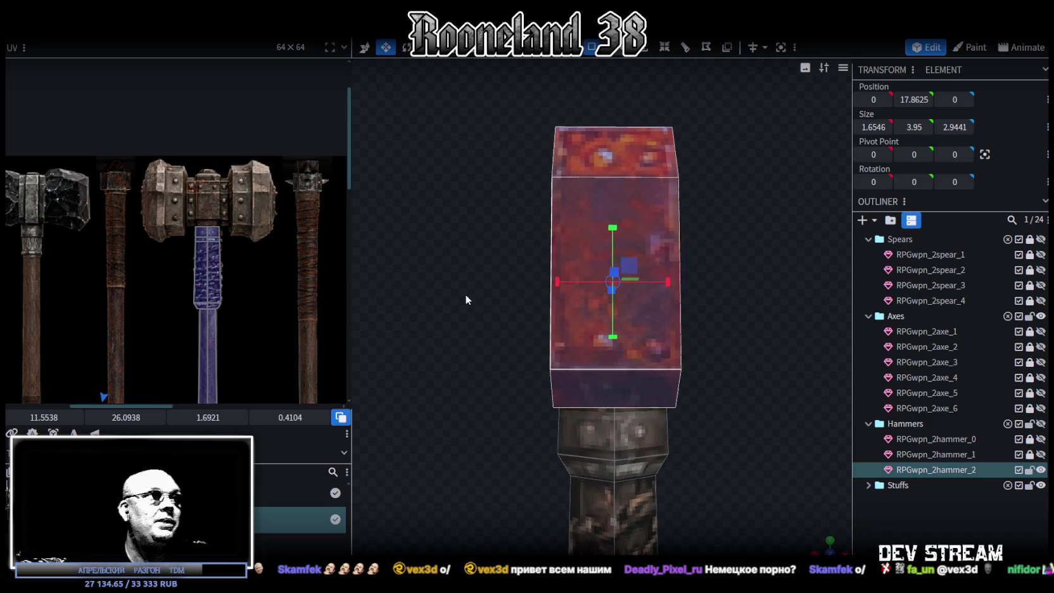
pyautogui.scroll(1, 497, 301)
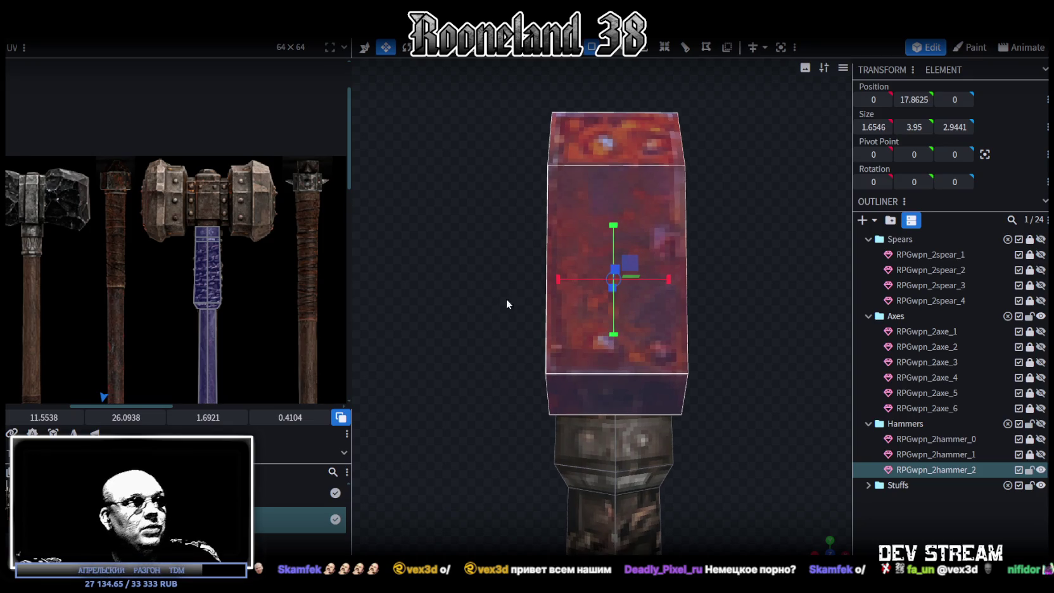
pyautogui.click(631, 164)
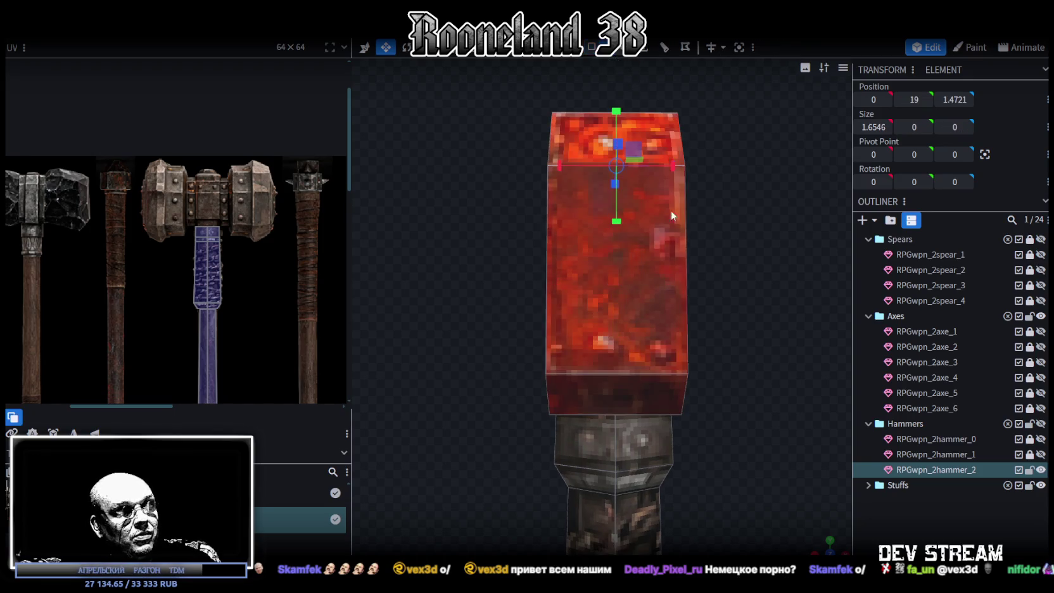
pyautogui.scroll(-1, 675, 127)
pyautogui.click(670, 51)
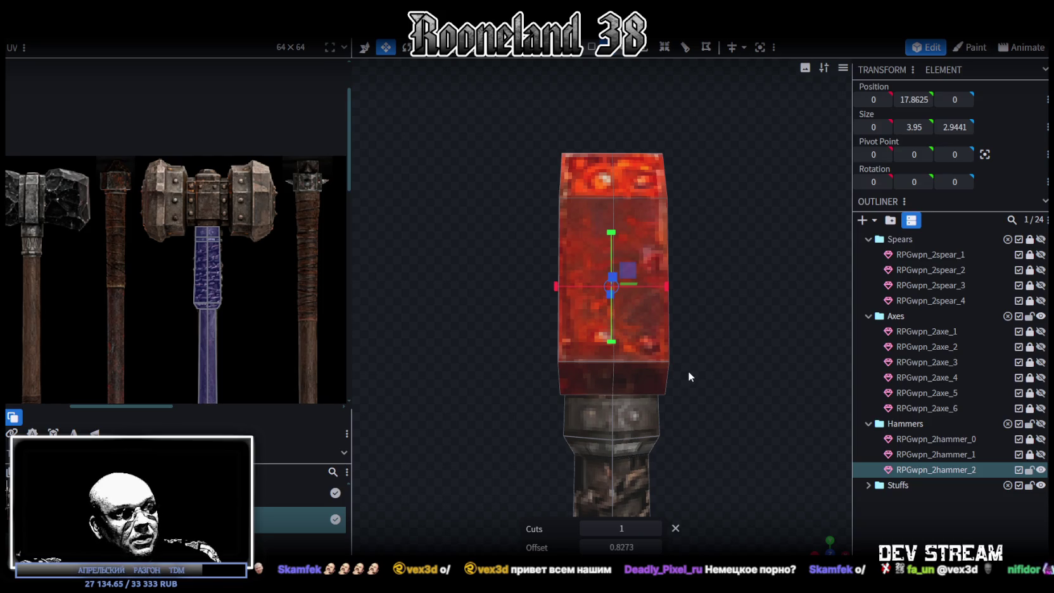
pyautogui.hotkey('ctrl', 'z')
pyautogui.click(664, 47)
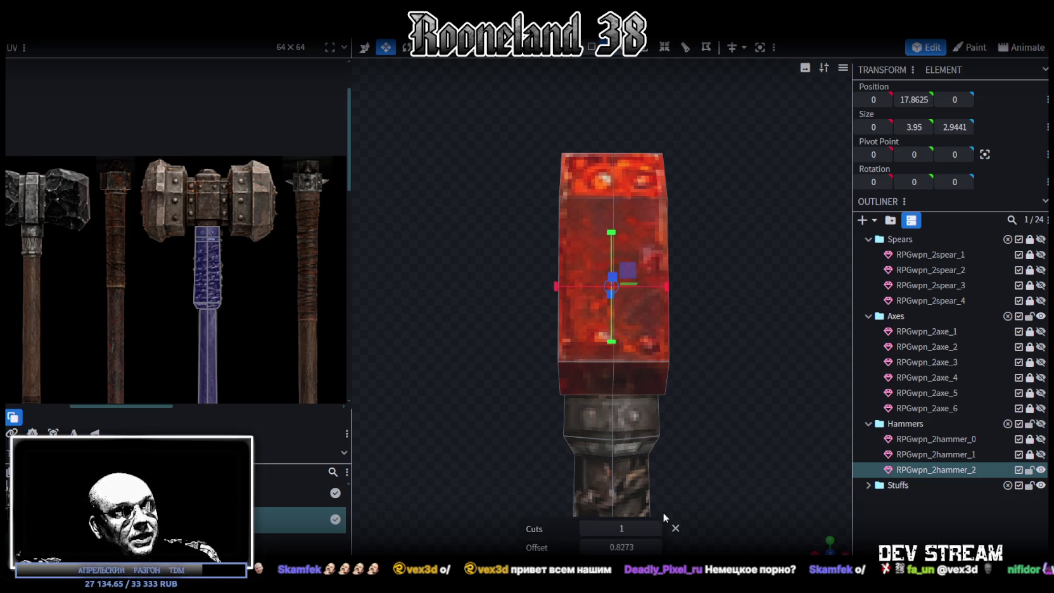
pyautogui.click(656, 529)
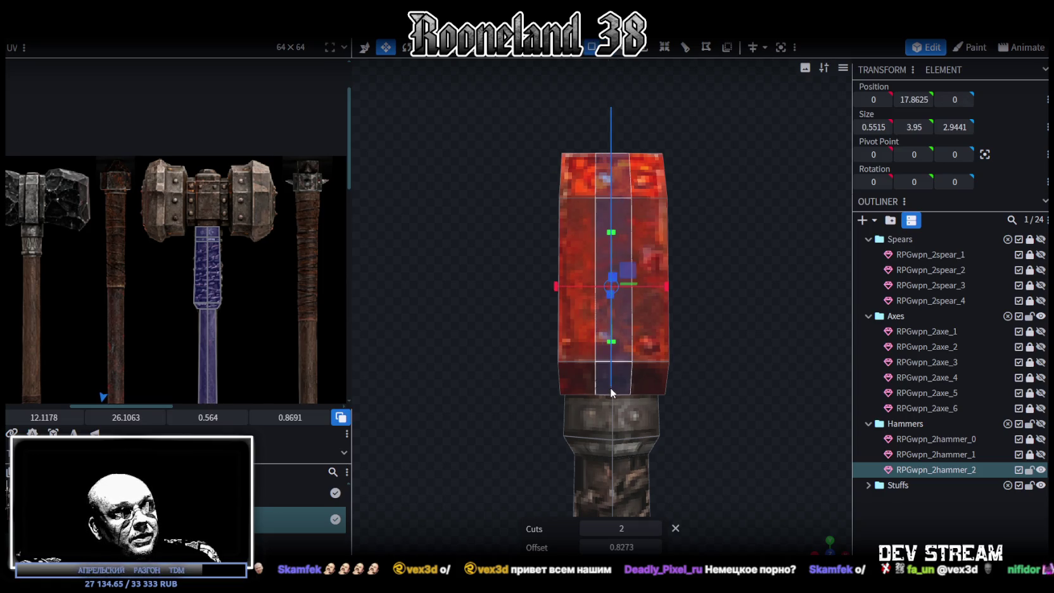
# Spread the new edge loops and widen the middle band to 1.8546, thinning its depth.
pyautogui.moveTo(720, 314)
pyautogui.mouseDown()
pyautogui.moveTo(482, 310)
pyautogui.moveTo(701, 383)
pyautogui.moveTo(753, 367)
pyautogui.mouseUp()
pyautogui.moveTo(673, 276); pyautogui.dragTo(673, 268)
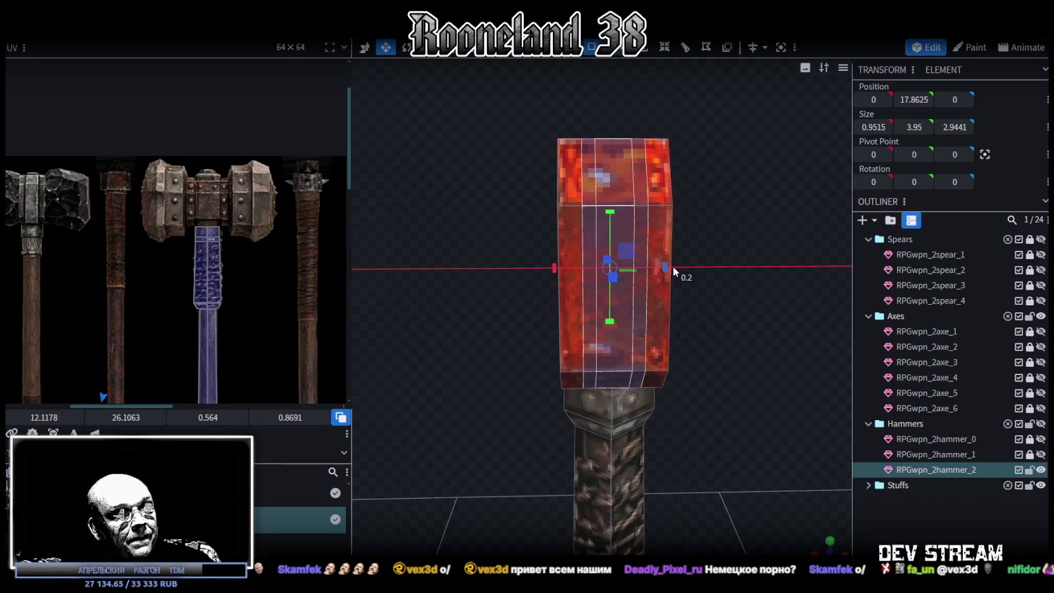
pyautogui.moveTo(721, 283)
pyautogui.mouseDown()
pyautogui.moveTo(681, 295)
pyautogui.moveTo(697, 217)
pyautogui.moveTo(702, 330)
pyautogui.mouseUp()
pyautogui.click(693, 348)
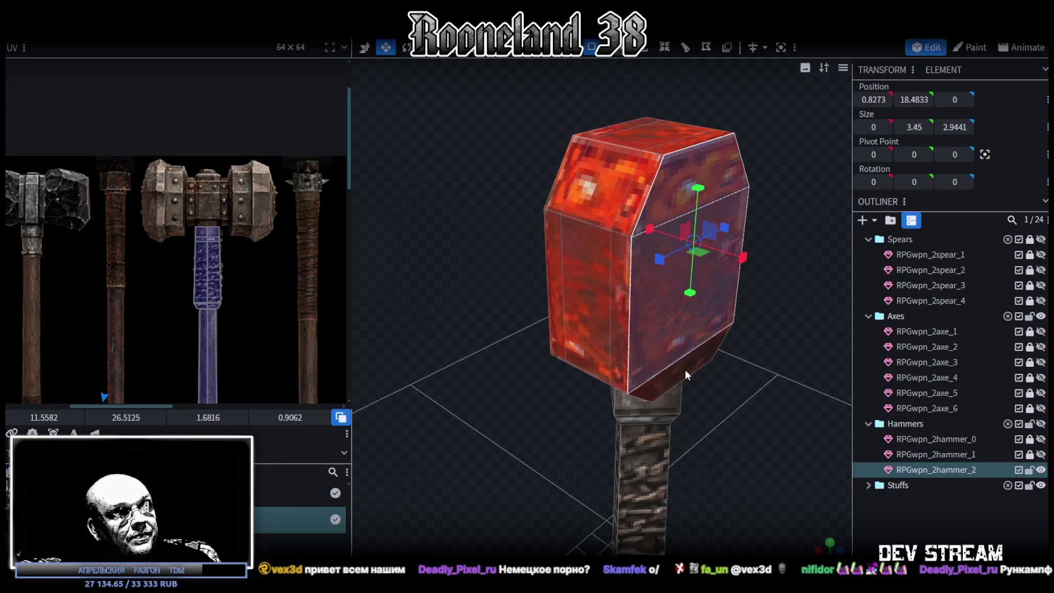
pyautogui.moveTo(449, 334); pyautogui.dragTo(570, 231)
pyautogui.click(525, 256)
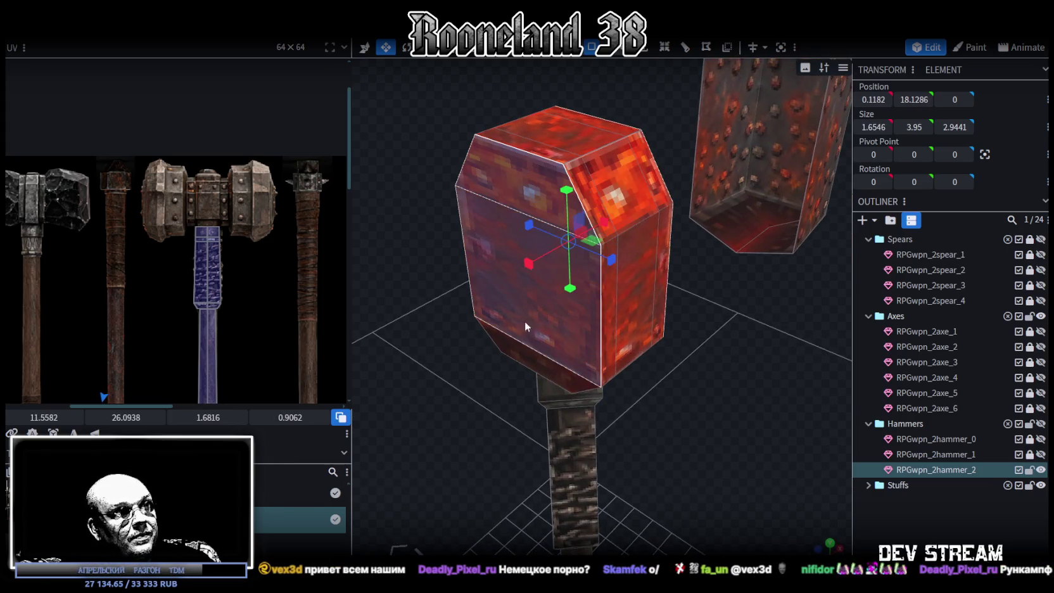
pyautogui.press('KP_1')
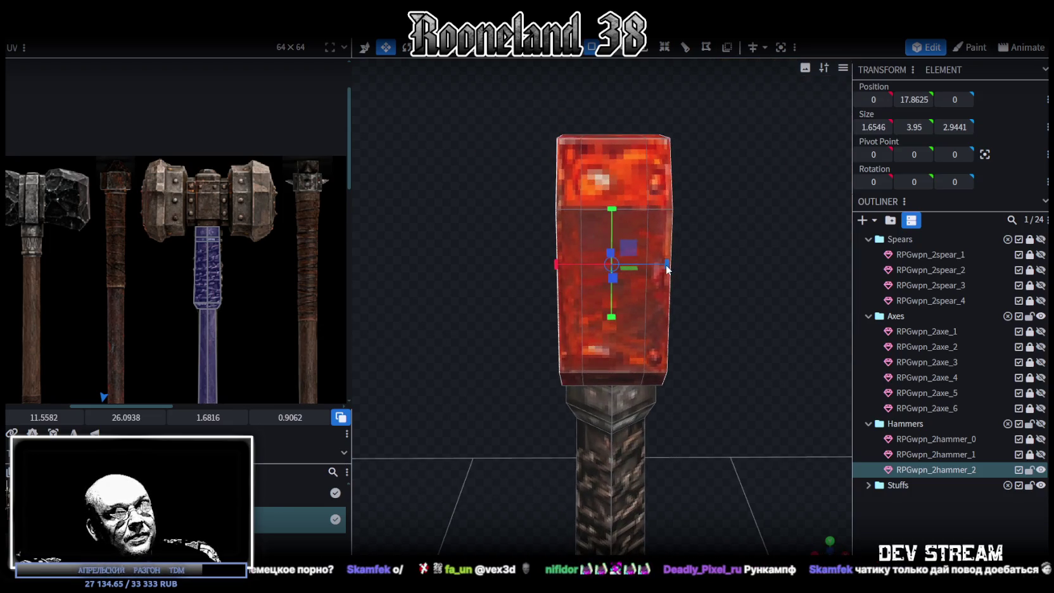
pyautogui.moveTo(665, 272); pyautogui.dragTo(682, 270)
pyautogui.moveTo(767, 299); pyautogui.dragTo(657, 310)
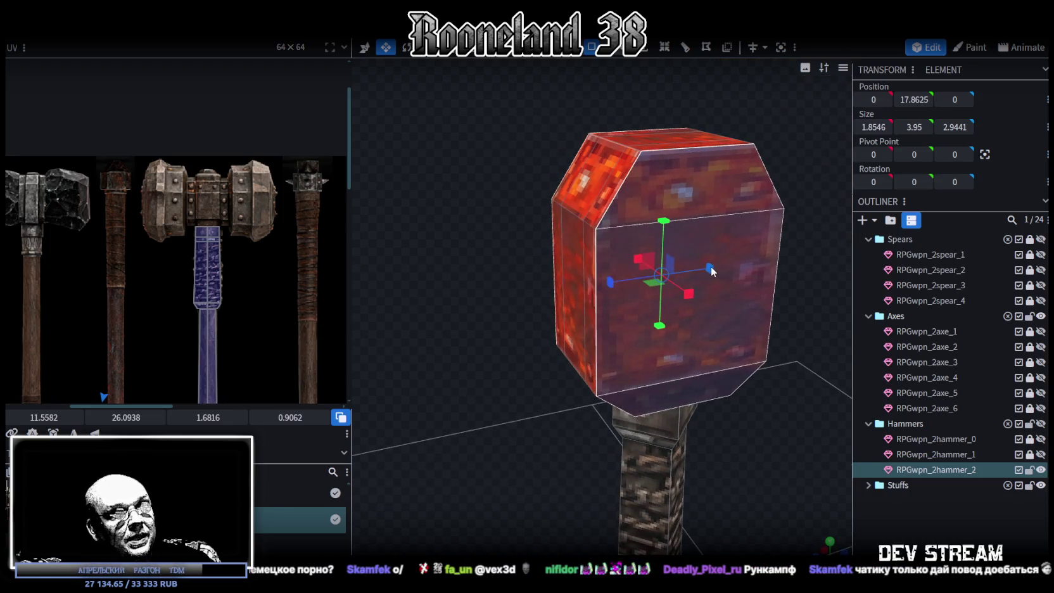
pyautogui.moveTo(712, 271); pyautogui.dragTo(696, 267)
pyautogui.moveTo(514, 275)
pyautogui.mouseDown()
pyautogui.moveTo(535, 258)
pyautogui.moveTo(481, 320)
pyautogui.moveTo(423, 338)
pyautogui.moveTo(657, 304)
pyautogui.moveTo(690, 262)
pyautogui.moveTo(664, 298)
pyautogui.moveTo(710, 326)
pyautogui.moveTo(728, 283)
pyautogui.moveTo(542, 151)
pyautogui.moveTo(499, 250)
pyautogui.moveTo(402, 332)
pyautogui.mouseUp()
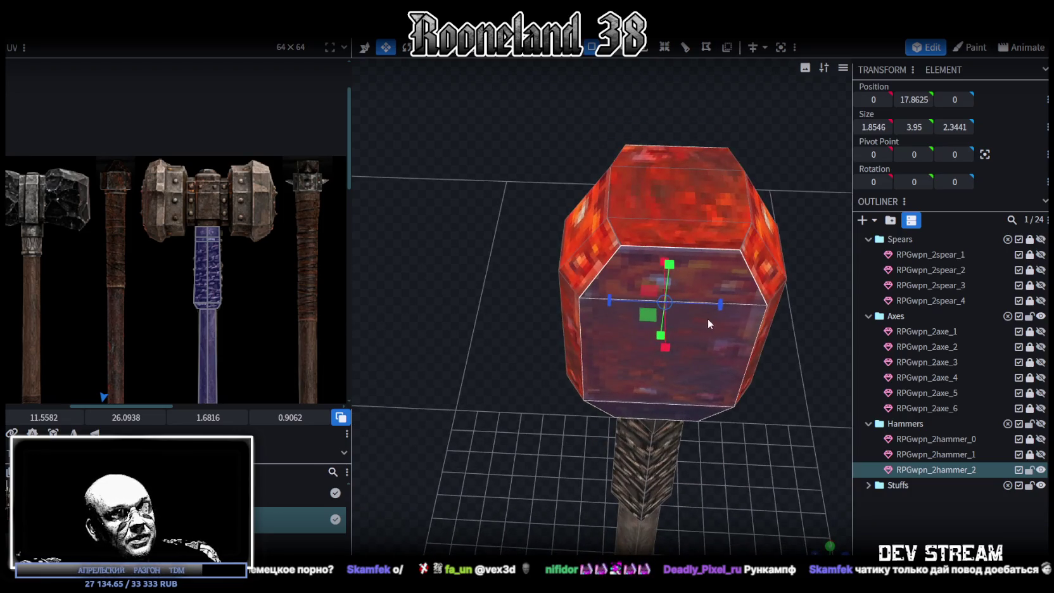
# Deepen the middle band to 2.7441 and select the block's top and lower vertices.
pyautogui.moveTo(720, 304); pyautogui.dragTo(727, 307)
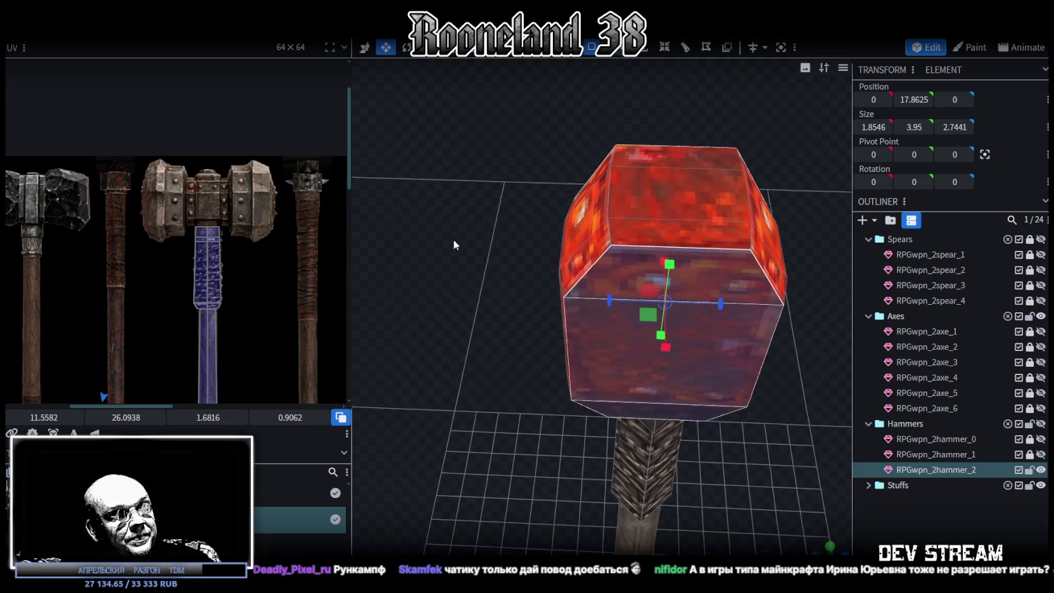
pyautogui.moveTo(454, 244); pyautogui.dragTo(664, 100)
pyautogui.click(617, 51)
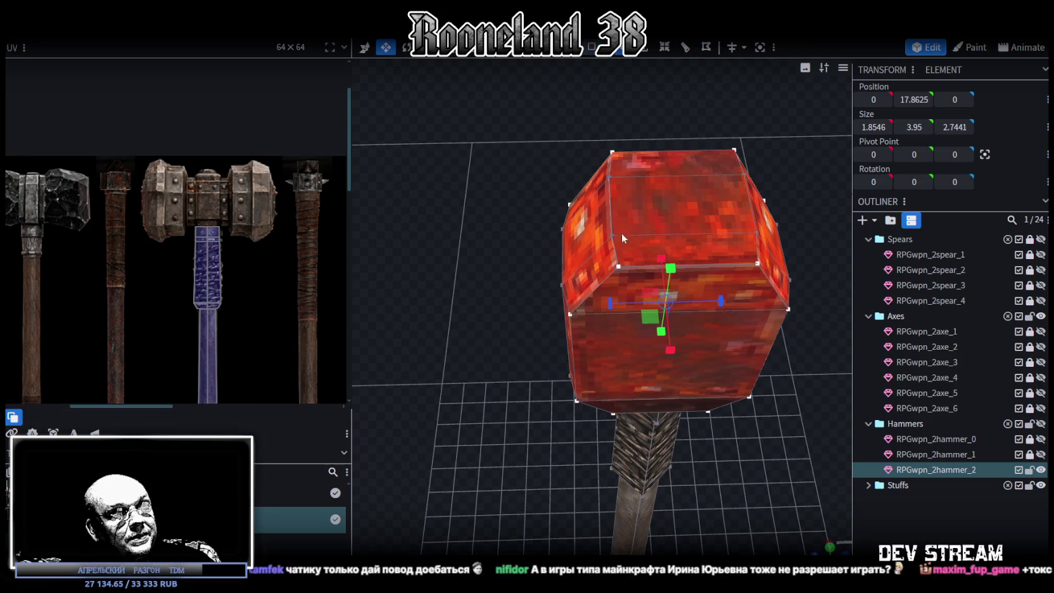
pyautogui.click(612, 153)
pyautogui.keyDown('shift'); pyautogui.click(625, 265); pyautogui.keyUp('shift')
pyautogui.keyDown('shift'); pyautogui.click(735, 152); pyautogui.keyUp('shift')
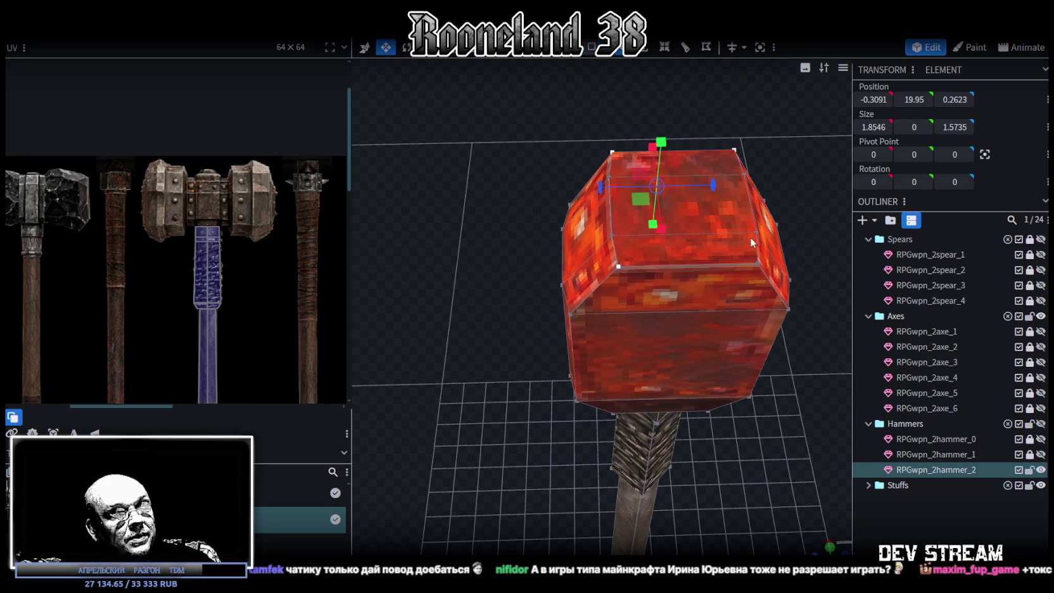
pyautogui.keyDown('shift'); pyautogui.click(757, 261); pyautogui.keyUp('shift')
pyautogui.moveTo(766, 387)
pyautogui.mouseDown()
pyautogui.moveTo(759, 256)
pyautogui.moveTo(733, 307)
pyautogui.mouseUp()
pyautogui.keyDown('shift'); pyautogui.click(728, 309); pyautogui.keyUp('shift')
pyautogui.keyDown('shift'); pyautogui.click(609, 313); pyautogui.keyUp('shift')
pyautogui.moveTo(532, 468)
pyautogui.mouseDown()
pyautogui.moveTo(776, 486)
pyautogui.moveTo(560, 365)
pyautogui.mouseUp()
pyautogui.keyDown('shift'); pyautogui.click(488, 403); pyautogui.keyUp('shift')
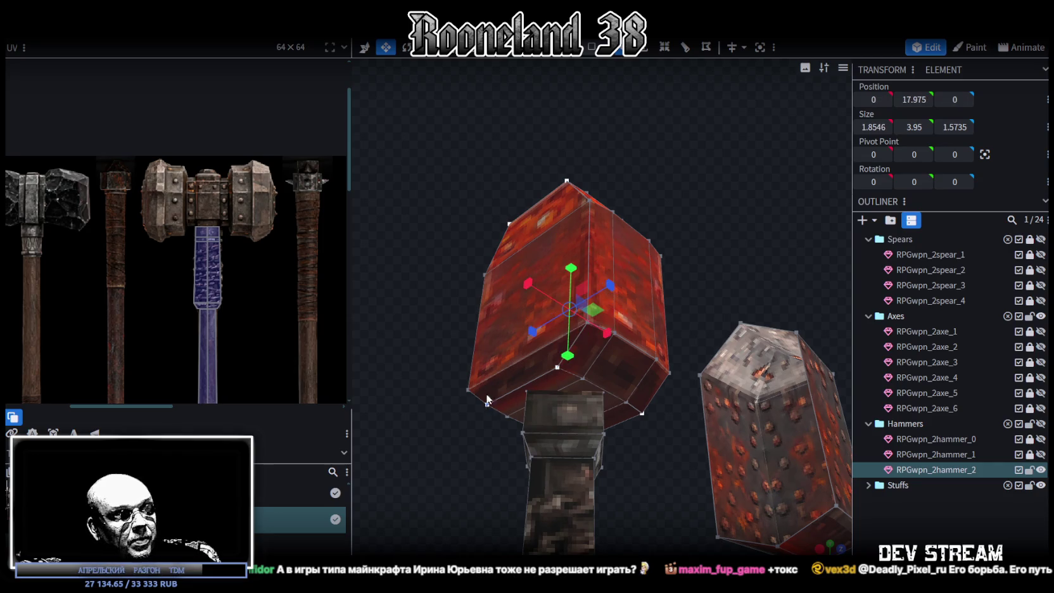
pyautogui.moveTo(442, 238)
pyautogui.mouseDown()
pyautogui.moveTo(435, 321)
pyautogui.moveTo(483, 337)
pyautogui.moveTo(542, 340)
pyautogui.moveTo(646, 262)
pyautogui.moveTo(582, 271)
pyautogui.mouseUp()
# Move the selected vertices to reshape the block, then box-select the whole central block.
pyautogui.moveTo(664, 356)
pyautogui.mouseDown()
pyautogui.moveTo(777, 350)
pyautogui.moveTo(568, 228)
pyautogui.moveTo(572, 211)
pyautogui.moveTo(573, 251)
pyautogui.mouseUp()
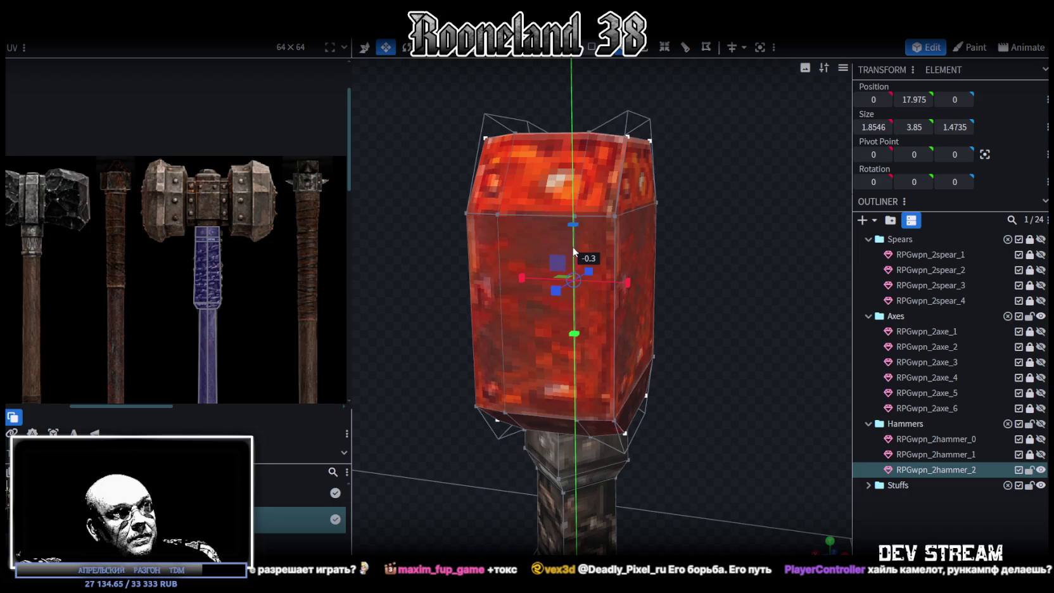
pyautogui.moveTo(671, 243)
pyautogui.mouseDown()
pyautogui.moveTo(738, 233)
pyautogui.moveTo(731, 199)
pyautogui.mouseUp()
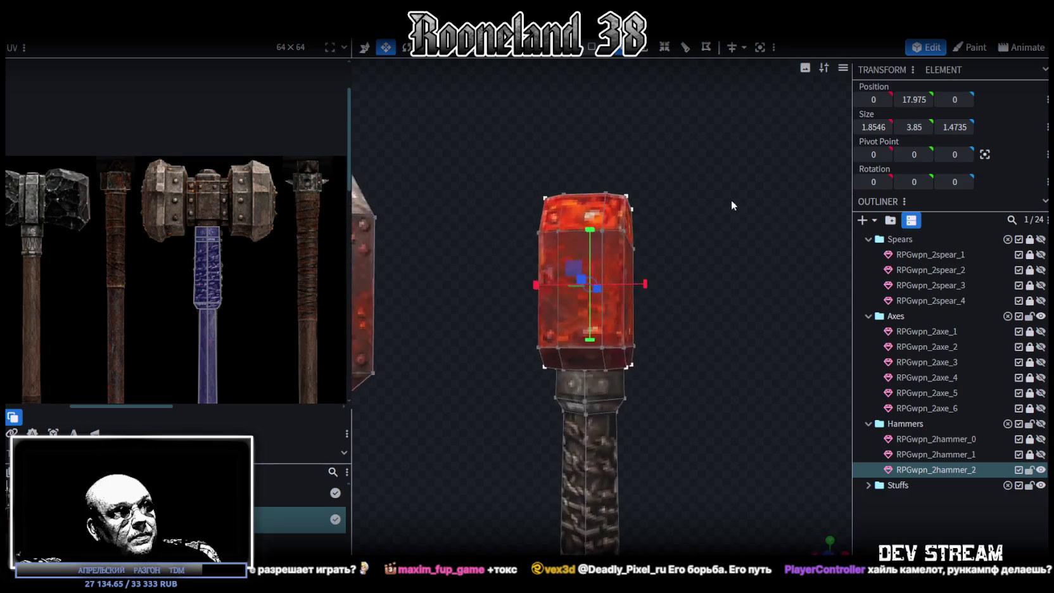
pyautogui.click(652, 159)
pyautogui.moveTo(498, 142)
pyautogui.mouseDown()
pyautogui.moveTo(680, 356)
pyautogui.moveTo(644, 316)
pyautogui.mouseUp()
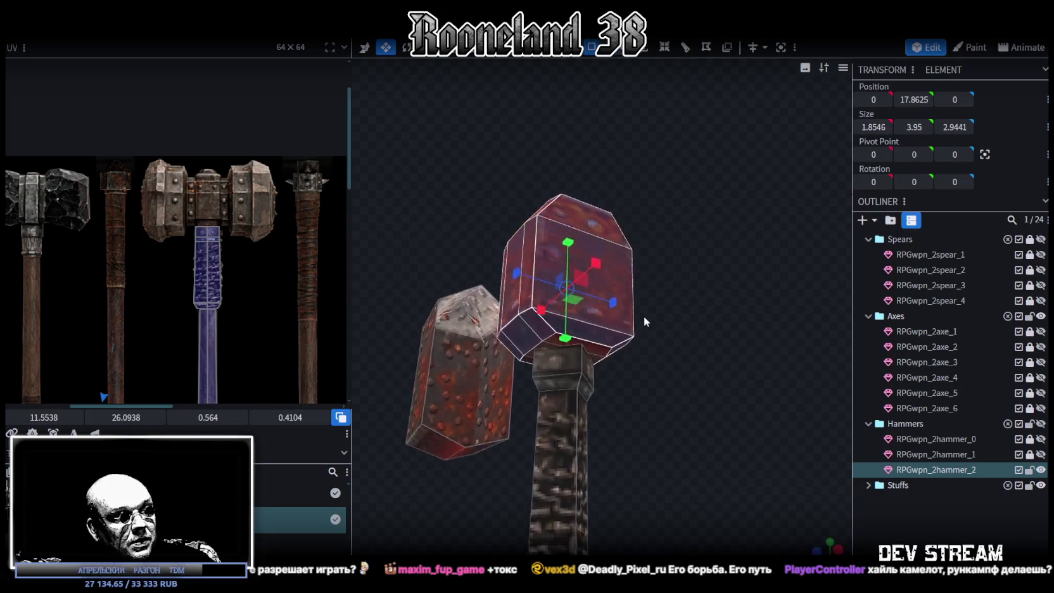
pyautogui.moveTo(598, 370)
pyautogui.mouseDown()
pyautogui.moveTo(665, 372)
pyautogui.moveTo(427, 347)
pyautogui.mouseUp()
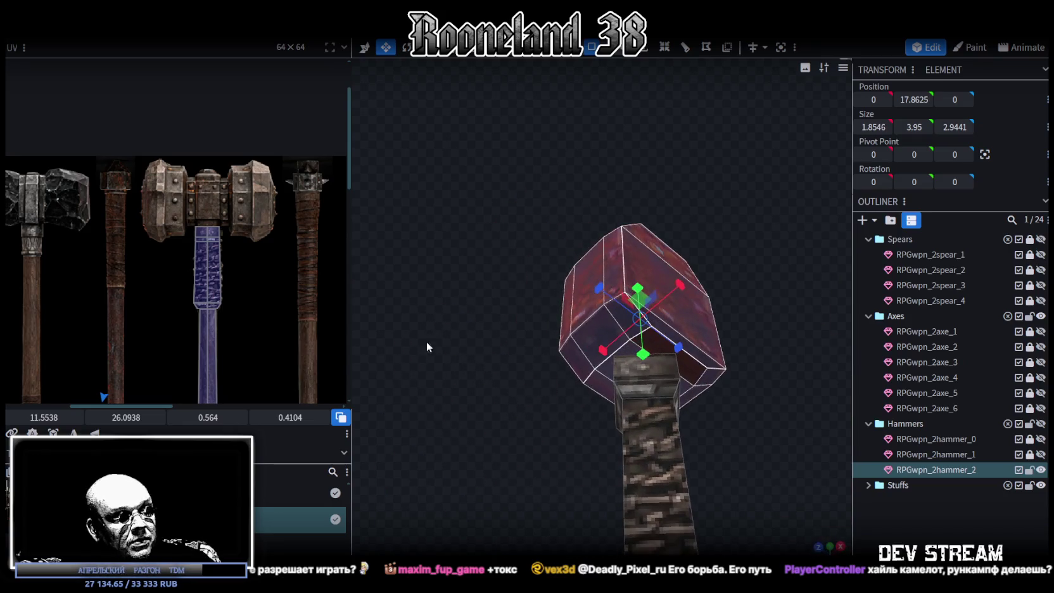
# Project the head's UV from the front view onto the reference hammer's riveted head section.
pyautogui.press('KP_1')
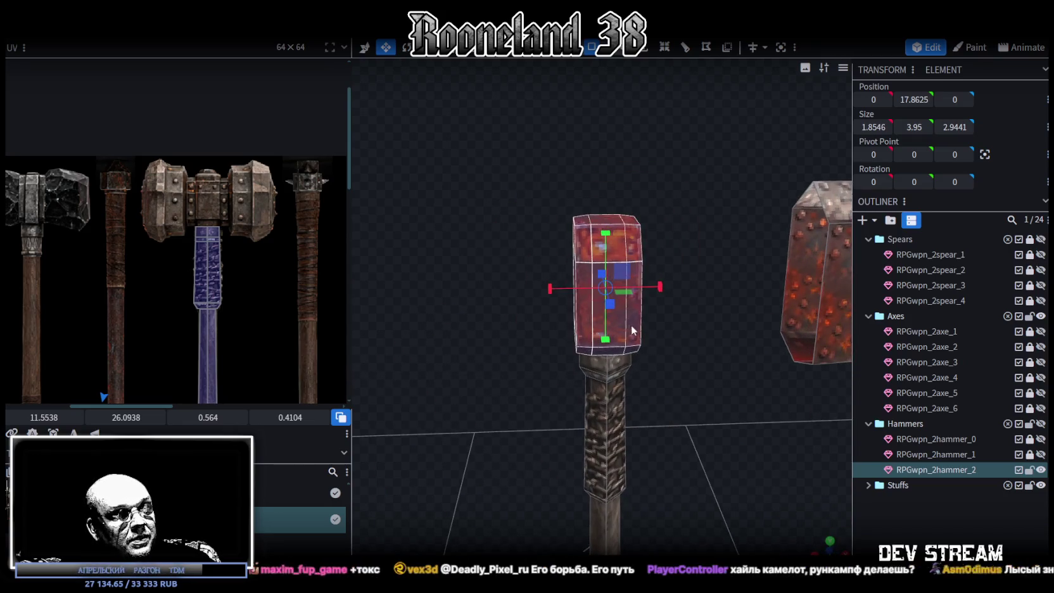
pyautogui.press('KP_1')
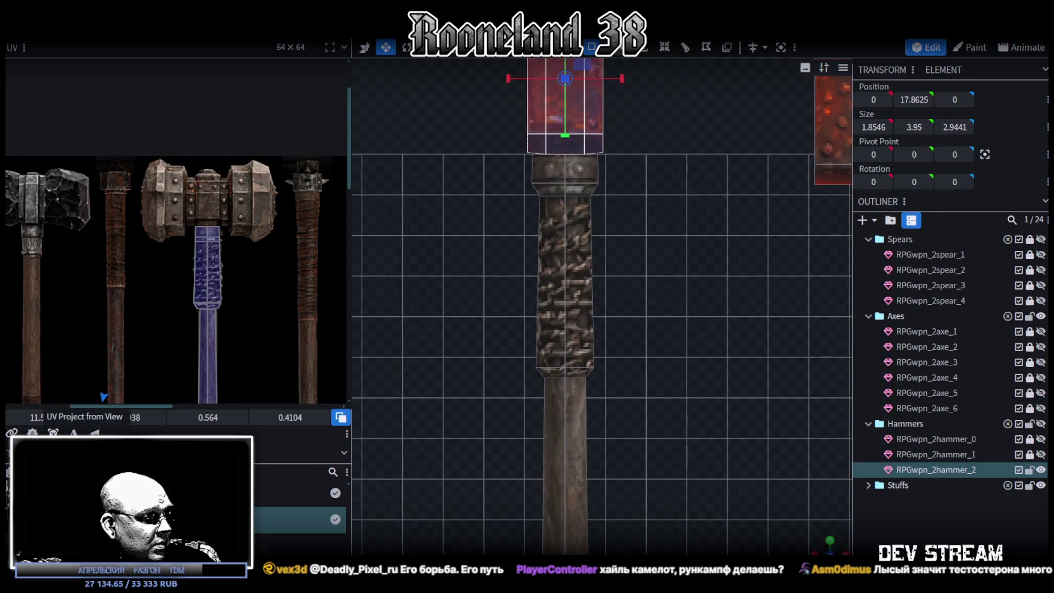
pyautogui.click(53, 433)
pyautogui.moveTo(64, 187); pyautogui.dragTo(194, 189)
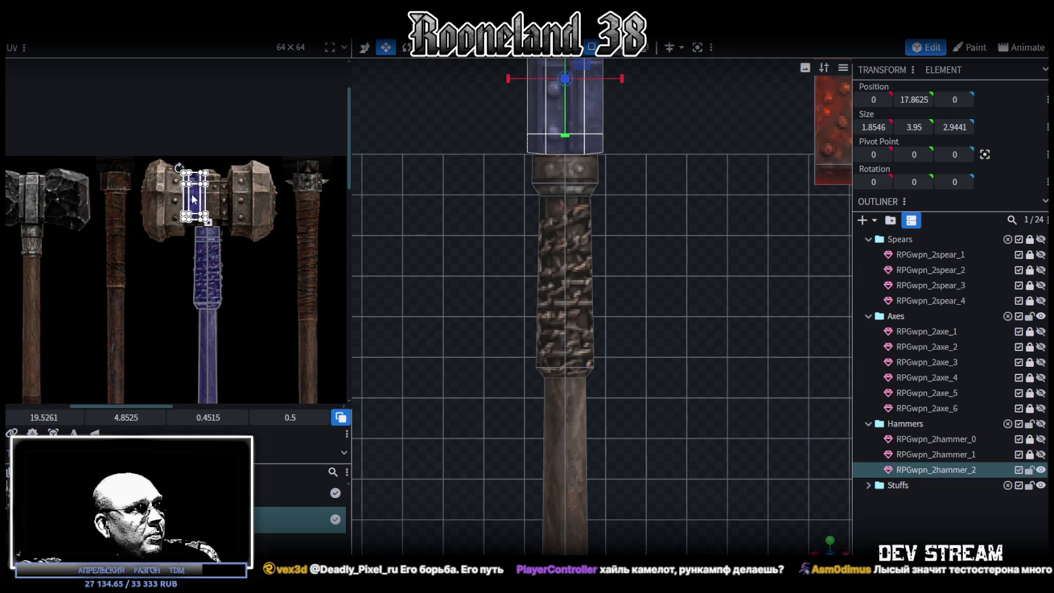
pyautogui.scroll(3, 196, 175)
pyautogui.scroll(2, 195, 175)
pyautogui.moveTo(194, 241); pyautogui.dragTo(203, 234)
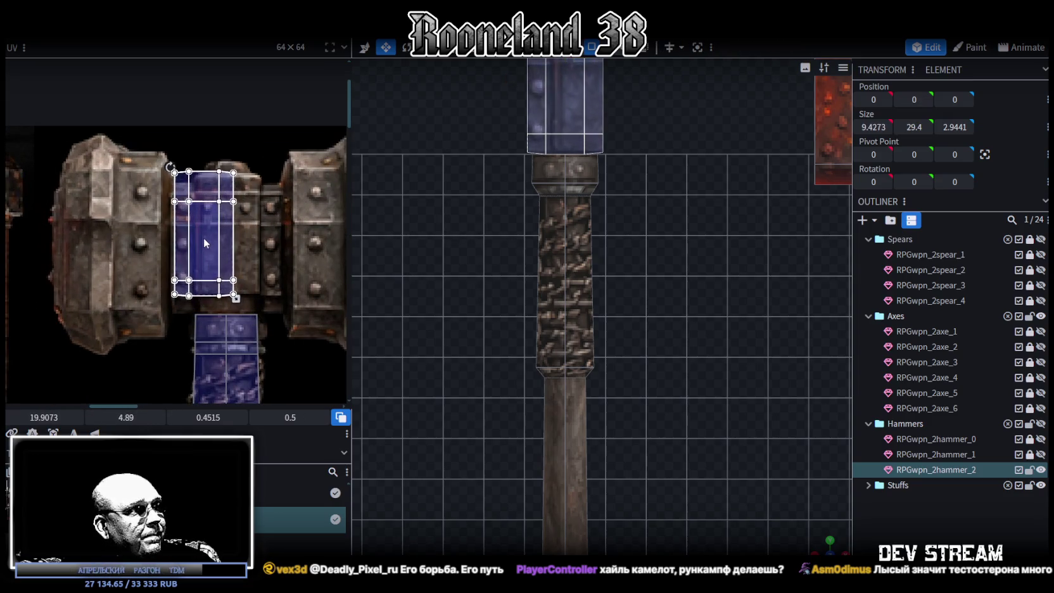
pyautogui.scroll(1, 620, 375)
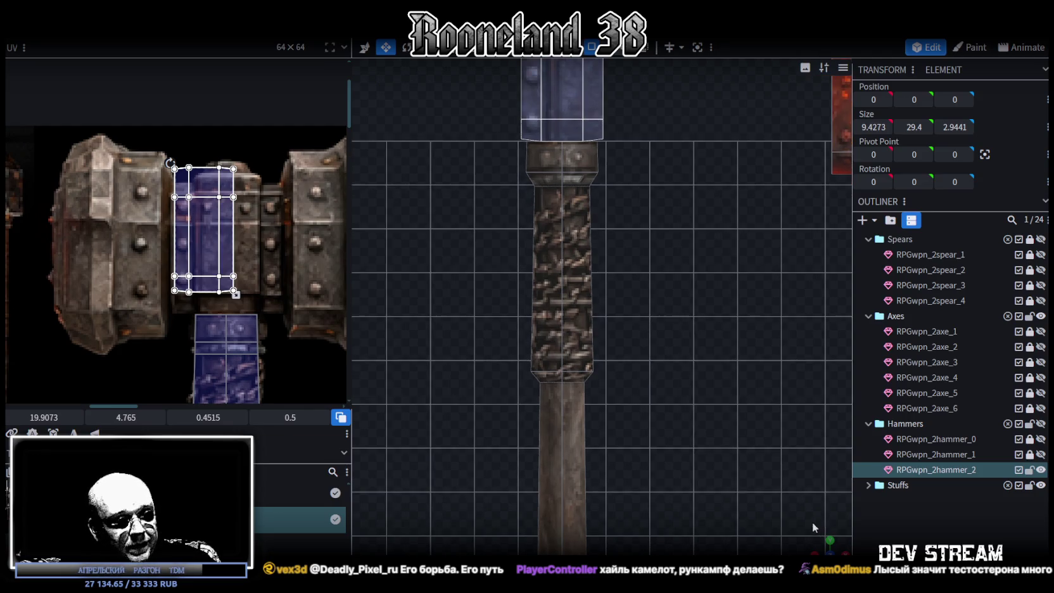
pyautogui.moveTo(813, 527); pyautogui.dragTo(650, 288)
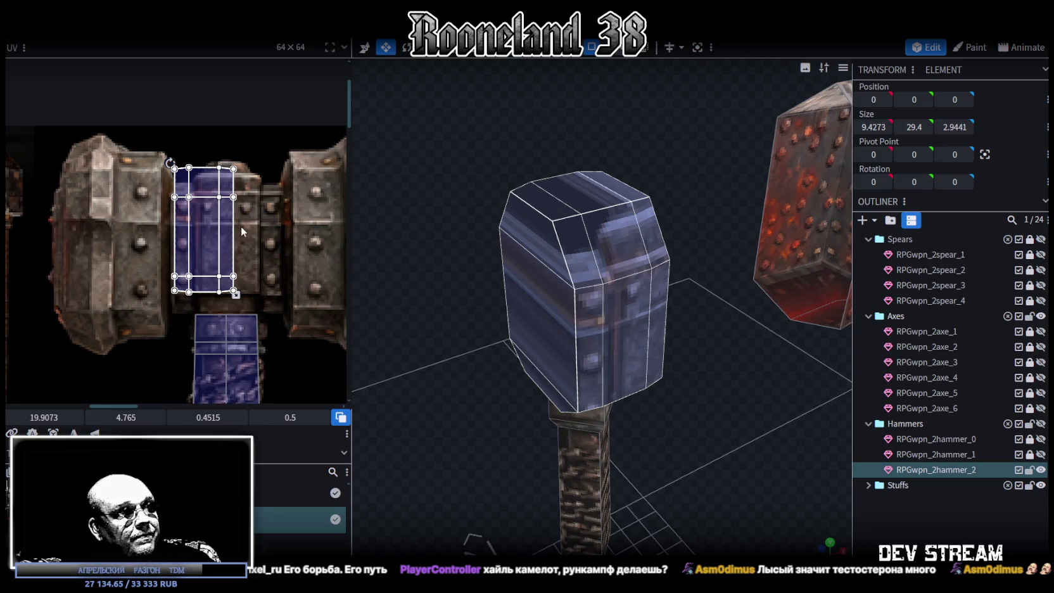
# Lower the head's top face, then extrude its narrower centre face upward.
pyautogui.click(528, 189)
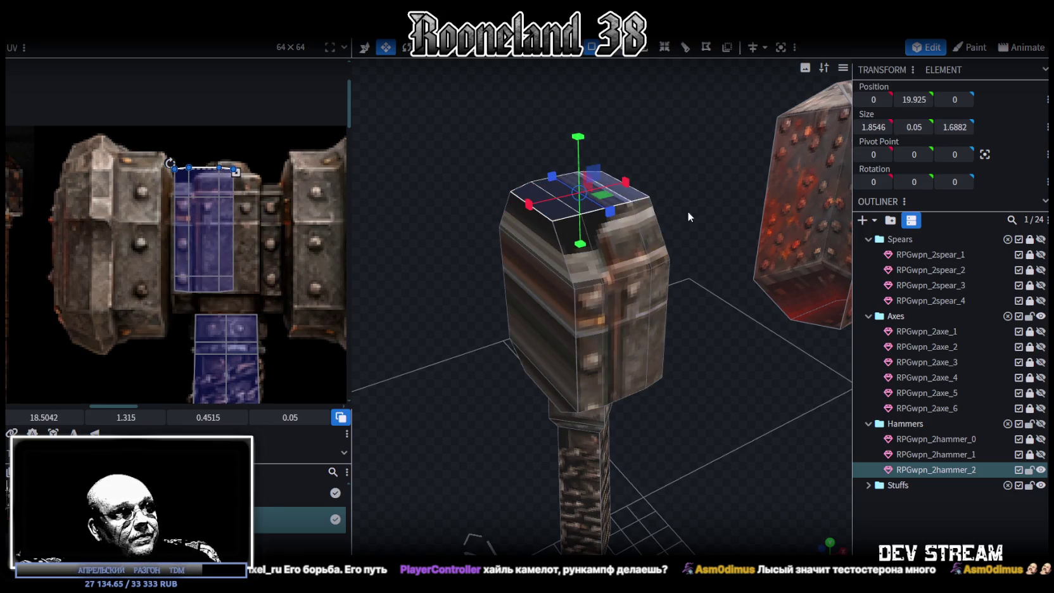
pyautogui.moveTo(688, 211); pyautogui.dragTo(677, 186)
pyautogui.press('v')
pyautogui.moveTo(564, 108)
pyautogui.mouseDown()
pyautogui.moveTo(561, 138)
pyautogui.moveTo(668, 181)
pyautogui.mouseUp()
pyautogui.moveTo(549, 126)
pyautogui.mouseDown()
pyautogui.moveTo(533, 208)
pyautogui.moveTo(623, 152)
pyautogui.mouseUp()
pyautogui.click(536, 215)
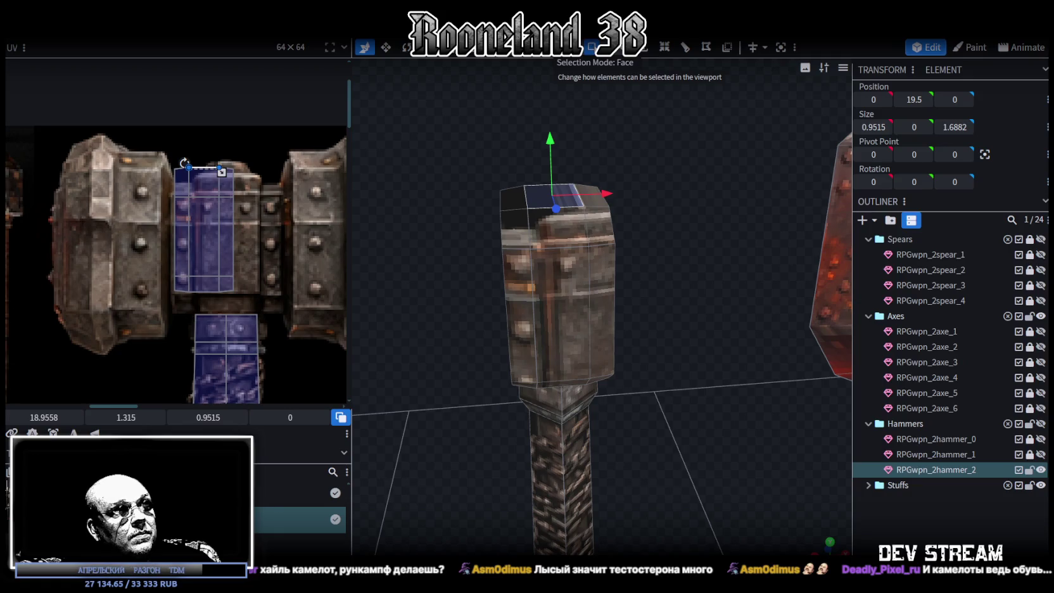
pyautogui.click(664, 47)
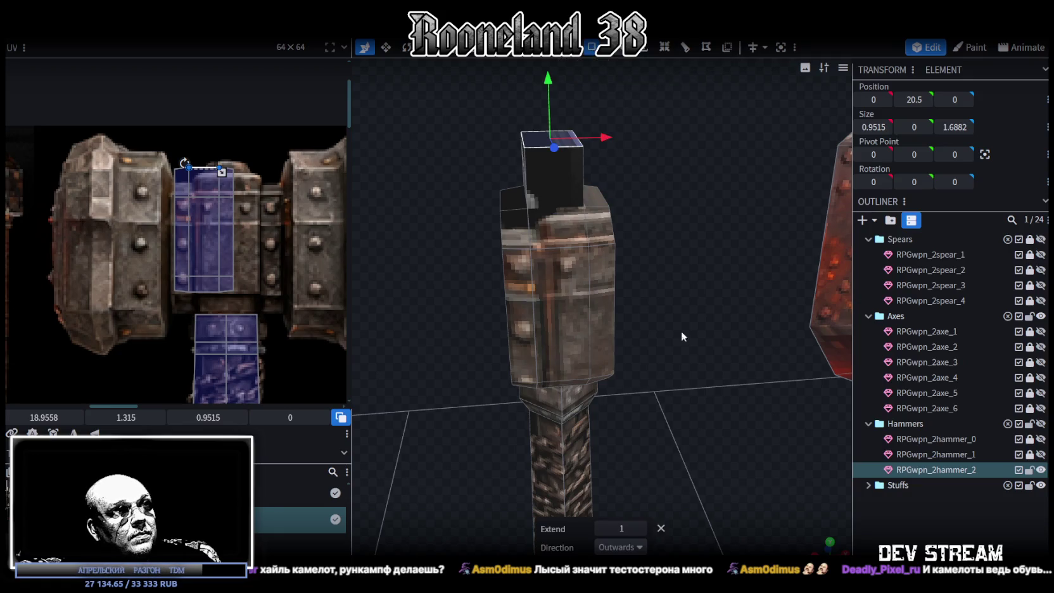
# Set the top cap's extrusion height to 0.3 and inspect the narrowed cap.
pyautogui.click(600, 528)
pyautogui.click(642, 528)
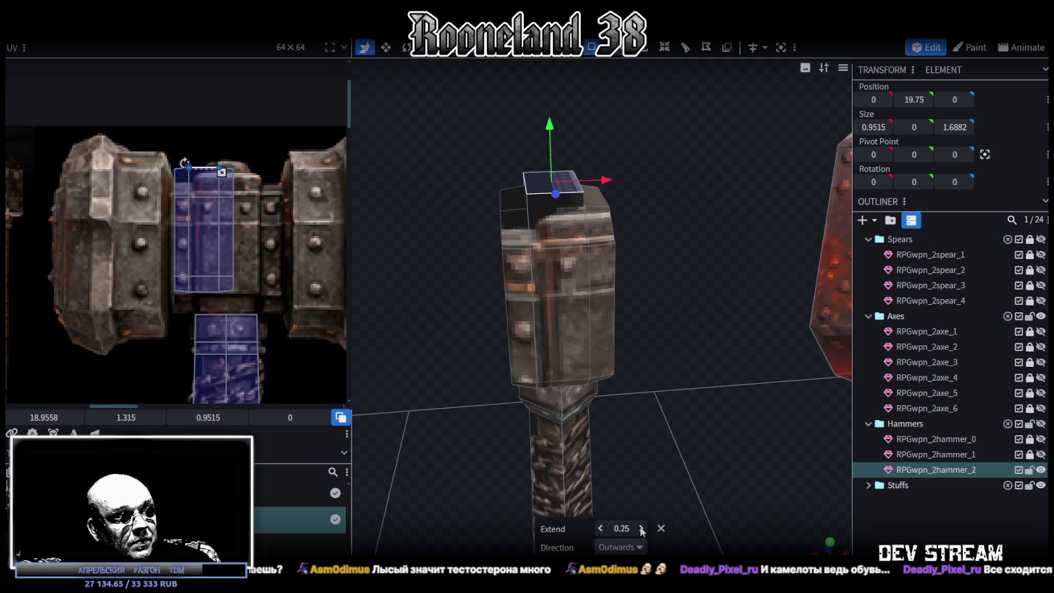
pyautogui.click(642, 528)
pyautogui.moveTo(606, 527); pyautogui.dragTo(595, 527)
pyautogui.press('v')
pyautogui.moveTo(728, 334)
pyautogui.mouseDown()
pyautogui.moveTo(712, 278)
pyautogui.moveTo(681, 262)
pyautogui.mouseUp()
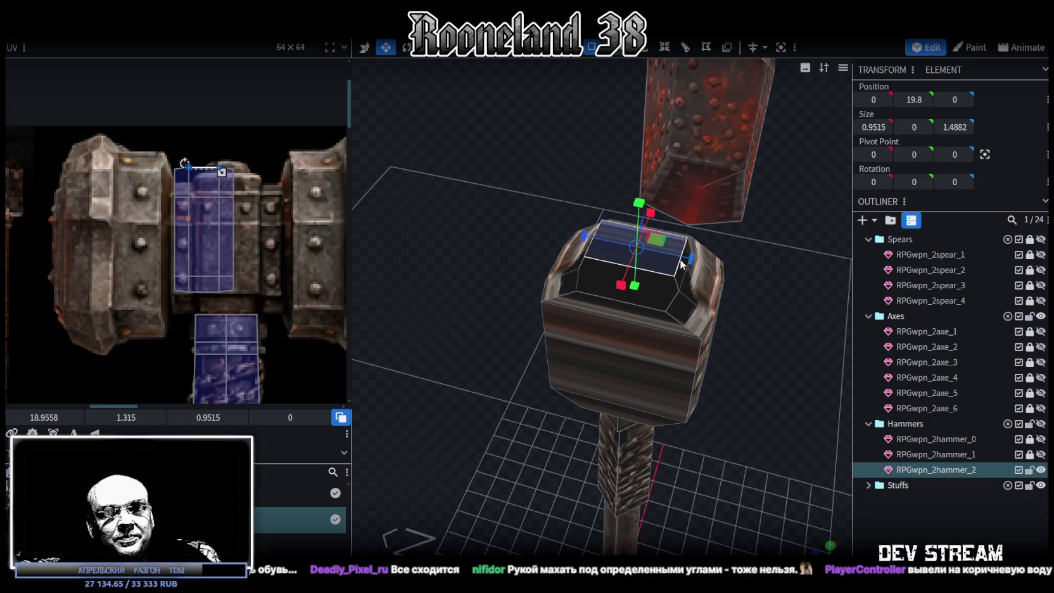
pyautogui.moveTo(588, 206)
pyautogui.mouseDown()
pyautogui.moveTo(463, 172)
pyautogui.moveTo(440, 118)
pyautogui.moveTo(466, 179)
pyautogui.moveTo(647, 194)
pyautogui.moveTo(617, 204)
pyautogui.moveTo(661, 179)
pyautogui.moveTo(640, 177)
pyautogui.moveTo(788, 189)
pyautogui.moveTo(514, 168)
pyautogui.mouseUp()
# Reproject the head's UV from the front view and stretch it over the middle riveted section.
pyautogui.click(219, 184)
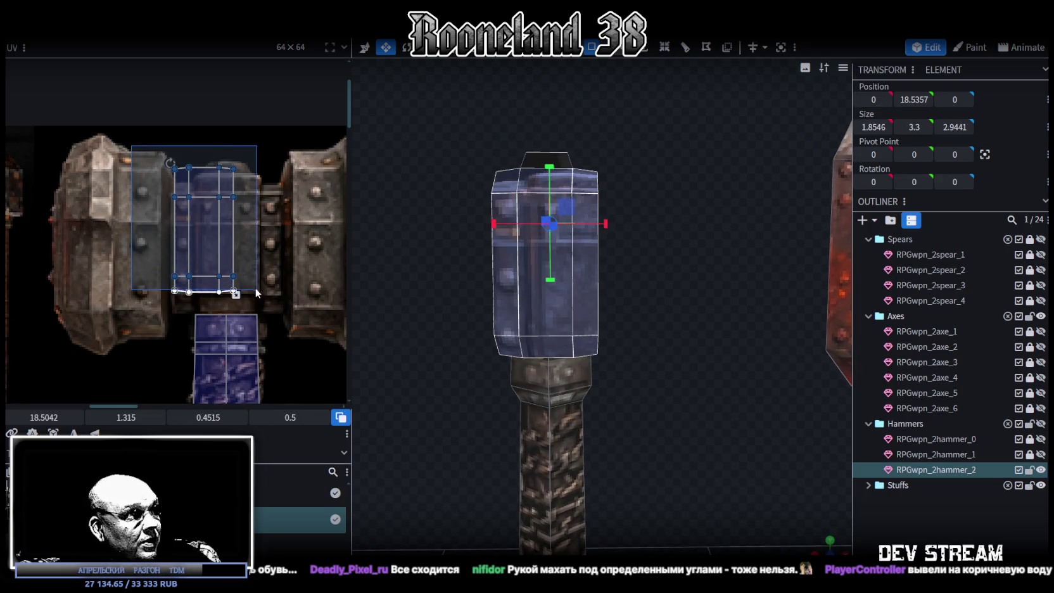
pyautogui.moveTo(505, 394)
pyautogui.mouseDown()
pyautogui.moveTo(447, 354)
pyautogui.moveTo(570, 266)
pyautogui.mouseUp()
pyautogui.moveTo(641, 165)
pyautogui.mouseDown()
pyautogui.moveTo(447, 153)
pyautogui.moveTo(650, 168)
pyautogui.moveTo(458, 178)
pyautogui.moveTo(726, 154)
pyautogui.moveTo(737, 144)
pyautogui.mouseUp()
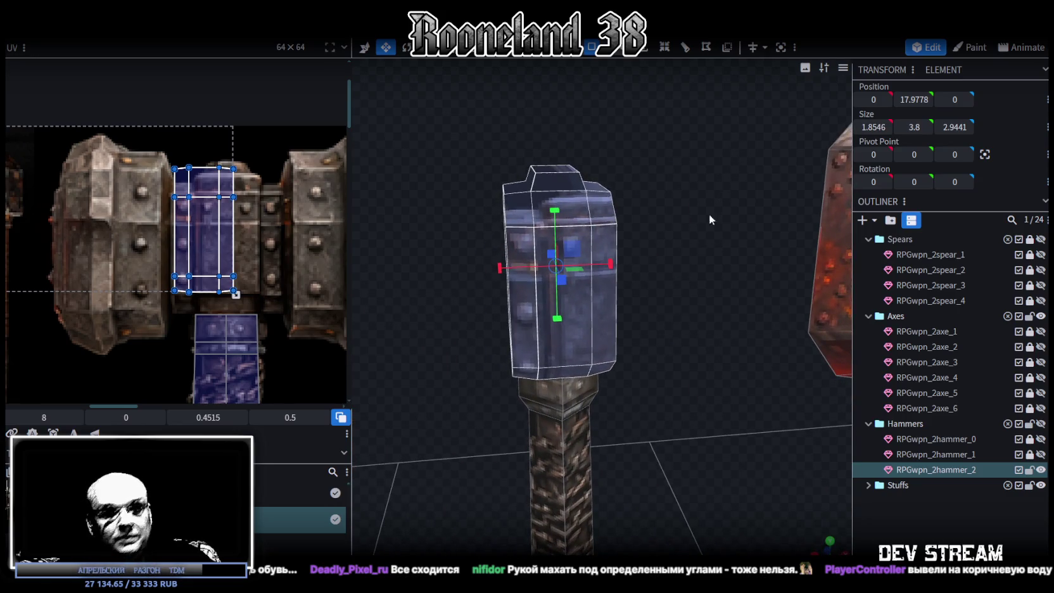
pyautogui.press('KP_1')
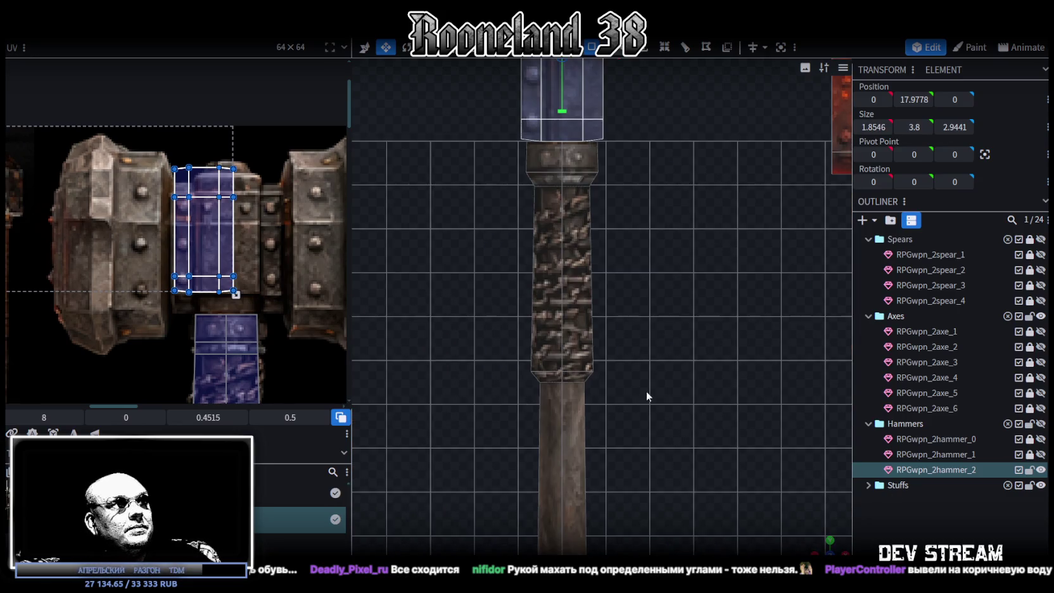
pyautogui.scroll(-3, 646, 396)
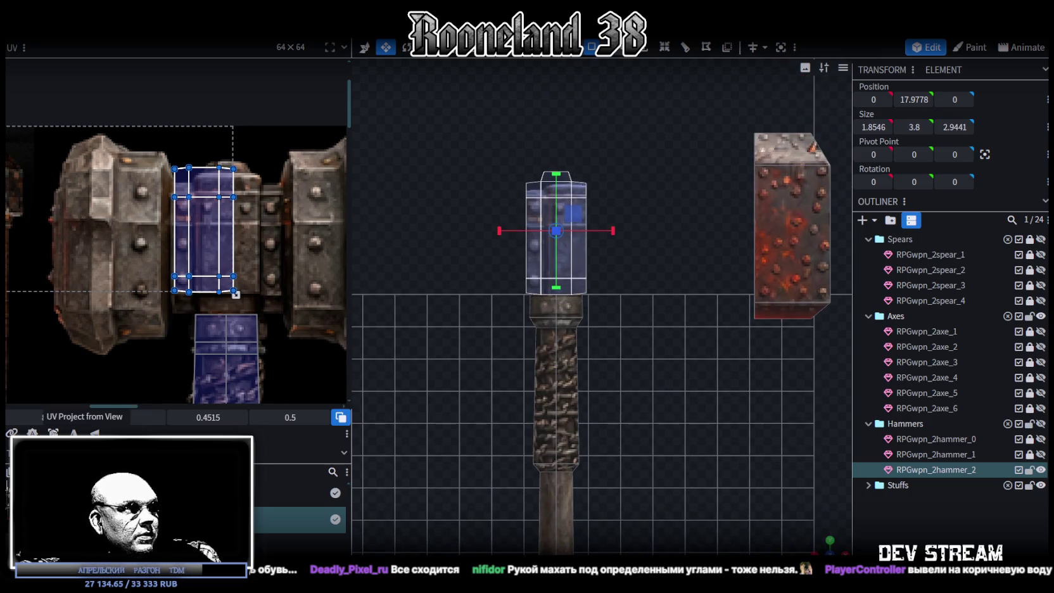
pyautogui.press('p')
pyautogui.moveTo(41, 243); pyautogui.dragTo(221, 259)
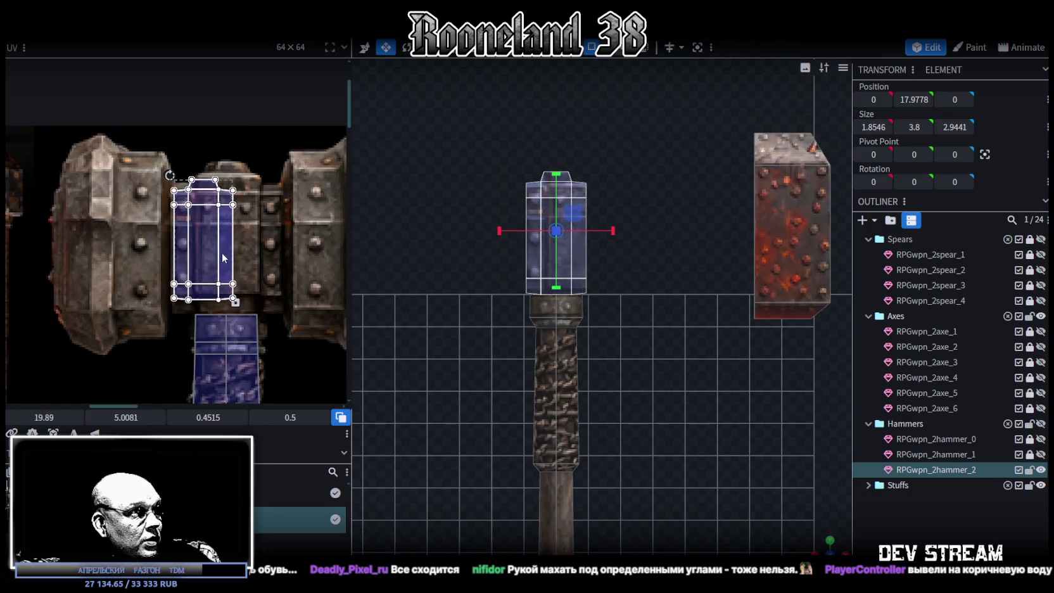
pyautogui.moveTo(242, 302); pyautogui.dragTo(285, 313)
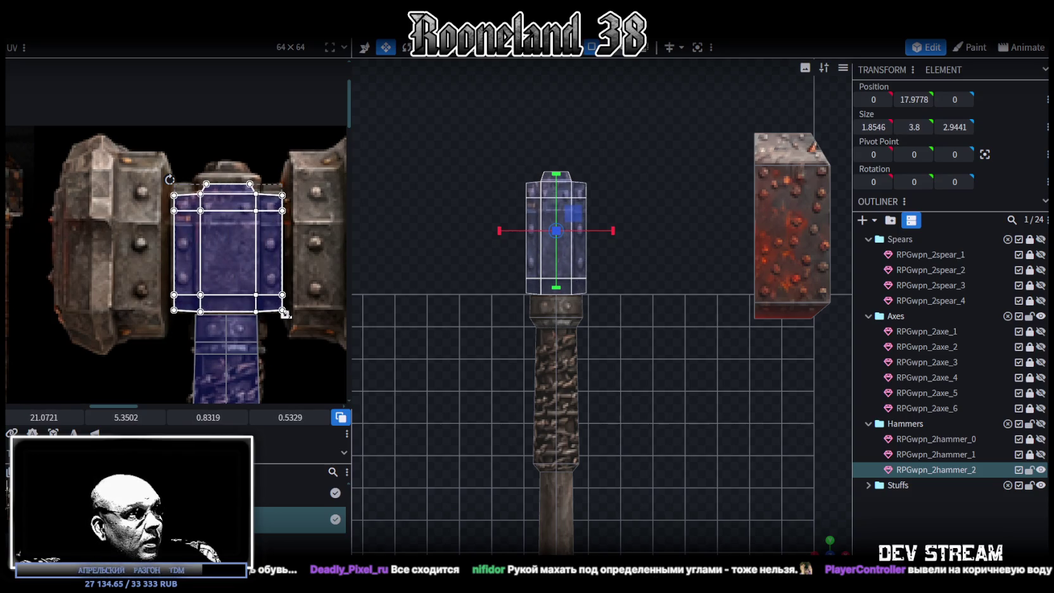
# Adjust the top row of UV vertices to fit the beveled top edge.
pyautogui.moveTo(164, 241); pyautogui.dragTo(307, 202)
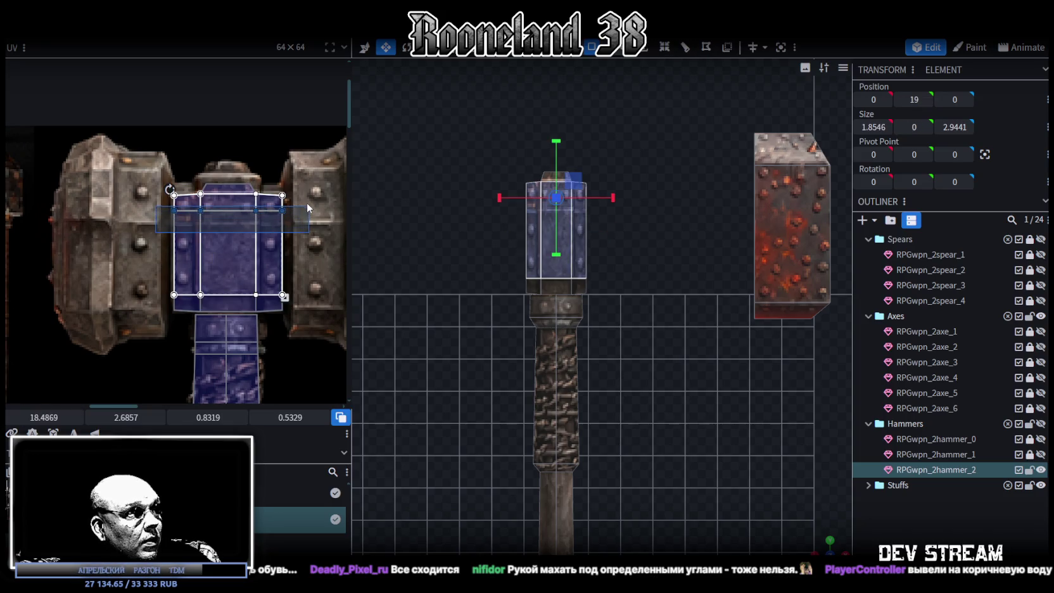
pyautogui.moveTo(120, 416); pyautogui.dragTo(136, 417)
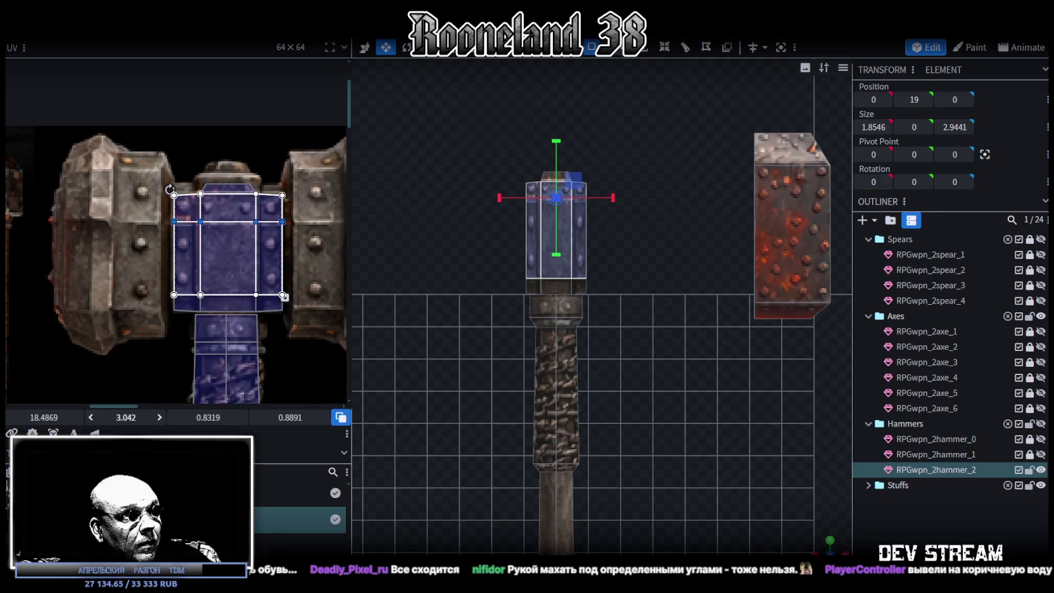
pyautogui.moveTo(136, 416); pyautogui.dragTo(138, 417)
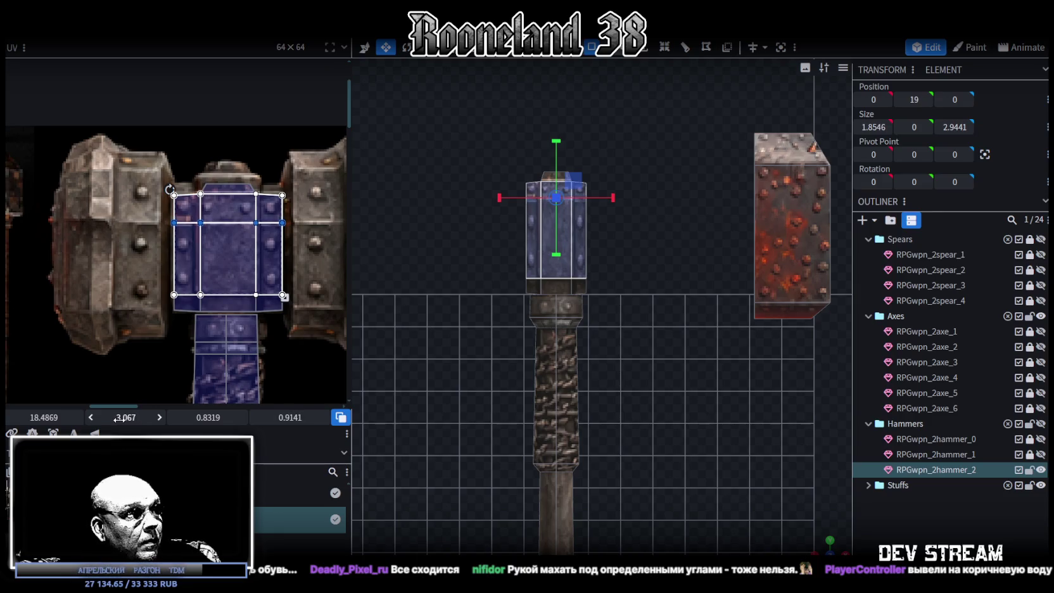
pyautogui.moveTo(152, 216); pyautogui.dragTo(328, 190)
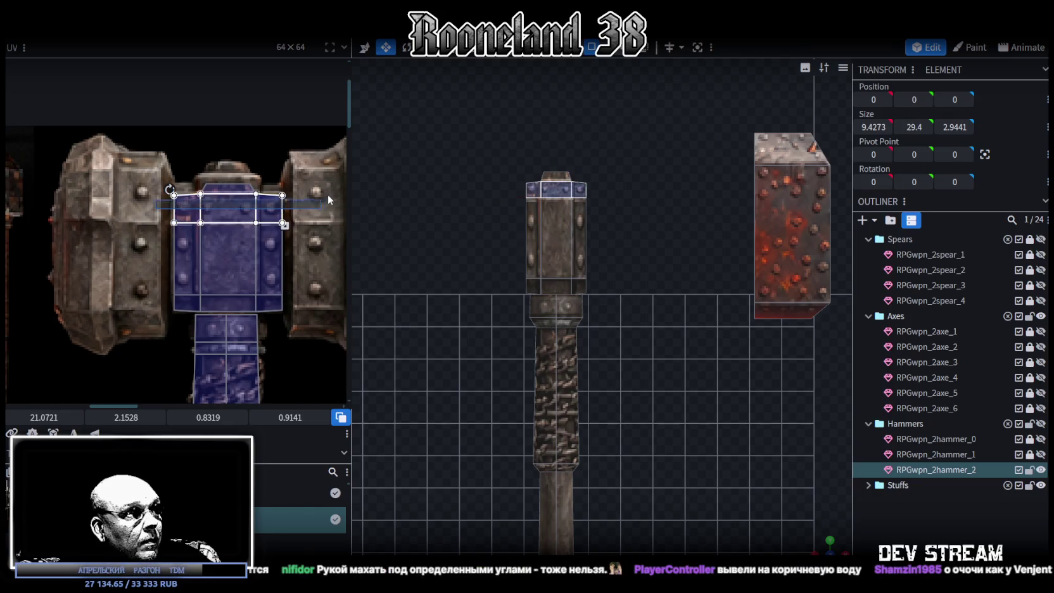
pyautogui.moveTo(115, 417); pyautogui.dragTo(108, 417)
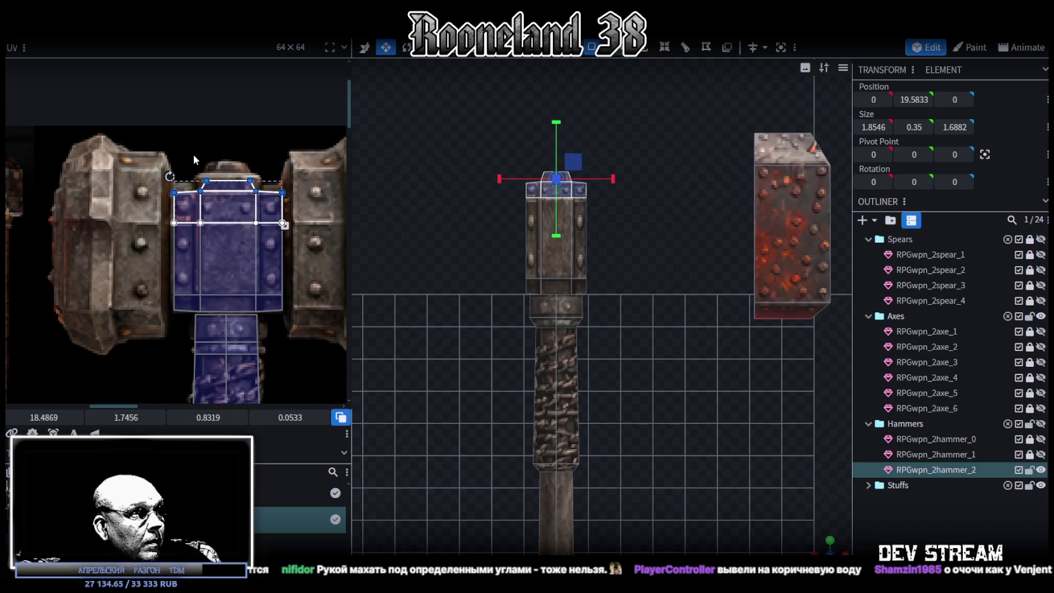
pyautogui.scroll(2, 191, 153)
pyautogui.scroll(2, 191, 153)
pyautogui.moveTo(61, 164); pyautogui.dragTo(310, 213)
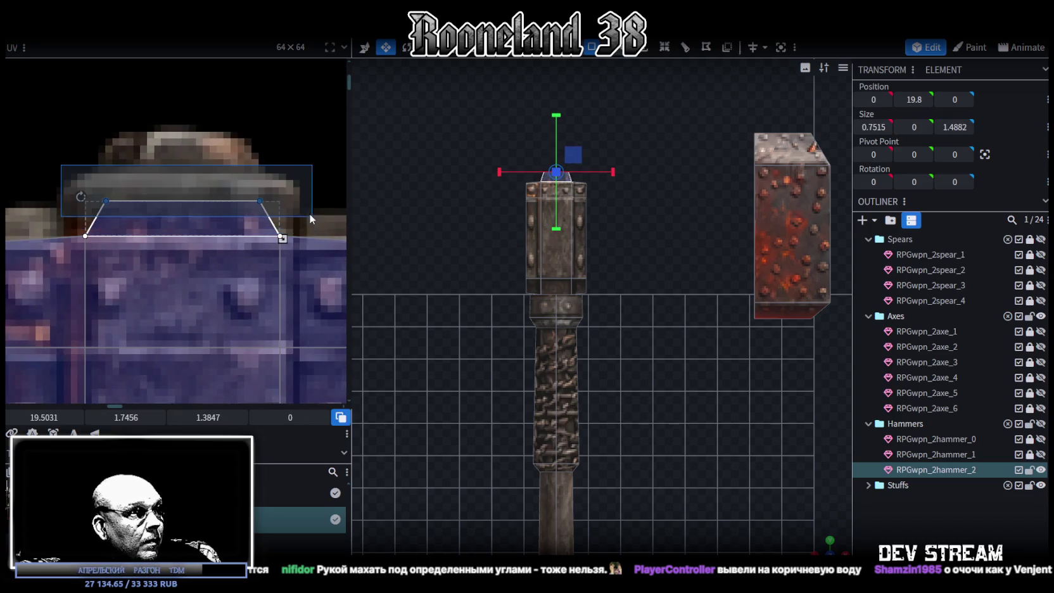
pyautogui.moveTo(131, 417); pyautogui.dragTo(107, 418)
pyautogui.scroll(2, 676, 327)
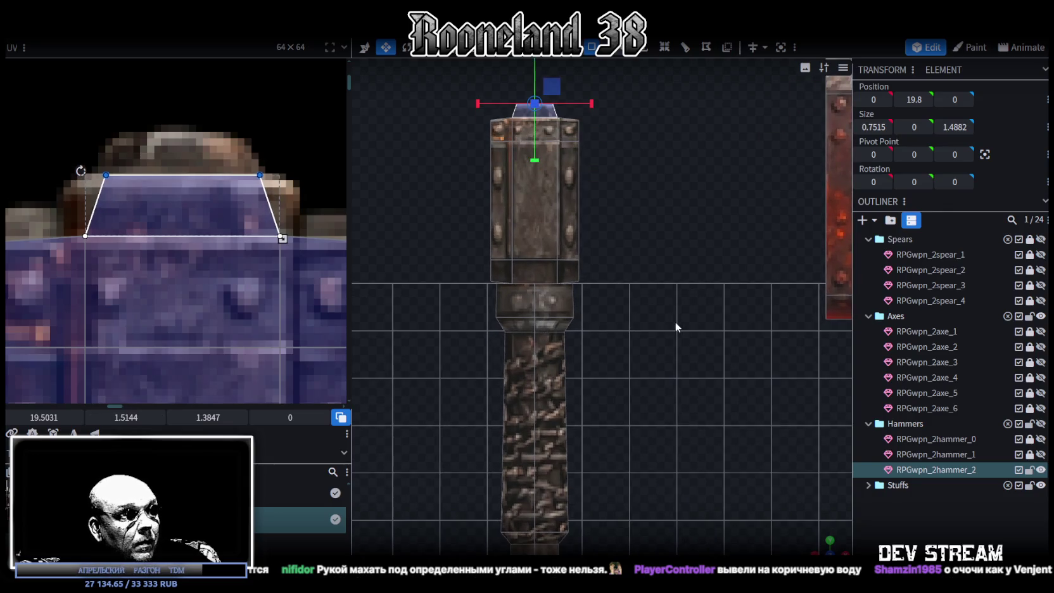
pyautogui.moveTo(798, 533)
pyautogui.mouseDown()
pyautogui.moveTo(420, 101)
pyautogui.moveTo(649, 166)
pyautogui.mouseUp()
pyautogui.press('v')
pyautogui.moveTo(747, 229); pyautogui.dragTo(658, 177)
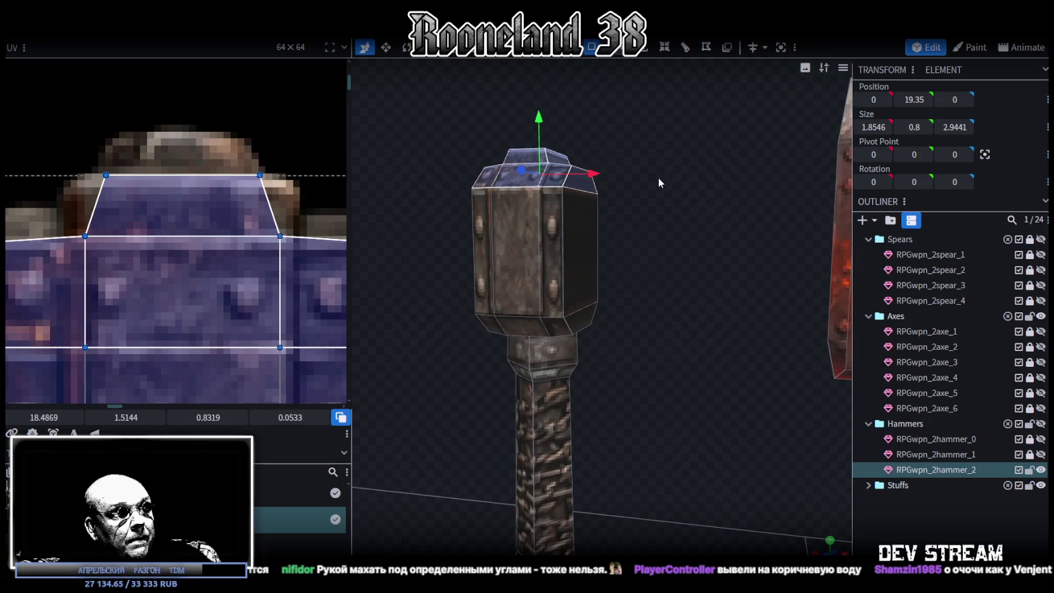
pyautogui.moveTo(534, 113); pyautogui.dragTo(576, 303)
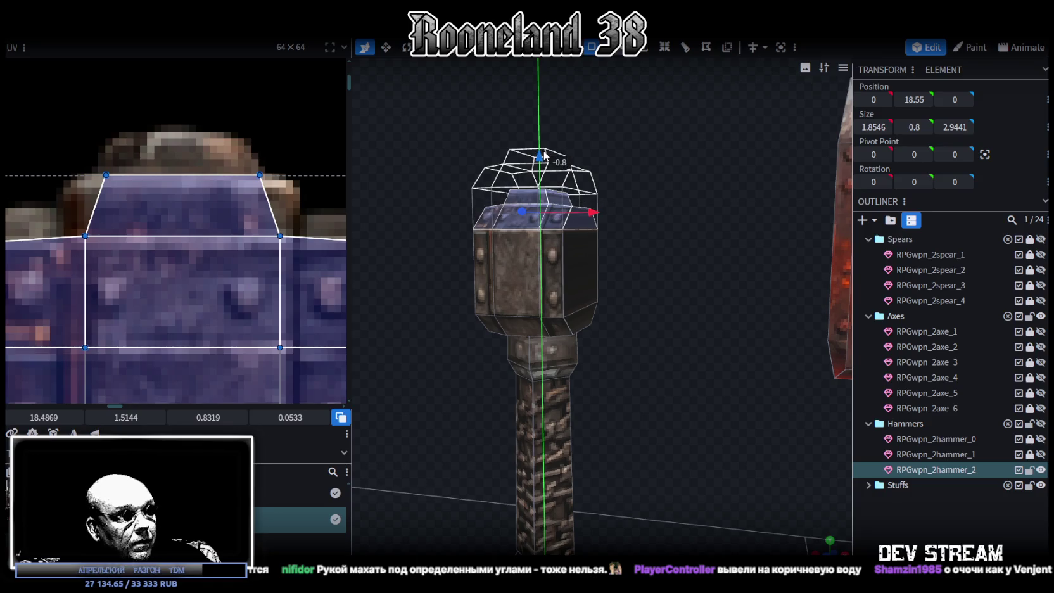
pyautogui.scroll(-3, 206, 292)
pyautogui.scroll(-2, 206, 292)
pyautogui.scroll(-2, 589, 332)
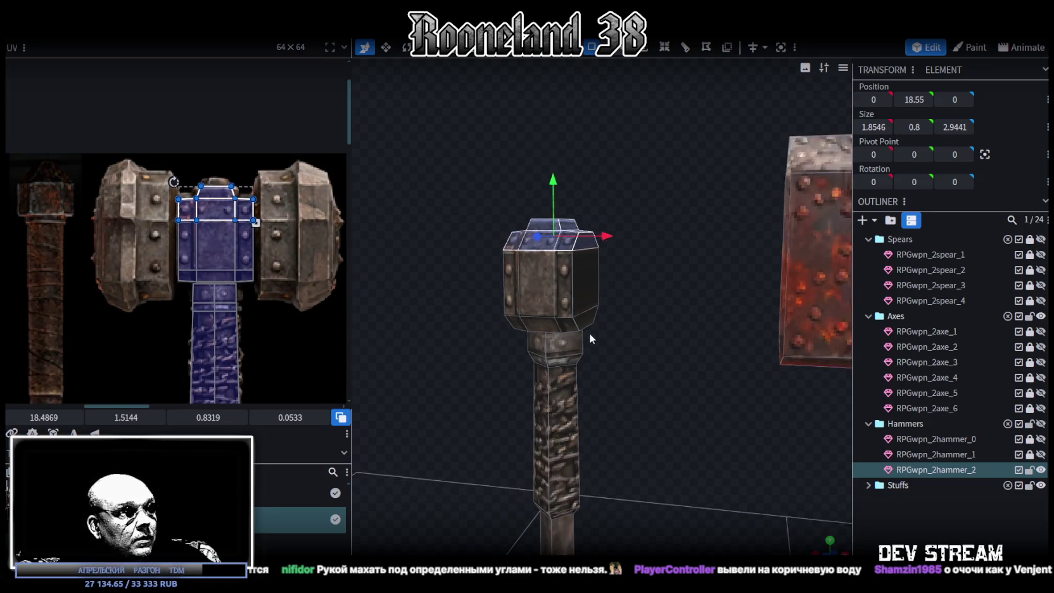
pyautogui.moveTo(659, 335)
pyautogui.mouseDown()
pyautogui.moveTo(671, 335)
pyautogui.moveTo(638, 334)
pyautogui.moveTo(677, 346)
pyautogui.moveTo(630, 348)
pyautogui.moveTo(674, 348)
pyautogui.mouseUp()
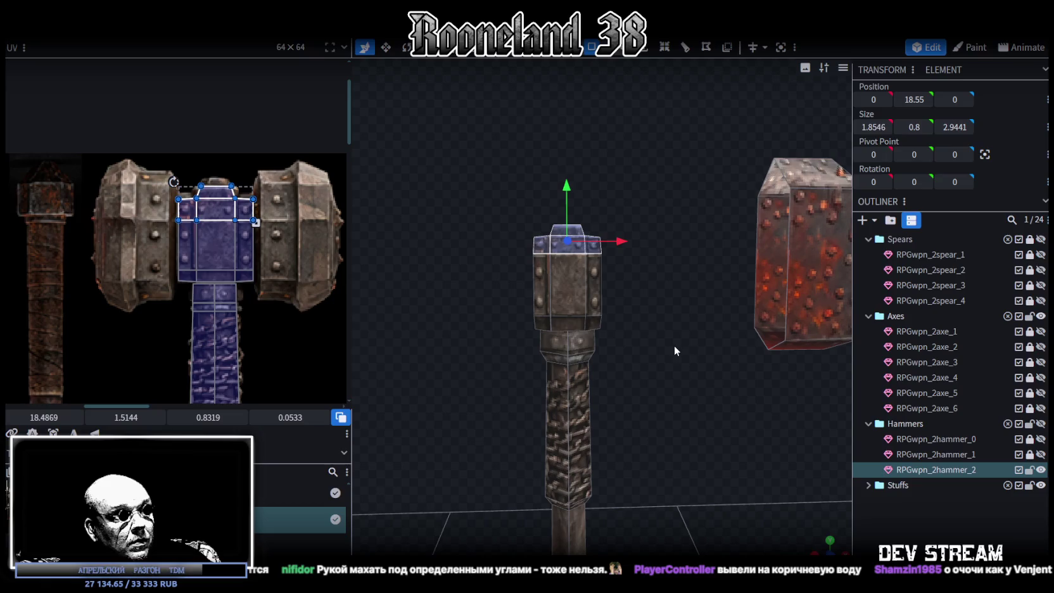
pyautogui.moveTo(525, 157)
pyautogui.mouseDown()
pyautogui.moveTo(499, 187)
pyautogui.moveTo(636, 240)
pyautogui.moveTo(603, 252)
pyautogui.moveTo(550, 176)
pyautogui.mouseUp()
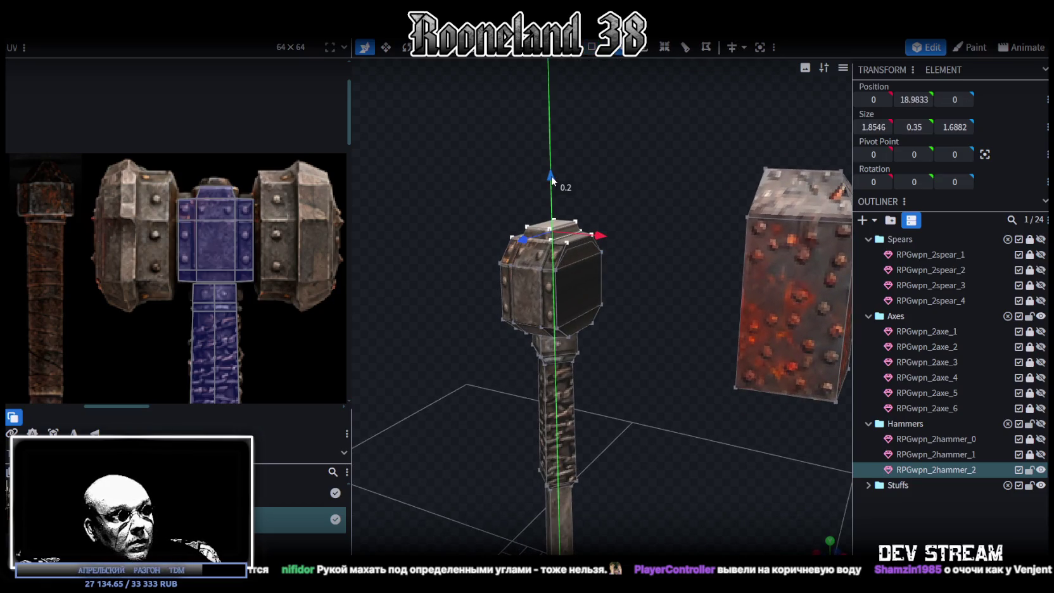
pyautogui.moveTo(623, 323)
pyautogui.mouseDown()
pyautogui.moveTo(657, 286)
pyautogui.moveTo(671, 287)
pyautogui.mouseUp()
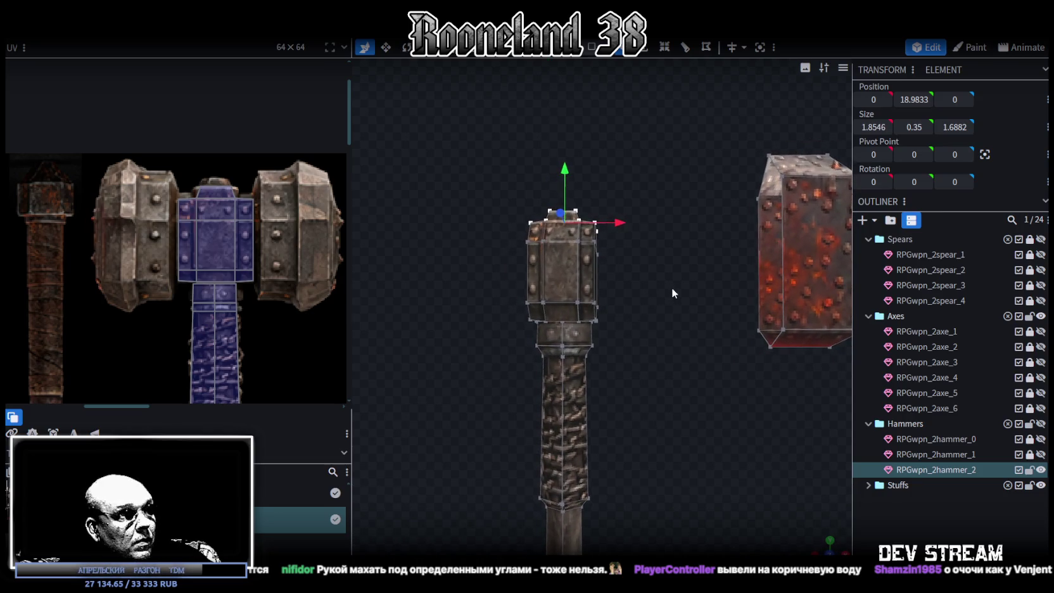
pyautogui.scroll(3, 643, 313)
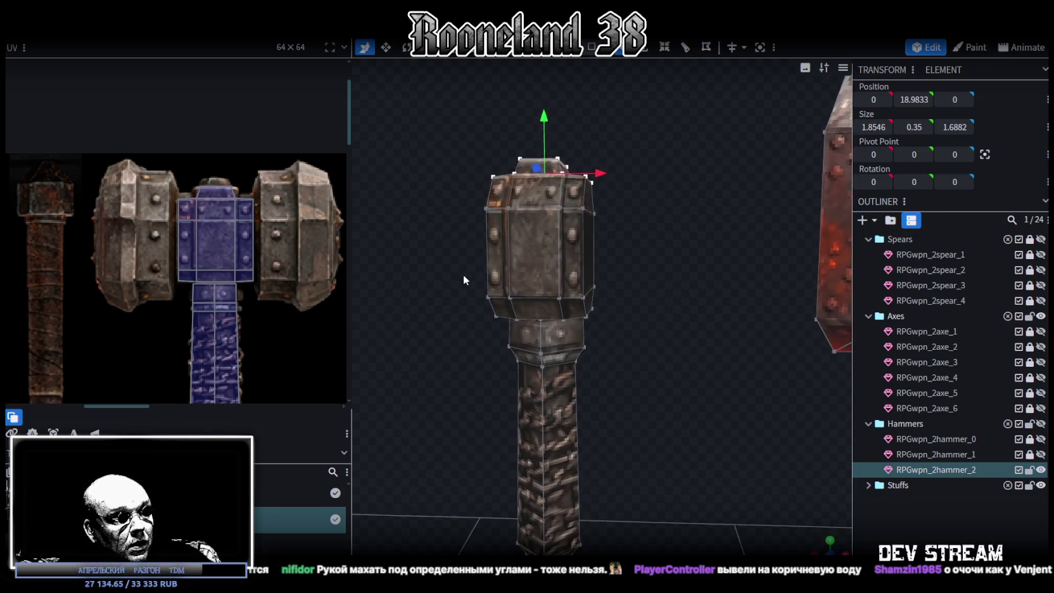
pyautogui.moveTo(454, 244)
pyautogui.mouseDown()
pyautogui.moveTo(656, 289)
pyautogui.moveTo(614, 299)
pyautogui.mouseUp()
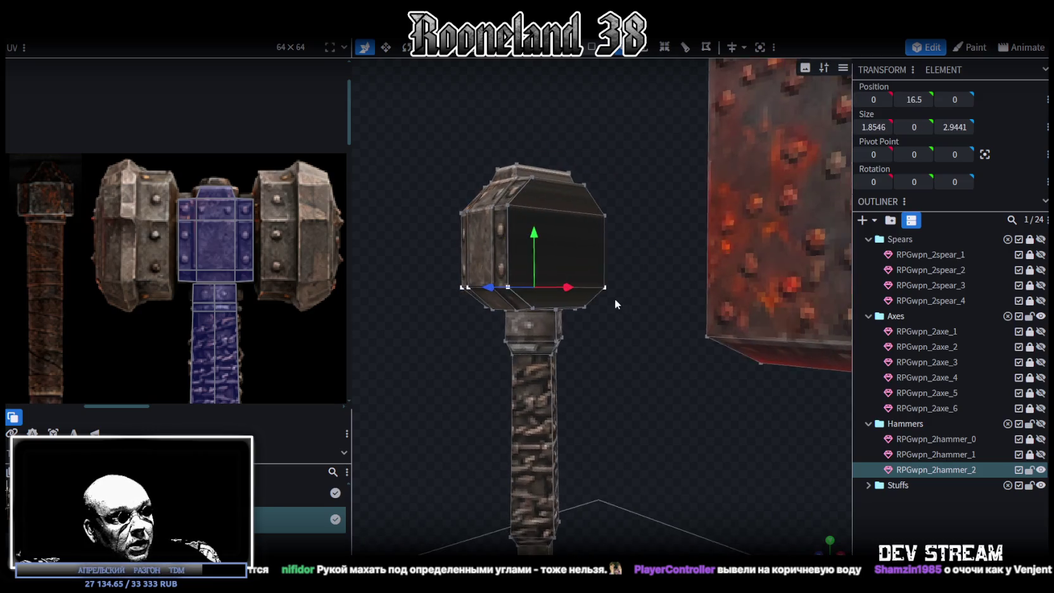
pyautogui.moveTo(539, 237)
pyautogui.mouseDown()
pyautogui.moveTo(468, 218)
pyautogui.moveTo(524, 204)
pyautogui.moveTo(630, 217)
pyautogui.moveTo(673, 211)
pyautogui.moveTo(578, 214)
pyautogui.mouseUp()
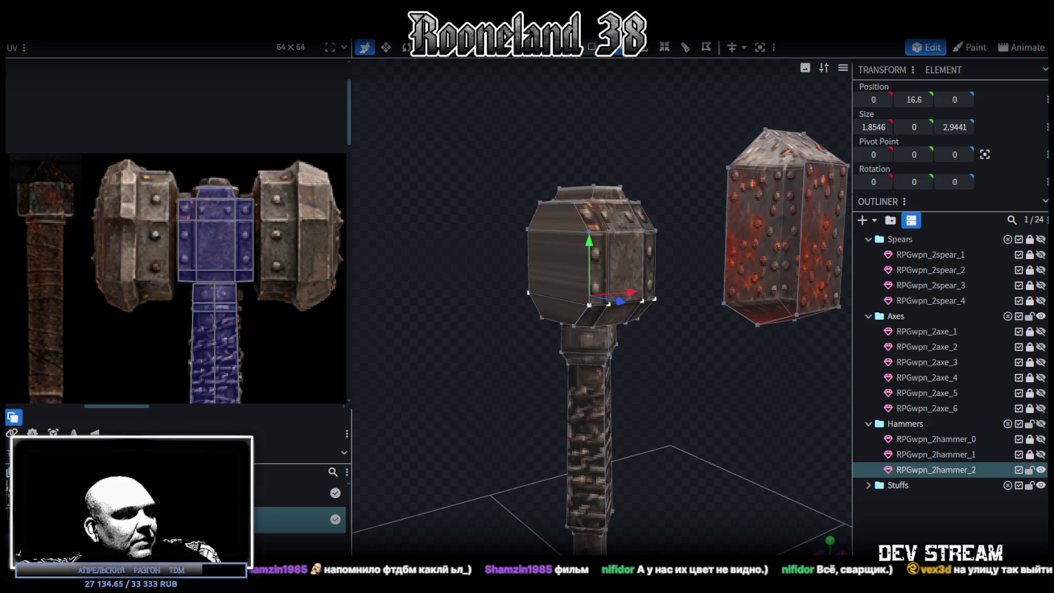
# Zoom out to view the riveted head seated on the chain-wrapped grip.
pyautogui.scroll(-2, 468, 393)
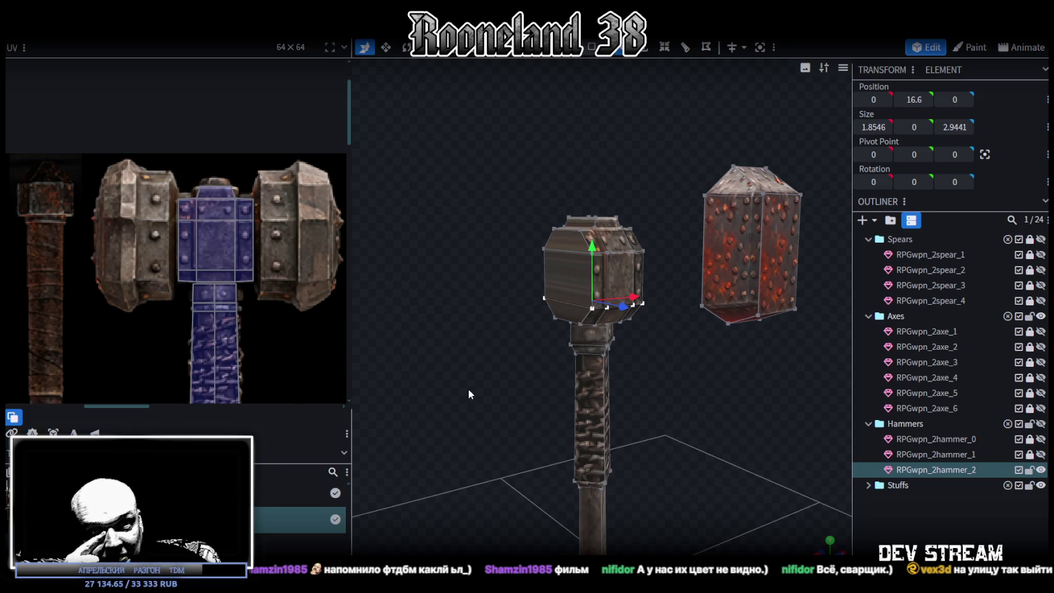
# Select the hammer head's top face and its right bevel face.
pyautogui.scroll(2, 531, 335)
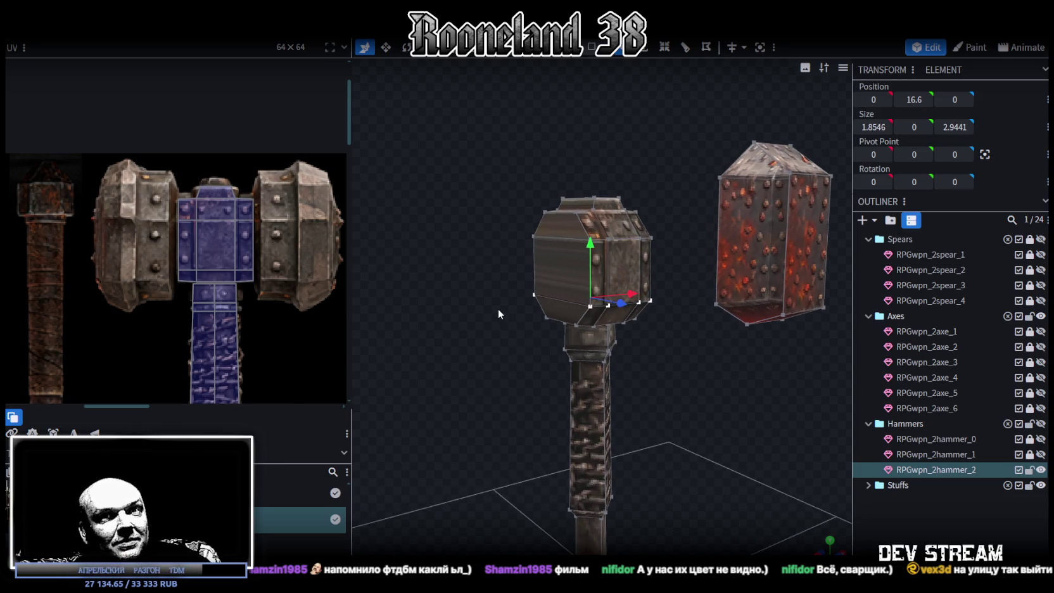
pyautogui.moveTo(497, 309)
pyautogui.mouseDown()
pyautogui.moveTo(448, 289)
pyautogui.moveTo(475, 339)
pyautogui.moveTo(514, 281)
pyautogui.mouseUp()
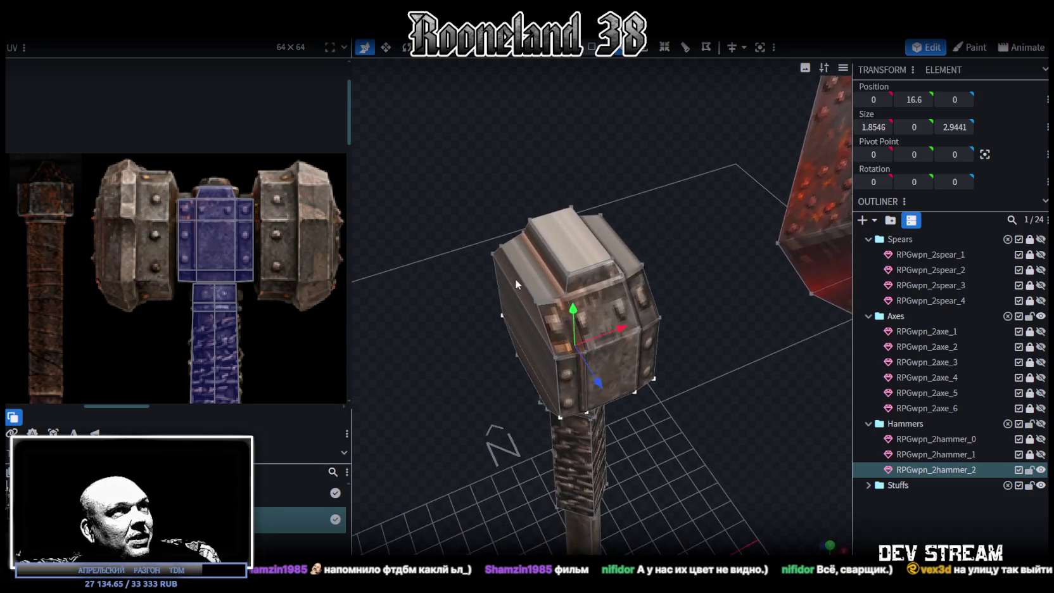
pyautogui.click(514, 277)
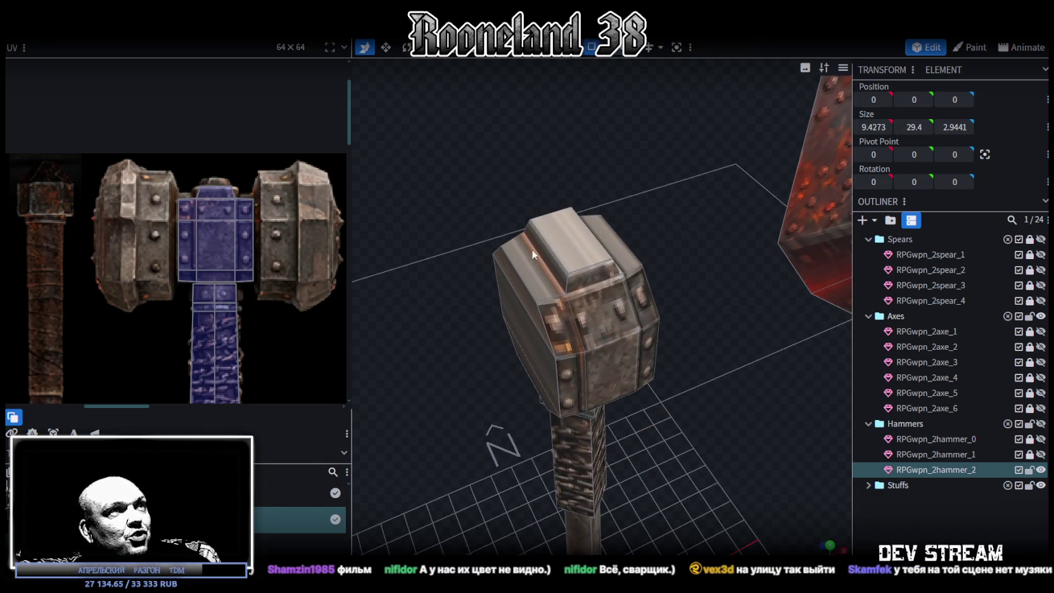
pyautogui.click(554, 272)
pyautogui.keyDown('shift'); pyautogui.click(604, 265); pyautogui.keyUp('shift')
pyautogui.keyDown('shift'); pyautogui.click(627, 253); pyautogui.keyUp('shift')
# Look straight down on the selected faces in orthographic top view.
pyautogui.moveTo(695, 231)
pyautogui.mouseDown()
pyautogui.moveTo(519, 204)
pyautogui.moveTo(731, 313)
pyautogui.moveTo(741, 292)
pyautogui.mouseUp()
pyautogui.moveTo(639, 236)
pyautogui.mouseDown()
pyautogui.moveTo(689, 390)
pyautogui.moveTo(634, 472)
pyautogui.moveTo(639, 484)
pyautogui.mouseUp()
pyautogui.press('KP_7')
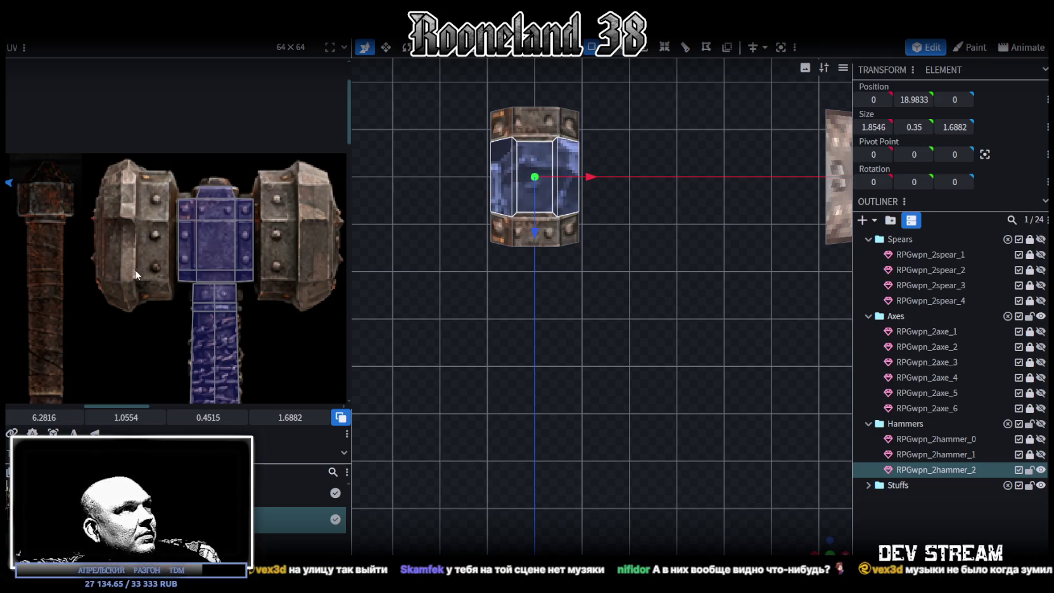
# Move the left top face's UV box right onto the riveted plate and enlarge it.
pyautogui.scroll(-3, 135, 269)
pyautogui.scroll(2, 229, 283)
pyautogui.scroll(2, 187, 251)
pyautogui.moveTo(87, 198); pyautogui.dragTo(228, 219)
pyautogui.scroll(3, 146, 255)
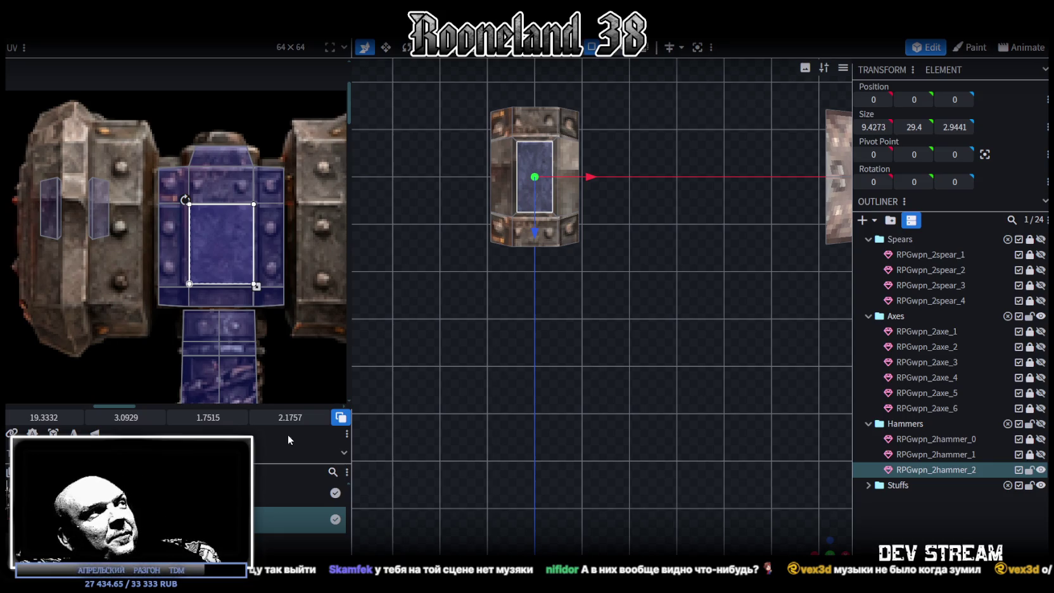
pyautogui.moveTo(52, 211); pyautogui.dragTo(166, 238)
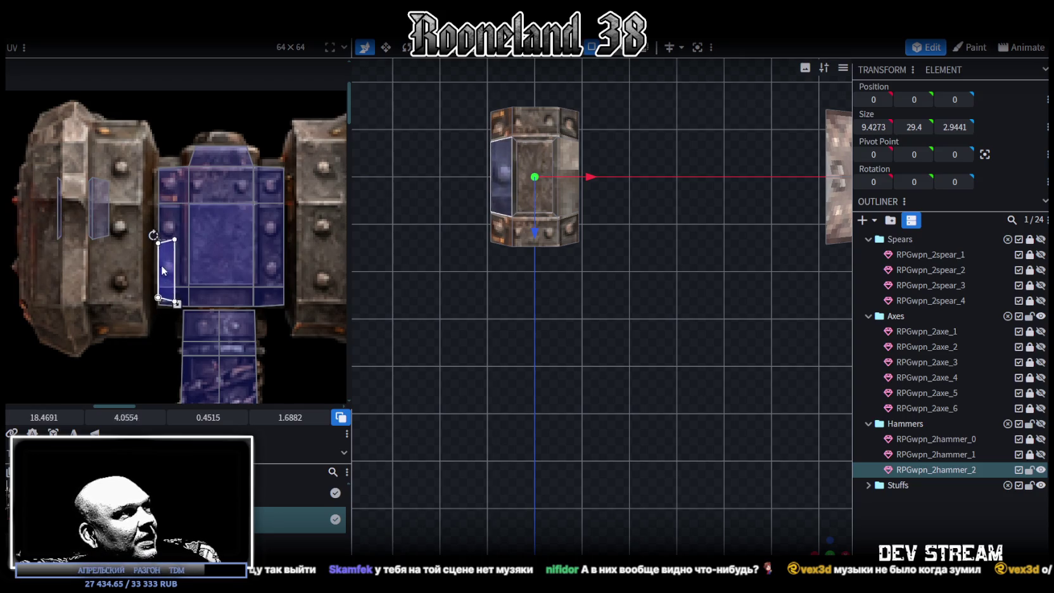
pyautogui.scroll(2, 171, 264)
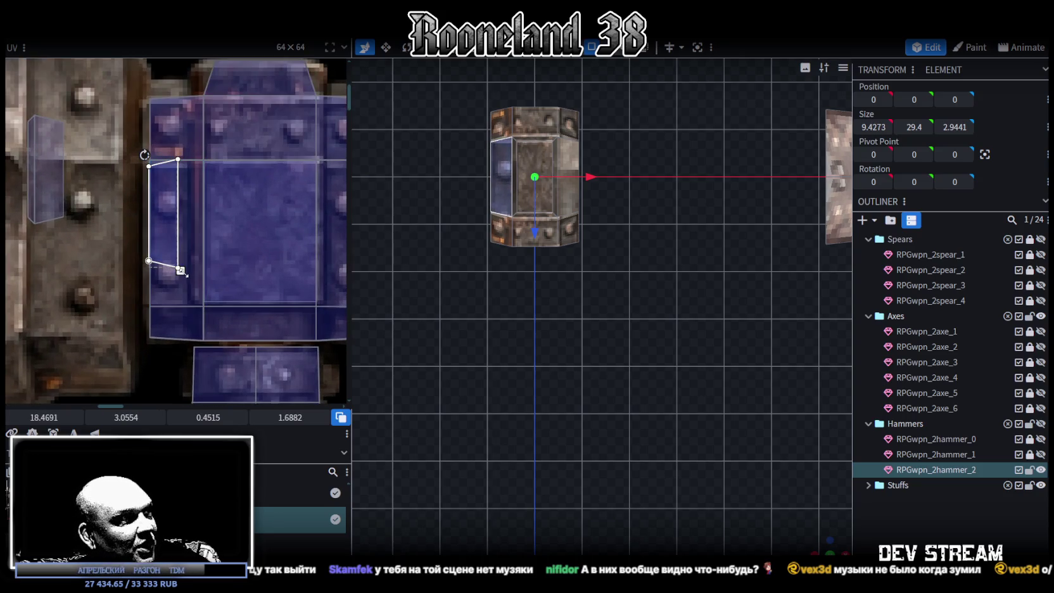
pyautogui.moveTo(180, 270)
pyautogui.mouseDown()
pyautogui.moveTo(192, 295)
pyautogui.moveTo(169, 279)
pyautogui.mouseUp()
# Shift that face's UV onto the plate's right side, widen it and nudge it down.
pyautogui.scroll(-2, 86, 225)
pyautogui.moveTo(111, 212); pyautogui.dragTo(216, 236)
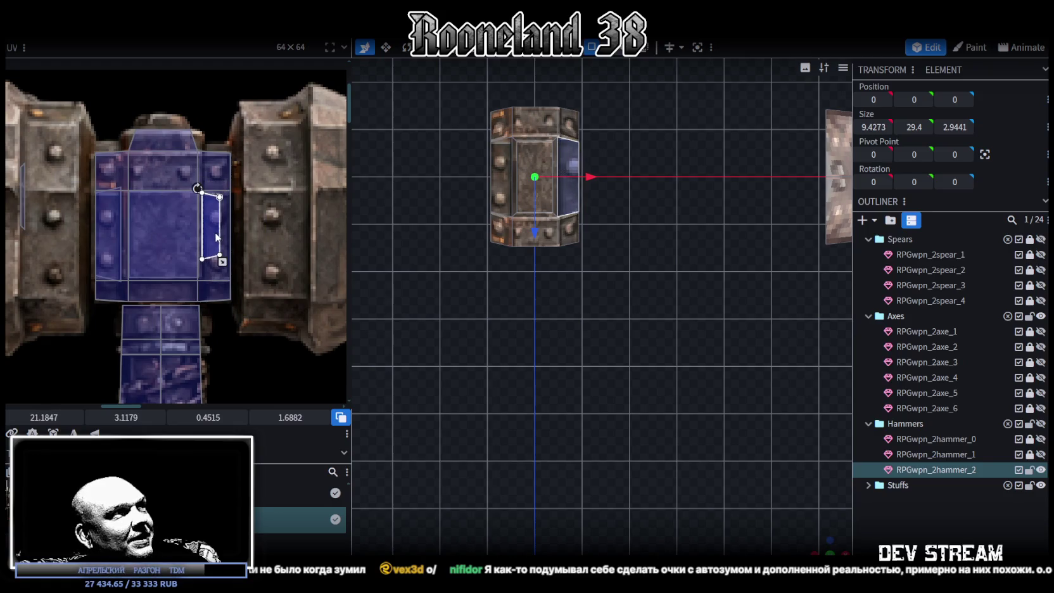
pyautogui.scroll(1, 226, 266)
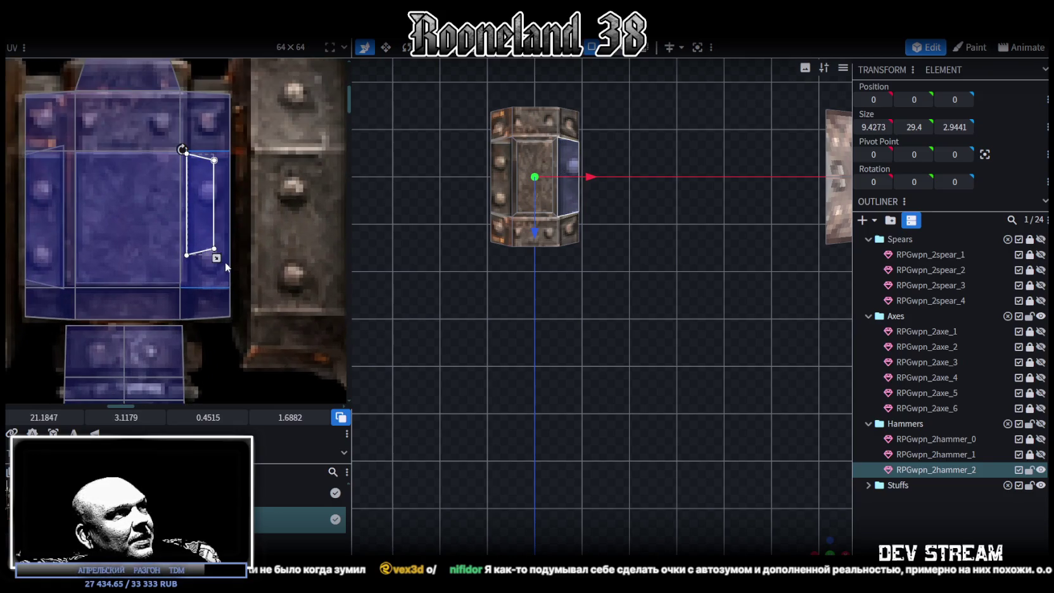
pyautogui.moveTo(217, 258)
pyautogui.mouseDown()
pyautogui.moveTo(232, 272)
pyautogui.moveTo(215, 278)
pyautogui.moveTo(212, 264)
pyautogui.moveTo(233, 292)
pyautogui.mouseUp()
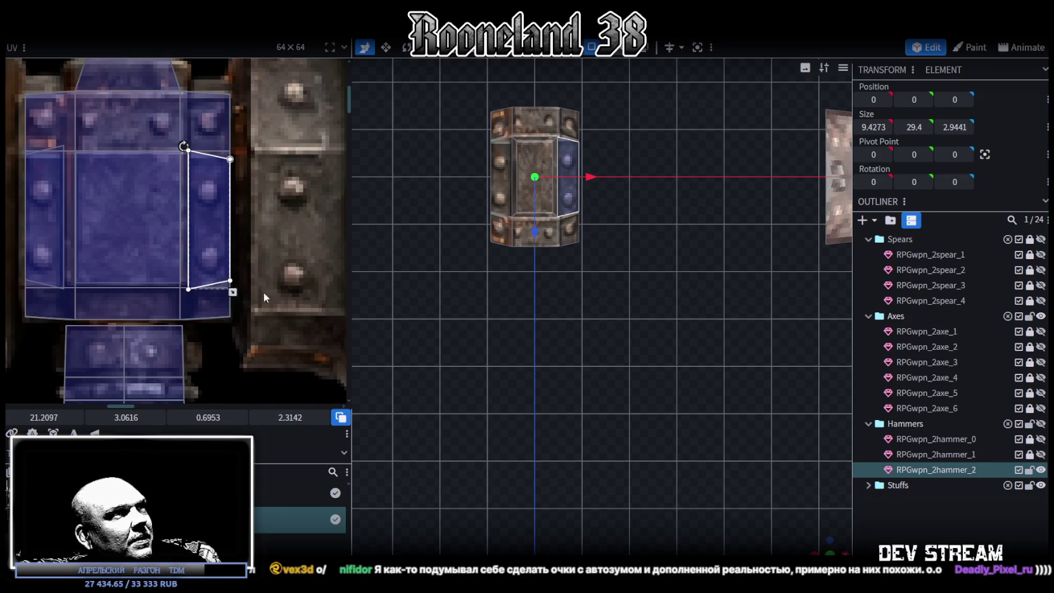
pyautogui.scroll(3, 549, 340)
pyautogui.moveTo(215, 232); pyautogui.dragTo(209, 234)
# Select the thin left inner strip and central panel, and move the strip's UV right and down.
pyautogui.scroll(2, 506, 331)
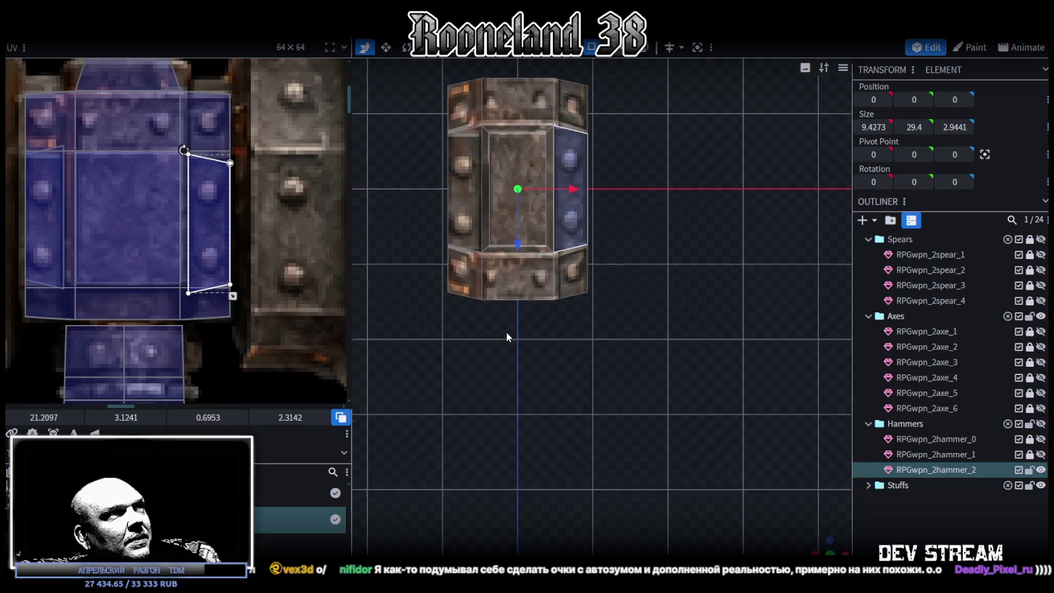
pyautogui.click(511, 217)
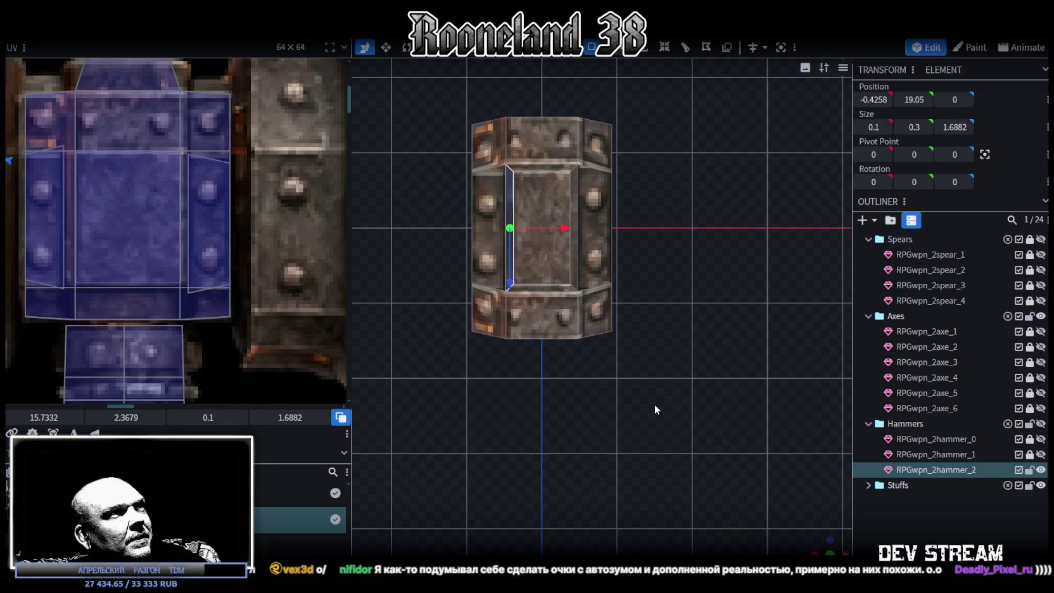
pyautogui.click(574, 264)
pyautogui.scroll(-2, 146, 263)
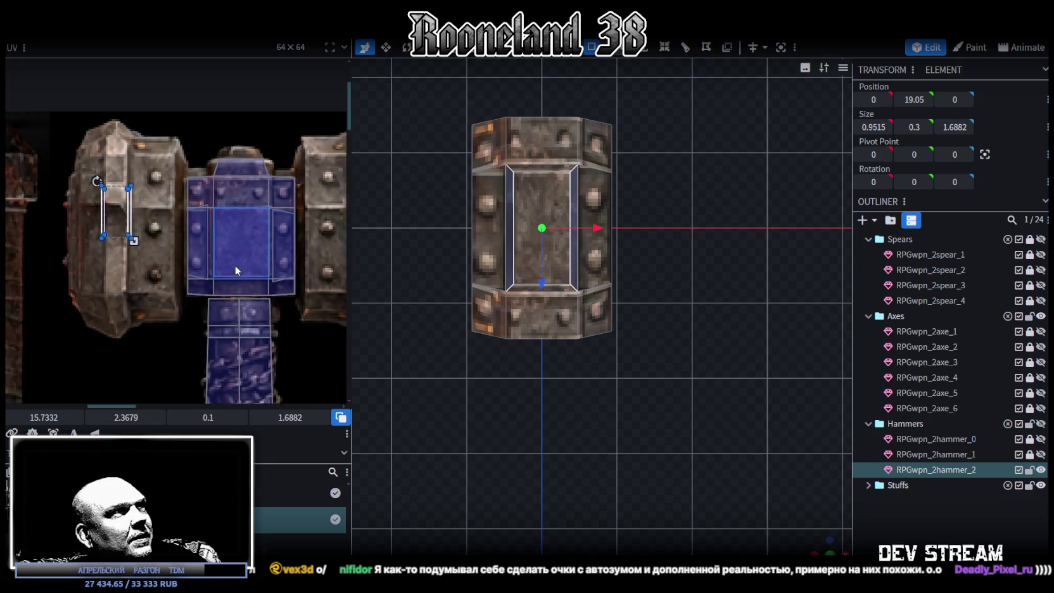
pyautogui.scroll(-1, 126, 225)
pyautogui.scroll(2, 117, 221)
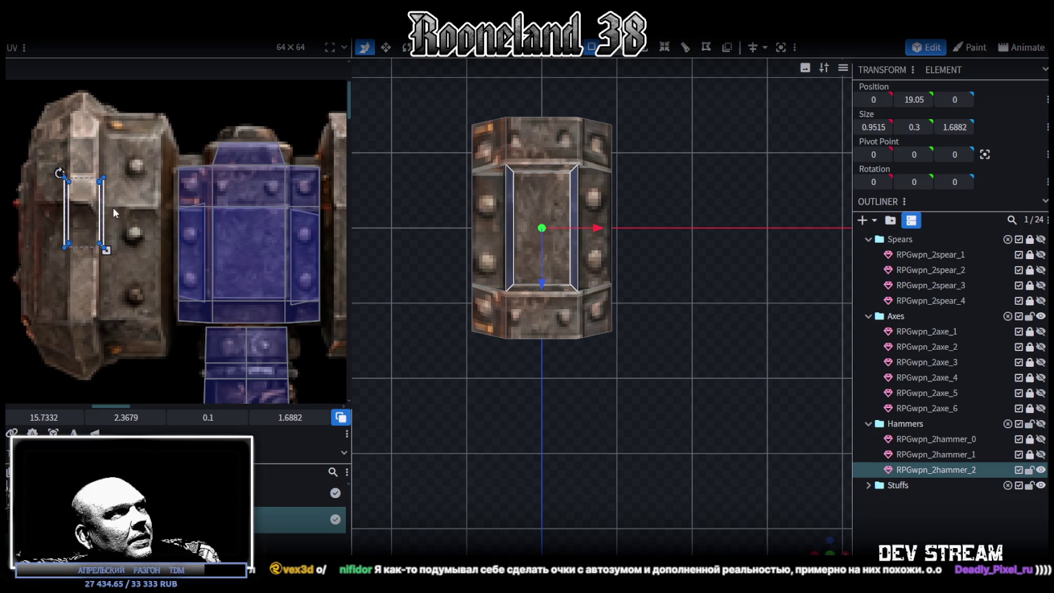
pyautogui.moveTo(102, 210)
pyautogui.mouseDown()
pyautogui.moveTo(158, 268)
pyautogui.moveTo(88, 232)
pyautogui.mouseUp()
pyautogui.rightClick(88, 232)
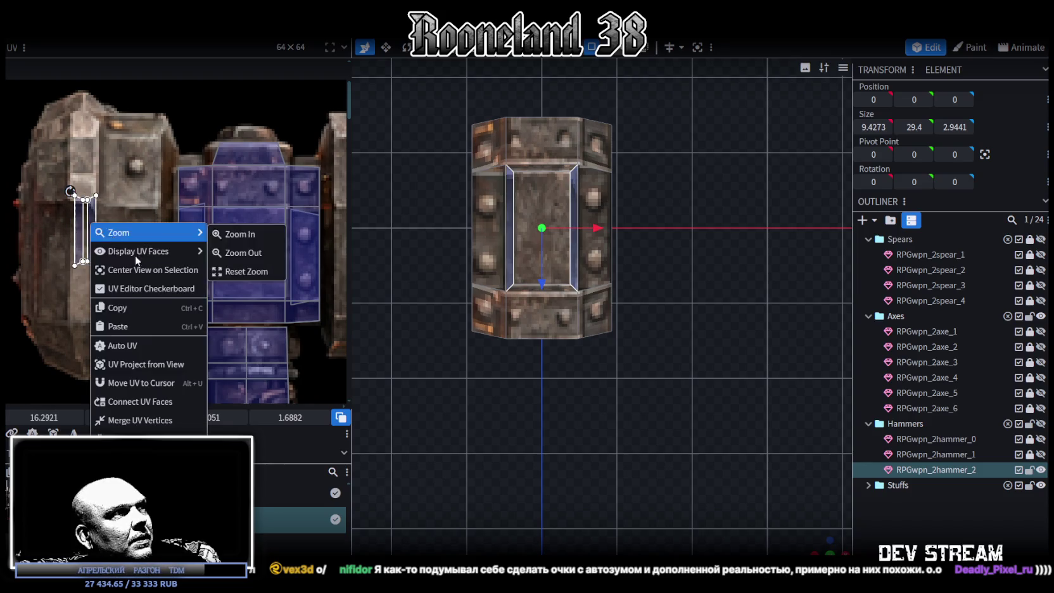
# Rotate the strip's UV 90° and place it below the central blue panel.
pyautogui.click(129, 372)
pyautogui.moveTo(79, 236)
pyautogui.mouseDown()
pyautogui.moveTo(235, 310)
pyautogui.moveTo(253, 302)
pyautogui.mouseUp()
pyautogui.scroll(3, 235, 310)
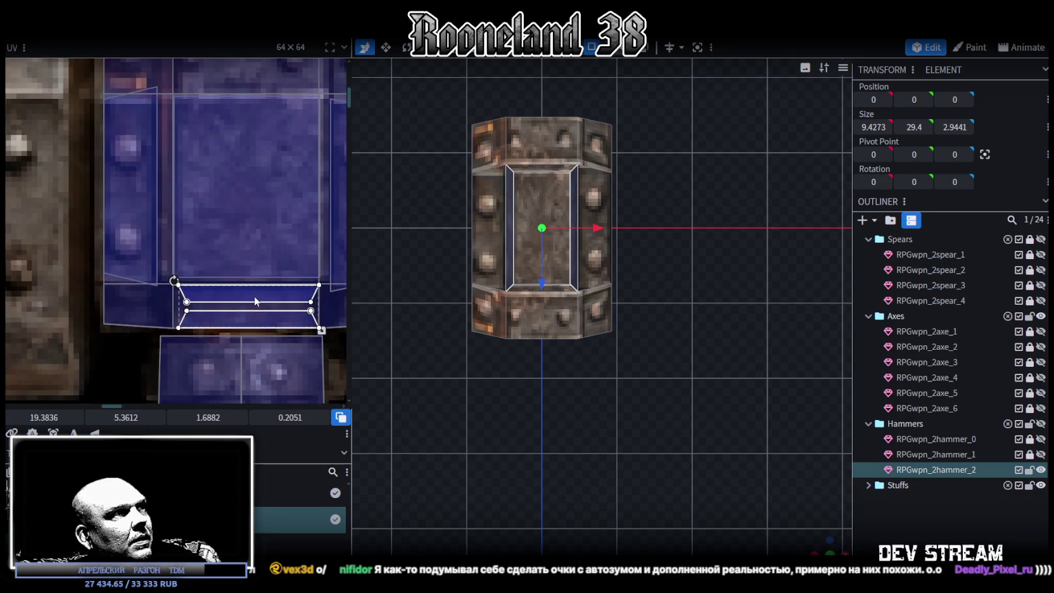
# Clear the selection and select a side face of the hammer head from a tilted view.
pyautogui.click(823, 530)
pyautogui.moveTo(824, 530)
pyautogui.mouseDown()
pyautogui.moveTo(646, 405)
pyautogui.moveTo(640, 271)
pyautogui.moveTo(607, 431)
pyautogui.moveTo(635, 393)
pyautogui.moveTo(619, 433)
pyautogui.moveTo(533, 464)
pyautogui.moveTo(626, 372)
pyautogui.moveTo(496, 415)
pyautogui.moveTo(590, 405)
pyautogui.moveTo(635, 348)
pyautogui.moveTo(678, 396)
pyautogui.moveTo(354, 380)
pyautogui.moveTo(430, 372)
pyautogui.mouseUp()
pyautogui.click(552, 155)
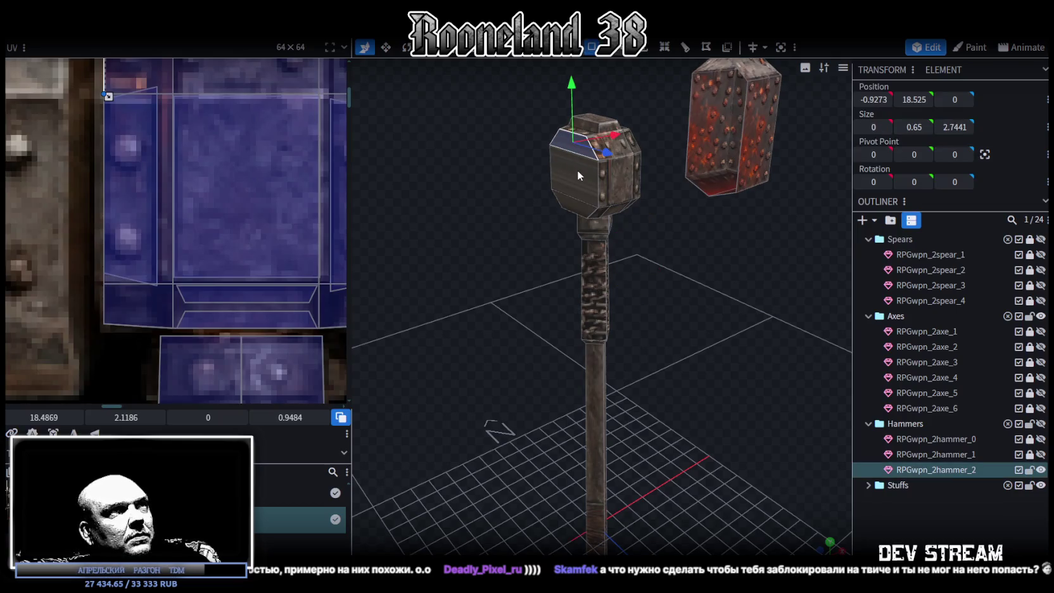
pyautogui.moveTo(583, 245)
pyautogui.mouseDown()
pyautogui.moveTo(715, 258)
pyautogui.moveTo(587, 249)
pyautogui.mouseUp()
pyautogui.scroll(-5, 211, 190)
pyautogui.scroll(-3, 213, 189)
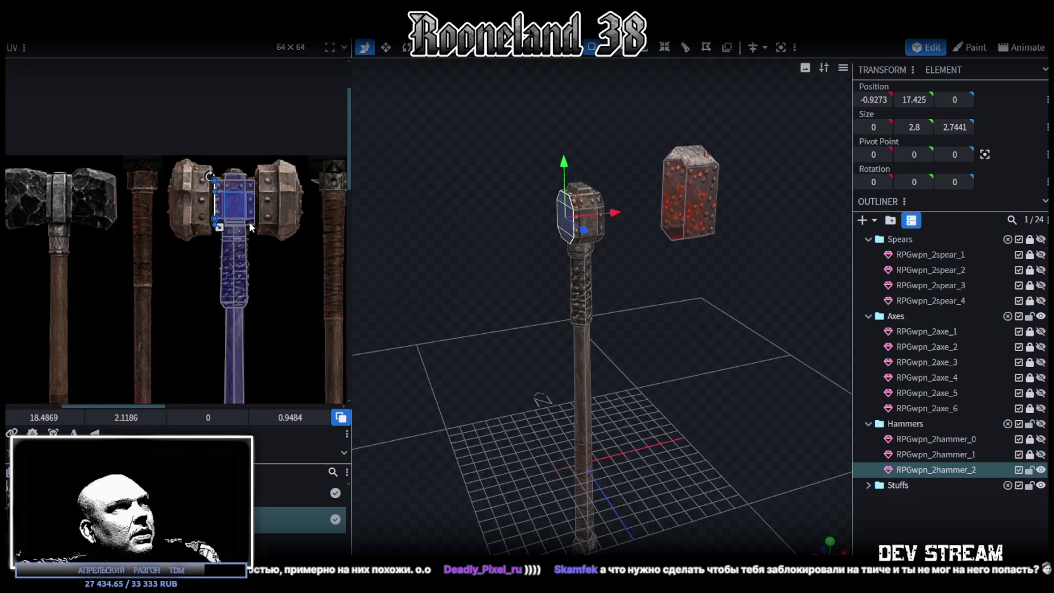
pyautogui.scroll(3, 490, 237)
pyautogui.moveTo(530, 252)
pyautogui.mouseDown()
pyautogui.moveTo(559, 296)
pyautogui.moveTo(525, 272)
pyautogui.moveTo(497, 296)
pyautogui.moveTo(531, 325)
pyautogui.moveTo(523, 313)
pyautogui.moveTo(540, 313)
pyautogui.mouseUp()
# Split the selected side face off into its own mesh with Split Mesh.
pyautogui.scroll(3, 525, 272)
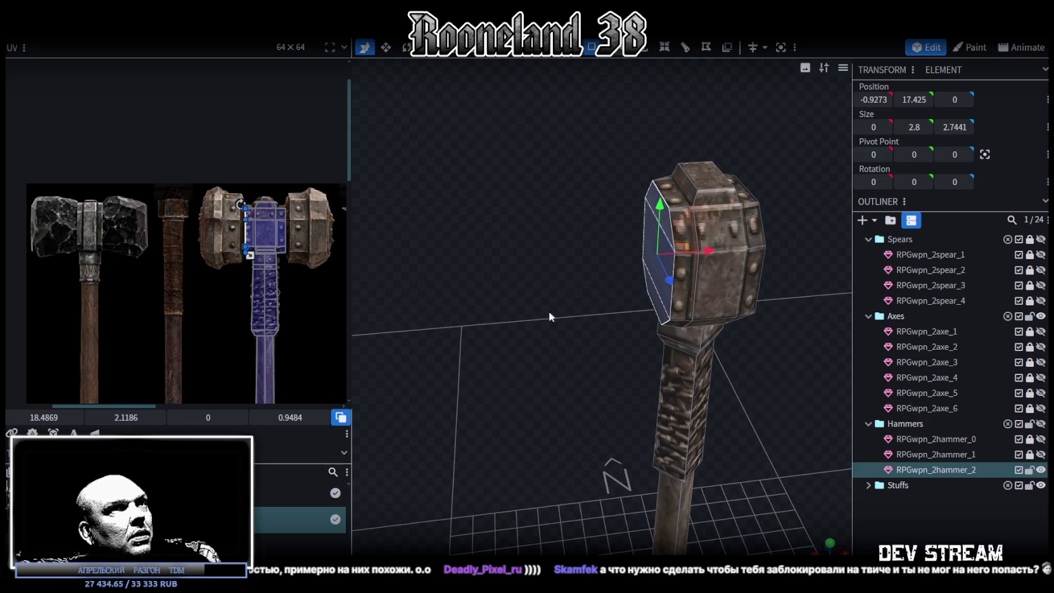
pyautogui.rightClick(654, 269)
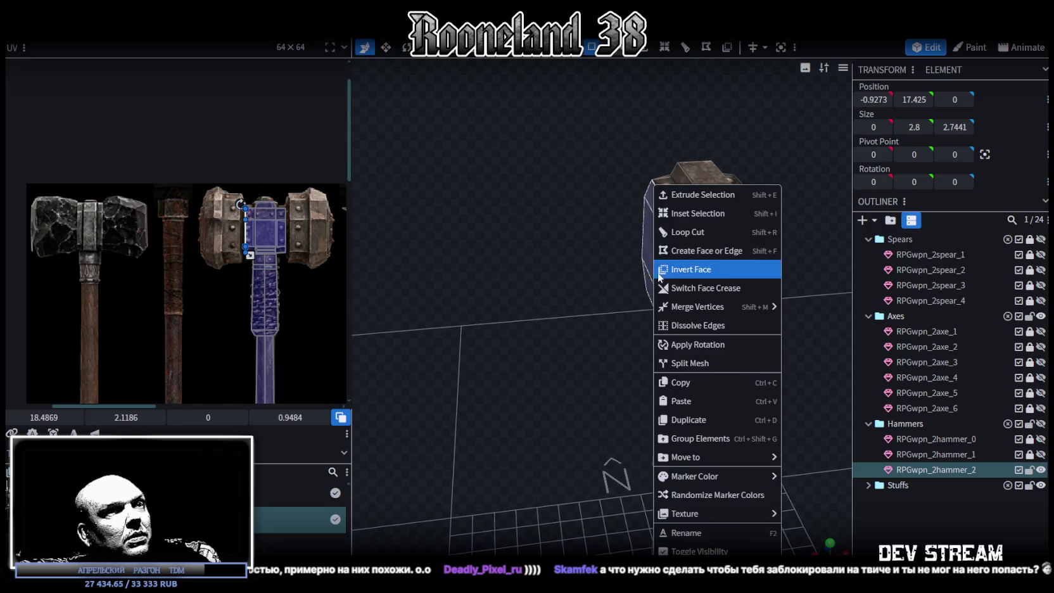
pyautogui.click(688, 359)
pyautogui.scroll(-2, 673, 367)
# Select the new RPGwpn_2hammer_2_selection object rather than the lava block.
pyautogui.moveTo(672, 368); pyautogui.dragTo(718, 241)
pyautogui.click(718, 241)
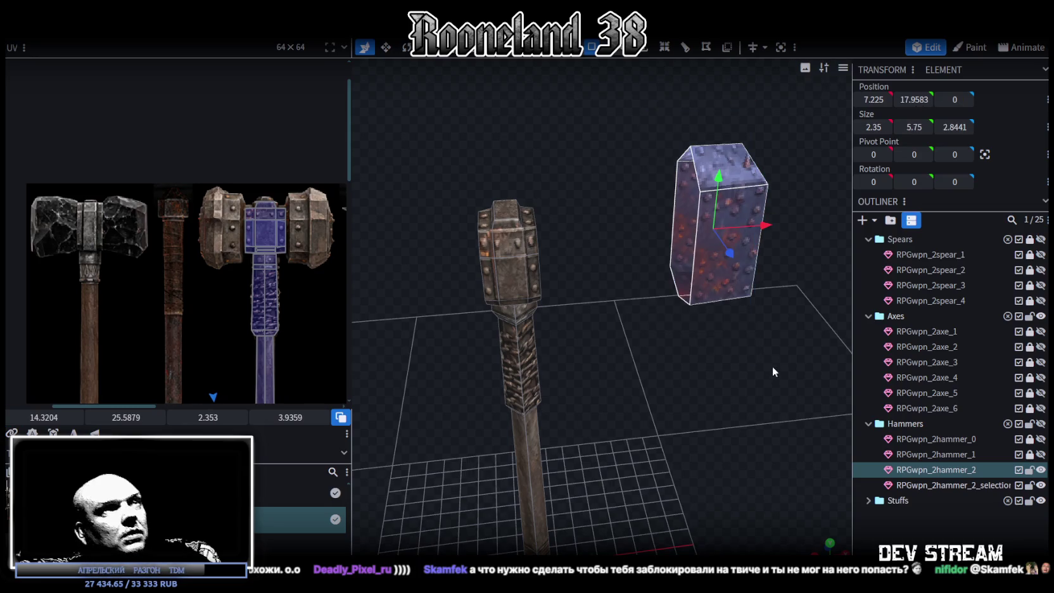
pyautogui.hotkey('ctrl', 'z')
pyautogui.moveTo(760, 327)
pyautogui.mouseDown()
pyautogui.moveTo(704, 329)
pyautogui.moveTo(576, 369)
pyautogui.moveTo(706, 284)
pyautogui.mouseUp()
pyautogui.click(952, 485)
pyautogui.scroll(3, 762, 402)
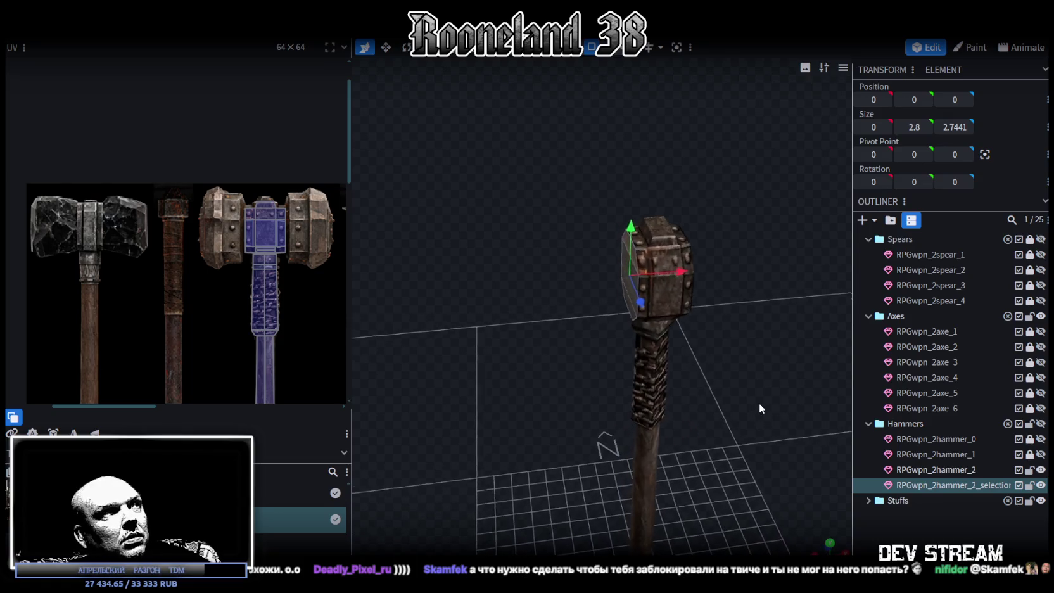
pyautogui.moveTo(843, 391); pyautogui.dragTo(540, 348)
# Scale the split-off plate up to size 4.2.
pyautogui.press('v')
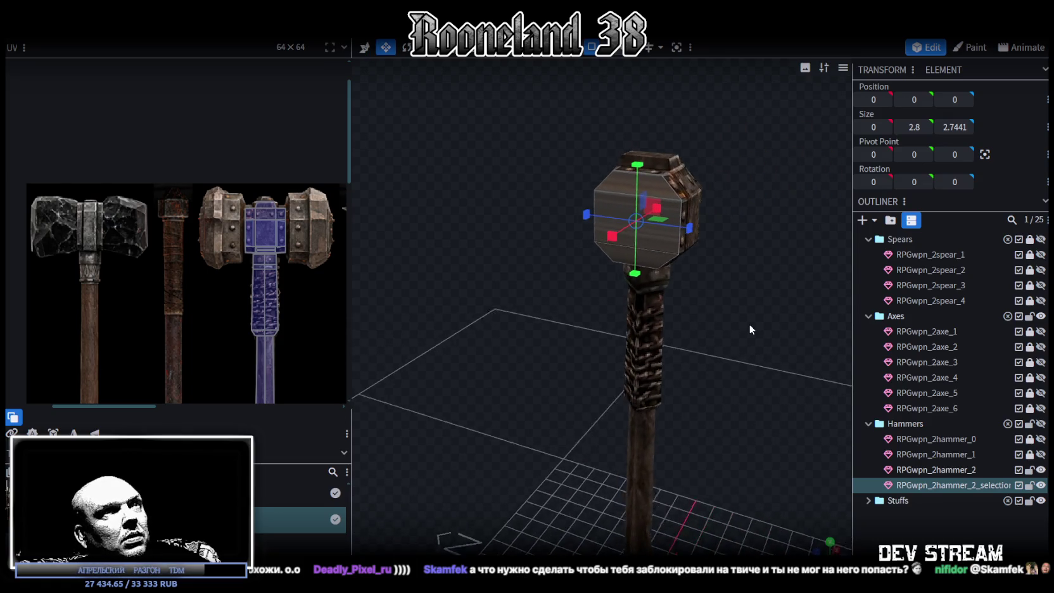
pyautogui.moveTo(668, 210); pyautogui.dragTo(696, 205)
pyautogui.moveTo(743, 231)
pyautogui.mouseDown()
pyautogui.moveTo(689, 266)
pyautogui.moveTo(647, 254)
pyautogui.moveTo(673, 314)
pyautogui.moveTo(649, 298)
pyautogui.moveTo(808, 309)
pyautogui.moveTo(810, 298)
pyautogui.moveTo(682, 345)
pyautogui.moveTo(722, 322)
pyautogui.moveTo(616, 355)
pyautogui.moveTo(673, 370)
pyautogui.moveTo(576, 357)
pyautogui.moveTo(590, 348)
pyautogui.moveTo(610, 353)
pyautogui.moveTo(586, 365)
pyautogui.moveTo(749, 357)
pyautogui.moveTo(709, 366)
pyautogui.mouseUp()
# Select the top, right, bottom and left edges of the plate's front face.
pyautogui.moveTo(646, 111)
pyautogui.mouseDown()
pyautogui.moveTo(507, 118)
pyautogui.moveTo(710, 100)
pyautogui.moveTo(697, 90)
pyautogui.mouseUp()
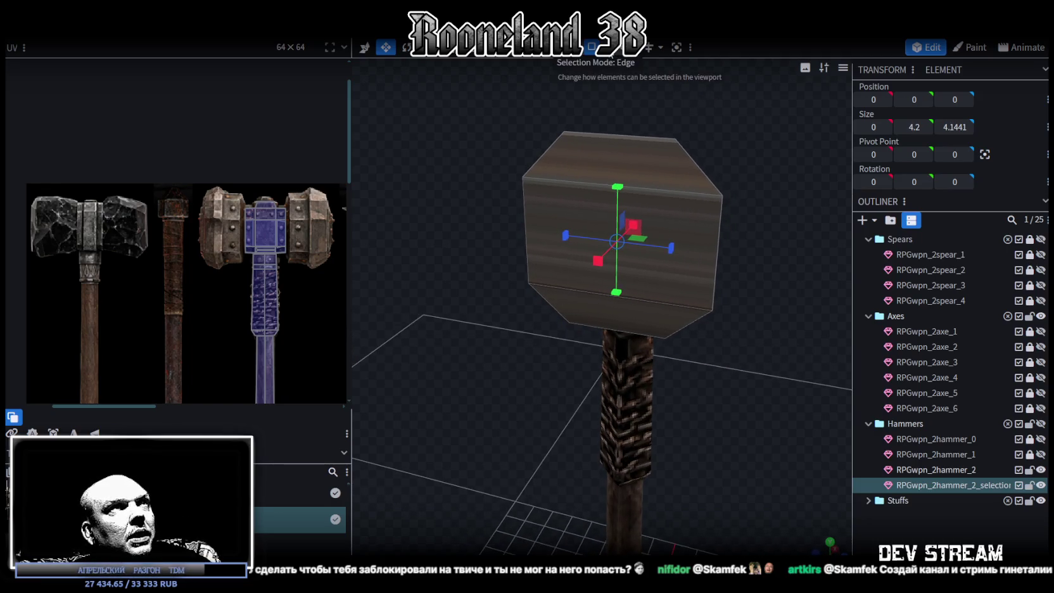
pyautogui.click(648, 136)
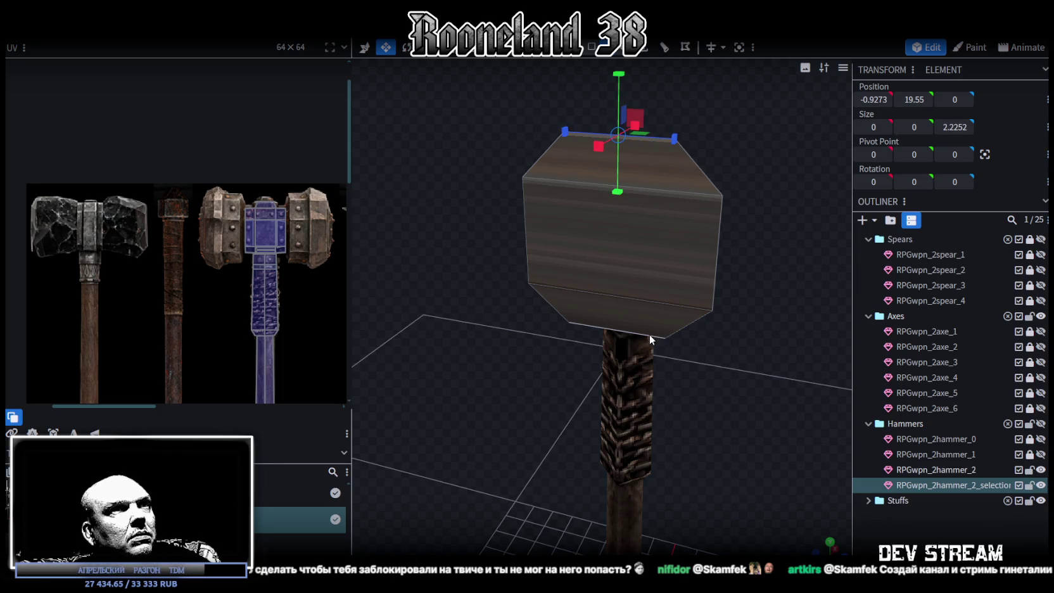
pyautogui.keyDown('shift'); pyautogui.click(720, 242); pyautogui.keyUp('shift')
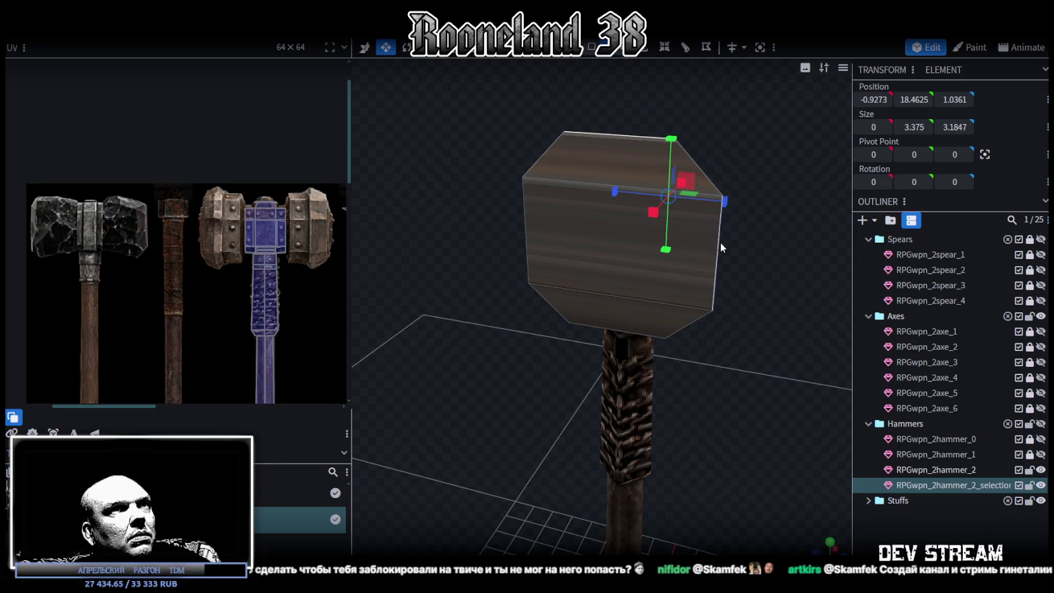
pyautogui.keyDown('shift'); pyautogui.click(612, 313); pyautogui.keyUp('shift')
pyautogui.keyDown('shift'); pyautogui.click(523, 214); pyautogui.keyUp('shift')
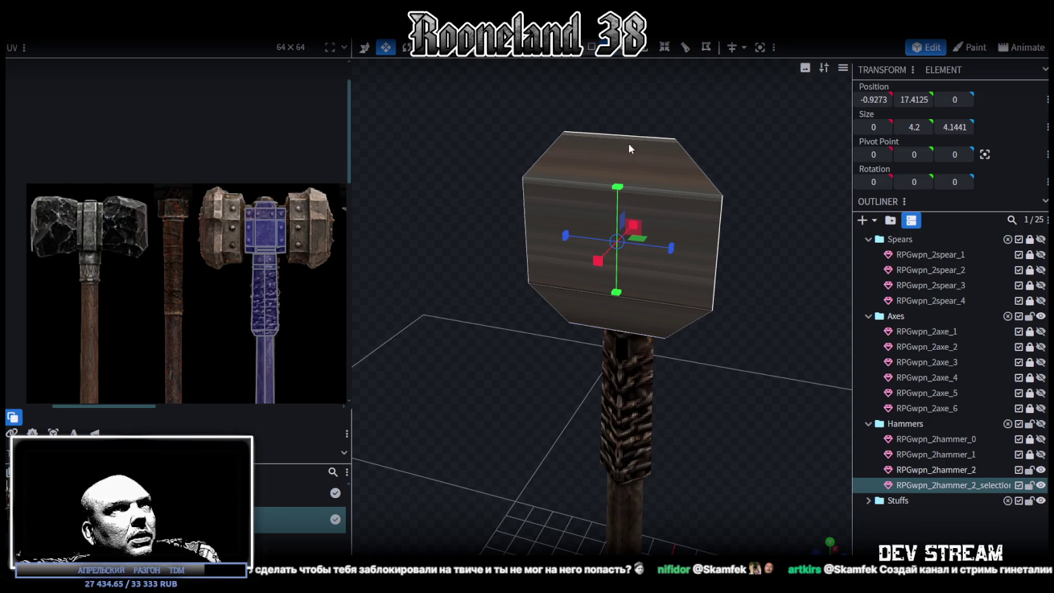
# Extrude the selected edges with the direction set to X-.
pyautogui.press('e')
pyautogui.moveTo(772, 115)
pyautogui.mouseDown()
pyautogui.moveTo(648, 124)
pyautogui.moveTo(631, 514)
pyautogui.mouseUp()
pyautogui.click(638, 547)
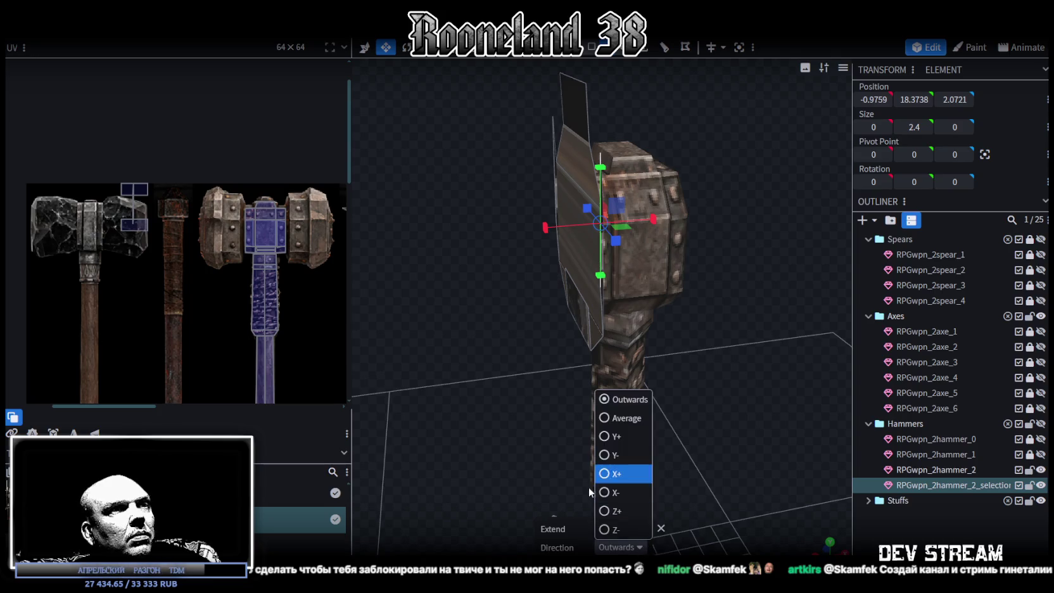
pyautogui.click(617, 454)
pyautogui.moveTo(462, 398); pyautogui.dragTo(626, 159)
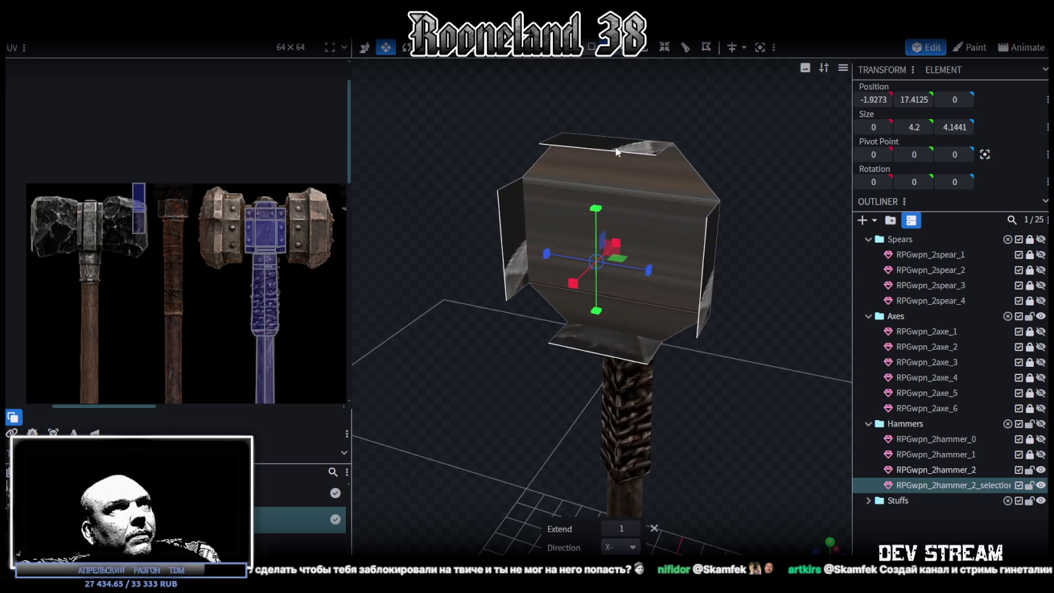
# Select the extrusion's top plane and fill in a new face with F.
pyautogui.click(692, 194)
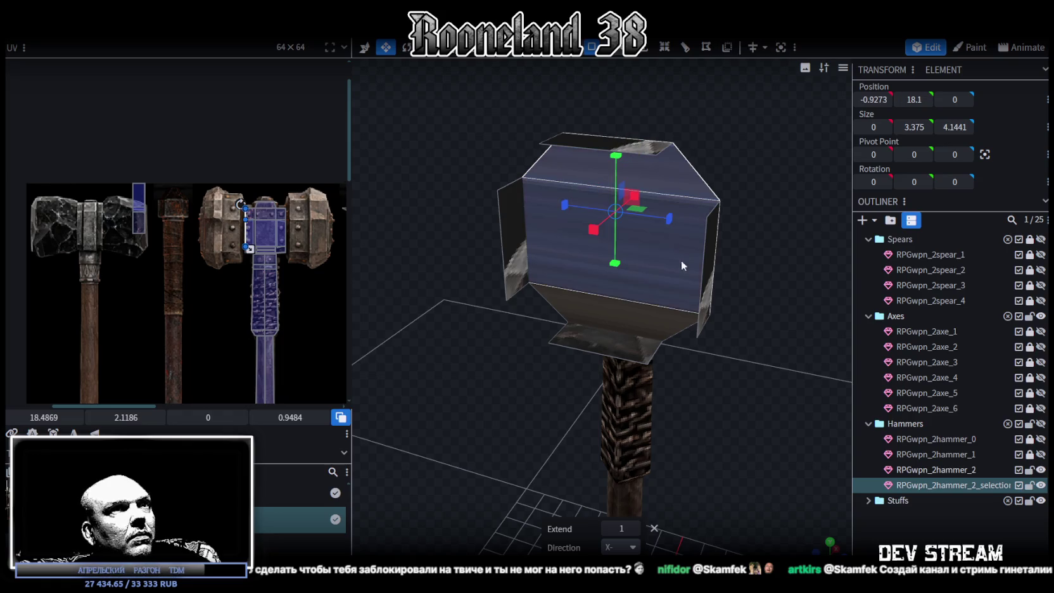
pyautogui.moveTo(672, 328)
pyautogui.mouseDown()
pyautogui.moveTo(774, 326)
pyautogui.moveTo(741, 328)
pyautogui.mouseUp()
pyautogui.click(780, 323)
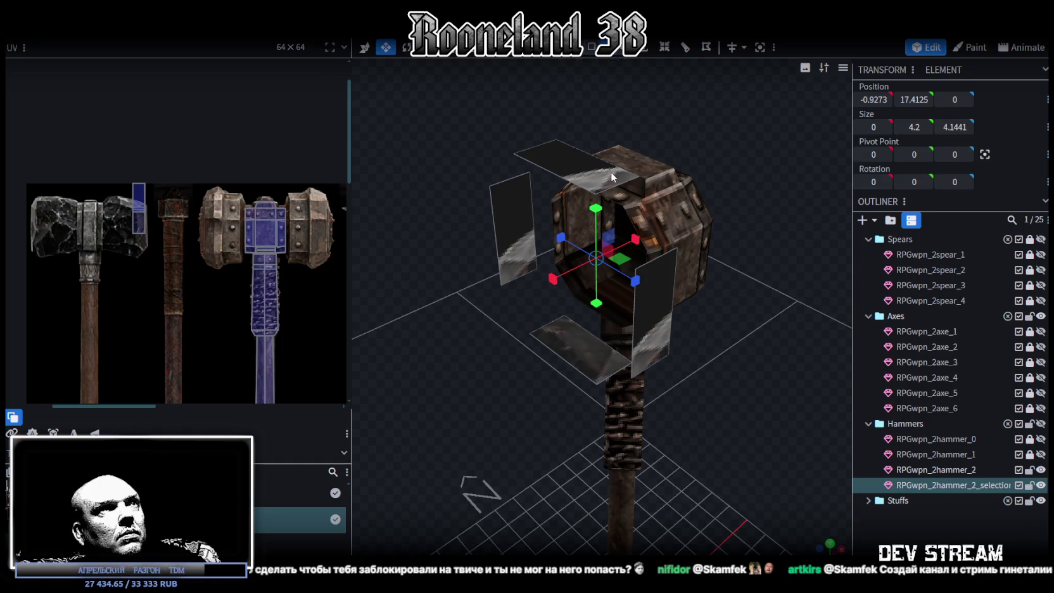
pyautogui.click(610, 168)
pyautogui.press('f')
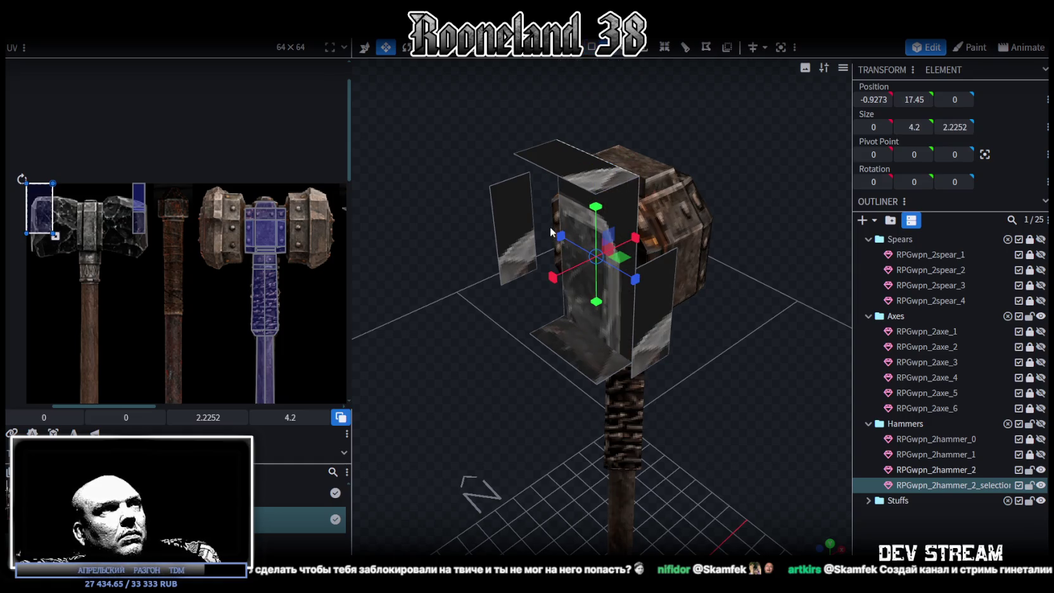
pyautogui.click(534, 217)
pyautogui.click(559, 186)
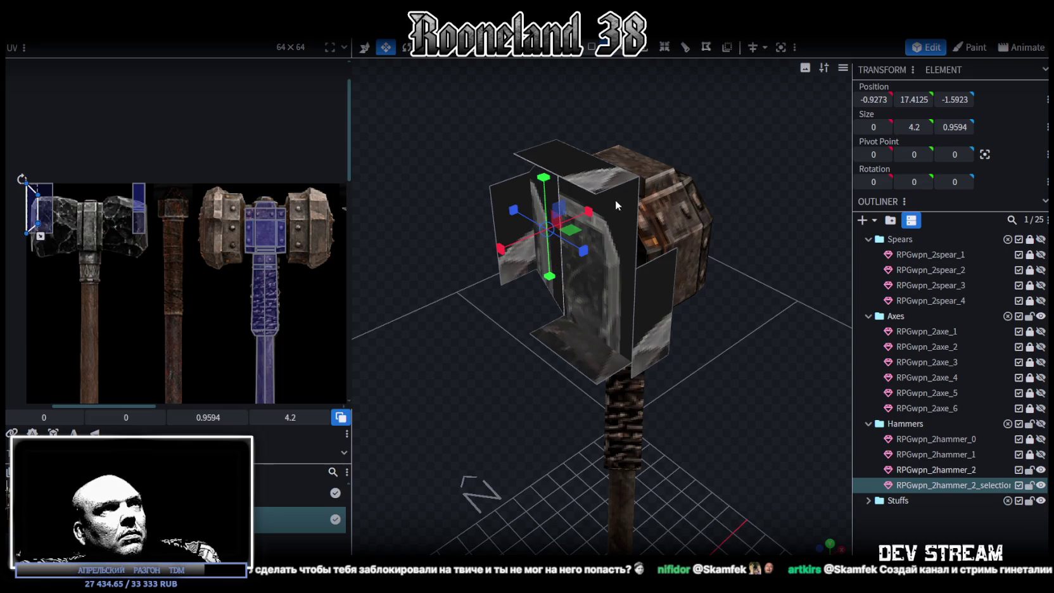
pyautogui.click(674, 278)
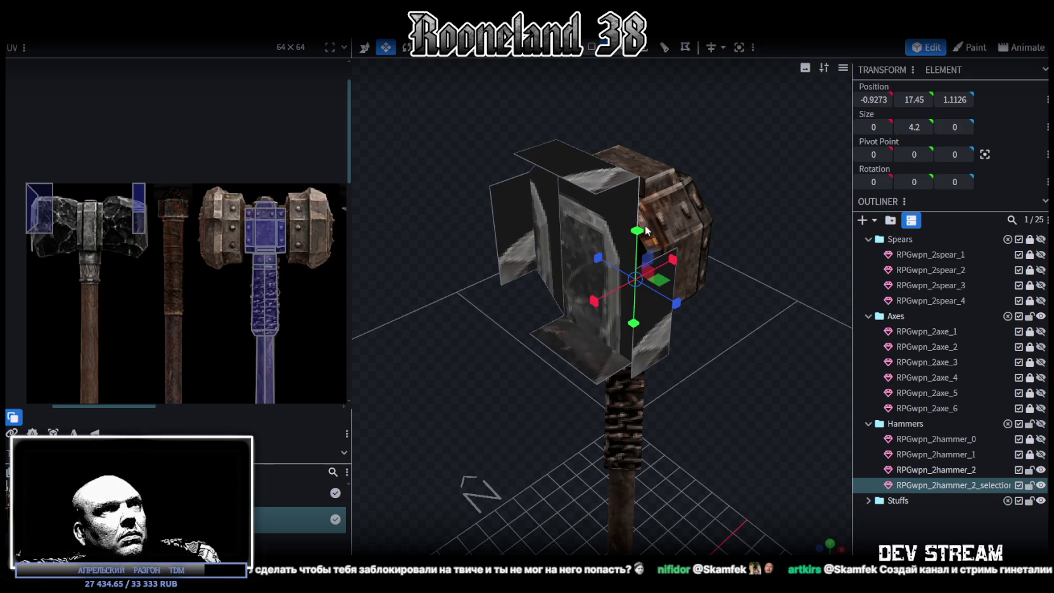
pyautogui.click(676, 282)
pyautogui.moveTo(676, 282); pyautogui.dragTo(627, 284)
# In face selection mode, select the thin plate's left, bottom and top faces.
pyautogui.click(592, 53)
pyautogui.click(522, 265)
pyautogui.keyDown('shift'); pyautogui.click(642, 351); pyautogui.keyUp('shift')
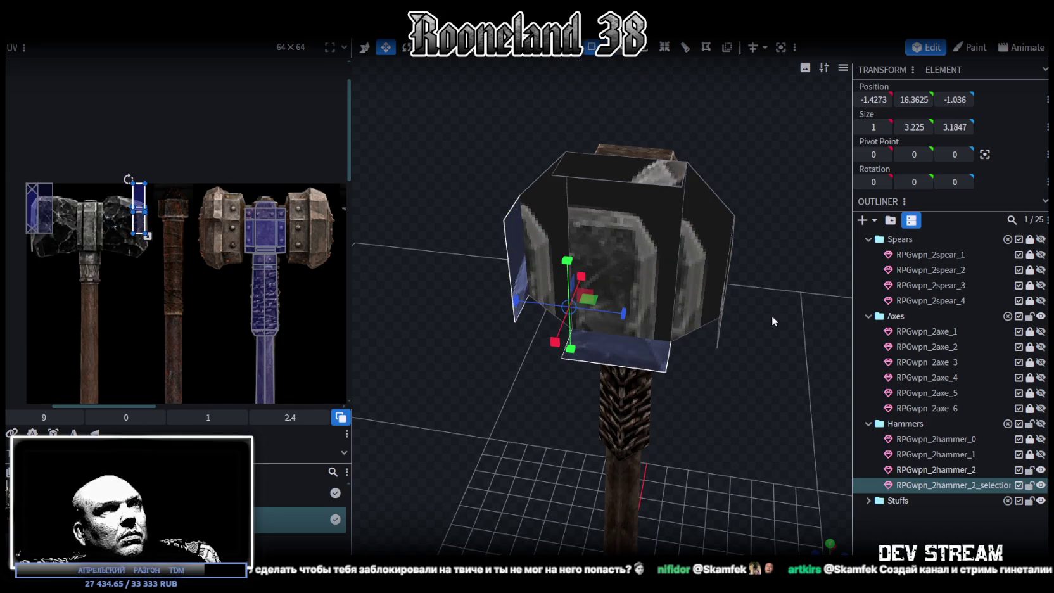
pyautogui.keyDown('shift'); pyautogui.click(612, 164); pyautogui.keyUp('shift')
pyautogui.moveTo(708, 332); pyautogui.dragTo(622, 302)
pyautogui.moveTo(735, 387)
pyautogui.mouseDown()
pyautogui.moveTo(671, 383)
pyautogui.moveTo(732, 376)
pyautogui.moveTo(697, 342)
pyautogui.moveTo(740, 352)
pyautogui.moveTo(728, 354)
pyautogui.mouseUp()
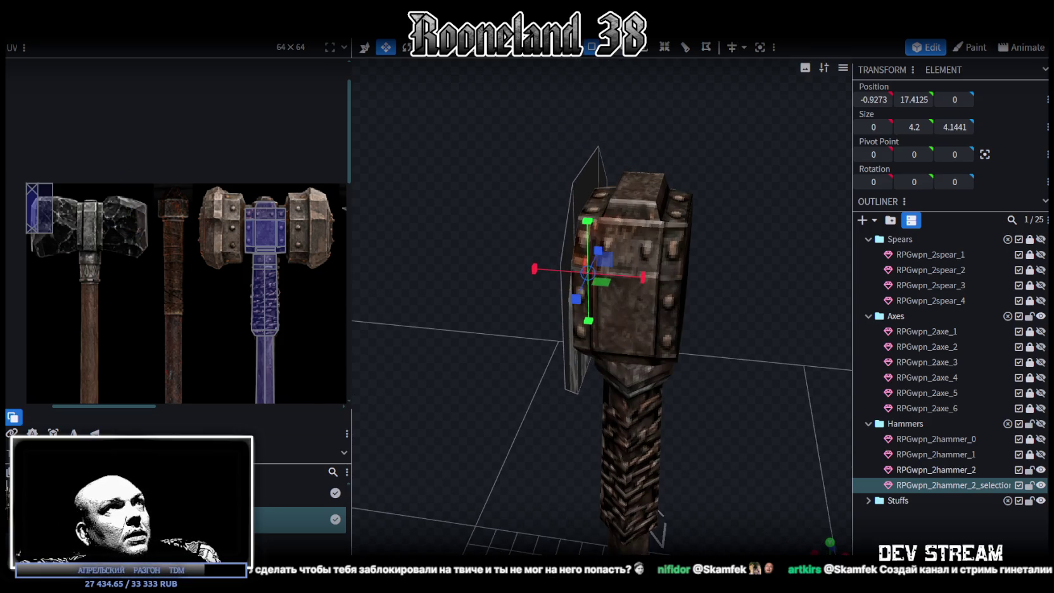
pyautogui.click(557, 292)
# Move the thin plate slightly outward along X with the Move tool.
pyautogui.moveTo(557, 292)
pyautogui.mouseDown()
pyautogui.moveTo(516, 156)
pyautogui.moveTo(531, 128)
pyautogui.moveTo(547, 138)
pyautogui.moveTo(540, 145)
pyautogui.moveTo(348, 165)
pyautogui.moveTo(305, 151)
pyautogui.mouseUp()
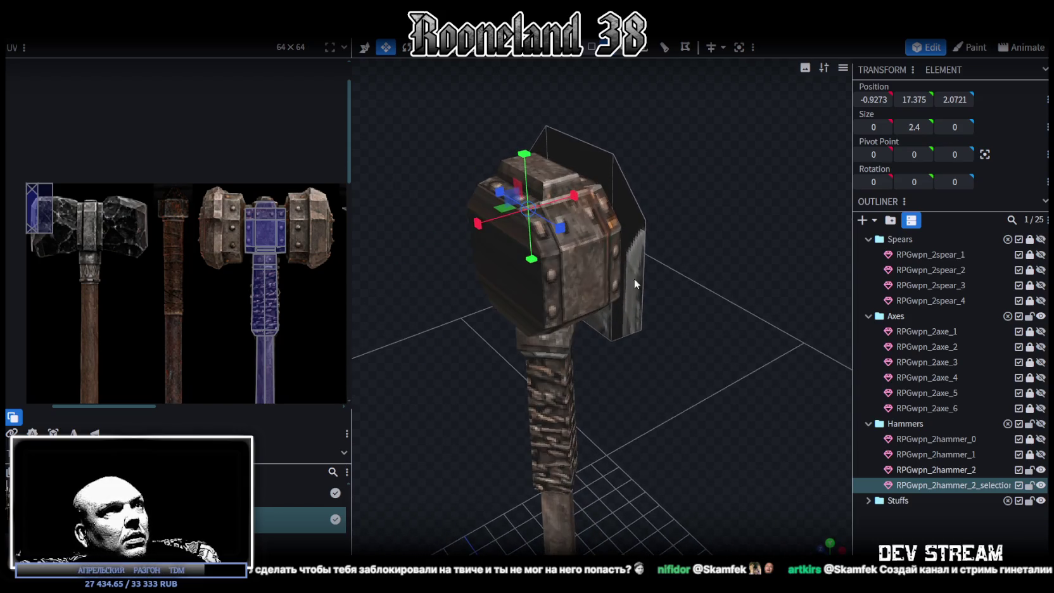
pyautogui.press('v')
pyautogui.moveTo(644, 264)
pyautogui.mouseDown()
pyautogui.moveTo(676, 267)
pyautogui.moveTo(667, 236)
pyautogui.mouseUp()
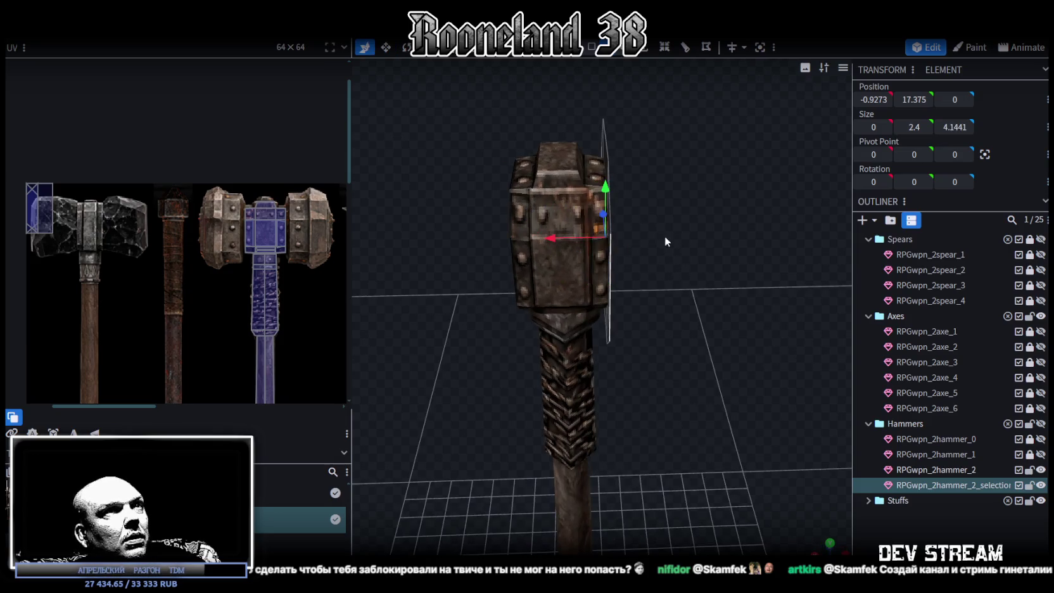
pyautogui.moveTo(547, 236); pyautogui.dragTo(559, 234)
pyautogui.moveTo(549, 191)
pyautogui.mouseDown()
pyautogui.moveTo(505, 130)
pyautogui.moveTo(809, 128)
pyautogui.moveTo(526, 123)
pyautogui.moveTo(516, 110)
pyautogui.moveTo(527, 125)
pyautogui.mouseUp()
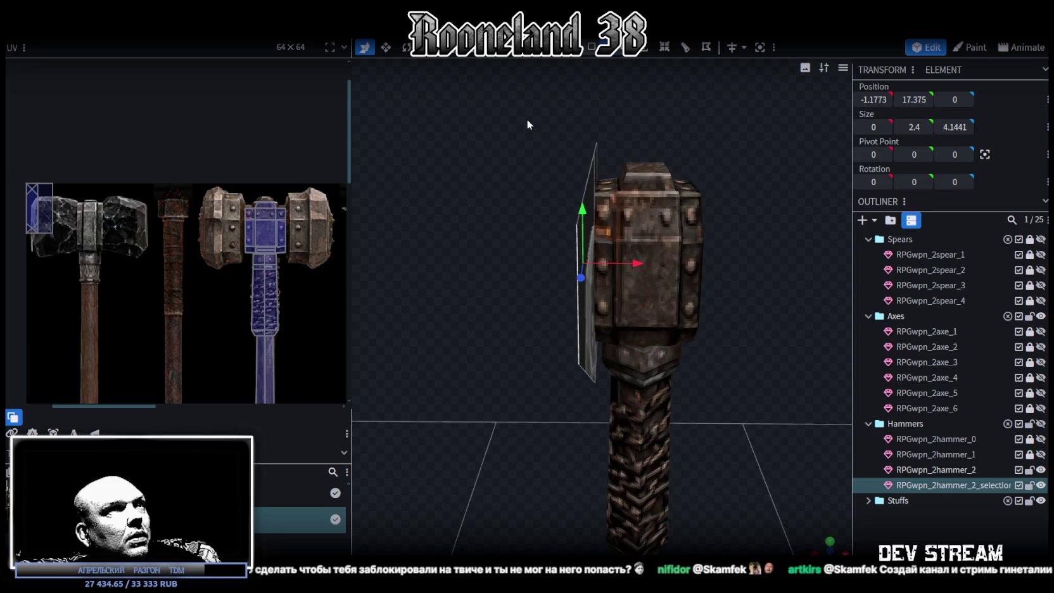
# Select the full-height plate beside the hammer head and extrude it.
pyautogui.click(595, 166)
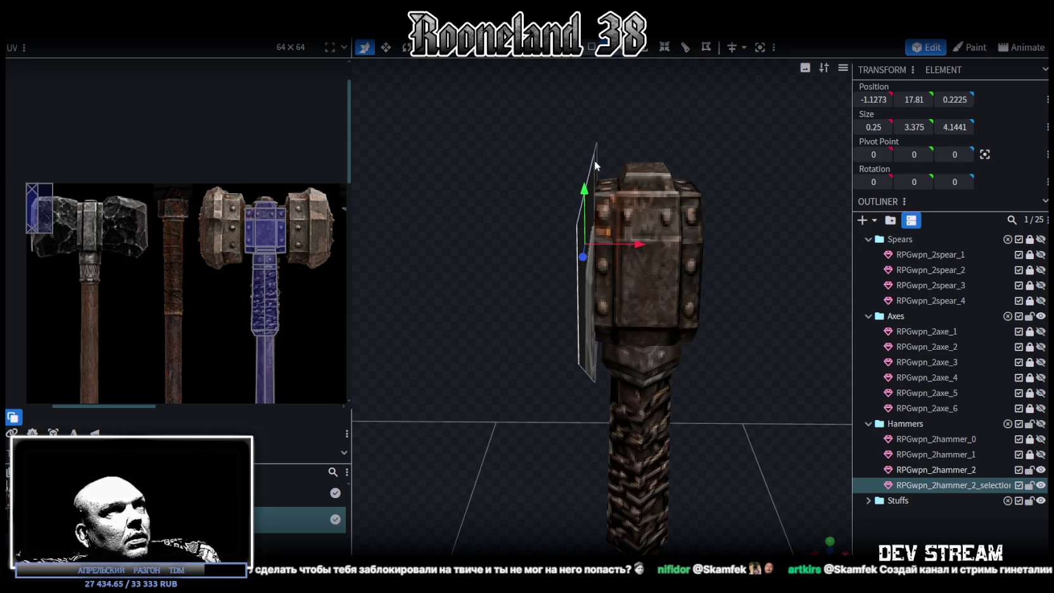
pyautogui.click(596, 151)
pyautogui.moveTo(483, 146); pyautogui.dragTo(588, 157)
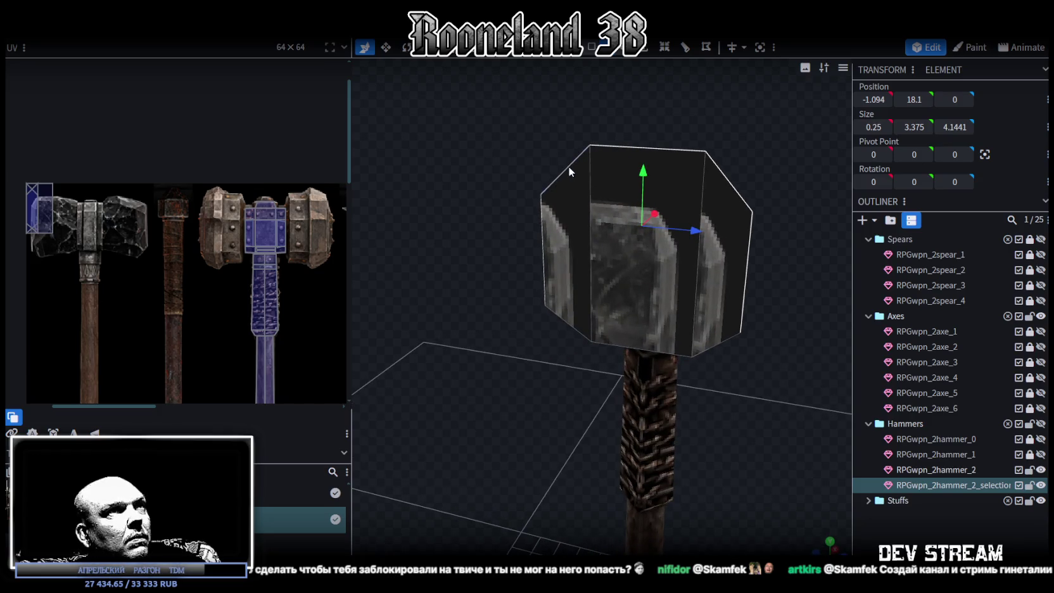
pyautogui.click(614, 345)
pyautogui.moveTo(733, 361); pyautogui.dragTo(651, 396)
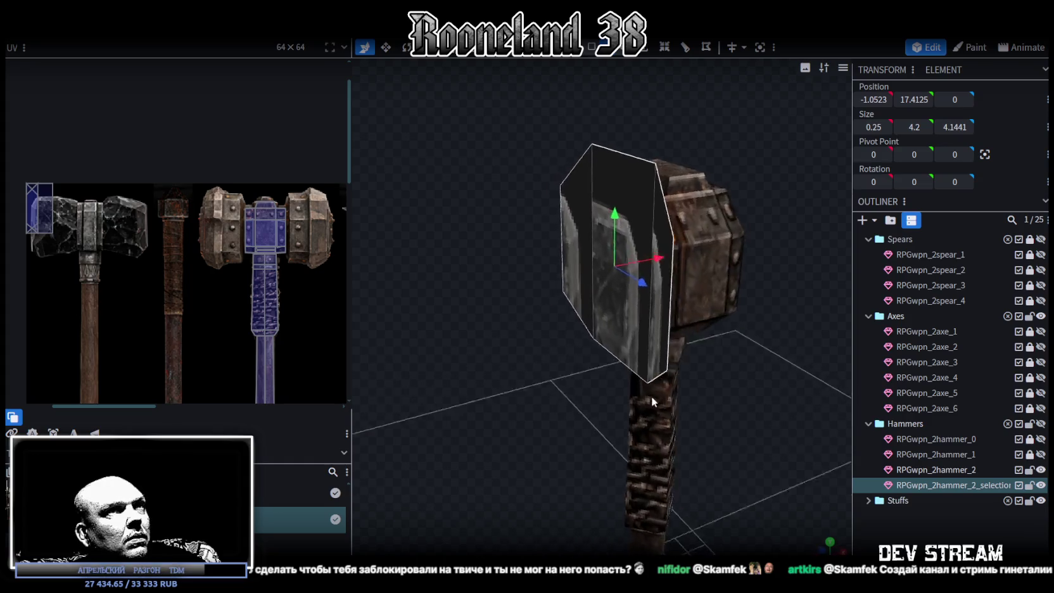
pyautogui.click(665, 47)
# Extrude the plate toward X- to position X -2, then again to X -3.
pyautogui.scroll(-1, 447, 241)
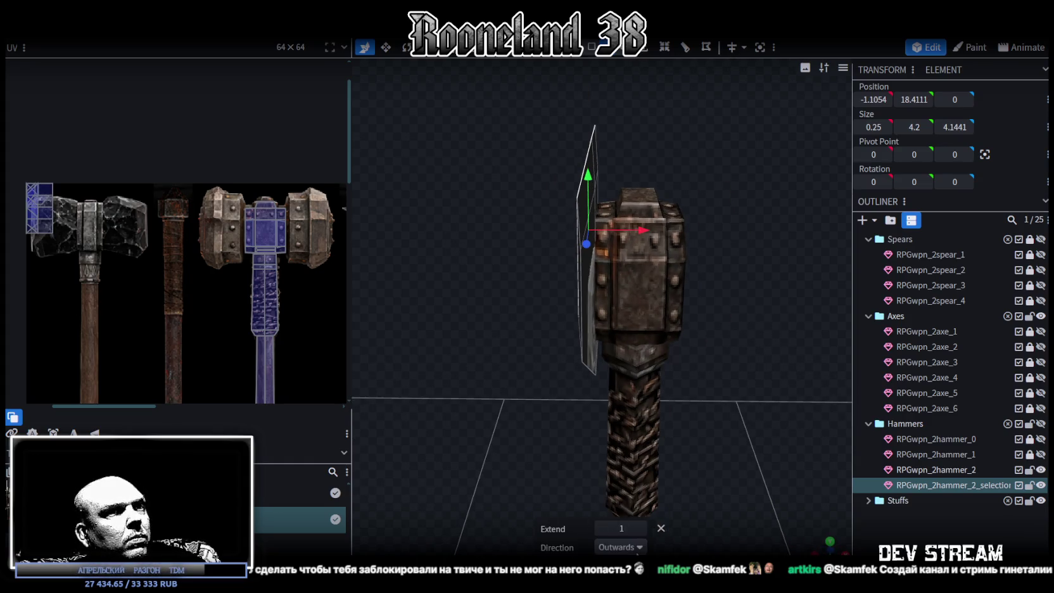
pyautogui.click(633, 547)
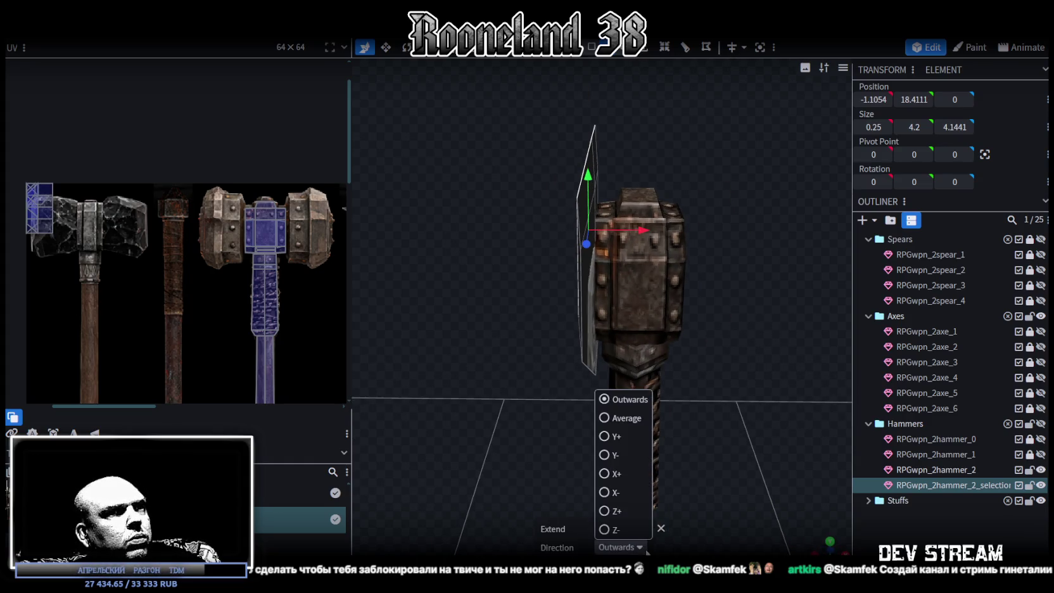
pyautogui.click(609, 492)
pyautogui.moveTo(491, 416); pyautogui.dragTo(589, 336)
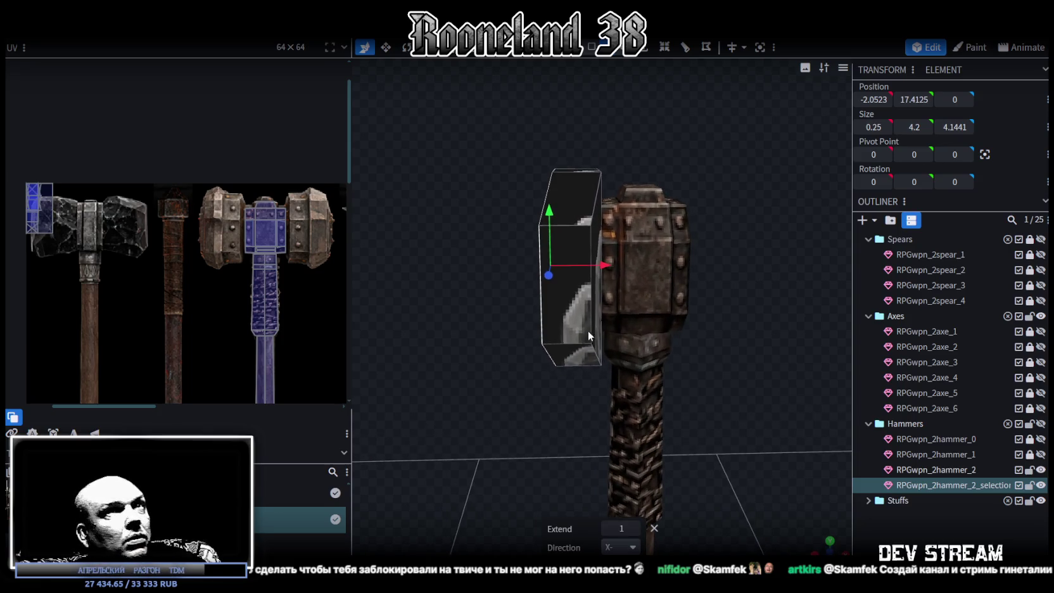
pyautogui.write('-2')
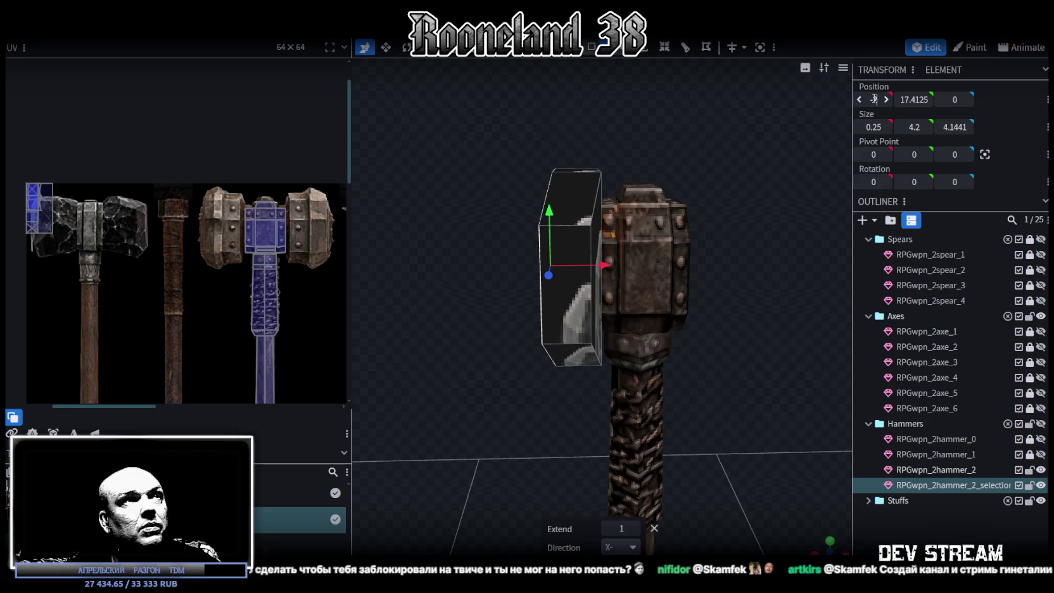
pyautogui.press('Return')
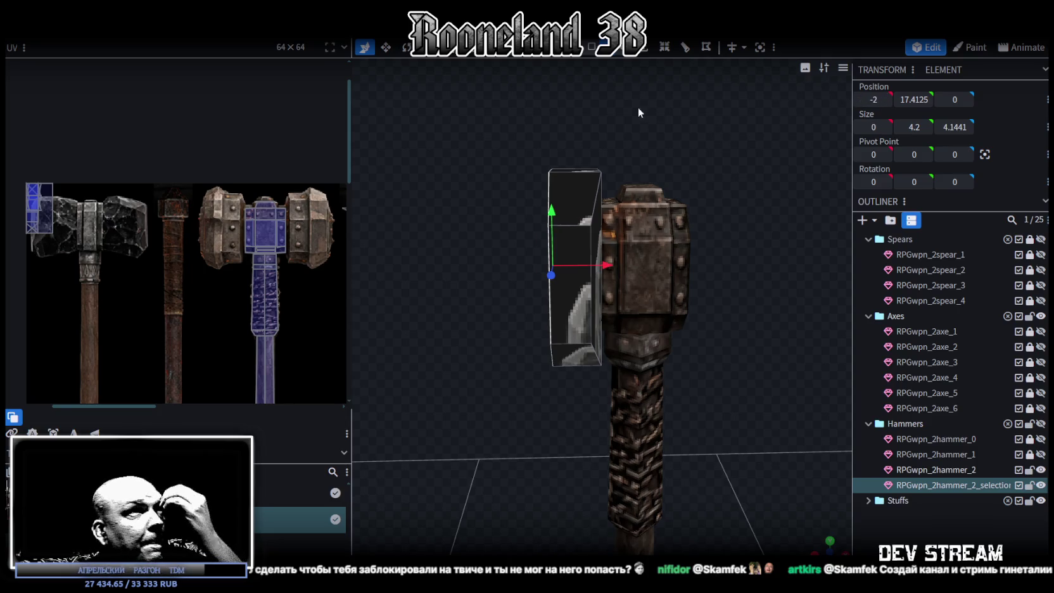
pyautogui.moveTo(639, 107); pyautogui.dragTo(682, 114)
pyautogui.click(645, 47)
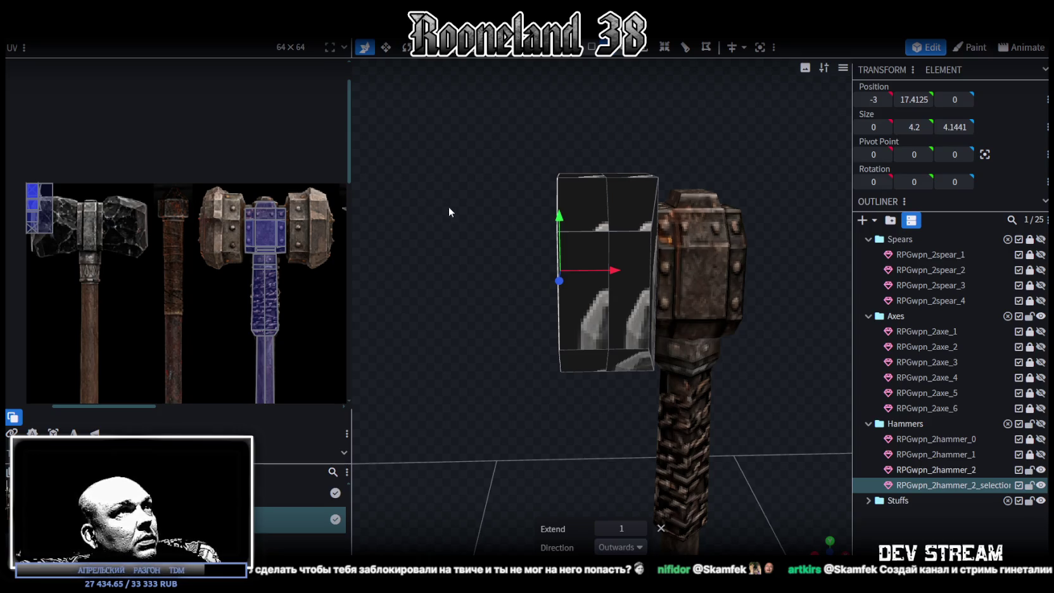
pyautogui.moveTo(448, 206)
pyautogui.mouseDown()
pyautogui.moveTo(487, 217)
pyautogui.moveTo(549, 210)
pyautogui.moveTo(548, 227)
pyautogui.moveTo(495, 222)
pyautogui.moveTo(608, 229)
pyautogui.mouseUp()
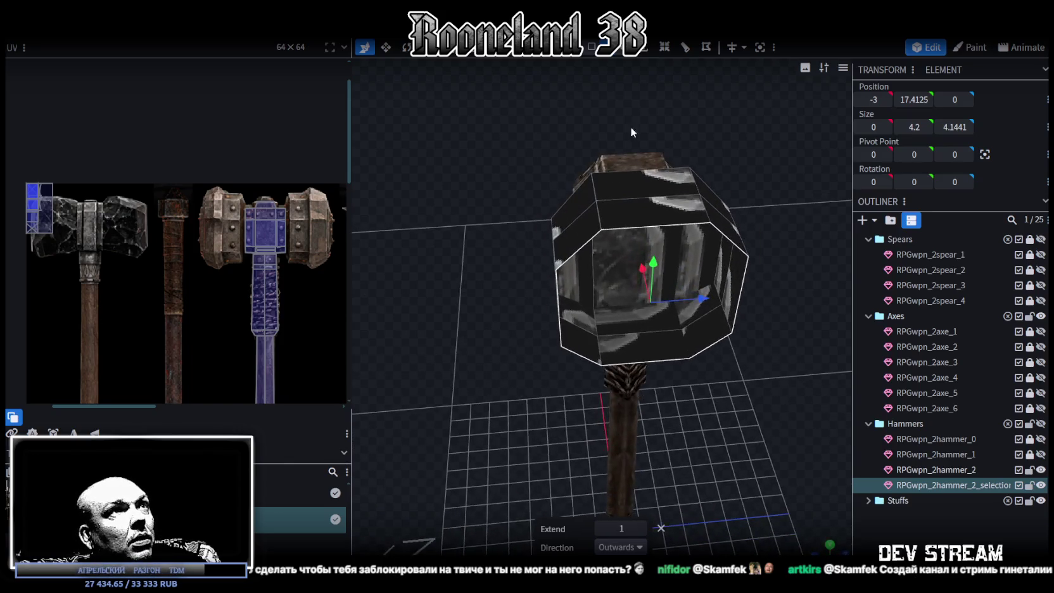
# Select the new block's left and front faces and its top edge.
pyautogui.click(575, 258)
pyautogui.click(578, 352)
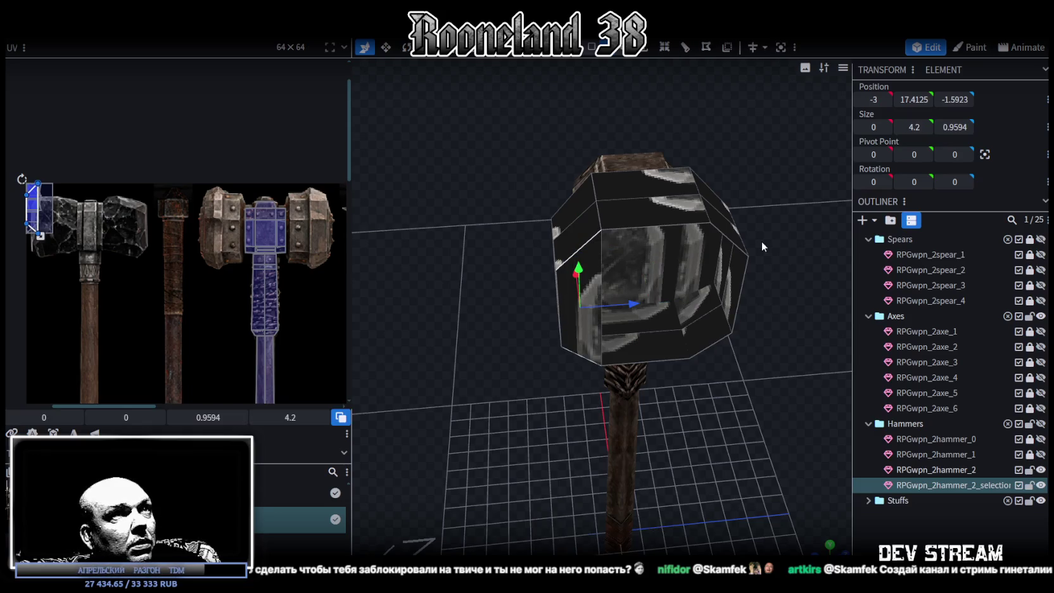
pyautogui.click(725, 236)
pyautogui.click(718, 341)
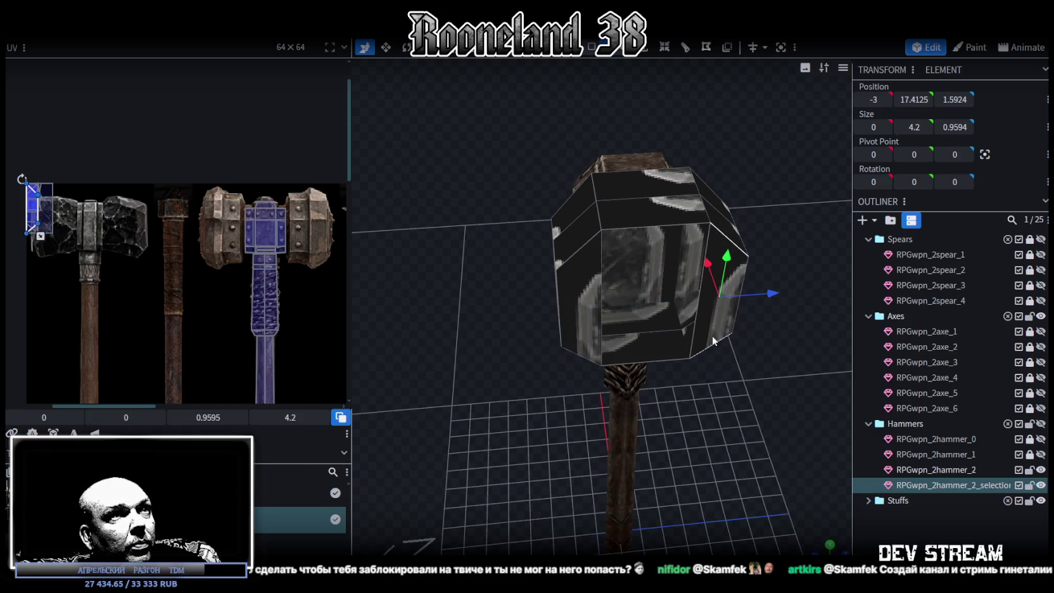
pyautogui.click(671, 357)
pyautogui.click(668, 220)
pyautogui.moveTo(778, 237); pyautogui.dragTo(643, 215)
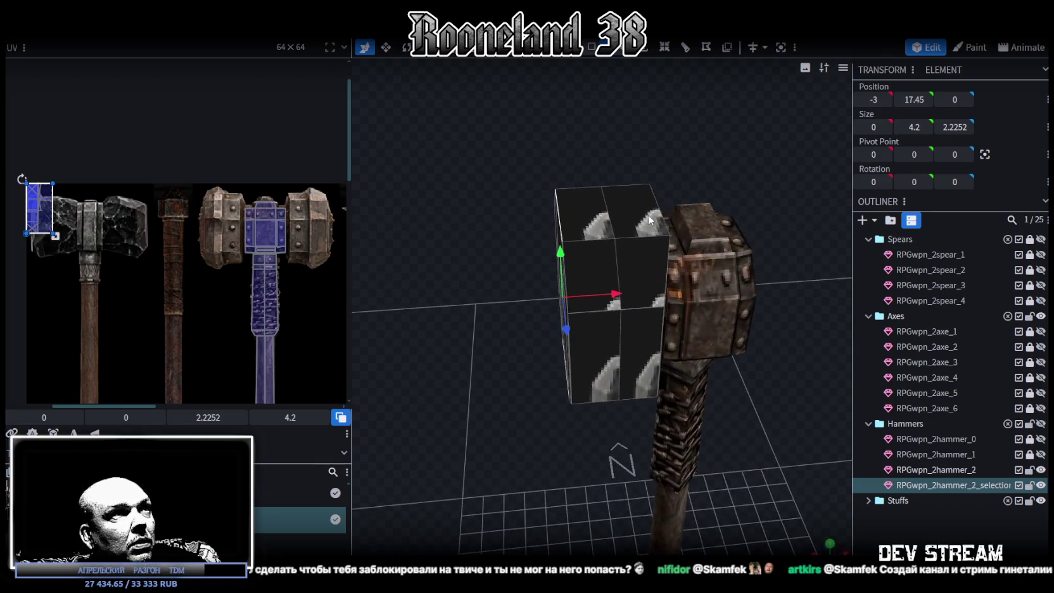
pyautogui.click(574, 230)
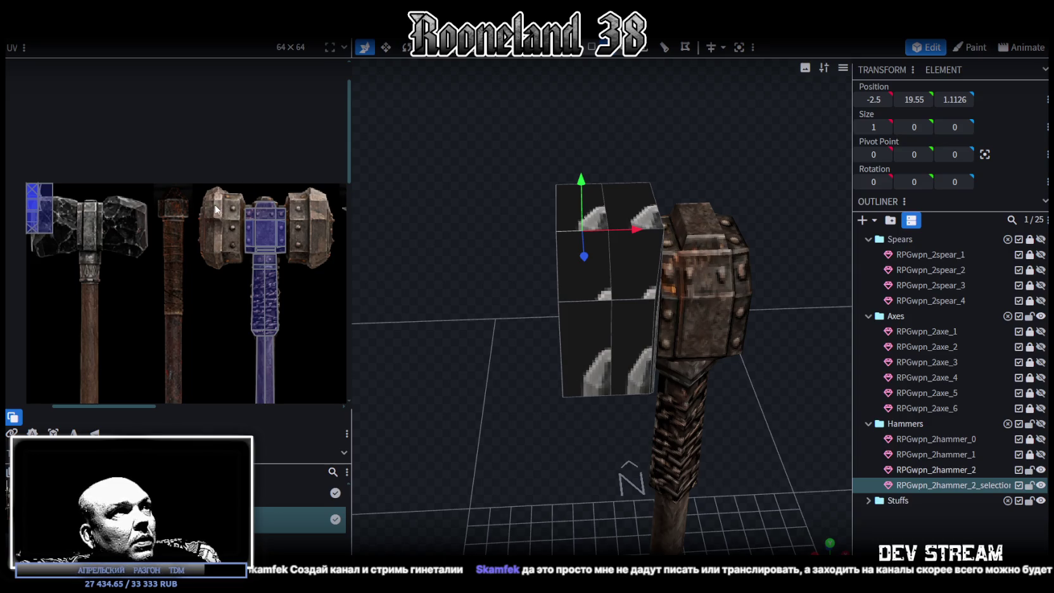
# Loop-cut the head block and set the loop cut offset to 0.45.
pyautogui.moveTo(533, 99); pyautogui.dragTo(595, 227)
pyautogui.hotkey('ctrl', 'r')
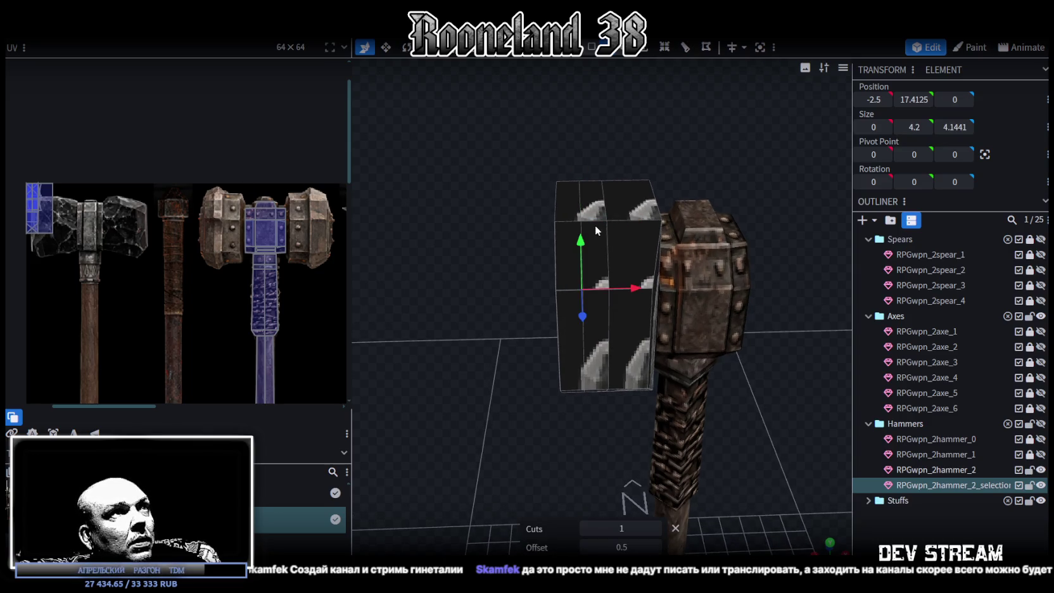
pyautogui.click(596, 220)
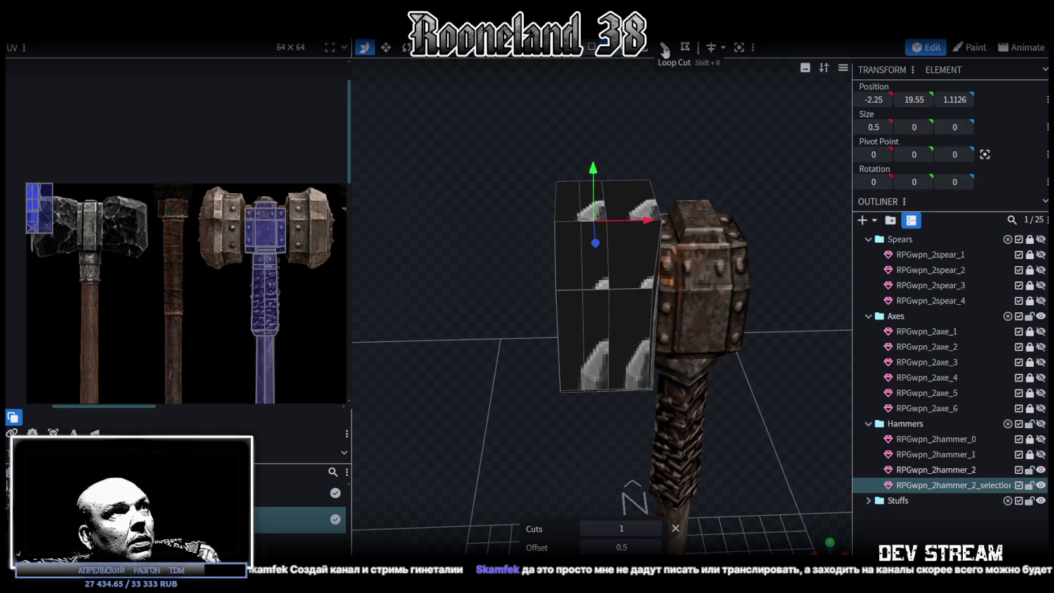
pyautogui.click(584, 378)
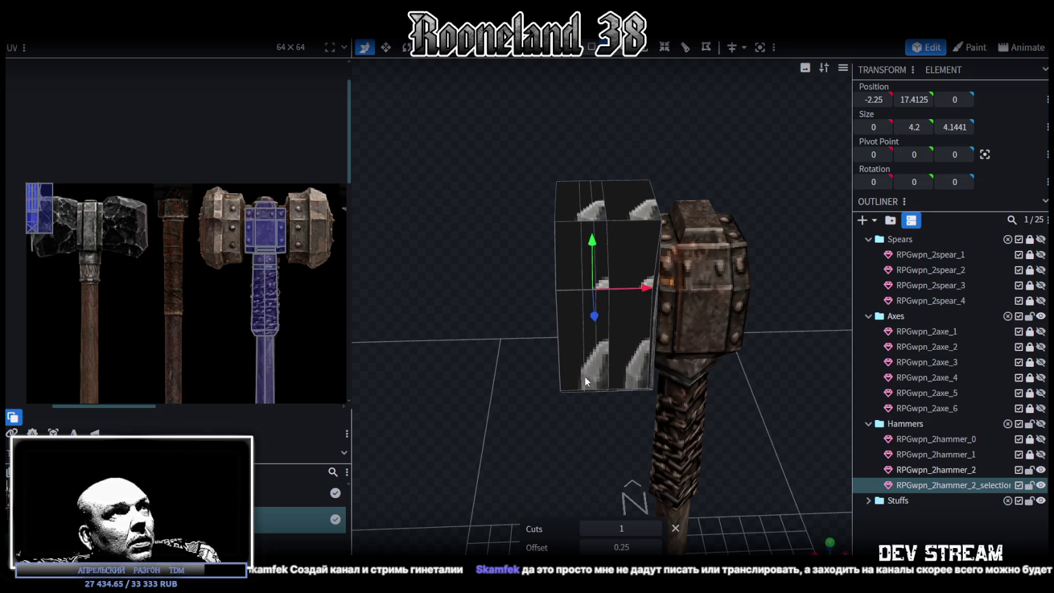
pyautogui.click(585, 547)
pyautogui.click(655, 547)
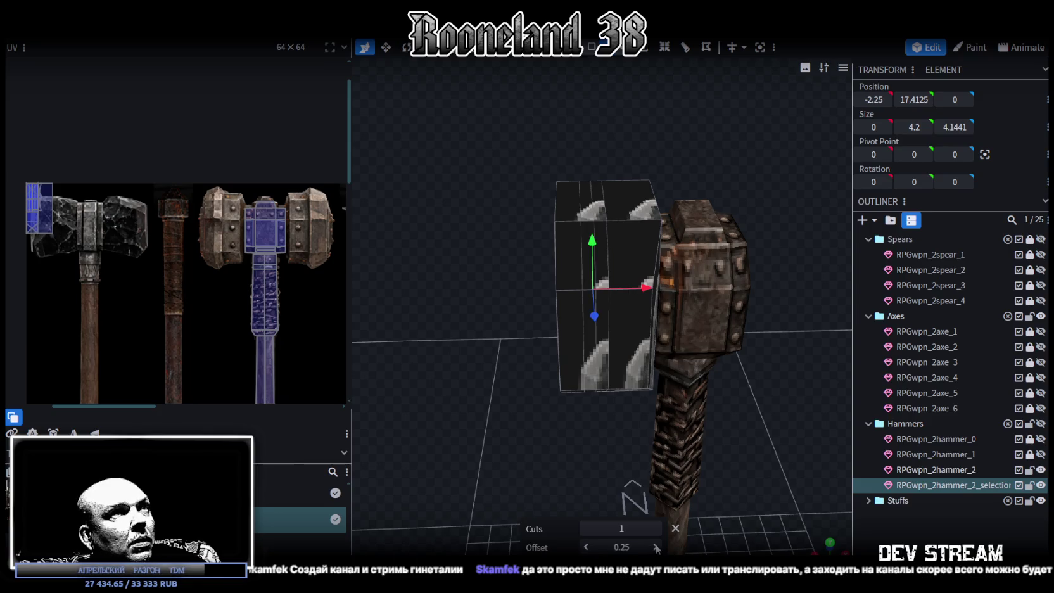
pyautogui.click(656, 547)
pyautogui.click(655, 547)
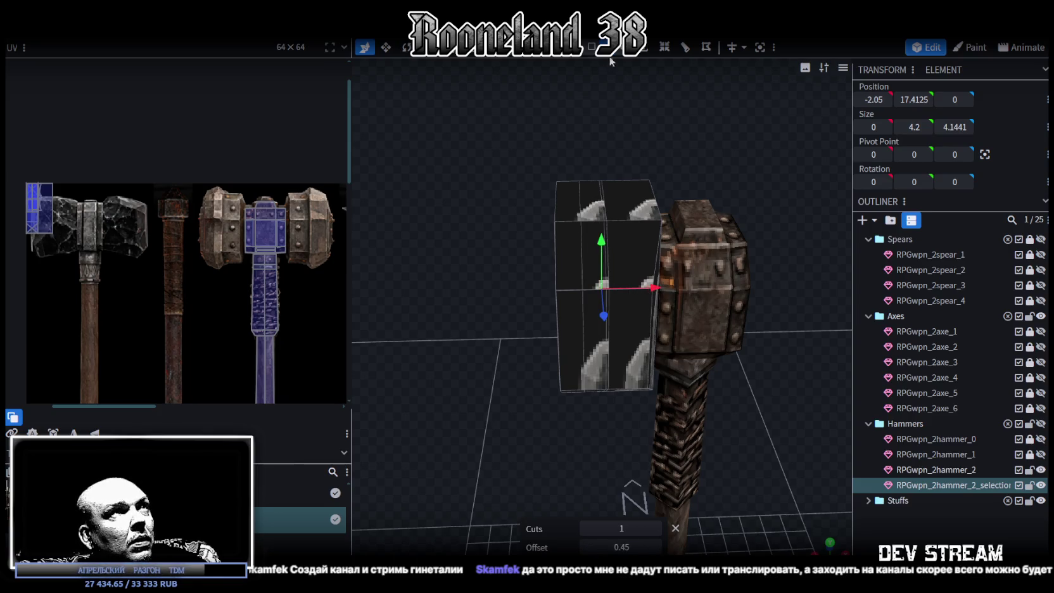
# Select the face strip between the loop cuts and try moving it outward, then cancel.
pyautogui.moveTo(607, 120); pyautogui.dragTo(601, 104)
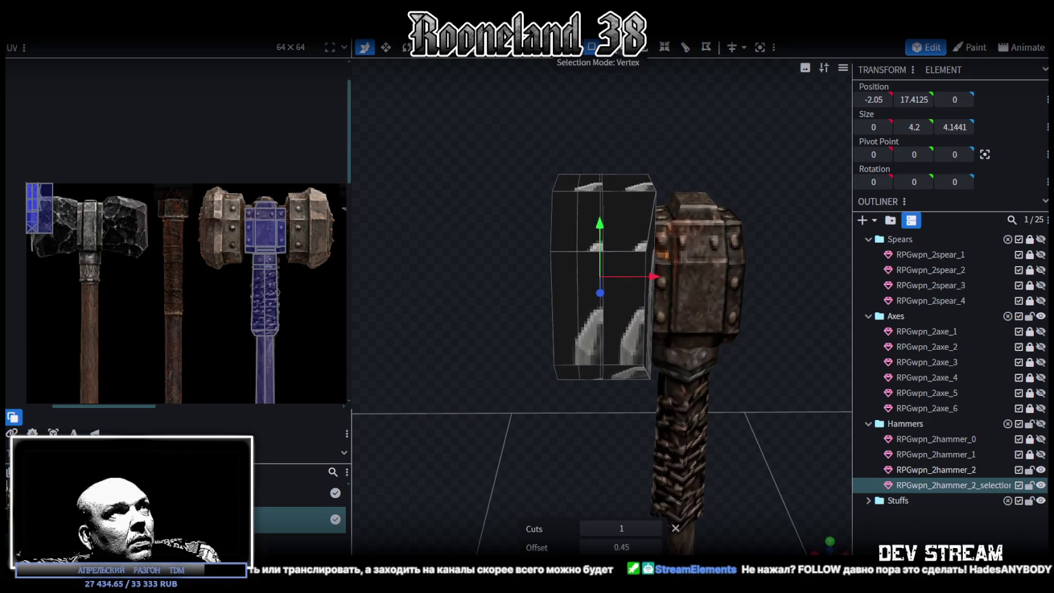
pyautogui.moveTo(589, 145); pyautogui.dragTo(591, 158)
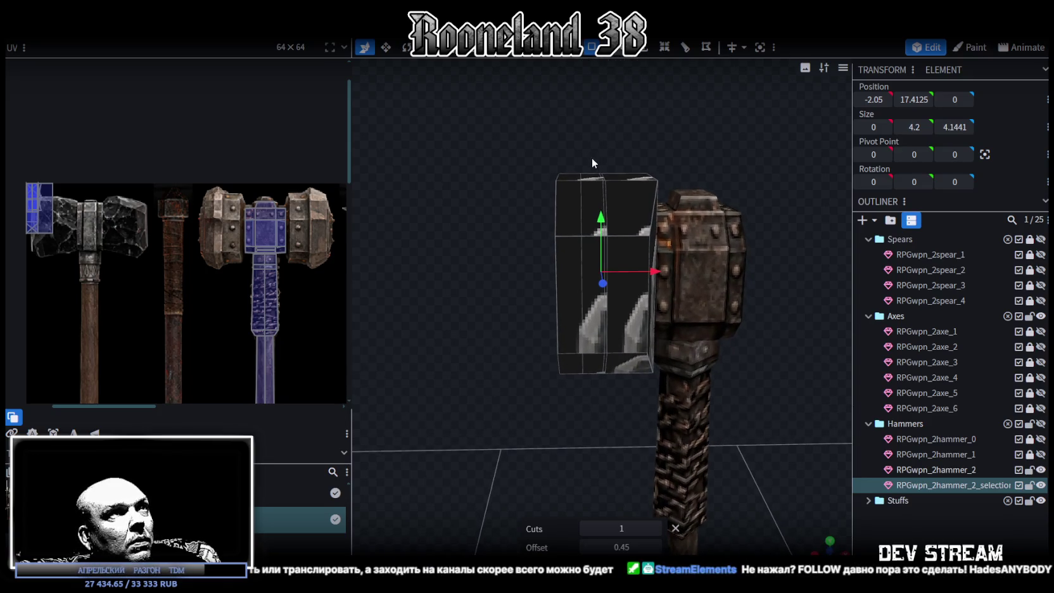
pyautogui.click(594, 221)
pyautogui.moveTo(594, 385)
pyautogui.mouseDown()
pyautogui.moveTo(619, 291)
pyautogui.moveTo(578, 275)
pyautogui.moveTo(551, 274)
pyautogui.moveTo(554, 286)
pyautogui.mouseUp()
pyautogui.press('v')
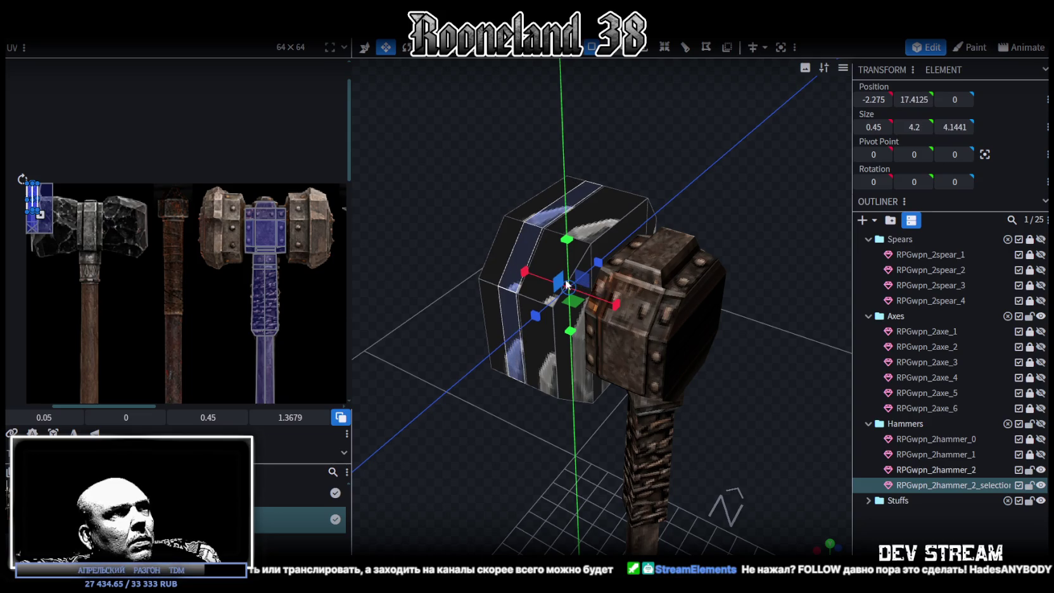
pyautogui.moveTo(552, 283); pyautogui.dragTo(547, 282)
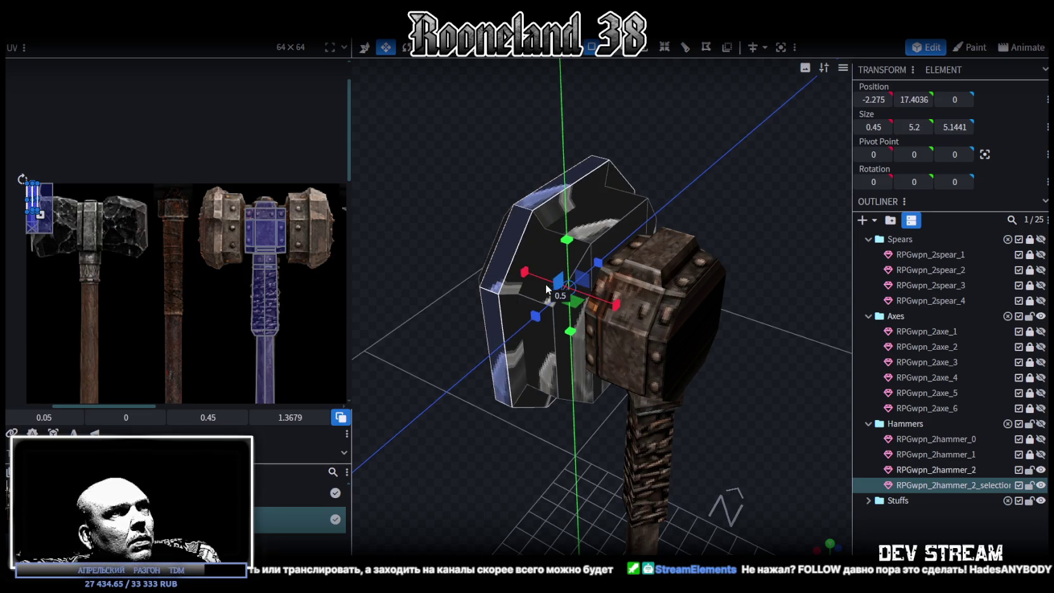
pyautogui.press('Escape')
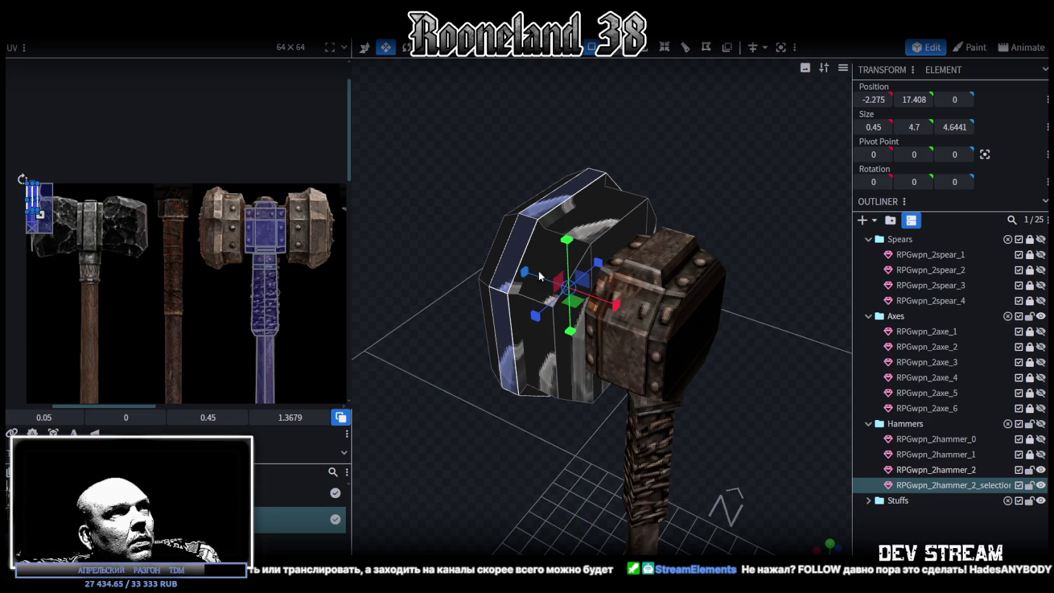
# In front view, shrink the head's front face inward.
pyautogui.press('KP_1')
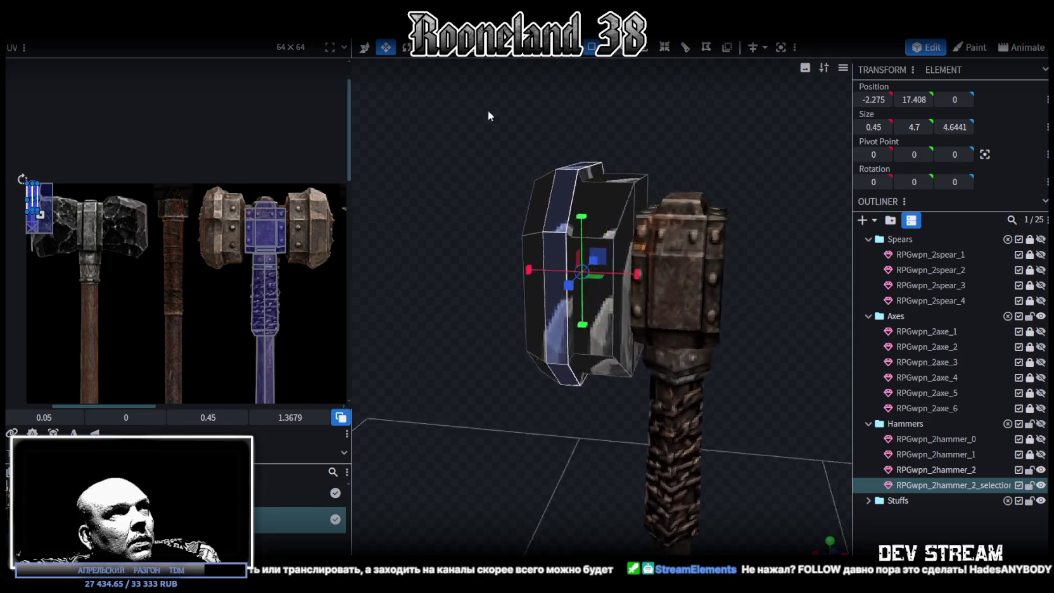
pyautogui.click(555, 287)
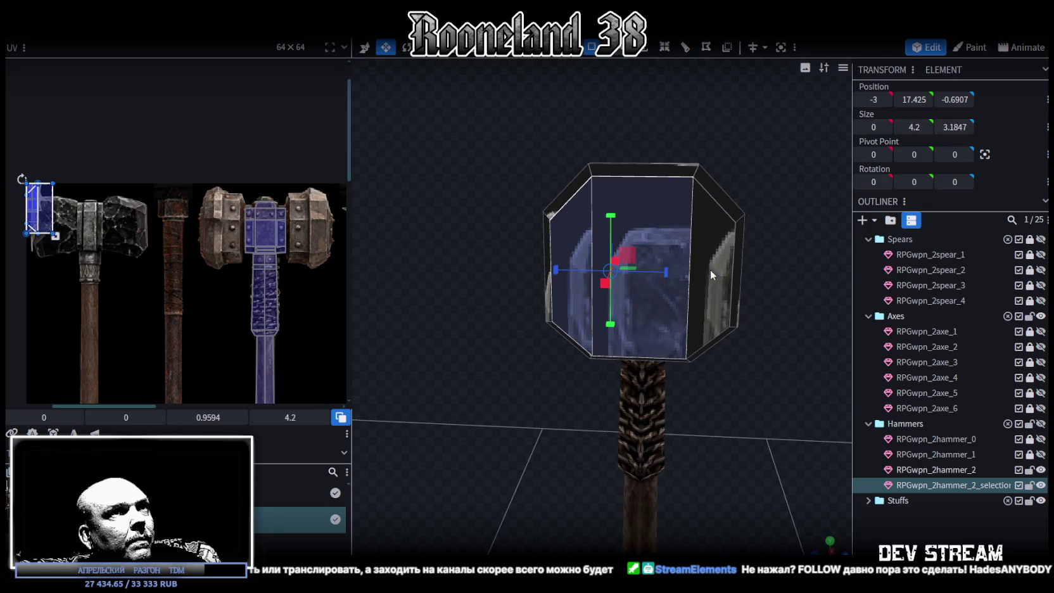
pyautogui.moveTo(658, 255); pyautogui.dragTo(652, 262)
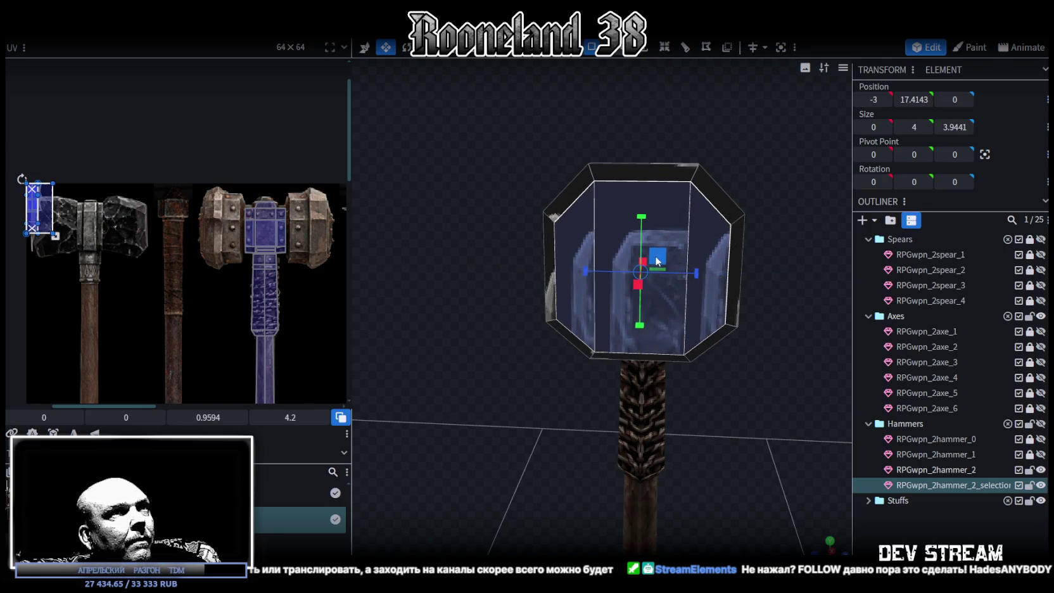
pyautogui.moveTo(653, 262); pyautogui.dragTo(656, 266)
# Push a side face outward along X, reduce its height, and move it 0.2 further out.
pyautogui.moveTo(742, 282)
pyautogui.mouseDown()
pyautogui.moveTo(636, 276)
pyautogui.moveTo(688, 290)
pyautogui.mouseUp()
pyautogui.click(593, 234)
pyautogui.press('v')
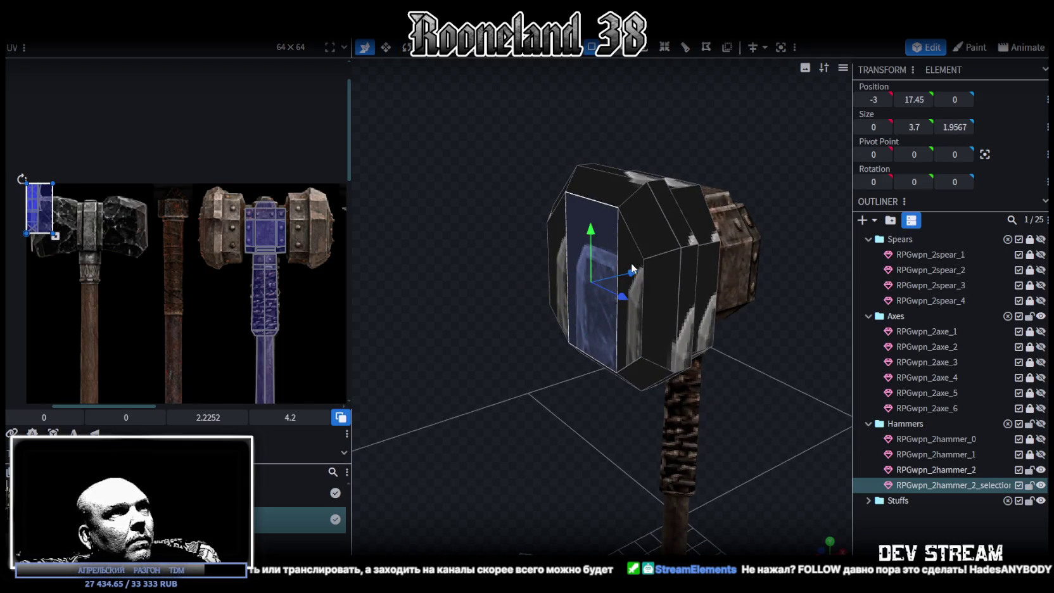
pyautogui.moveTo(632, 268); pyautogui.dragTo(637, 279)
pyautogui.moveTo(734, 156)
pyautogui.mouseDown()
pyautogui.moveTo(671, 134)
pyautogui.moveTo(697, 126)
pyautogui.mouseUp()
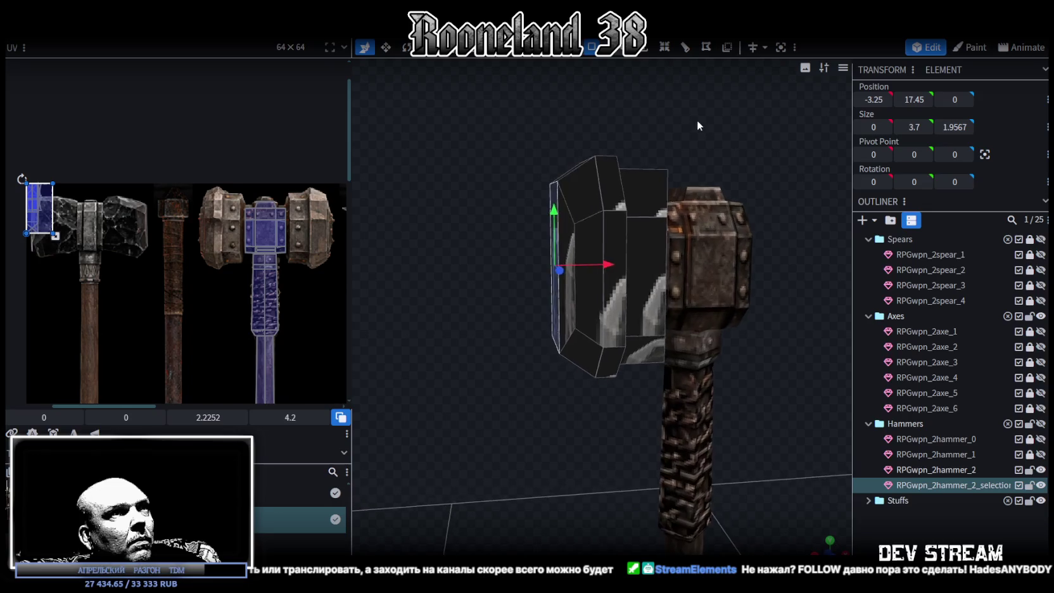
pyautogui.press('s')
pyautogui.moveTo(554, 209); pyautogui.dragTo(555, 241)
pyautogui.moveTo(519, 169)
pyautogui.mouseDown()
pyautogui.moveTo(501, 168)
pyautogui.moveTo(509, 171)
pyautogui.moveTo(477, 192)
pyautogui.moveTo(538, 324)
pyautogui.moveTo(573, 329)
pyautogui.mouseUp()
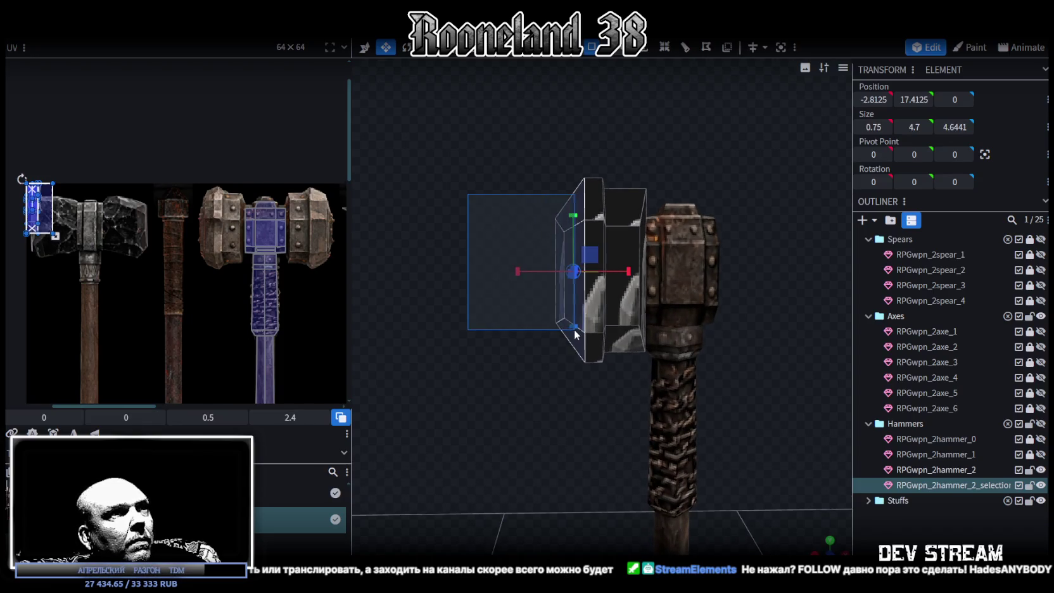
pyautogui.press('v')
pyautogui.moveTo(625, 278); pyautogui.dragTo(621, 275)
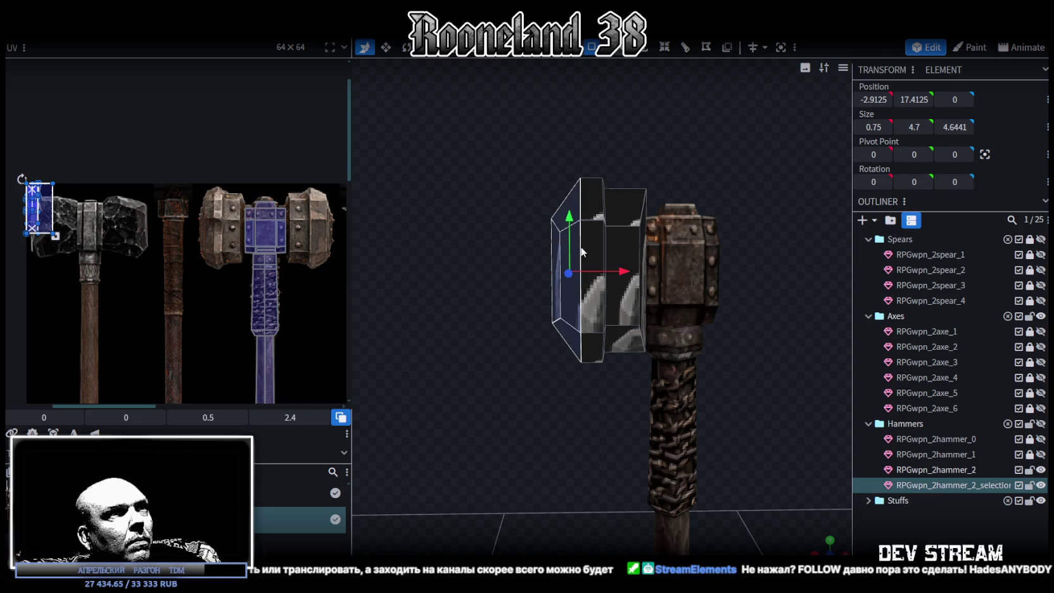
# Move the head's outer end face inward by 0.2.
pyautogui.moveTo(500, 231); pyautogui.dragTo(557, 253)
pyautogui.click(576, 286)
pyautogui.moveTo(599, 314)
pyautogui.mouseDown()
pyautogui.moveTo(557, 284)
pyautogui.moveTo(583, 276)
pyautogui.mouseUp()
pyautogui.click(583, 276)
pyautogui.moveTo(468, 248); pyautogui.dragTo(368, 238)
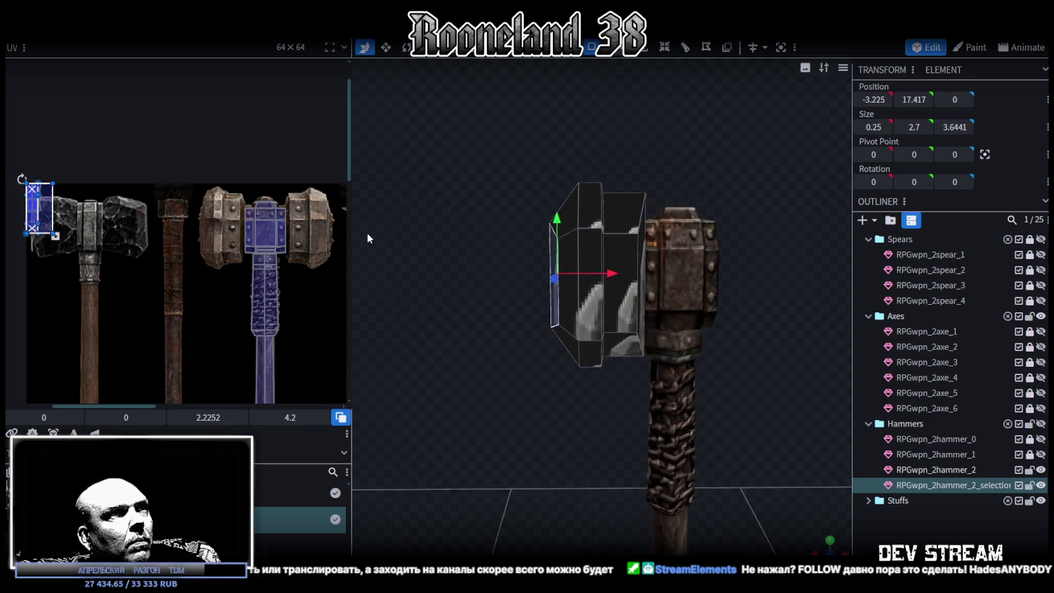
pyautogui.moveTo(612, 274); pyautogui.dragTo(619, 272)
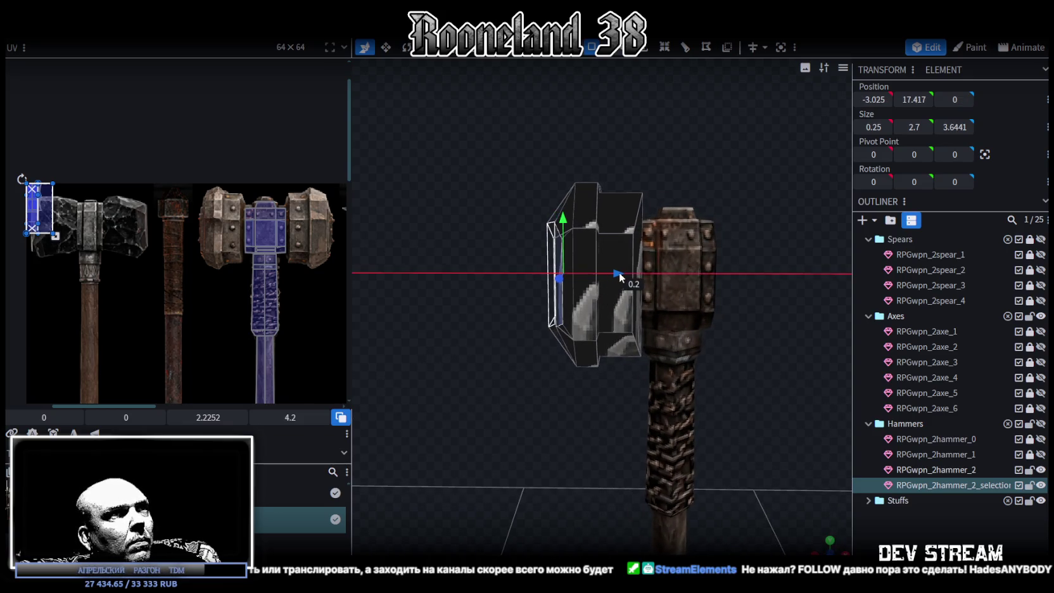
pyautogui.moveTo(620, 181)
pyautogui.mouseDown()
pyautogui.moveTo(632, 181)
pyautogui.moveTo(623, 158)
pyautogui.mouseUp()
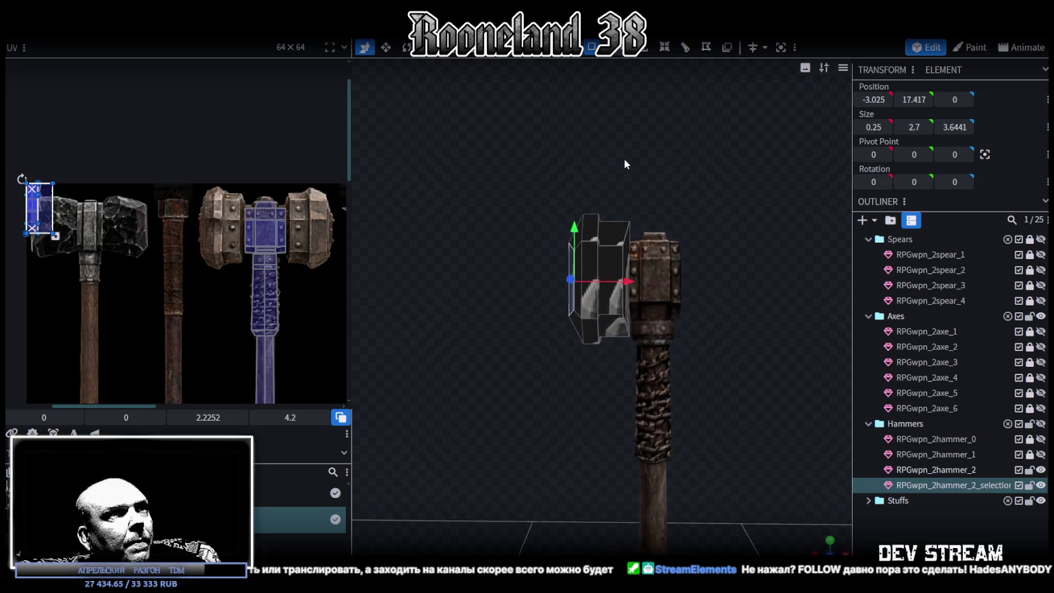
# Select the whole head mesh and view it in orthographic front view.
pyautogui.hotkey('ctrl', 'a')
pyautogui.scroll(5, 620, 394)
pyautogui.moveTo(620, 393); pyautogui.dragTo(554, 390)
pyautogui.press('KP_1')
pyautogui.scroll(-1, 571, 411)
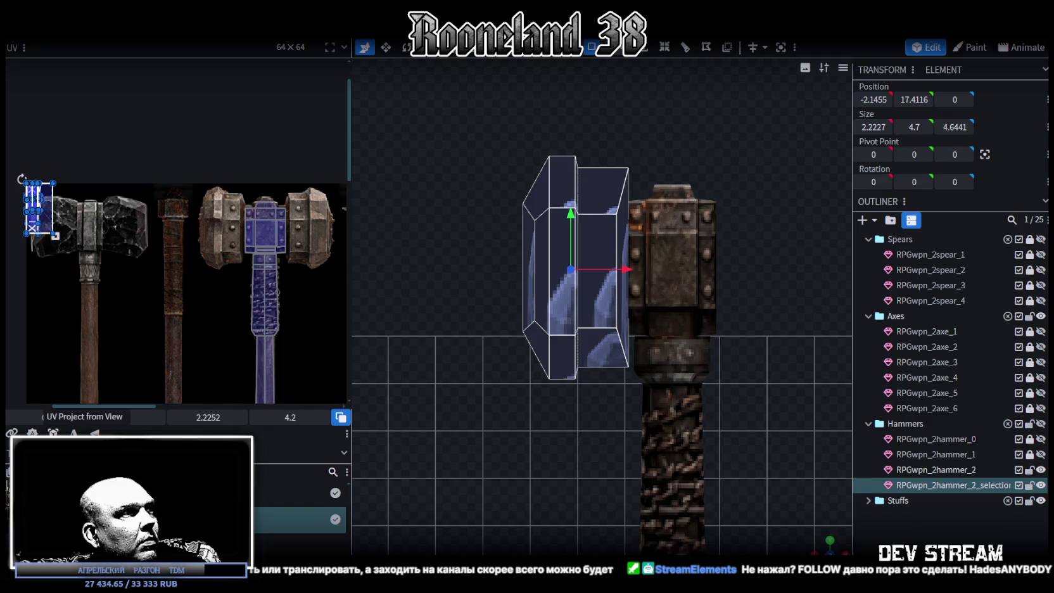
# Project the head's UVs from view and scale the island over the riveted metal head texture.
pyautogui.click(53, 433)
pyautogui.moveTo(58, 217); pyautogui.dragTo(225, 213)
pyautogui.scroll(2, 205, 197)
pyautogui.scroll(2, 206, 197)
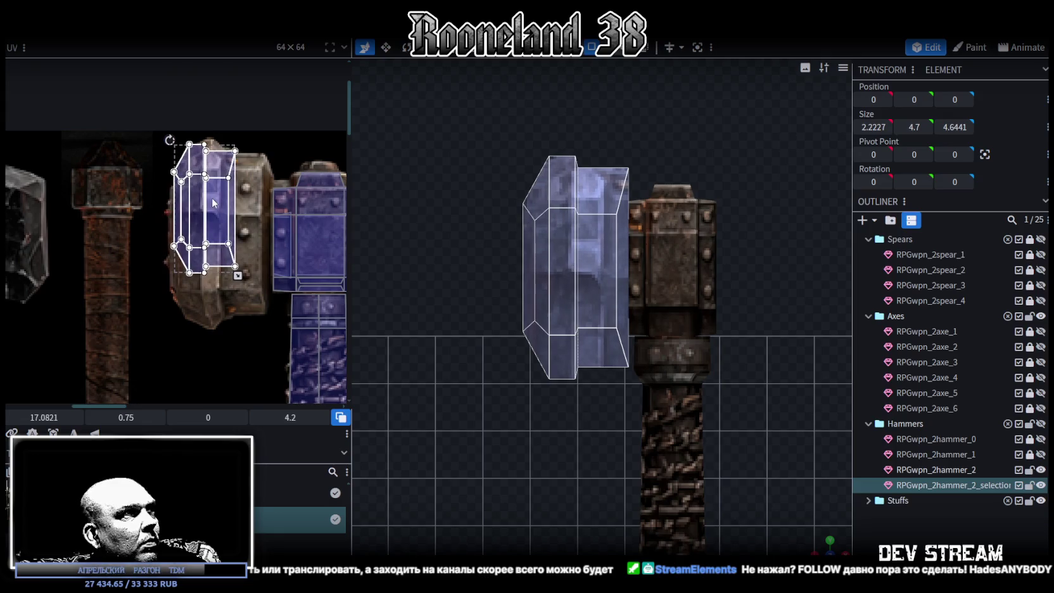
pyautogui.moveTo(243, 288); pyautogui.dragTo(266, 314)
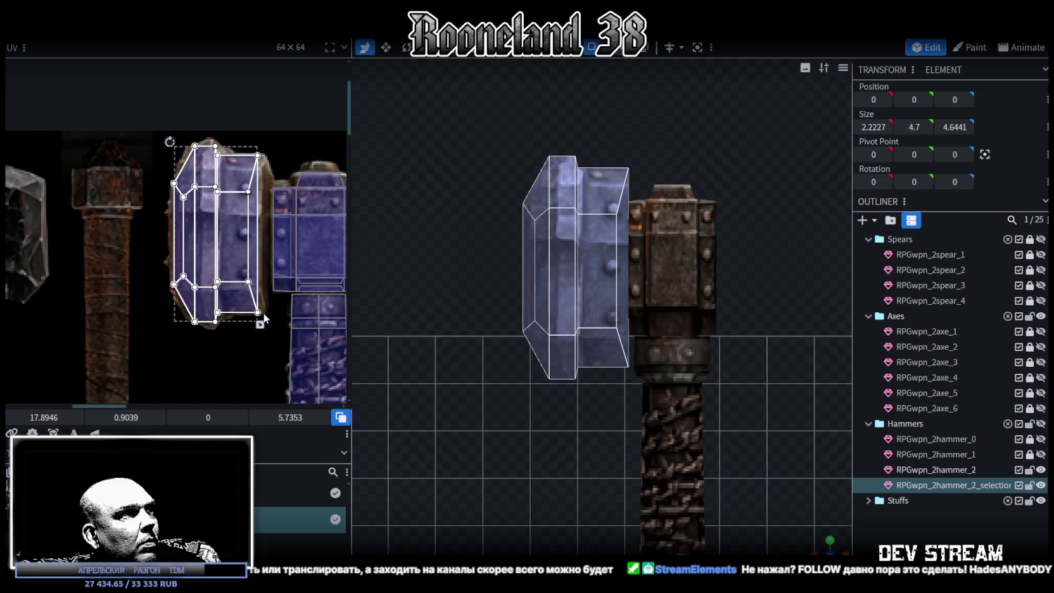
pyautogui.moveTo(264, 315); pyautogui.dragTo(265, 316)
pyautogui.scroll(1, 252, 257)
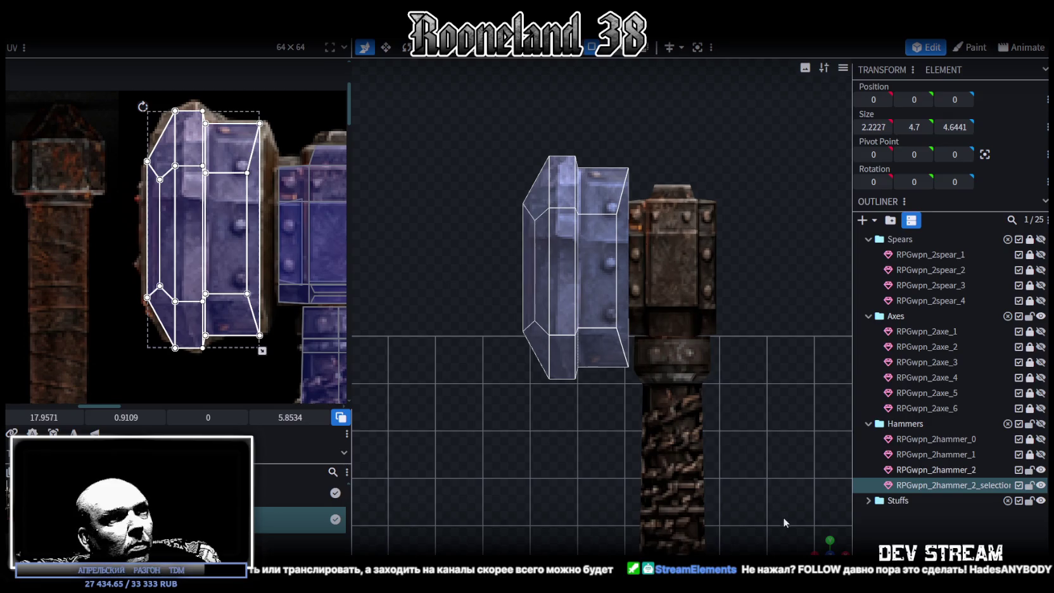
pyautogui.moveTo(820, 548); pyautogui.dragTo(579, 319)
pyautogui.click(586, 300)
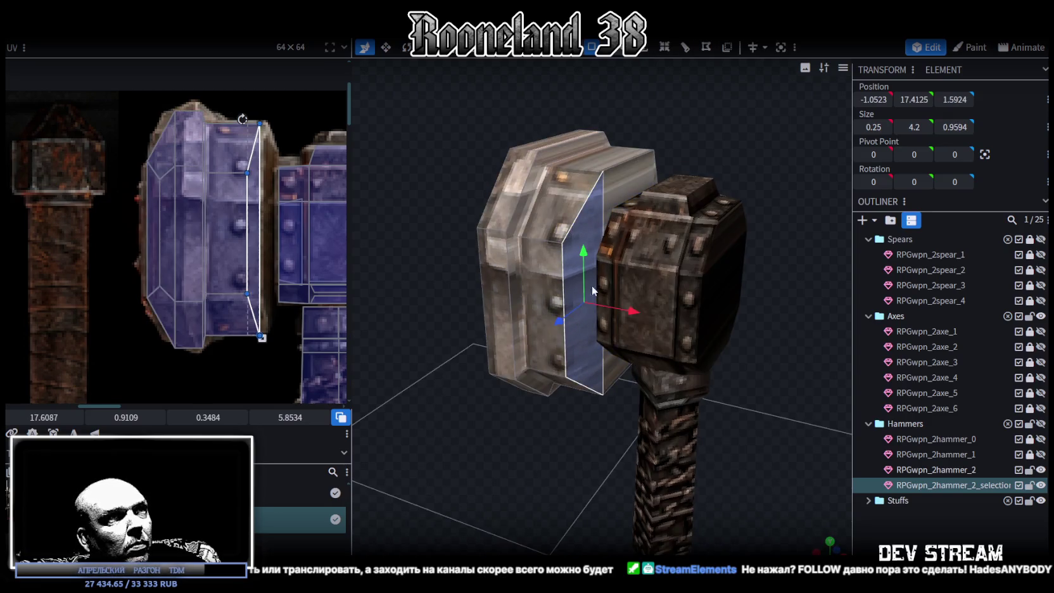
# Select the head's large plate block and view it straight on along an axis.
pyautogui.moveTo(627, 168); pyautogui.dragTo(633, 285)
pyautogui.click(691, 323)
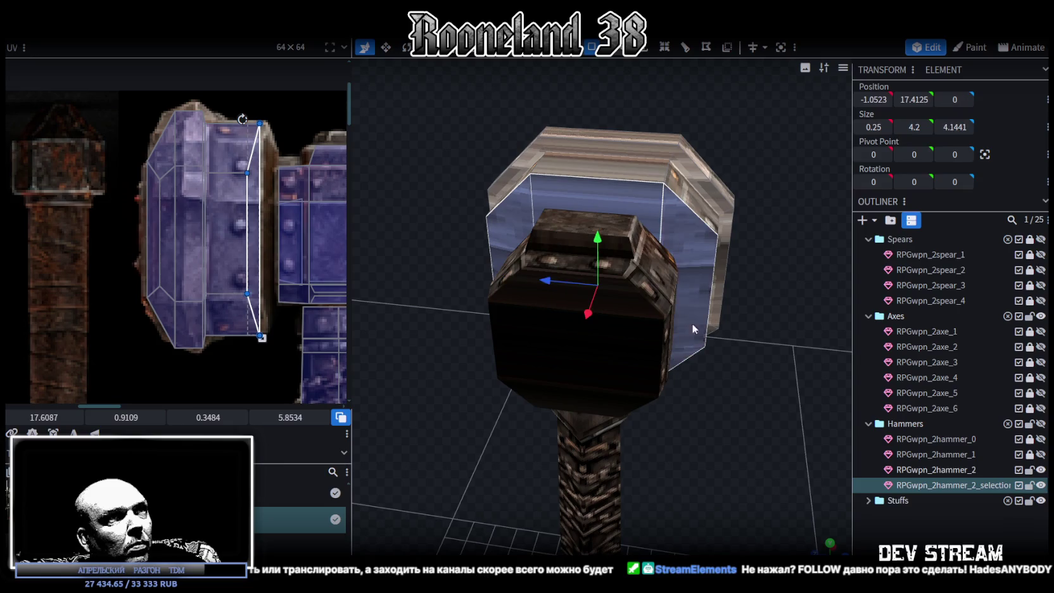
pyautogui.moveTo(691, 322); pyautogui.dragTo(573, 375)
pyautogui.scroll(-1, 307, 302)
pyautogui.scroll(-1, 323, 342)
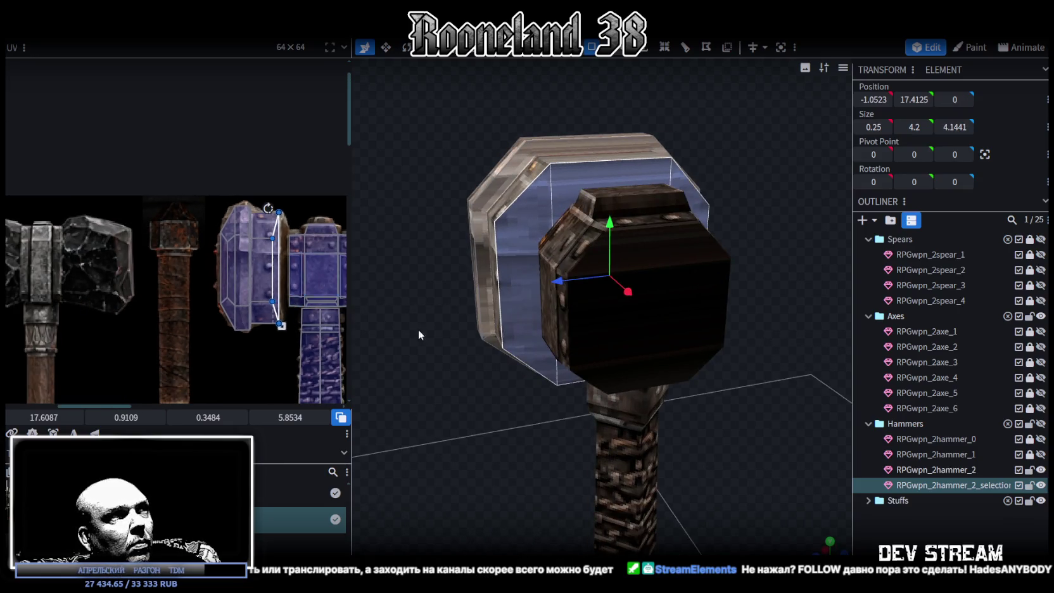
pyautogui.moveTo(722, 455); pyautogui.dragTo(815, 521)
pyautogui.click(829, 540)
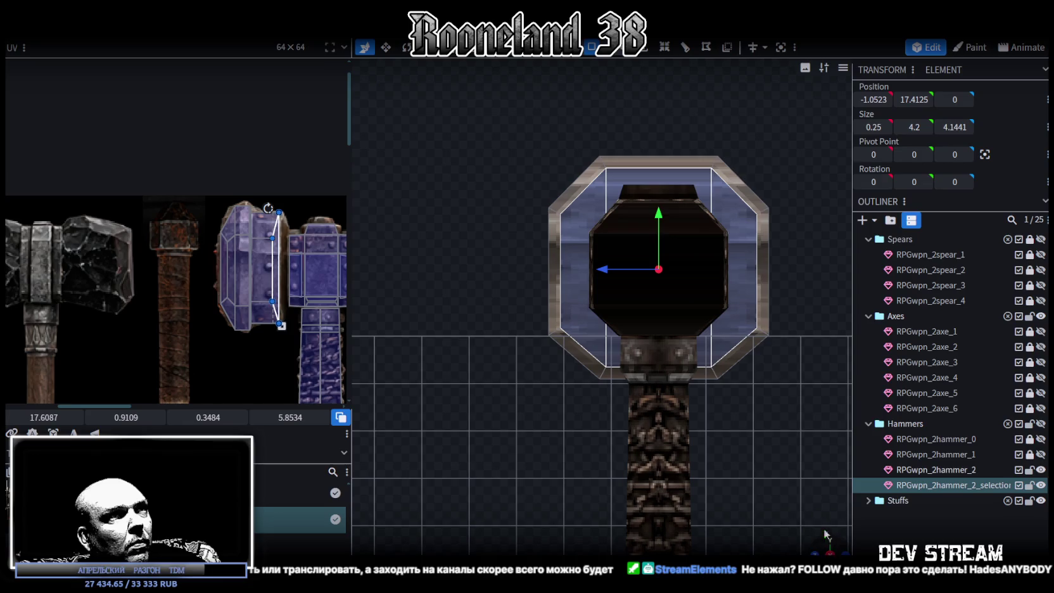
# Re-project the plate's front face and shrink its UV island onto the hammer-head centre.
pyautogui.click(70, 432)
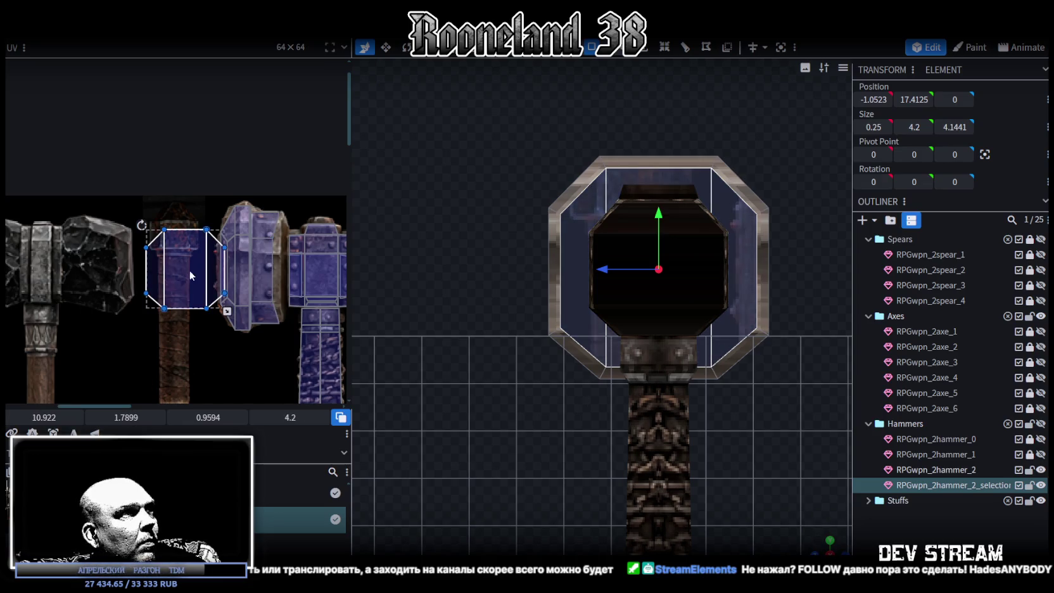
pyautogui.moveTo(192, 270); pyautogui.dragTo(279, 259)
pyautogui.hscroll(3, 279, 259)
pyautogui.moveTo(209, 278)
pyautogui.mouseDown()
pyautogui.moveTo(264, 302)
pyautogui.moveTo(216, 275)
pyautogui.mouseUp()
pyautogui.scroll(3, 247, 294)
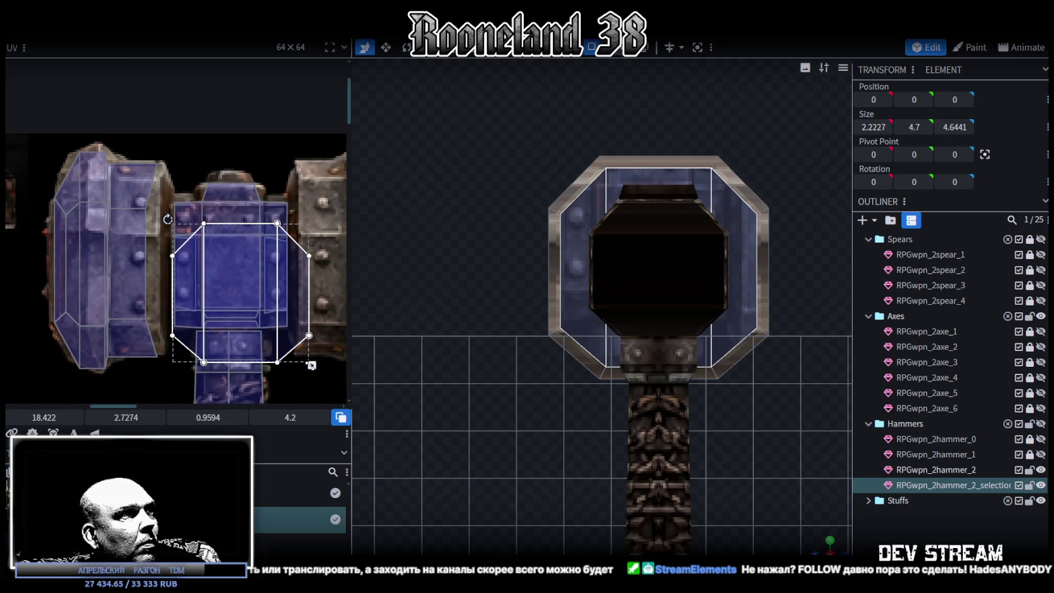
pyautogui.moveTo(310, 364); pyautogui.dragTo(290, 343)
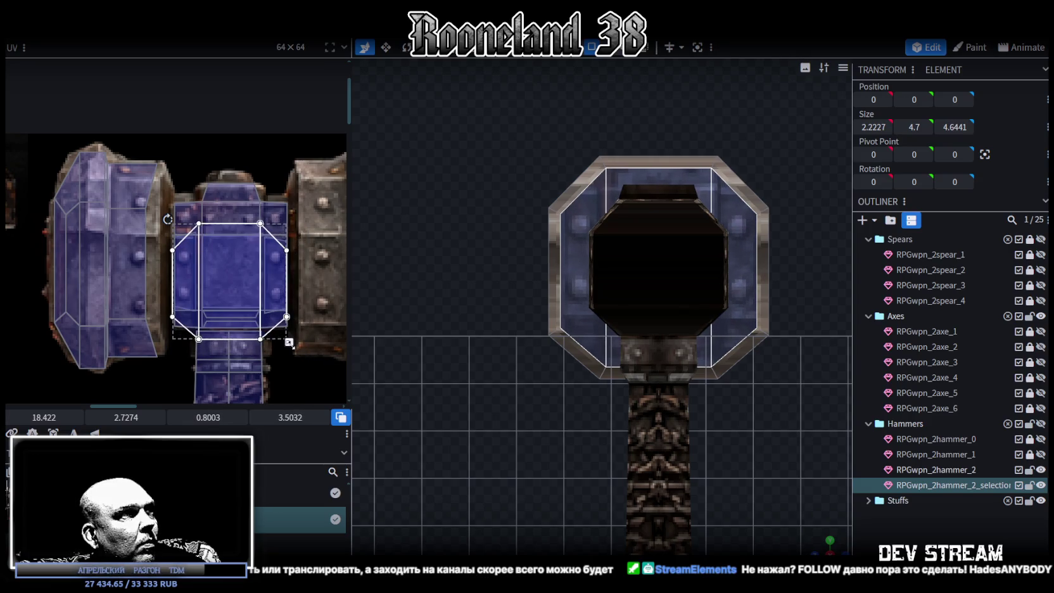
# Shift the front face's UVs upward and mirror them vertically with Mirror Y.
pyautogui.moveTo(237, 312); pyautogui.dragTo(239, 299)
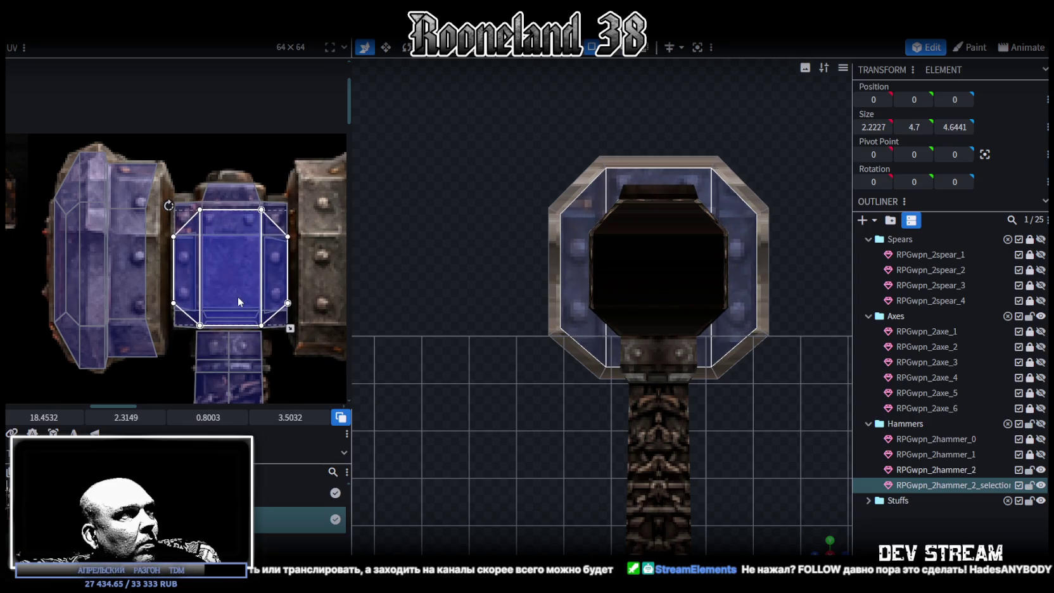
pyautogui.moveTo(238, 299); pyautogui.dragTo(238, 301)
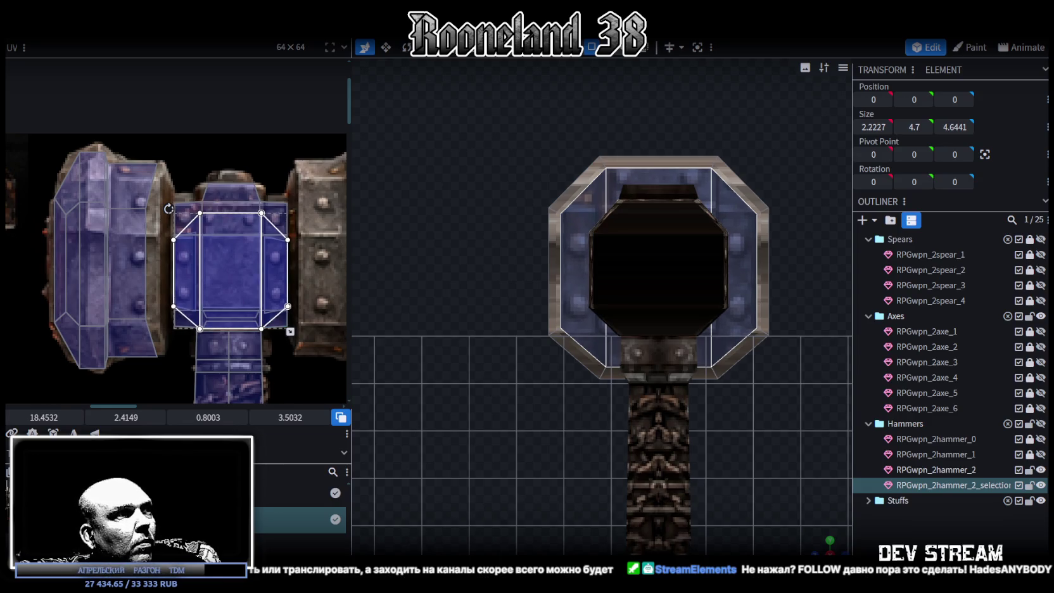
pyautogui.click(95, 433)
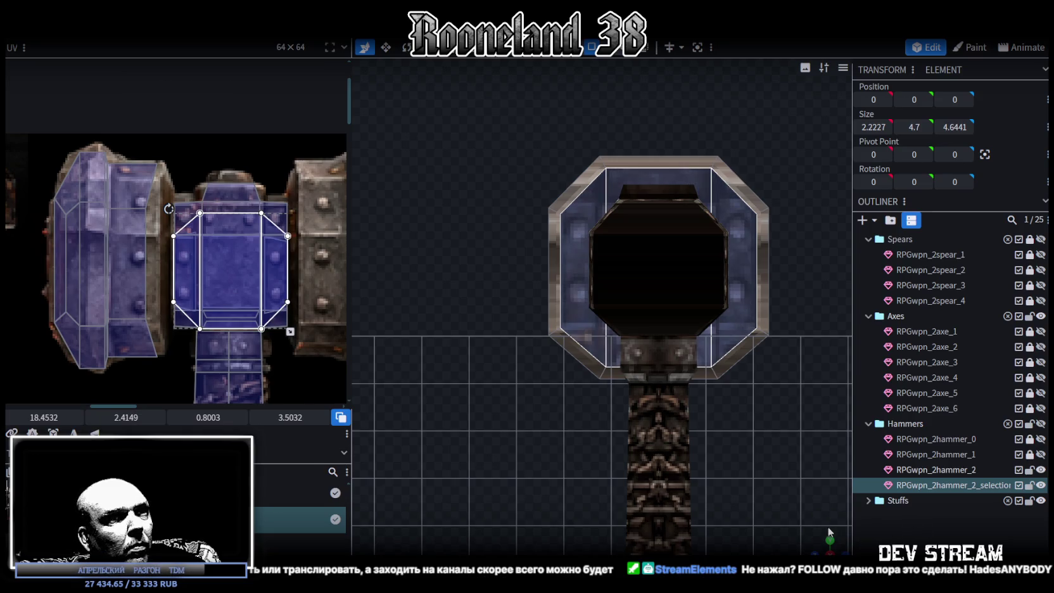
pyautogui.moveTo(821, 543)
pyautogui.mouseDown()
pyautogui.moveTo(579, 453)
pyautogui.moveTo(589, 420)
pyautogui.moveTo(627, 447)
pyautogui.moveTo(570, 312)
pyautogui.mouseUp()
pyautogui.click(582, 451)
# Widen a side face's UVs and move them onto the riveted metal strip.
pyautogui.click(568, 313)
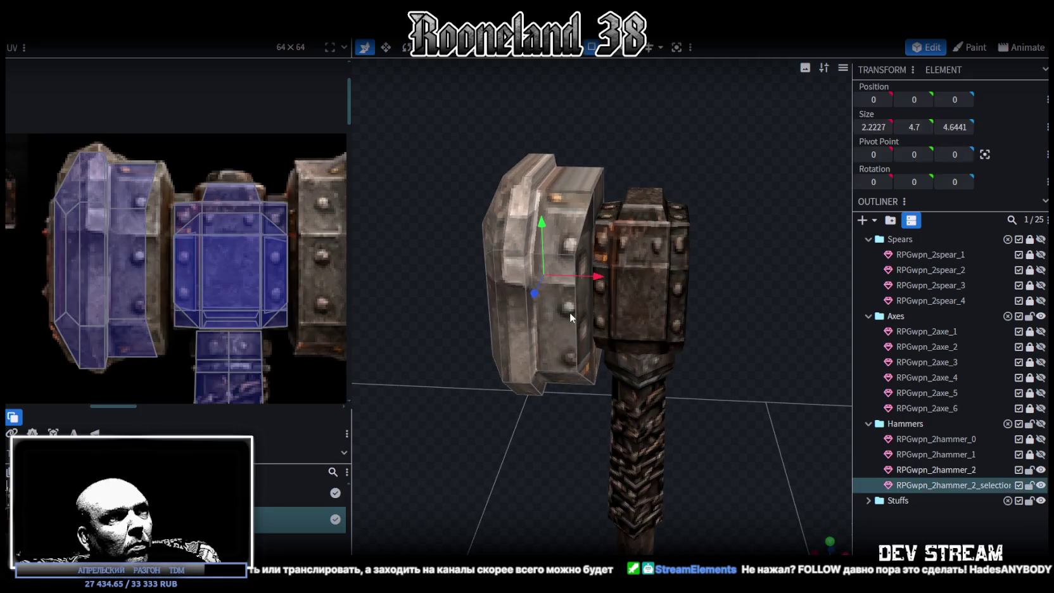
pyautogui.scroll(2, 147, 224)
pyautogui.click(127, 307)
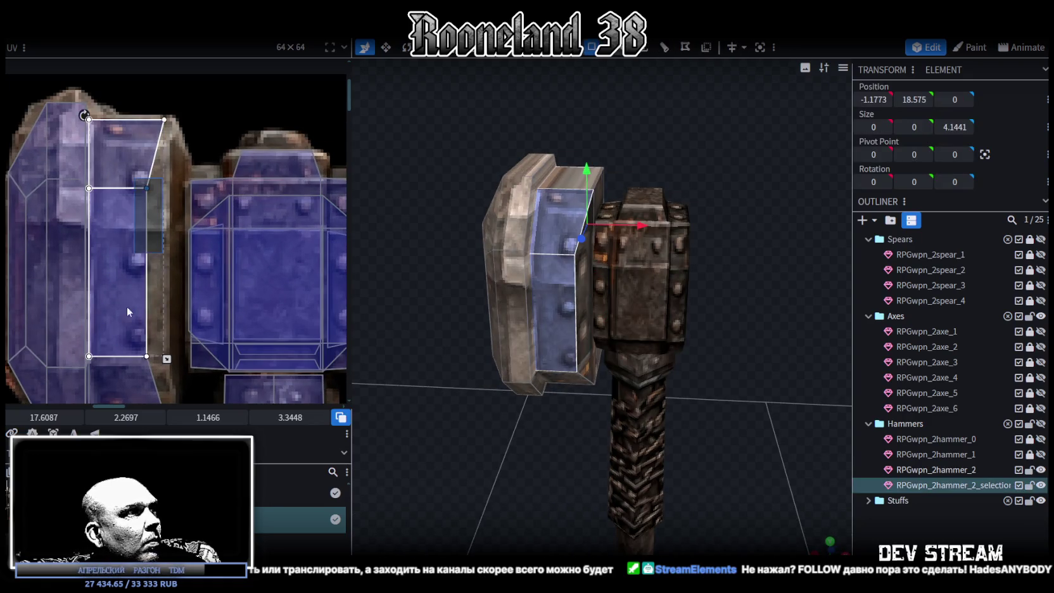
pyautogui.moveTo(44, 417); pyautogui.dragTo(63, 417)
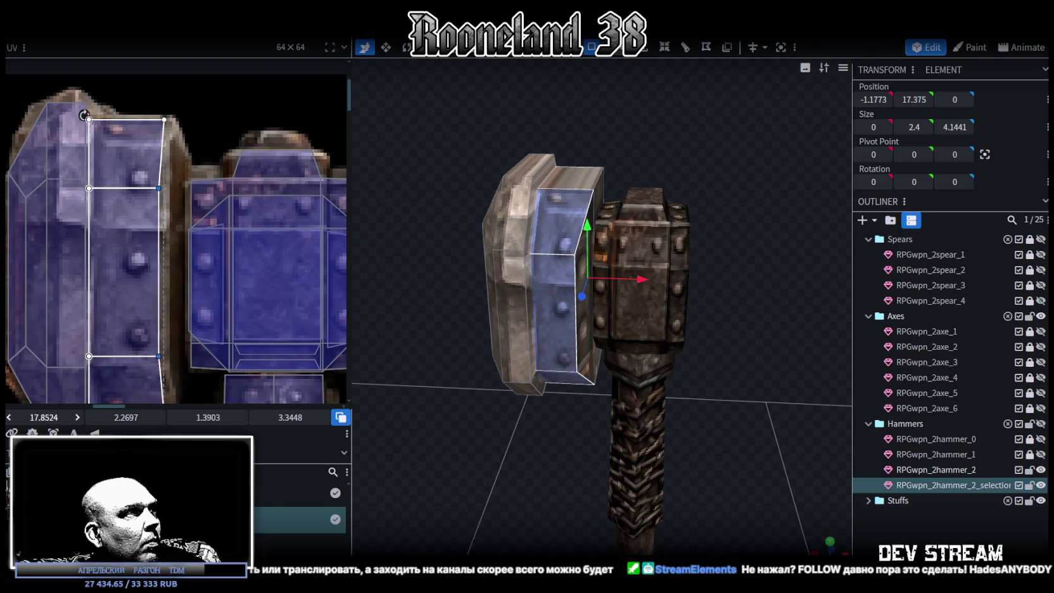
pyautogui.scroll(-2, 181, 276)
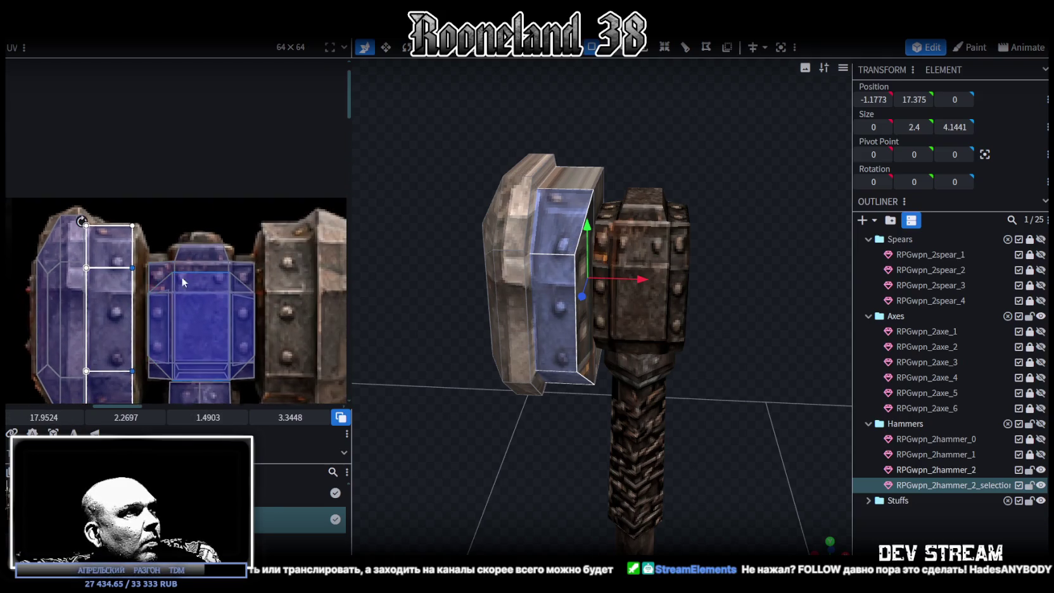
pyautogui.keyDown('ctrl'); pyautogui.click(196, 203); pyautogui.keyUp('ctrl')
pyautogui.click(142, 343)
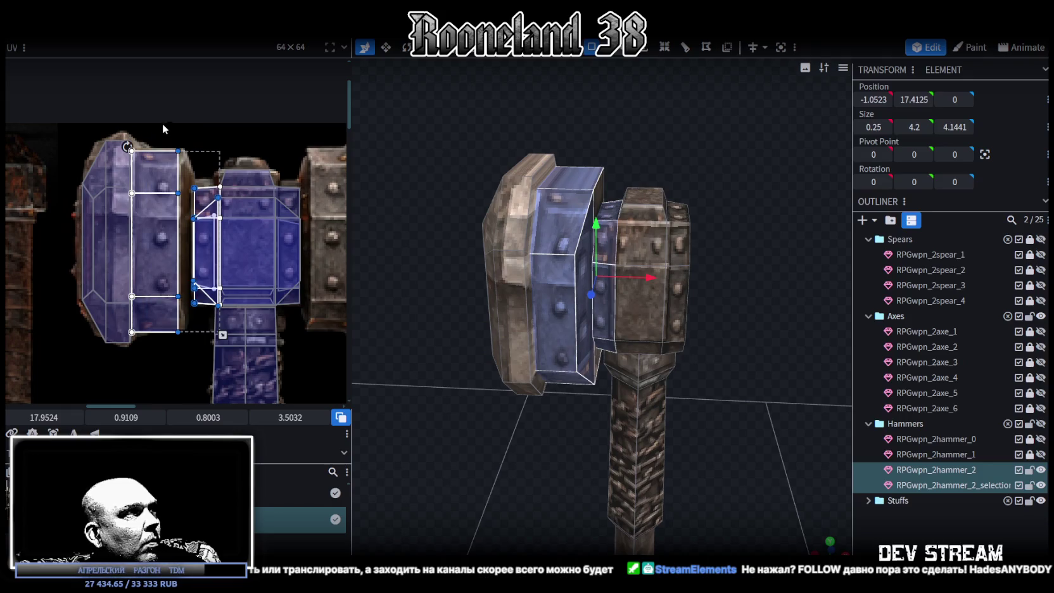
pyautogui.scroll(2, 134, 371)
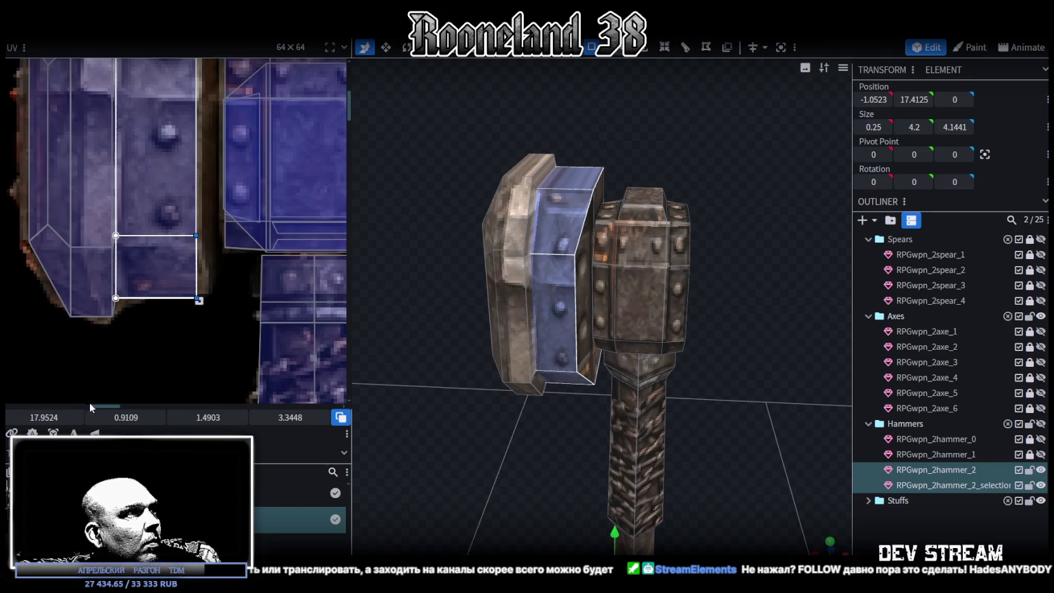
pyautogui.moveTo(56, 421); pyautogui.dragTo(62, 387)
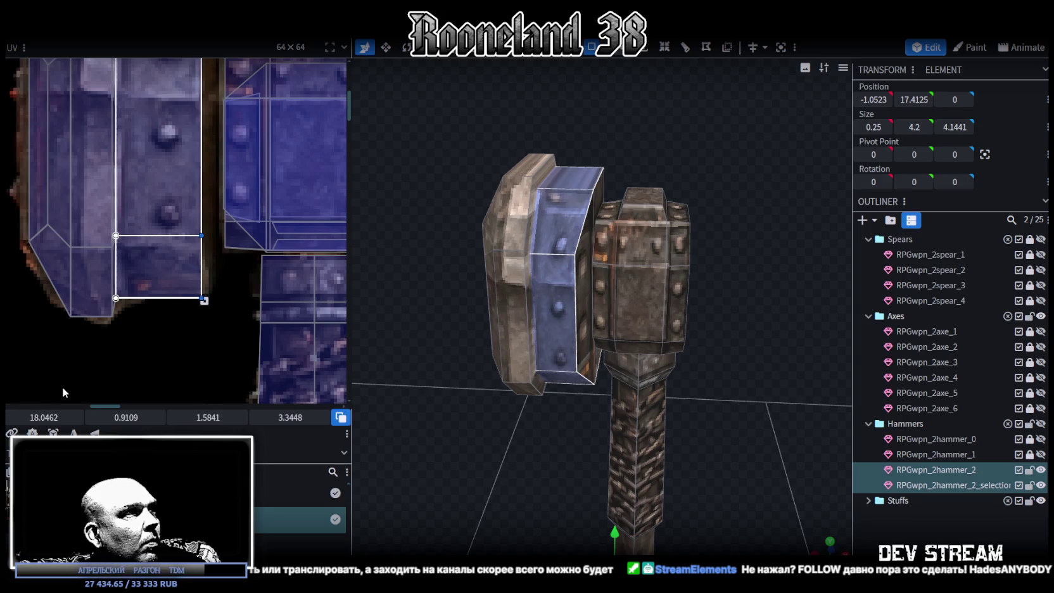
pyautogui.scroll(2, 173, 345)
pyautogui.scroll(-2, 173, 345)
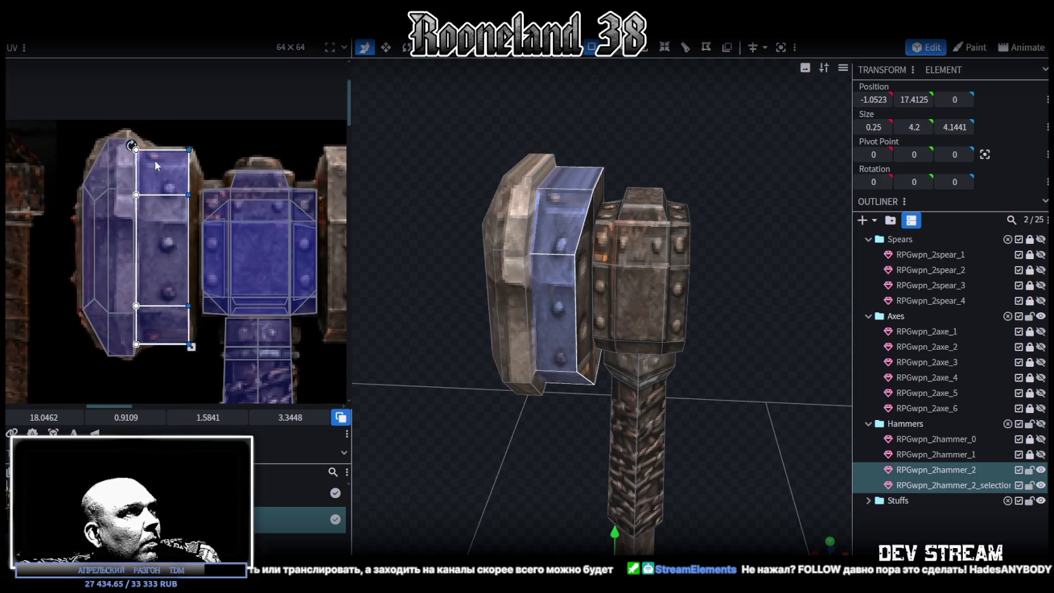
pyautogui.scroll(1, 158, 163)
pyautogui.moveTo(161, 177); pyautogui.dragTo(154, 180)
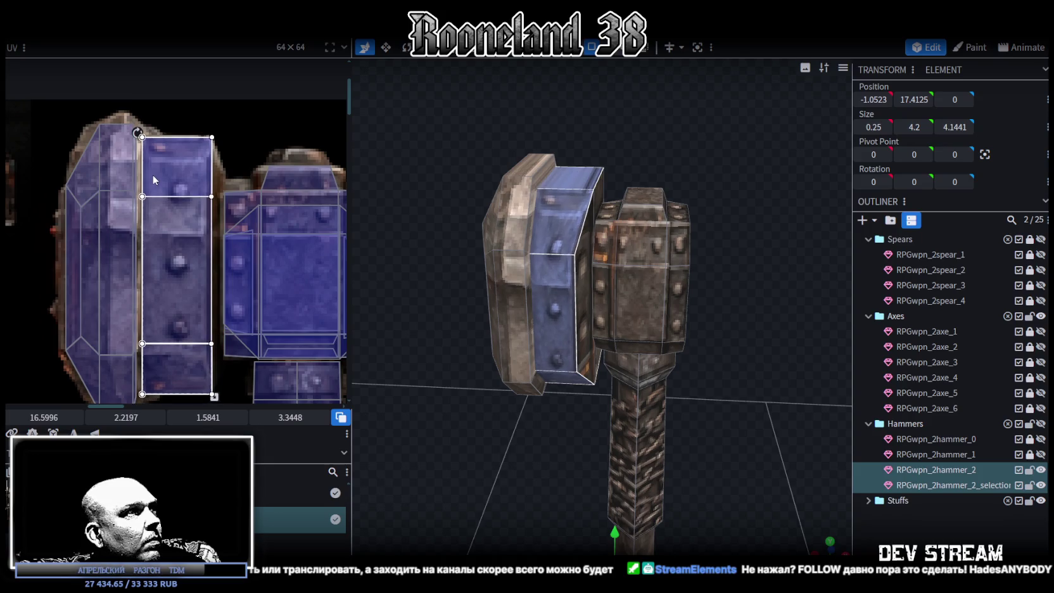
pyautogui.moveTo(191, 247); pyautogui.dragTo(201, 238, button='middle')
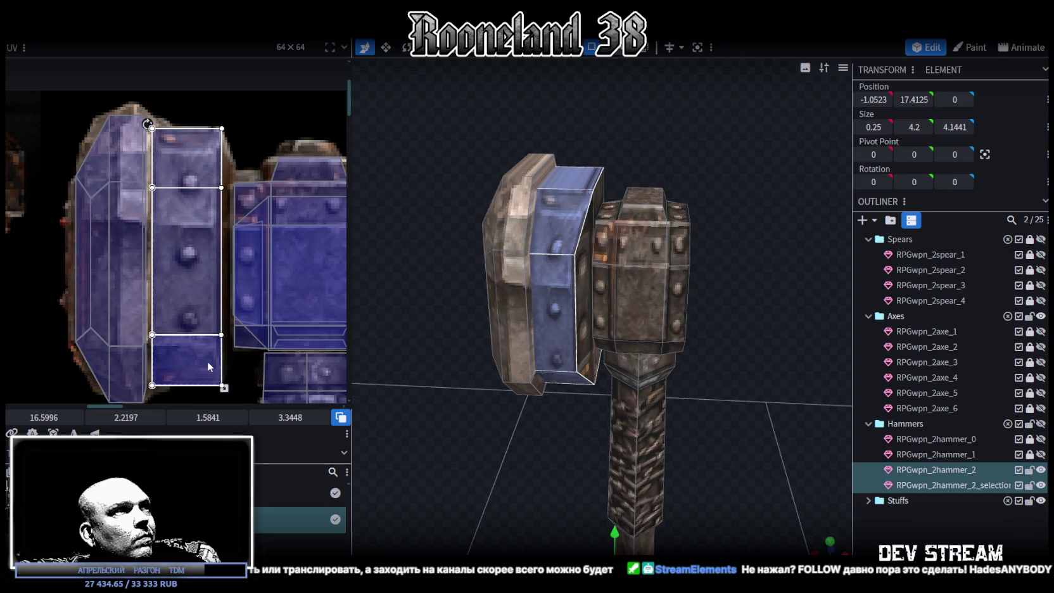
# Adjust the bevel face's UV length so it fits the rivets.
pyautogui.click(199, 342)
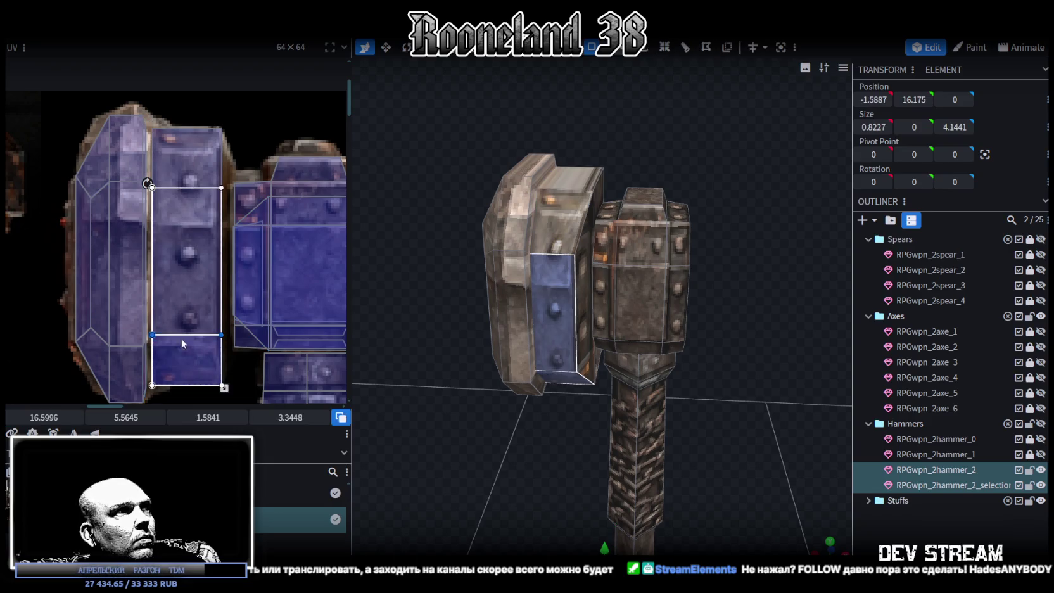
pyautogui.moveTo(126, 418); pyautogui.dragTo(136, 417)
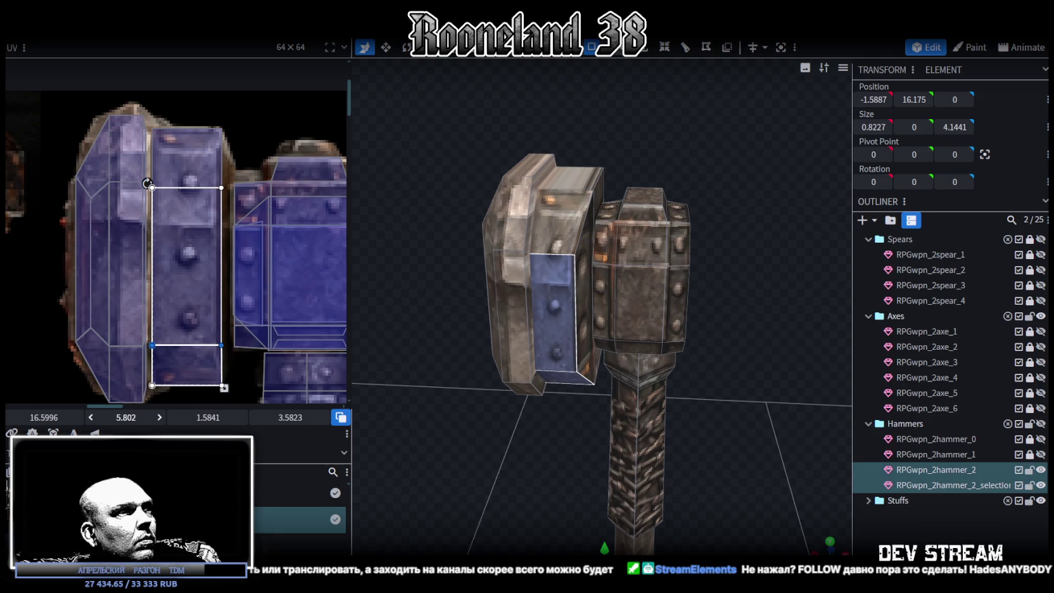
pyautogui.hotkey('ctrl', 'z')
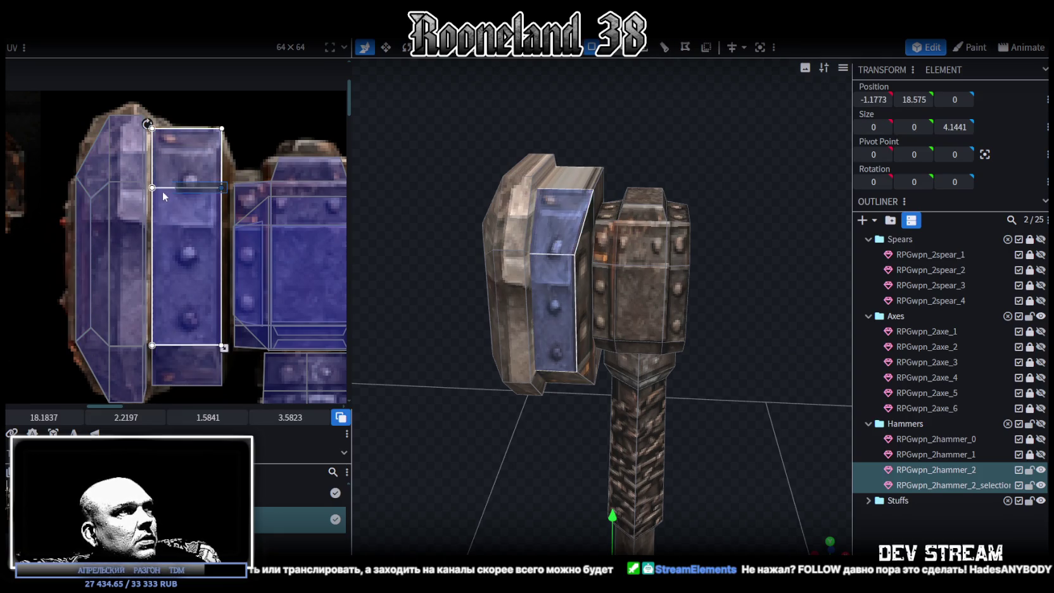
pyautogui.moveTo(122, 418); pyautogui.dragTo(147, 418)
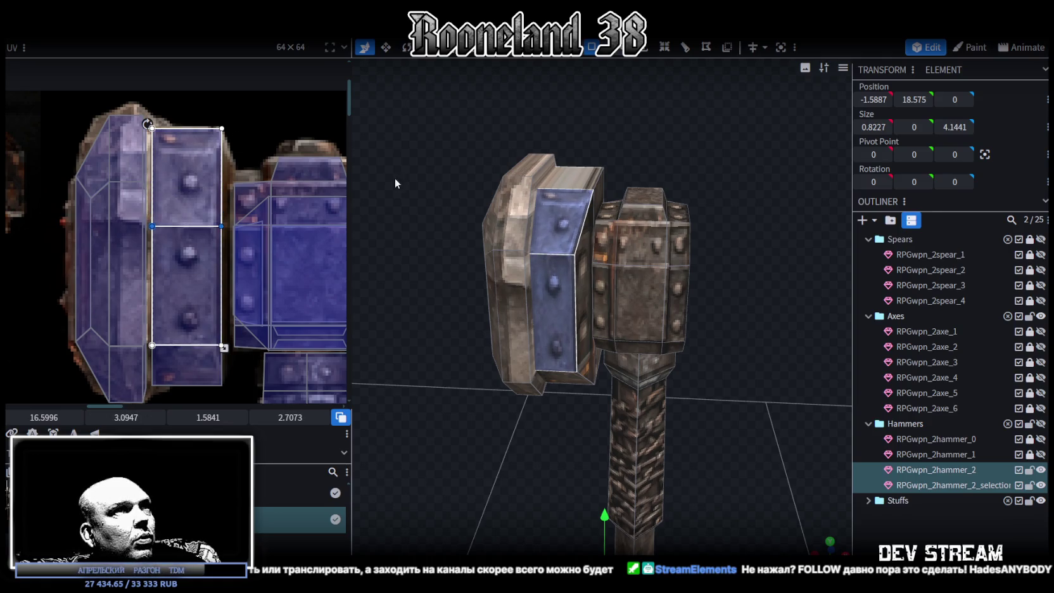
# Select another side face from below and narrow its UVs slightly from the right.
pyautogui.moveTo(475, 327); pyautogui.dragTo(436, 267)
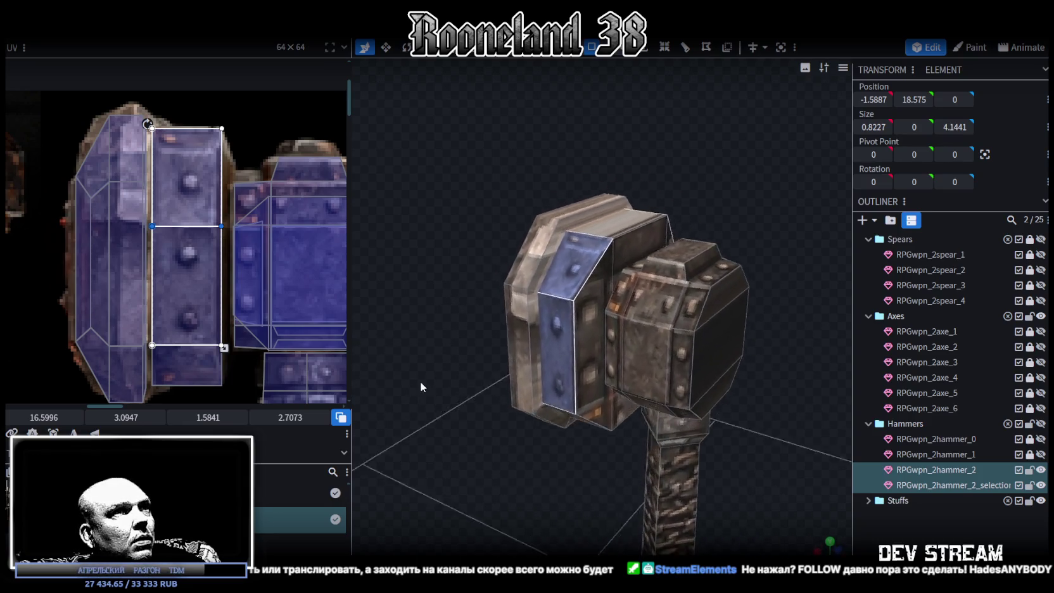
pyautogui.moveTo(436, 268); pyautogui.dragTo(441, 274)
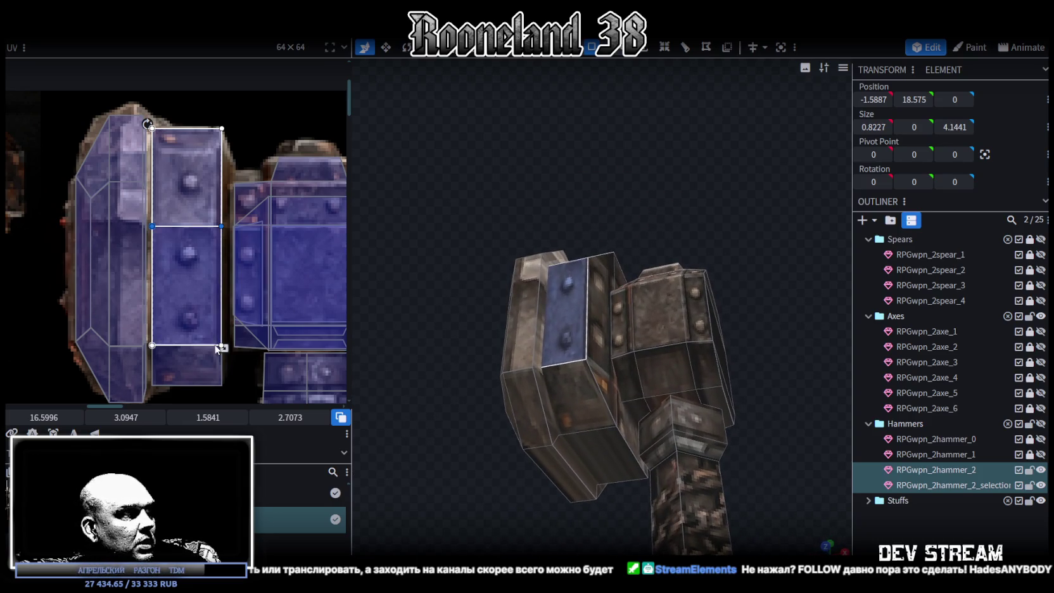
pyautogui.scroll(-1, 220, 316)
pyautogui.scroll(2, 221, 318)
pyautogui.click(203, 329)
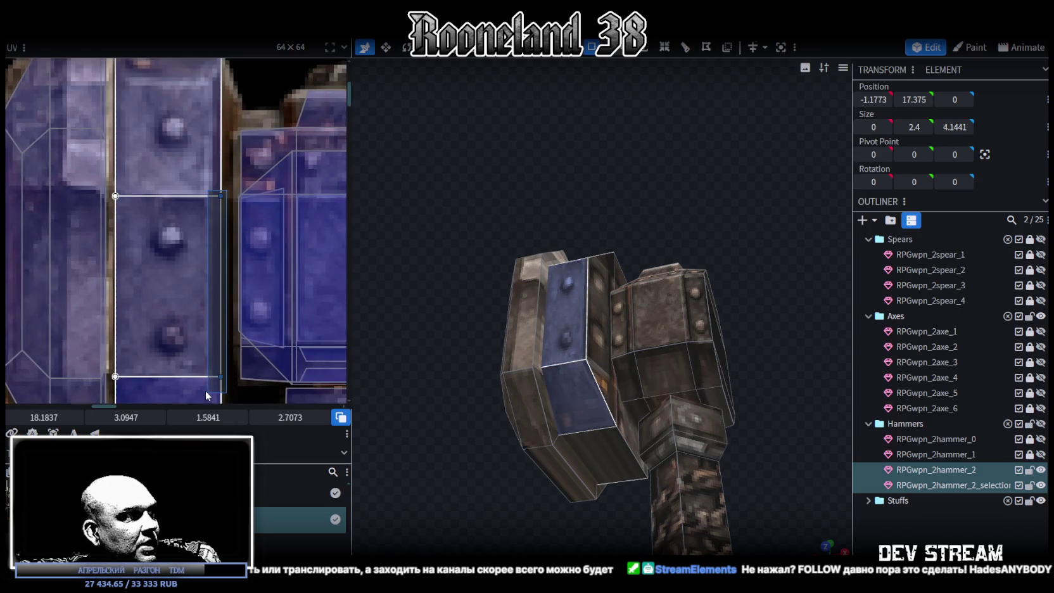
pyautogui.moveTo(41, 421); pyautogui.dragTo(33, 421)
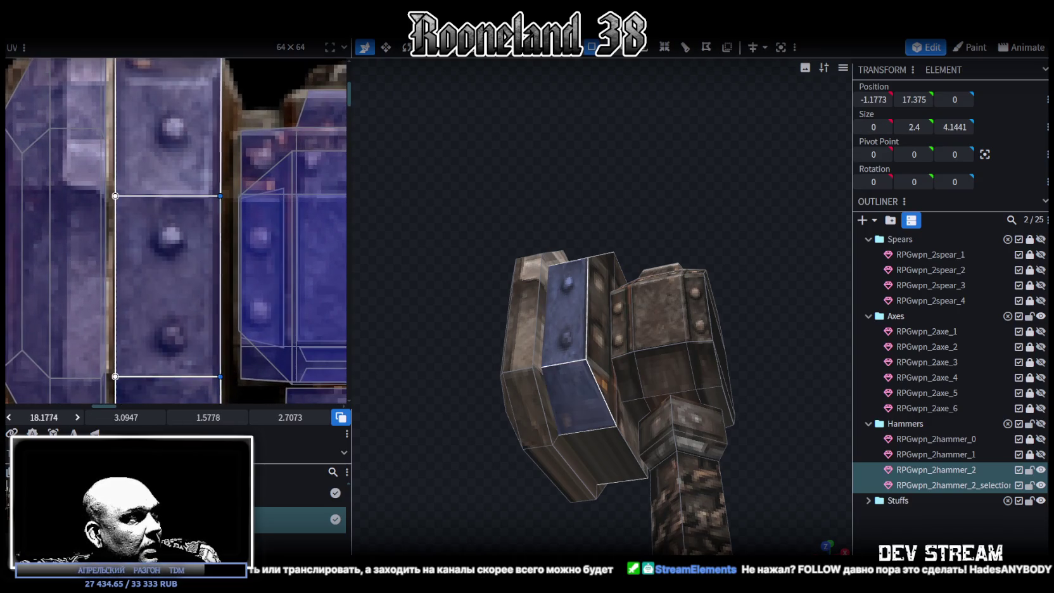
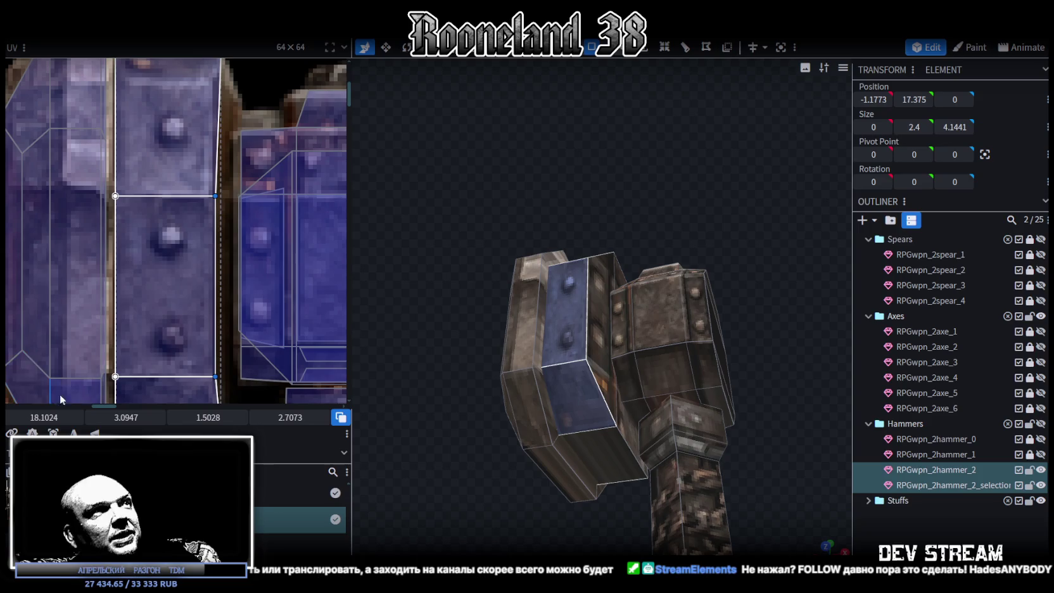
# Orbit around the hammer head and check its top and bottom faces.
pyautogui.moveTo(504, 271)
pyautogui.mouseDown()
pyautogui.moveTo(502, 201)
pyautogui.moveTo(488, 257)
pyautogui.moveTo(511, 261)
pyautogui.moveTo(483, 280)
pyautogui.mouseUp()
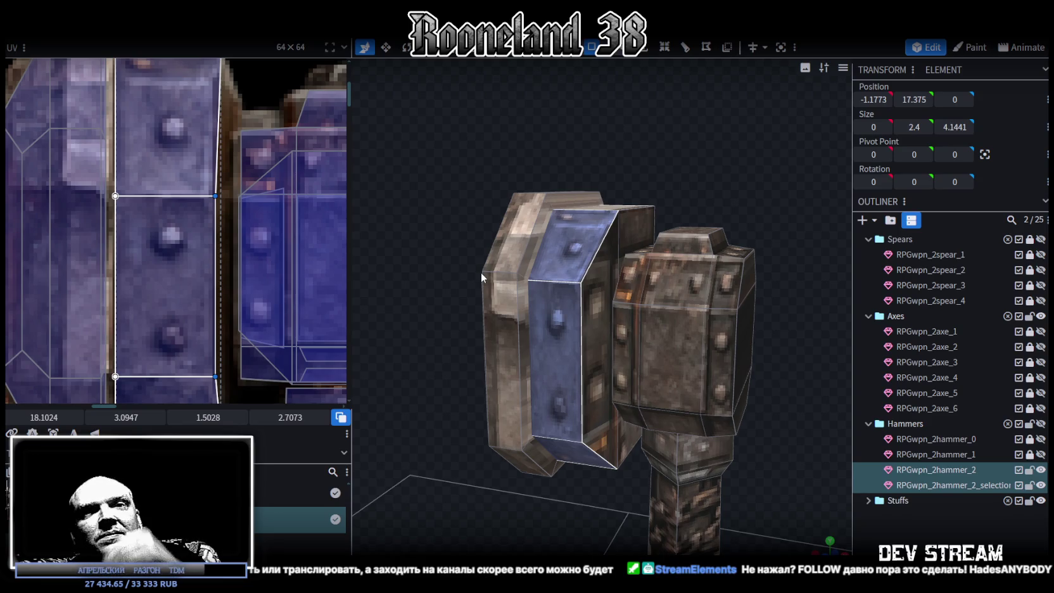
pyautogui.moveTo(443, 279)
pyautogui.mouseDown()
pyautogui.moveTo(418, 316)
pyautogui.moveTo(440, 331)
pyautogui.moveTo(440, 359)
pyautogui.moveTo(581, 280)
pyautogui.moveTo(565, 394)
pyautogui.moveTo(585, 514)
pyautogui.moveTo(555, 332)
pyautogui.moveTo(580, 378)
pyautogui.mouseUp()
pyautogui.click(581, 283)
pyautogui.click(580, 378)
pyautogui.moveTo(448, 290); pyautogui.dragTo(490, 405)
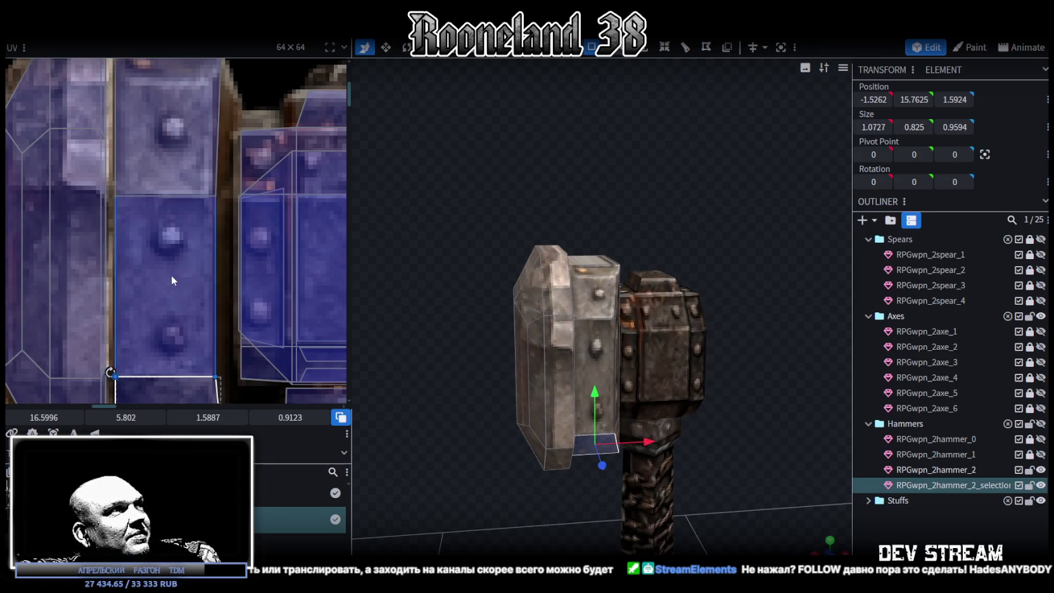
# Frame the hammer UV layout and select the head's left bevel strip.
pyautogui.scroll(-3, 174, 276)
pyautogui.scroll(-2, 186, 261)
pyautogui.moveTo(467, 326); pyautogui.dragTo(479, 326)
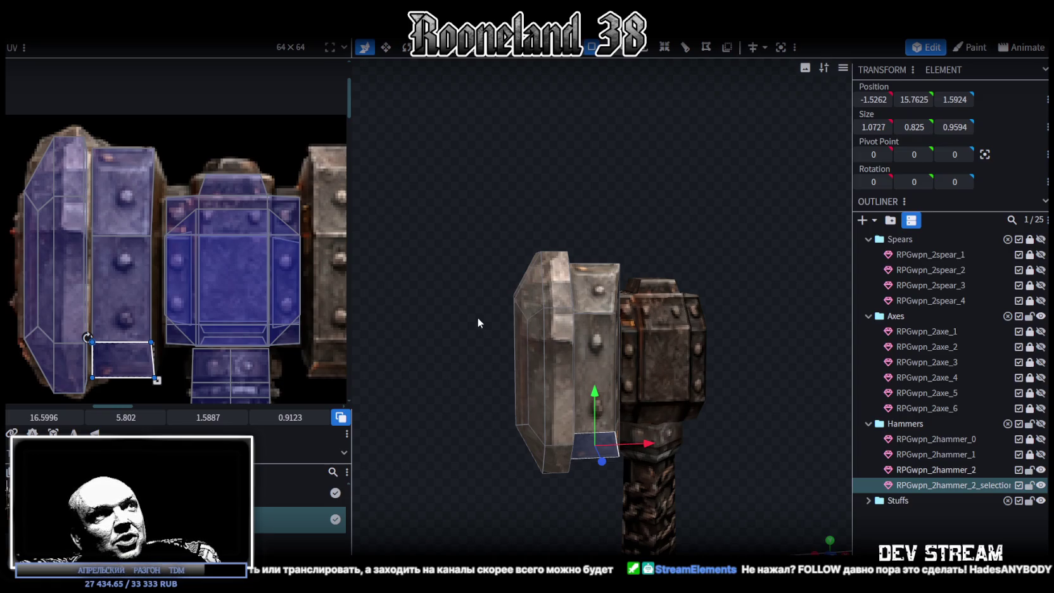
pyautogui.moveTo(514, 285)
pyautogui.mouseDown()
pyautogui.moveTo(457, 250)
pyautogui.moveTo(485, 255)
pyautogui.moveTo(483, 240)
pyautogui.mouseUp()
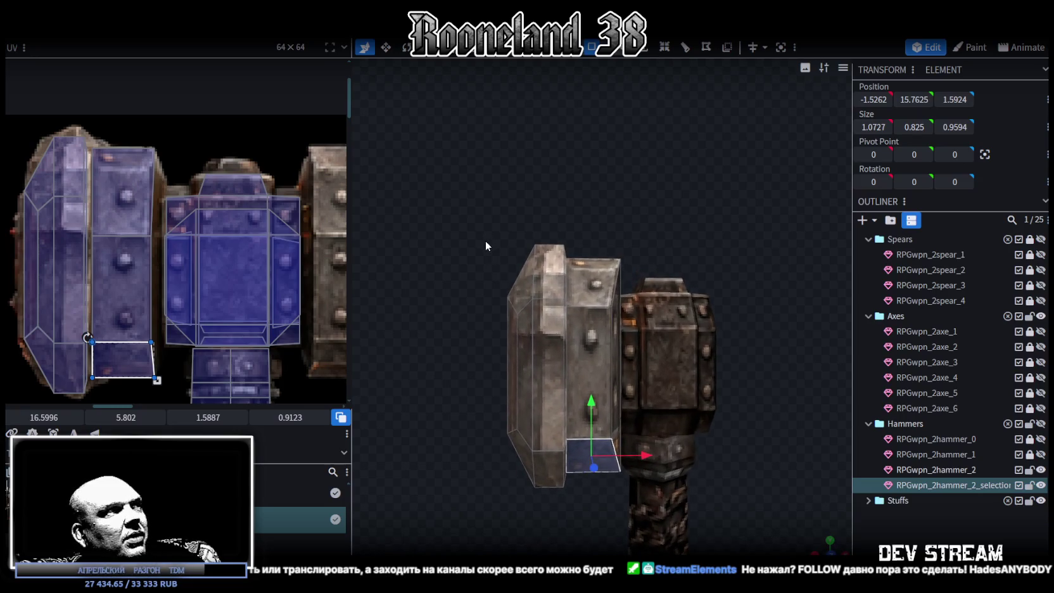
pyautogui.scroll(2, 106, 126)
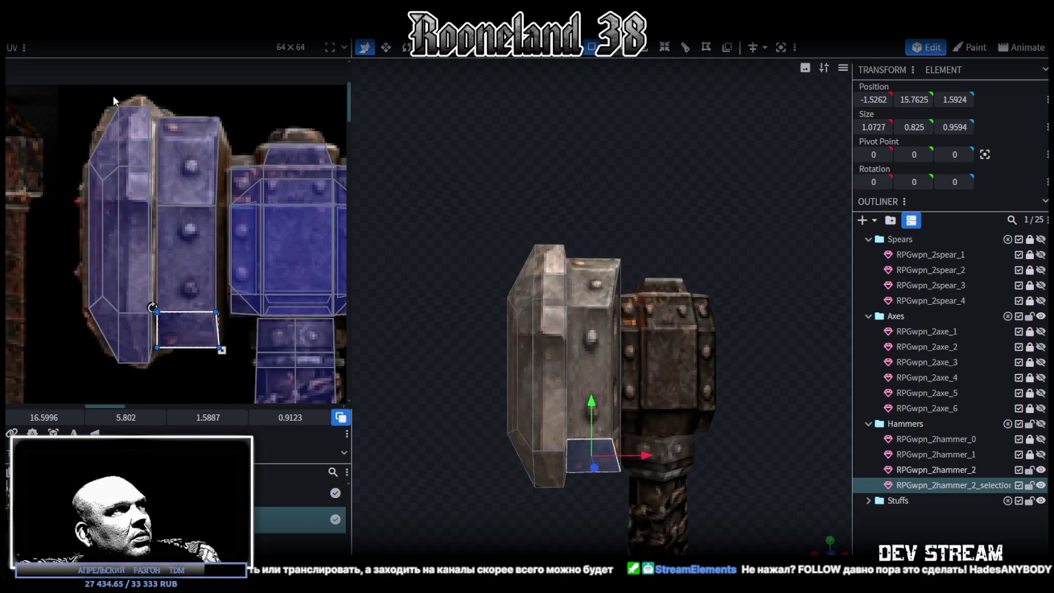
pyautogui.click(119, 126)
pyautogui.click(122, 247)
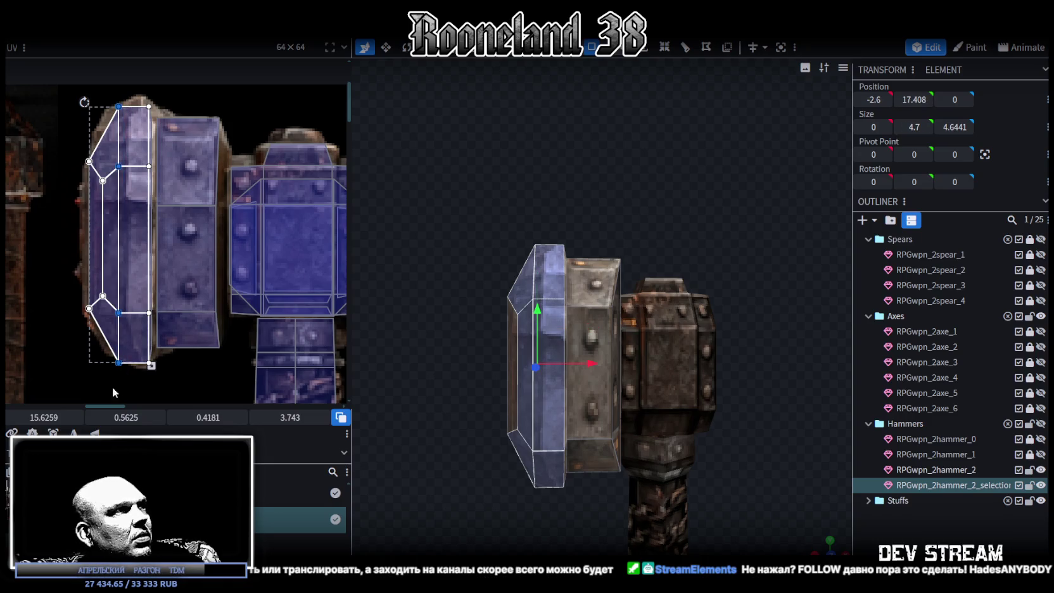
# Shift the bevel strip's UV vertices right and line up a vertex row lower on the texture.
pyautogui.moveTo(118, 253); pyautogui.dragTo(127, 253)
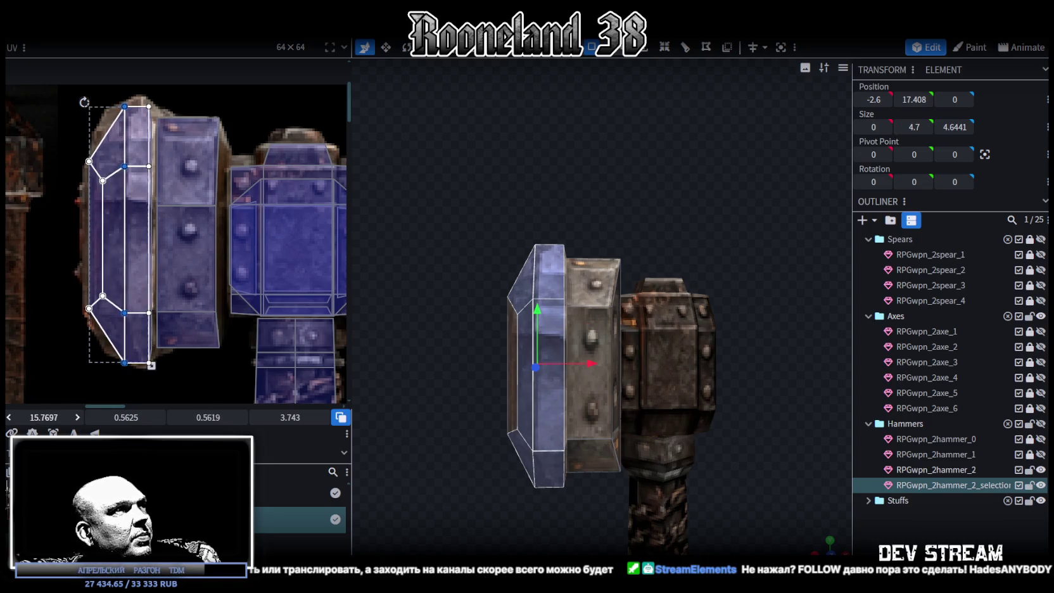
pyautogui.scroll(2, 130, 178)
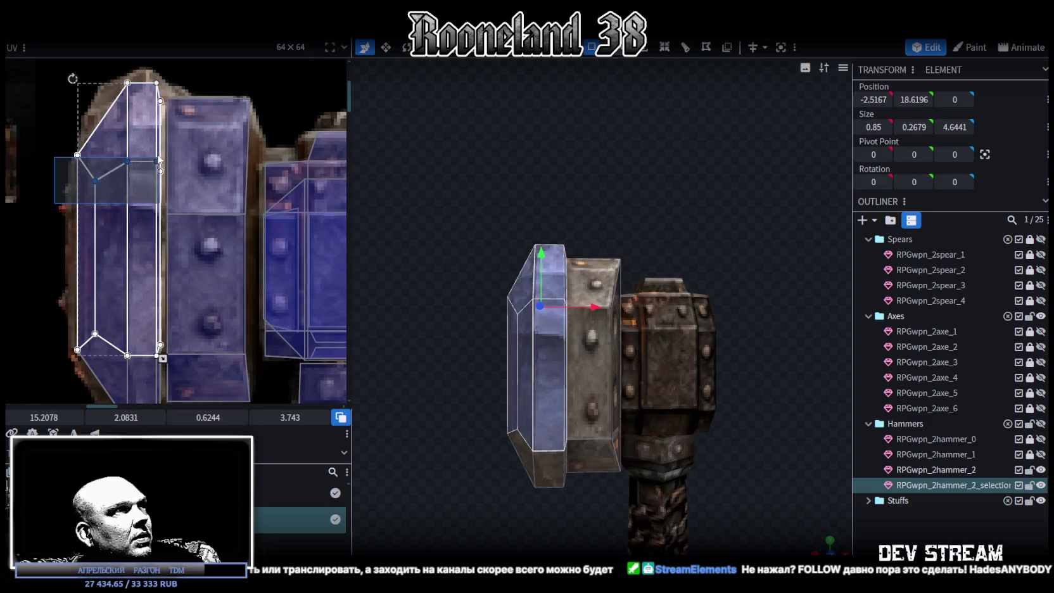
pyautogui.click(146, 168)
pyautogui.moveTo(59, 208); pyautogui.dragTo(161, 159)
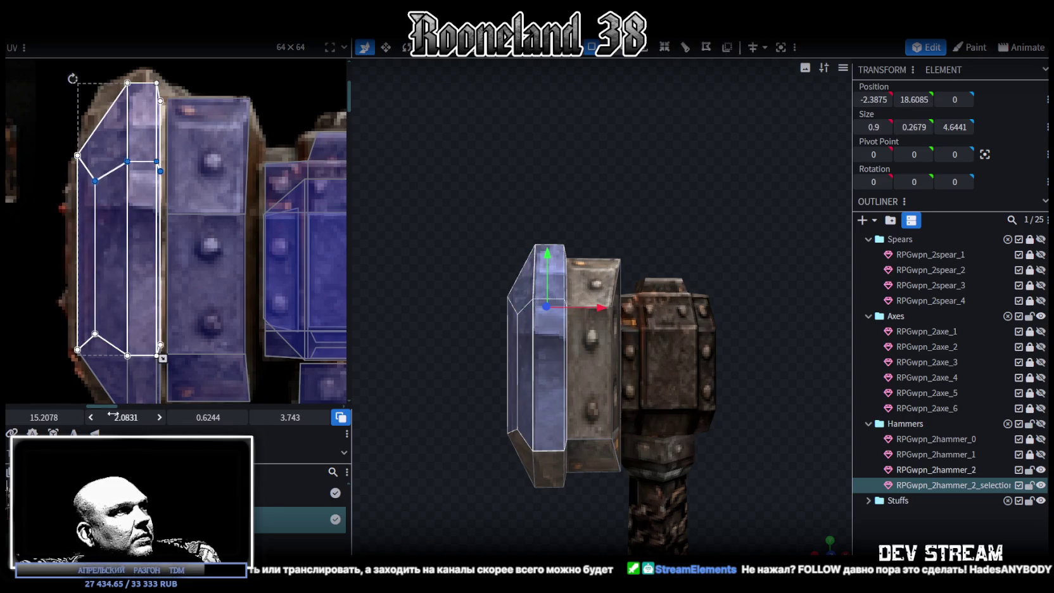
pyautogui.write('2')
pyautogui.press('Return')
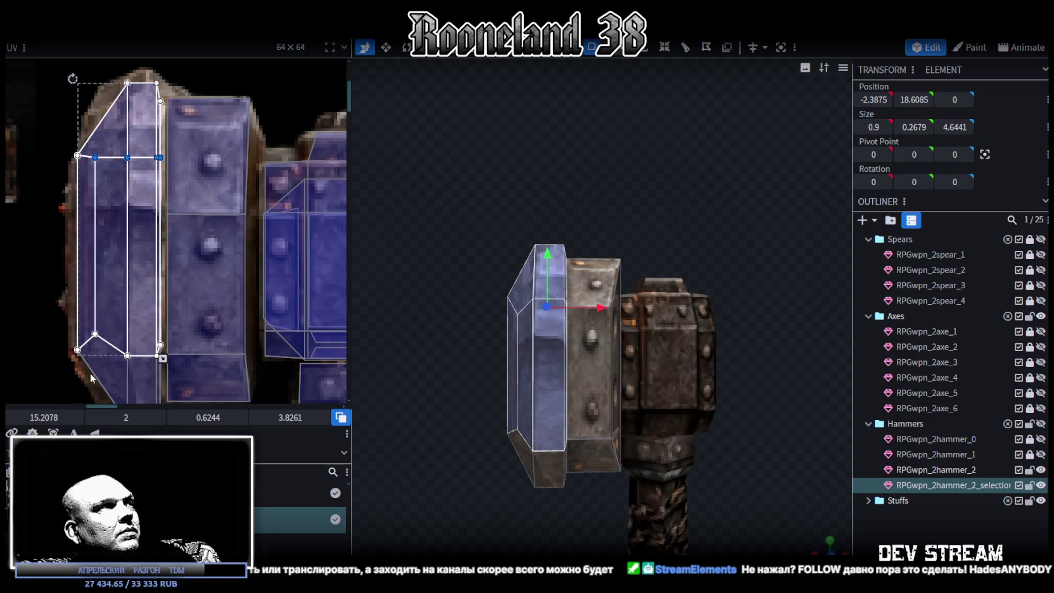
pyautogui.moveTo(113, 418); pyautogui.dragTo(129, 417)
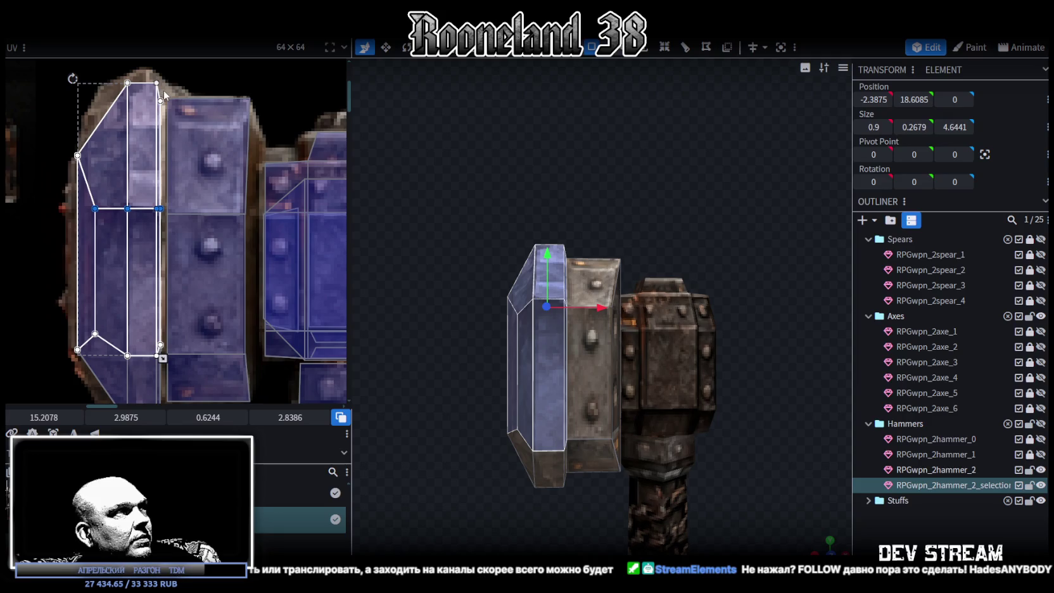
# Adjust the lower bevel face's UV coordinates and slide its middle edge down.
pyautogui.scroll(-2, 211, 116)
pyautogui.scroll(1, 193, 145)
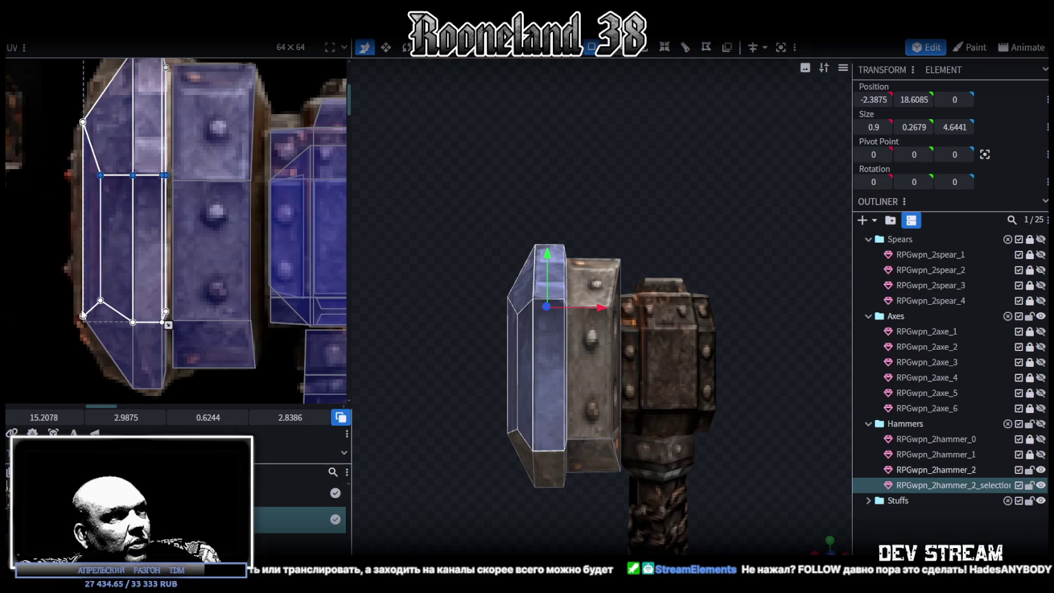
pyautogui.click(114, 316)
pyautogui.write('15')
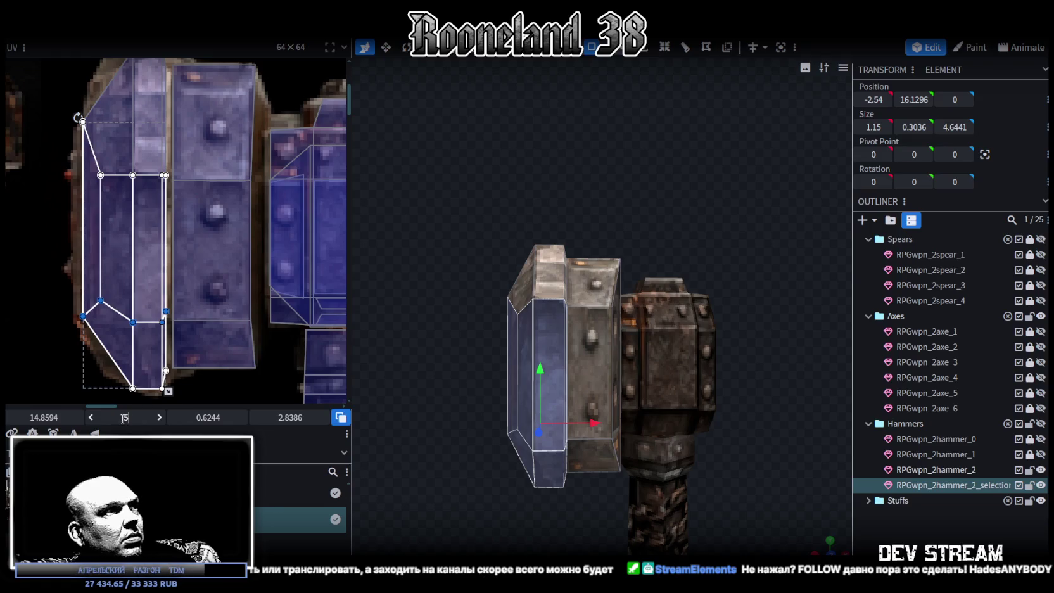
pyautogui.press('Return')
pyautogui.moveTo(125, 417); pyautogui.dragTo(133, 417)
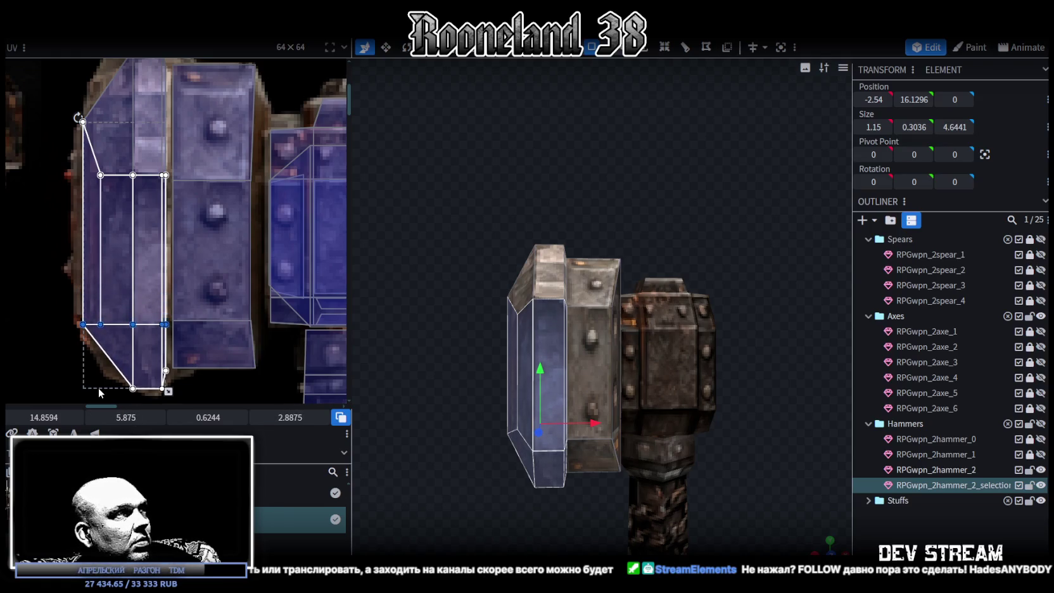
pyautogui.scroll(-3, 195, 229)
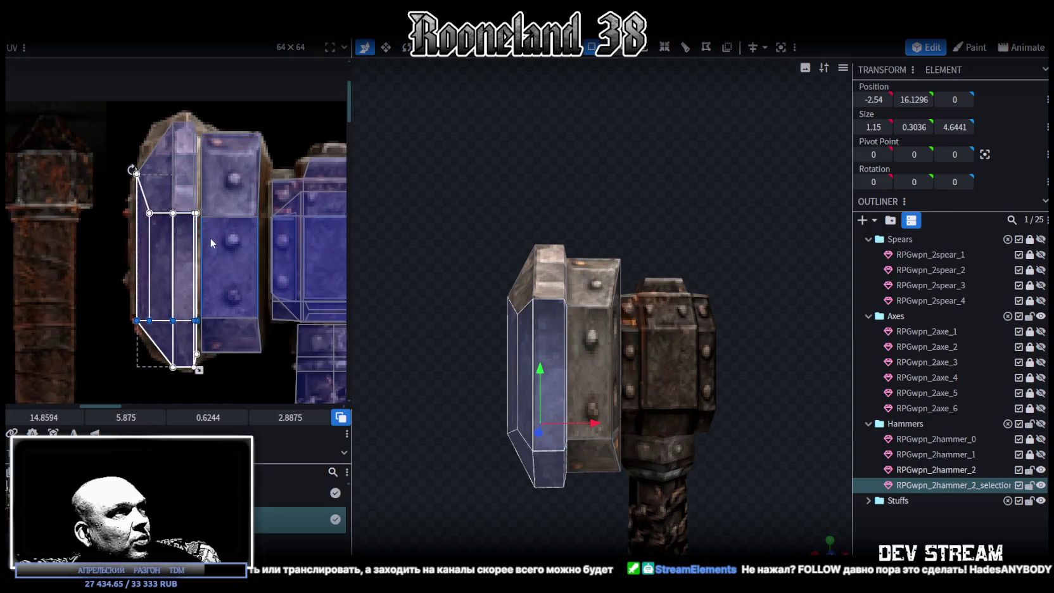
# Nudge the thin edge piece's UV to 16.5621, 0.1697 on the metal texture.
pyautogui.click(201, 100)
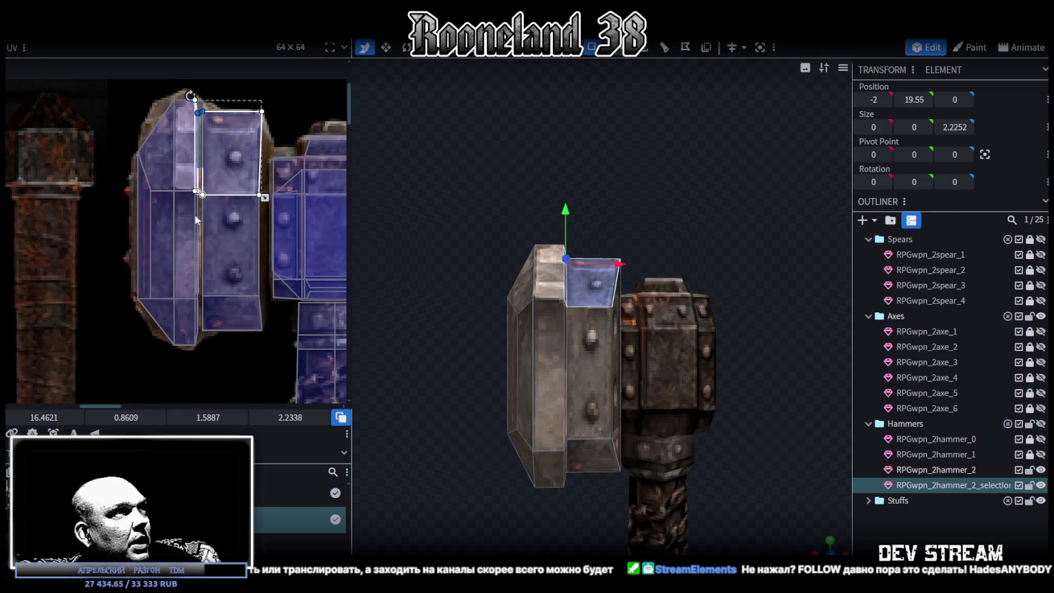
pyautogui.click(196, 299)
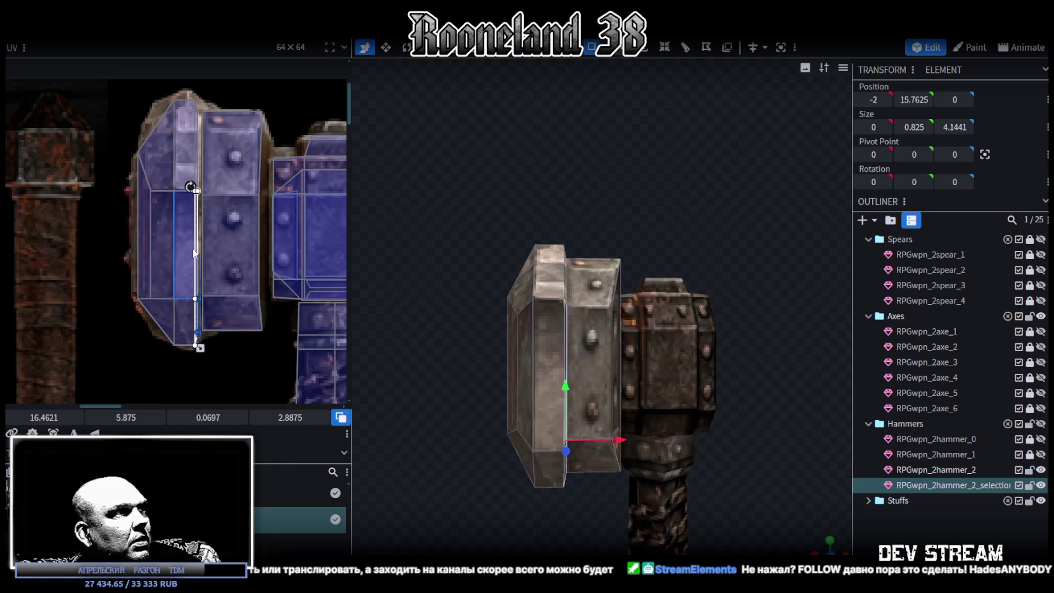
pyautogui.click(196, 105)
pyautogui.click(196, 104)
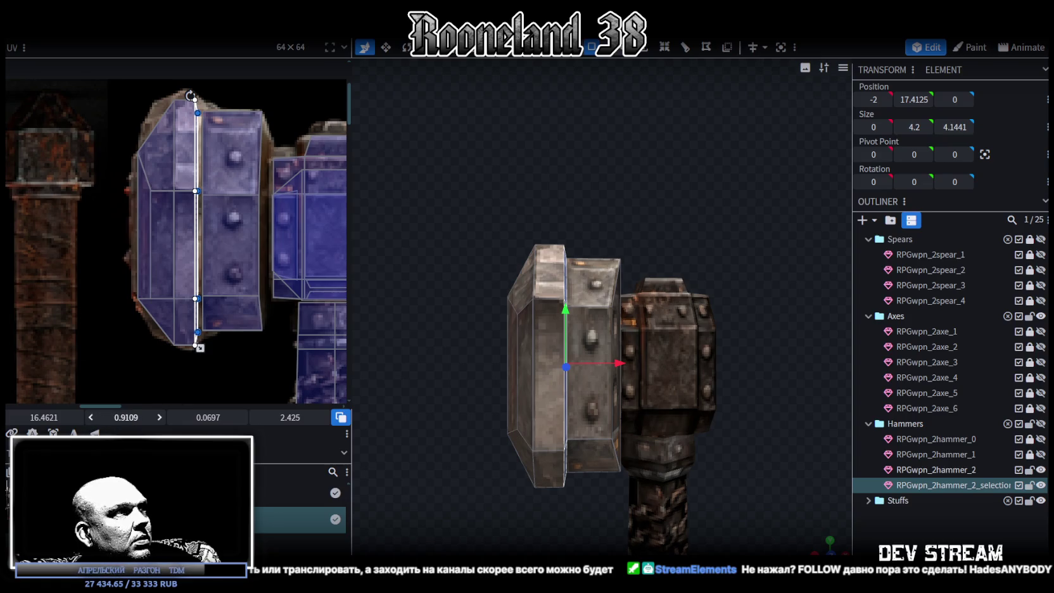
pyautogui.hotkey('ctrl', 'z')
pyautogui.click(77, 417)
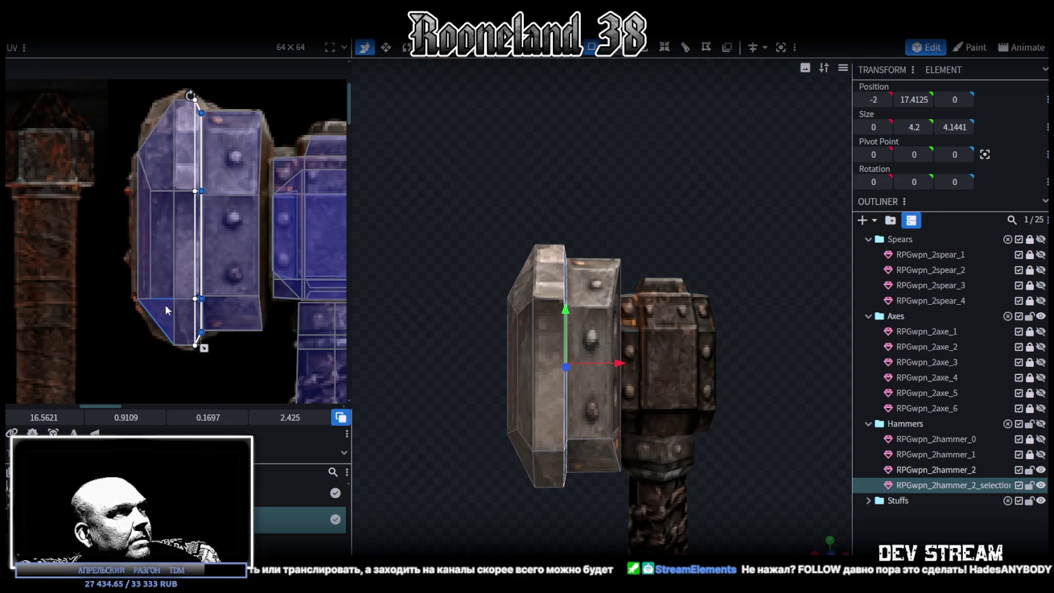
pyautogui.scroll(2, 164, 306)
pyautogui.scroll(2, 173, 300)
pyautogui.scroll(2, 734, 502)
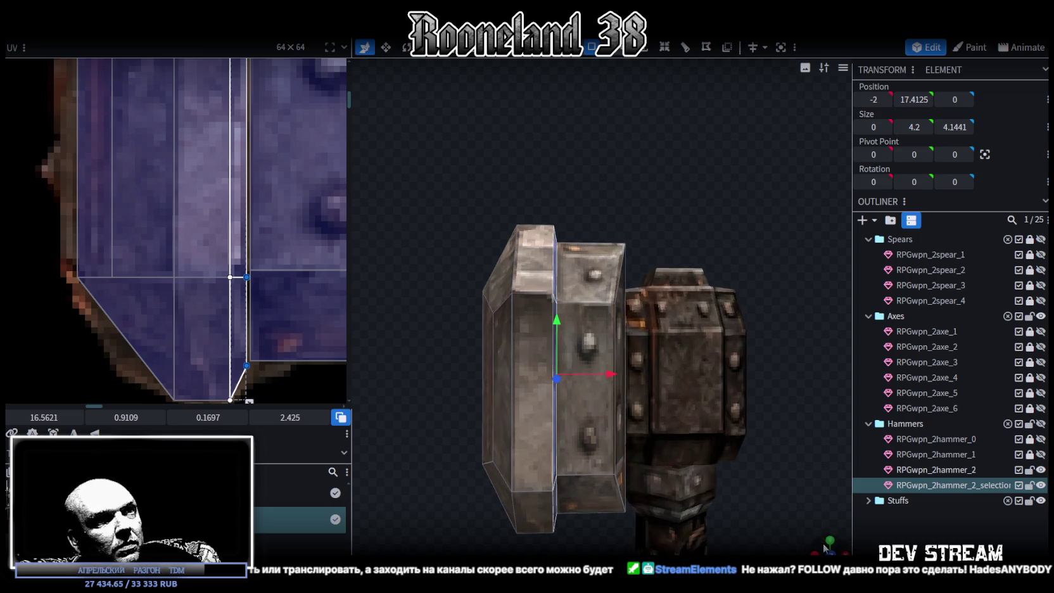
pyautogui.moveTo(734, 502)
pyautogui.mouseDown()
pyautogui.moveTo(615, 494)
pyautogui.moveTo(501, 442)
pyautogui.moveTo(533, 441)
pyautogui.moveTo(480, 435)
pyautogui.moveTo(658, 426)
pyautogui.moveTo(610, 442)
pyautogui.moveTo(508, 447)
pyautogui.moveTo(510, 432)
pyautogui.mouseUp()
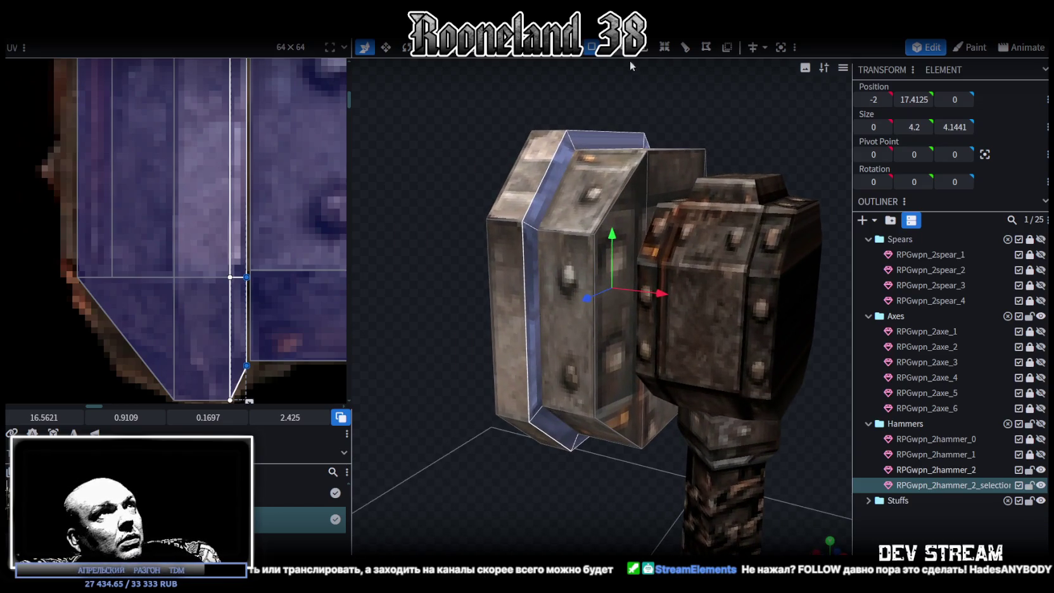
# Select the head's top edges and set their Position Y to 18.
pyautogui.click(540, 227)
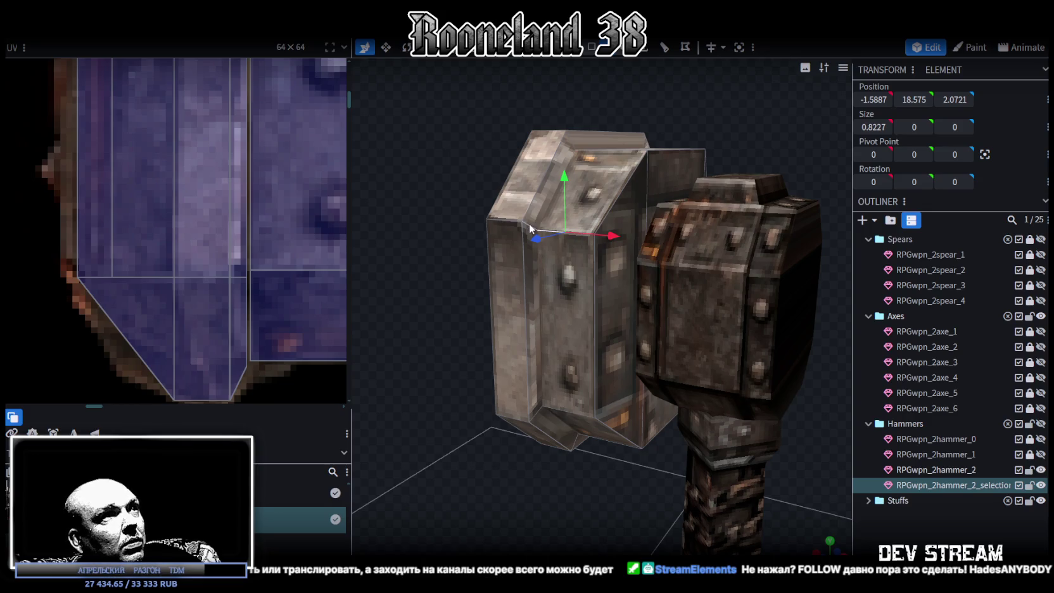
pyautogui.click(529, 223)
pyautogui.keyDown('shift'); pyautogui.click(510, 221); pyautogui.keyUp('shift')
pyautogui.moveTo(426, 222); pyautogui.dragTo(641, 224)
pyautogui.moveTo(177, 206); pyautogui.dragTo(224, 294, button='middle')
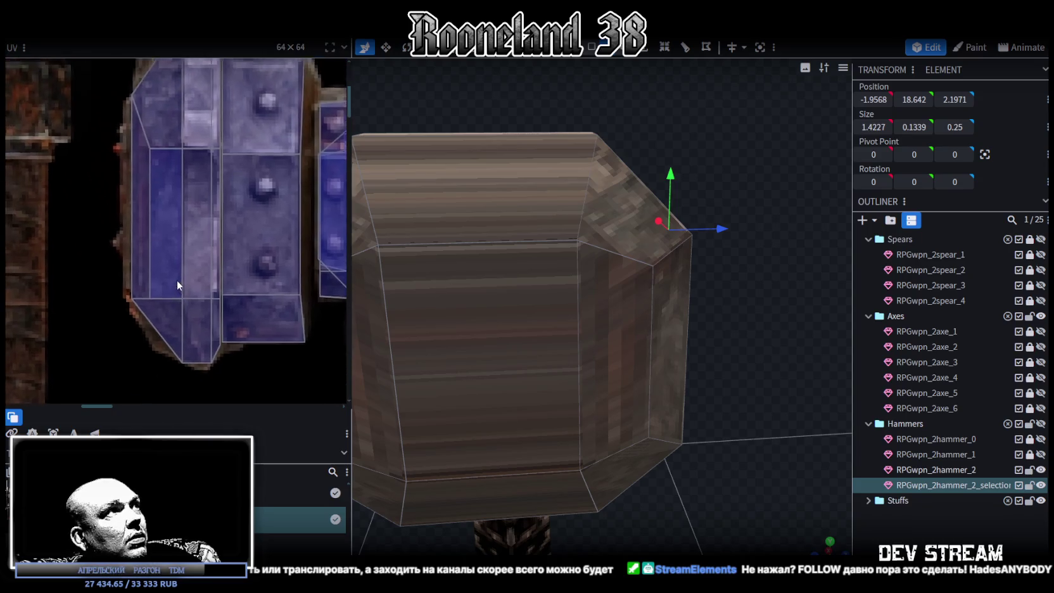
pyautogui.moveTo(405, 266); pyautogui.dragTo(454, 238)
pyautogui.moveTo(683, 139)
pyautogui.mouseDown()
pyautogui.moveTo(453, 192)
pyautogui.moveTo(508, 173)
pyautogui.moveTo(797, 140)
pyautogui.moveTo(597, 269)
pyautogui.mouseUp()
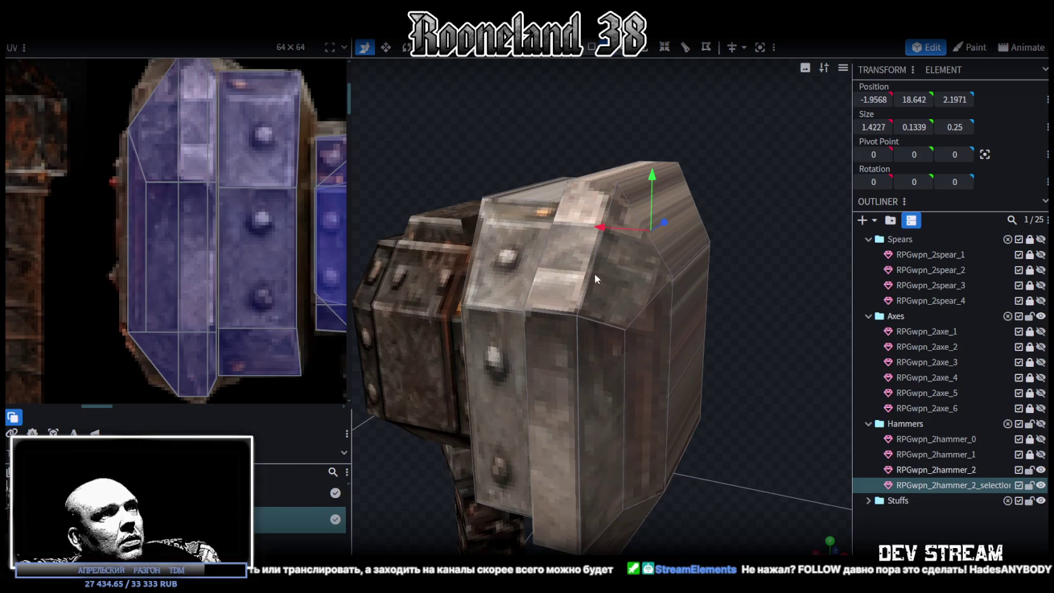
pyautogui.moveTo(549, 312)
pyautogui.mouseDown()
pyautogui.moveTo(831, 382)
pyautogui.moveTo(737, 375)
pyautogui.moveTo(596, 225)
pyautogui.moveTo(596, 205)
pyautogui.mouseUp()
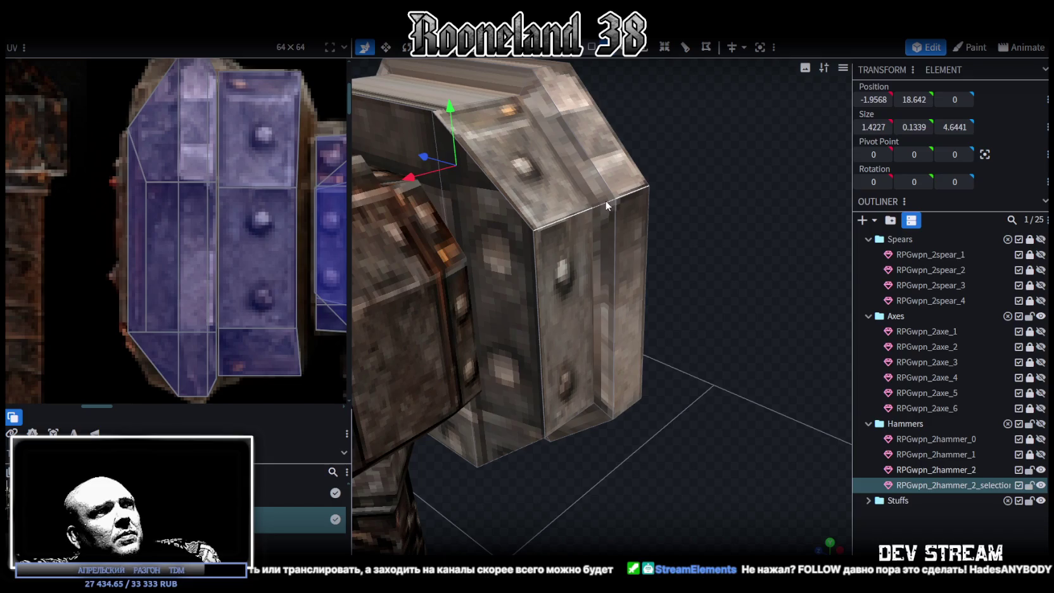
pyautogui.scroll(-4, 606, 205)
pyautogui.scroll(-3, 570, 268)
pyautogui.moveTo(553, 251); pyautogui.dragTo(713, 241)
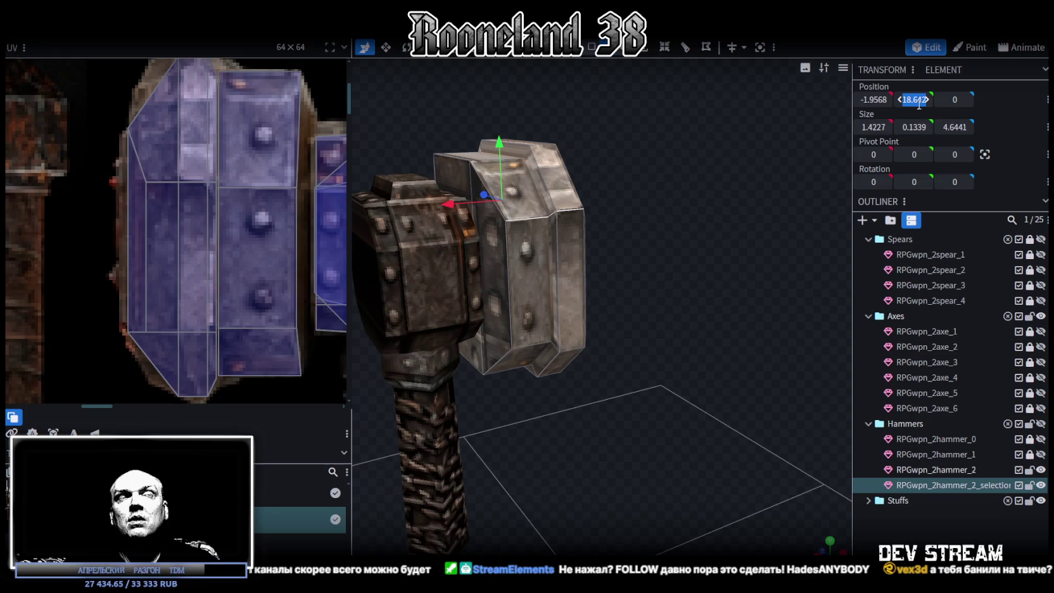
pyautogui.write('18')
pyautogui.press('Return')
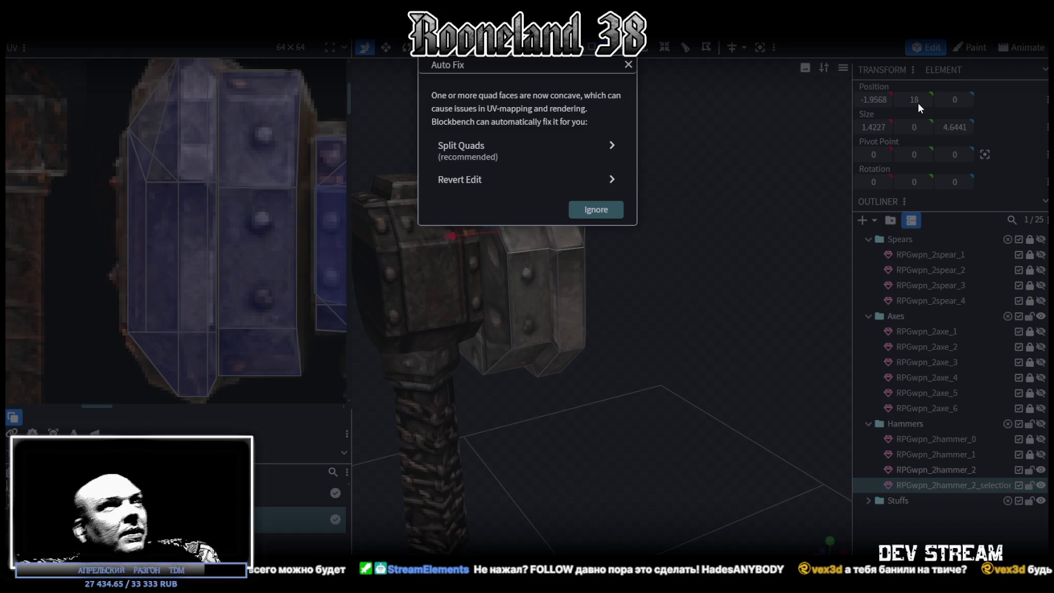
# Ignore the concave-face warning, raise the top edges to 18.1, and close the second warning.
pyautogui.click(628, 65)
pyautogui.moveTo(628, 150)
pyautogui.mouseDown()
pyautogui.moveTo(704, 234)
pyautogui.moveTo(565, 230)
pyautogui.moveTo(570, 223)
pyautogui.moveTo(640, 237)
pyautogui.moveTo(572, 250)
pyautogui.moveTo(539, 251)
pyautogui.moveTo(548, 233)
pyautogui.moveTo(435, 243)
pyautogui.moveTo(555, 247)
pyautogui.moveTo(617, 228)
pyautogui.moveTo(766, 241)
pyautogui.moveTo(662, 224)
pyautogui.moveTo(646, 211)
pyautogui.mouseUp()
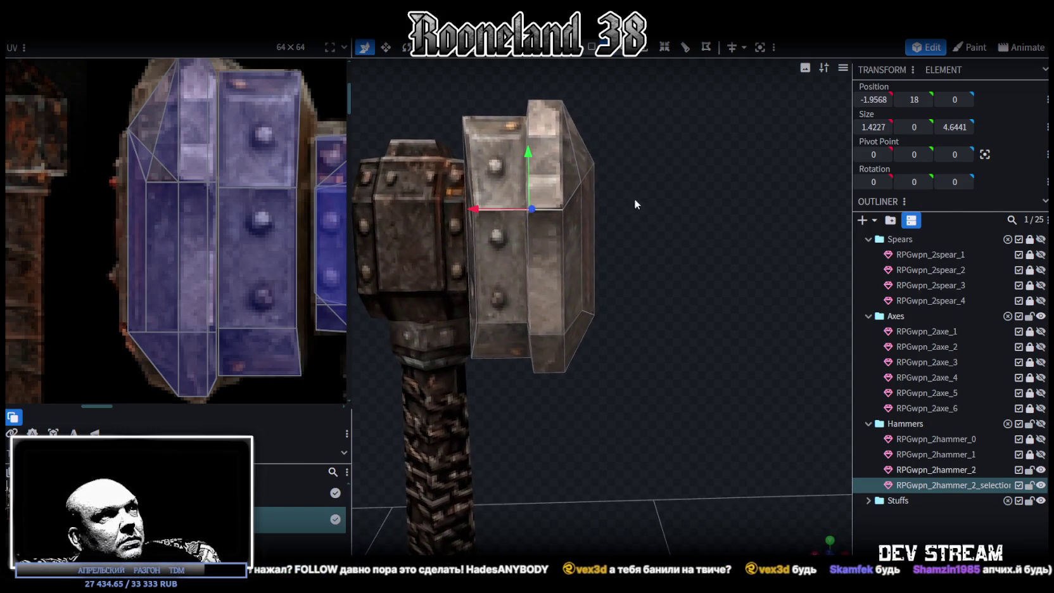
pyautogui.moveTo(526, 163); pyautogui.dragTo(528, 158)
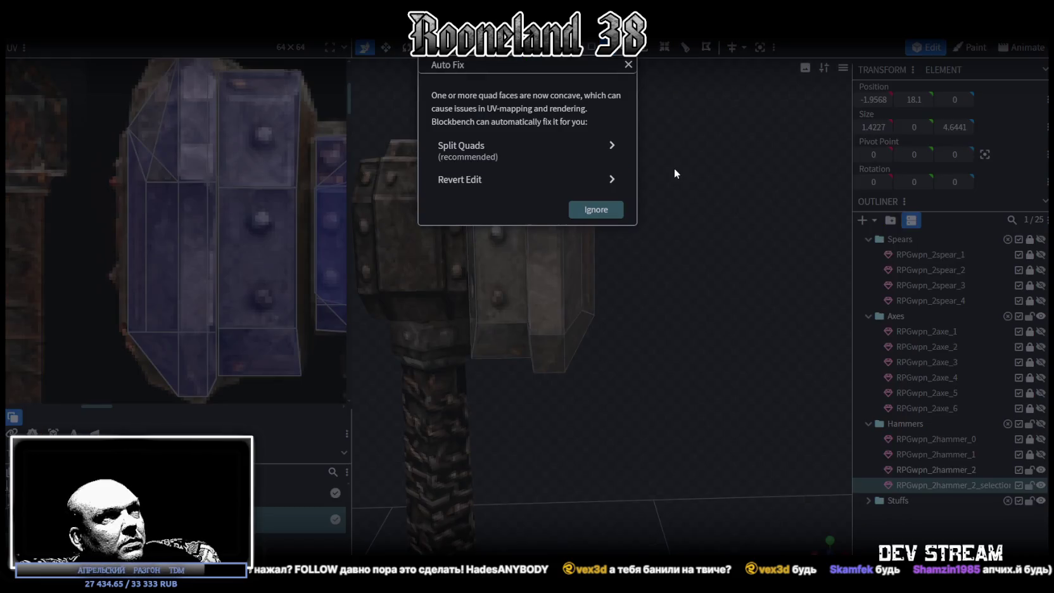
pyautogui.press('Escape')
pyautogui.moveTo(675, 172)
pyautogui.mouseDown()
pyautogui.moveTo(747, 195)
pyautogui.moveTo(759, 189)
pyautogui.moveTo(751, 180)
pyautogui.moveTo(706, 191)
pyautogui.moveTo(751, 192)
pyautogui.moveTo(749, 231)
pyautogui.moveTo(675, 272)
pyautogui.moveTo(599, 260)
pyautogui.moveTo(566, 222)
pyautogui.moveTo(571, 195)
pyautogui.moveTo(645, 193)
pyautogui.moveTo(671, 216)
pyautogui.moveTo(740, 225)
pyautogui.moveTo(671, 234)
pyautogui.moveTo(596, 193)
pyautogui.moveTo(514, 201)
pyautogui.moveTo(453, 192)
pyautogui.moveTo(464, 191)
pyautogui.moveTo(461, 208)
pyautogui.moveTo(522, 200)
pyautogui.mouseUp()
# Select the metal head element and then an edge on it.
pyautogui.click(741, 225)
pyautogui.scroll(3, 518, 208)
pyautogui.scroll(2, 513, 221)
pyautogui.click(710, 208)
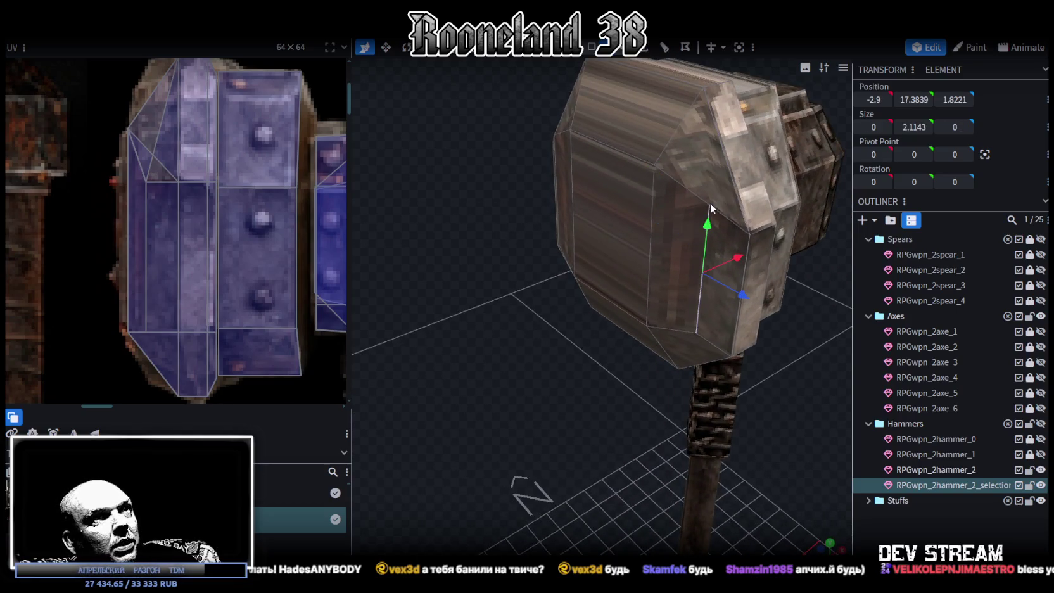
# Switch the head mesh to solid shading and select vertices of the bevel corner.
pyautogui.doubleClick(701, 159)
pyautogui.moveTo(692, 149)
pyautogui.mouseDown()
pyautogui.moveTo(529, 194)
pyautogui.moveTo(577, 178)
pyautogui.mouseUp()
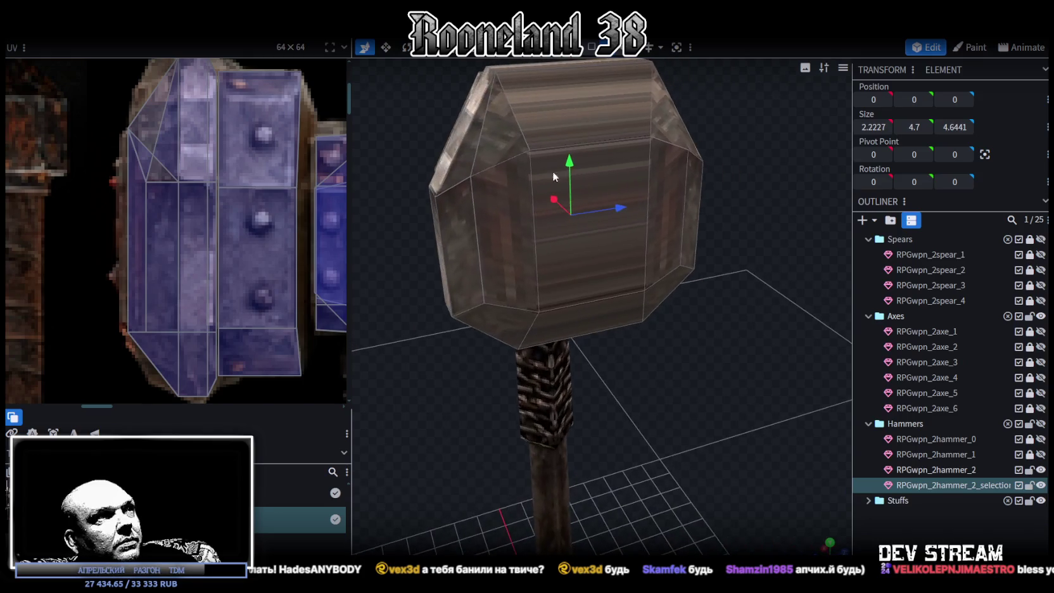
pyautogui.moveTo(490, 152)
pyautogui.mouseDown()
pyautogui.moveTo(702, 156)
pyautogui.moveTo(645, 167)
pyautogui.moveTo(660, 77)
pyautogui.mouseUp()
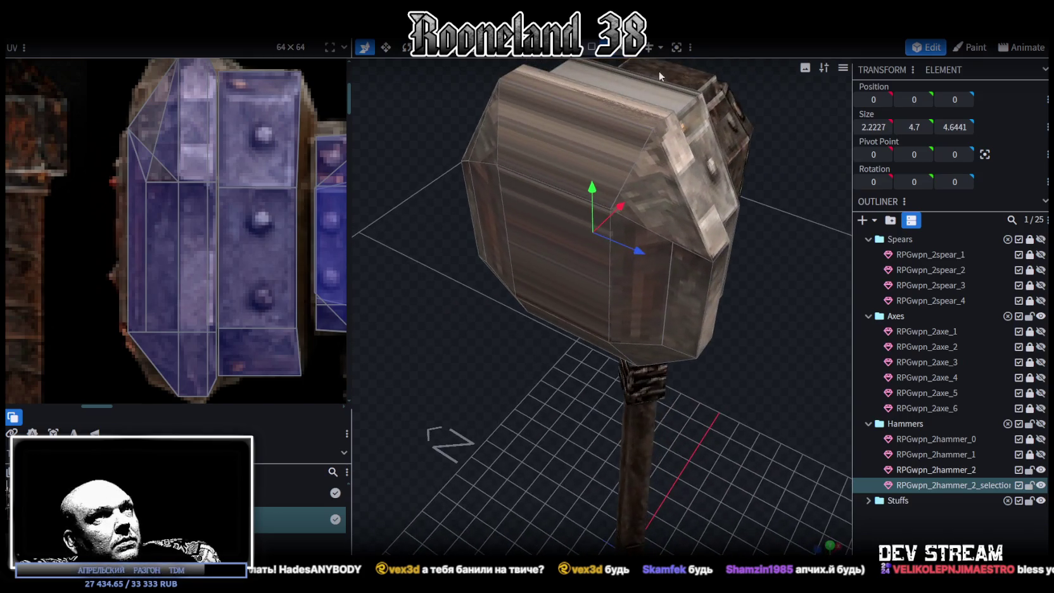
pyautogui.press('z')
pyautogui.press('z')
pyautogui.press('z')
pyautogui.moveTo(533, 293)
pyautogui.mouseDown(button='middle')
pyautogui.moveTo(588, 255)
pyautogui.moveTo(464, 271)
pyautogui.mouseUp(button='middle')
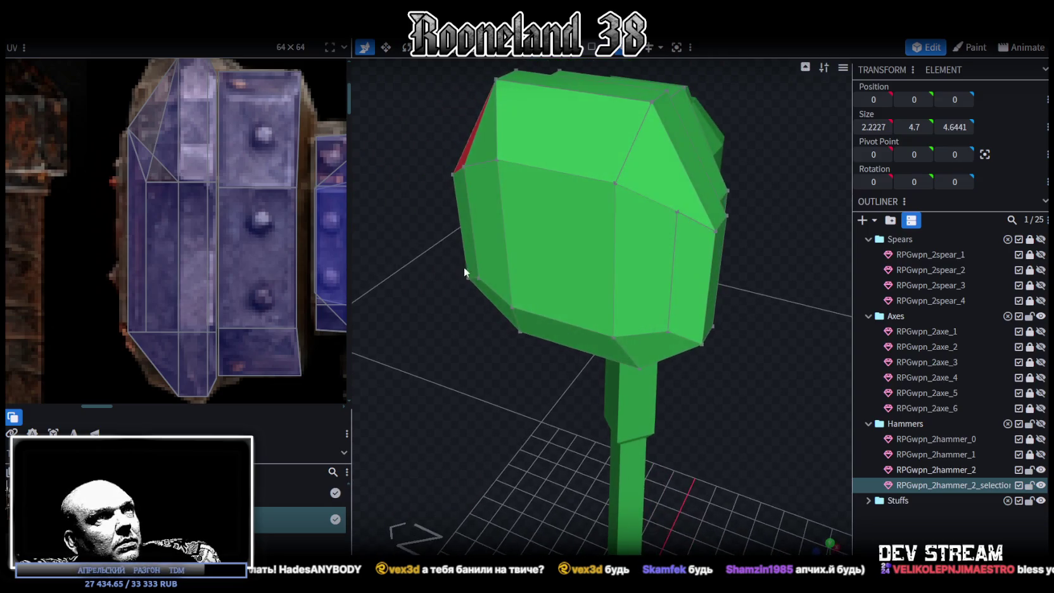
pyautogui.click(678, 211)
pyautogui.keyDown('shift'); pyautogui.click(653, 103); pyautogui.keyUp('shift')
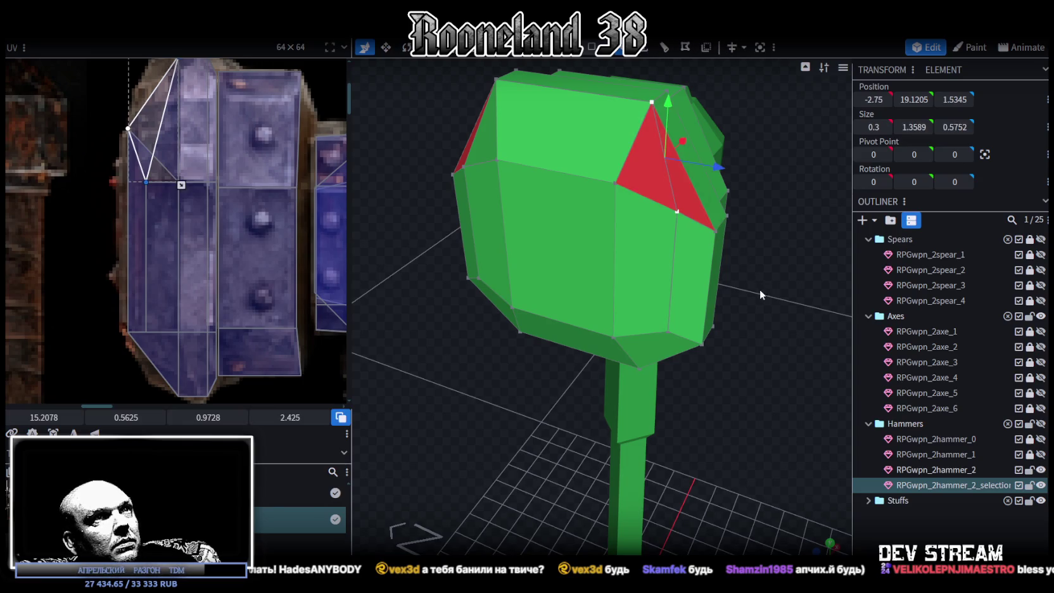
pyautogui.moveTo(759, 289)
pyautogui.mouseDown(button='middle')
pyautogui.moveTo(741, 264)
pyautogui.moveTo(497, 198)
pyautogui.mouseUp(button='middle')
# Select the vertices around the misshapen triangular bevel face.
pyautogui.click(476, 201)
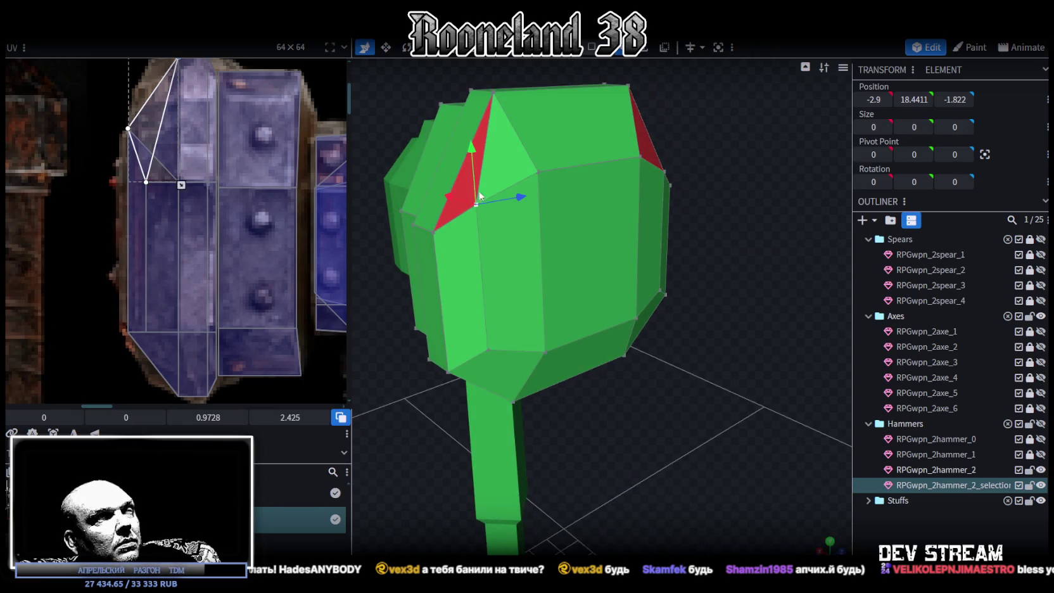
pyautogui.click(474, 188)
pyautogui.keyDown('shift'); pyautogui.click(466, 188); pyautogui.keyUp('shift')
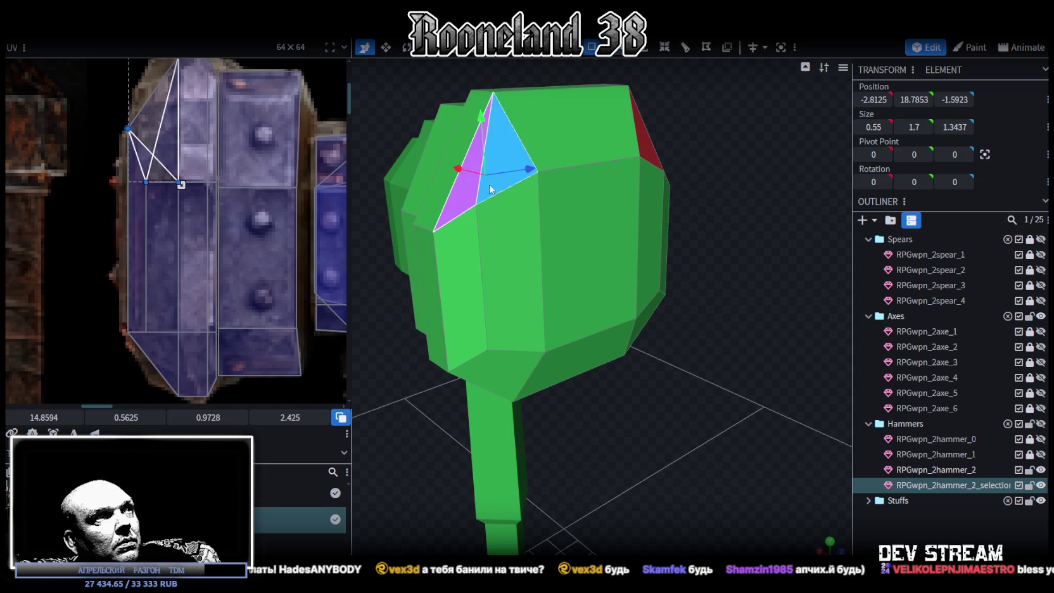
pyautogui.moveTo(666, 118); pyautogui.dragTo(666, 81, button='middle')
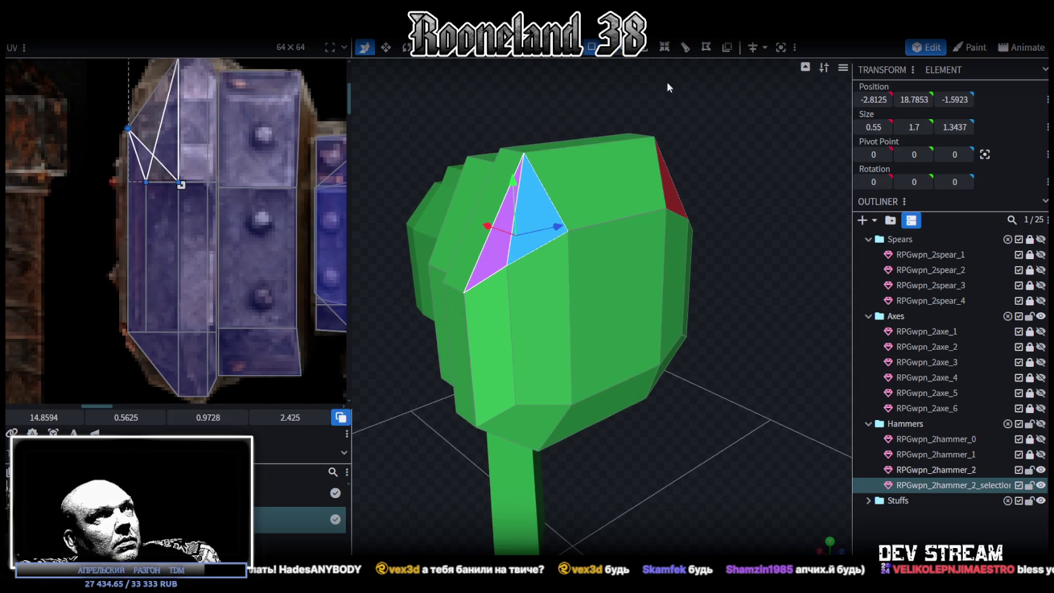
pyautogui.click(524, 154)
pyautogui.keyDown('shift'); pyautogui.click(506, 263); pyautogui.keyUp('shift')
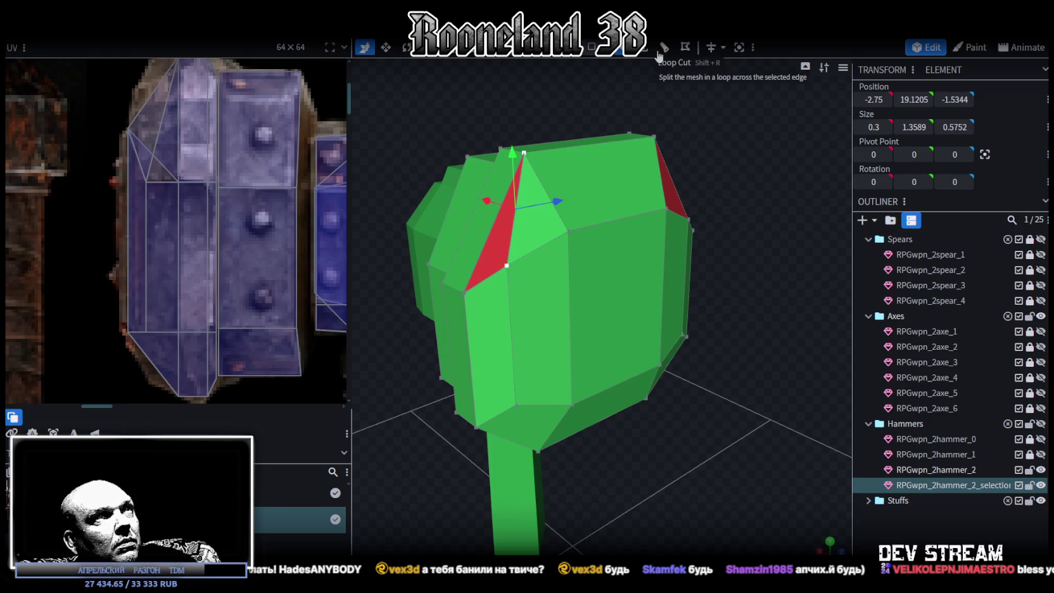
pyautogui.moveTo(663, 120)
pyautogui.mouseDown(button='middle')
pyautogui.moveTo(671, 178)
pyautogui.moveTo(735, 168)
pyautogui.mouseUp(button='middle')
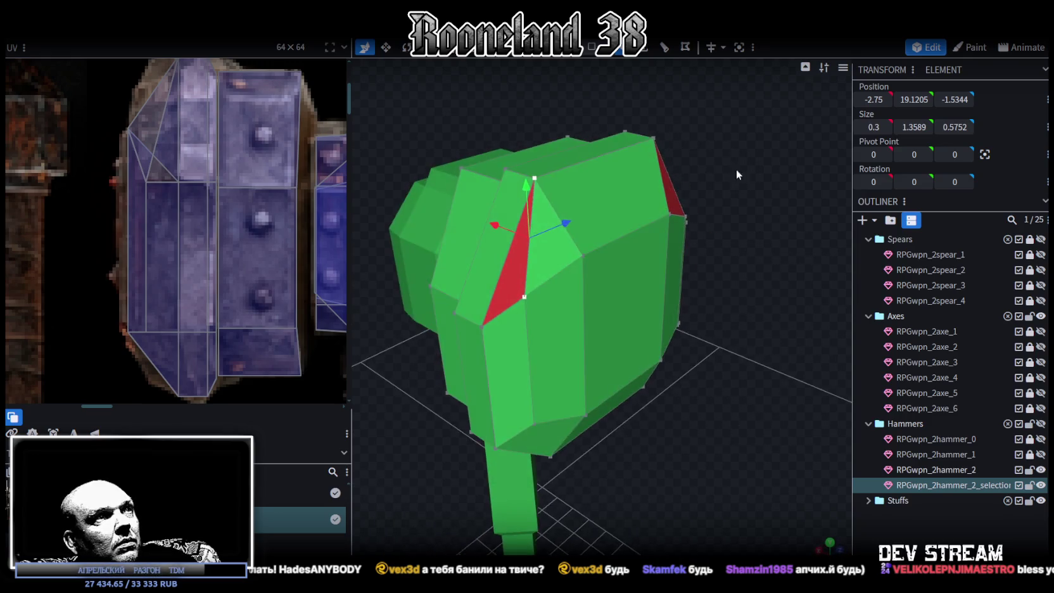
# Delete the misshapen triangle and fill the resulting holes with new faces using F.
pyautogui.click(513, 267)
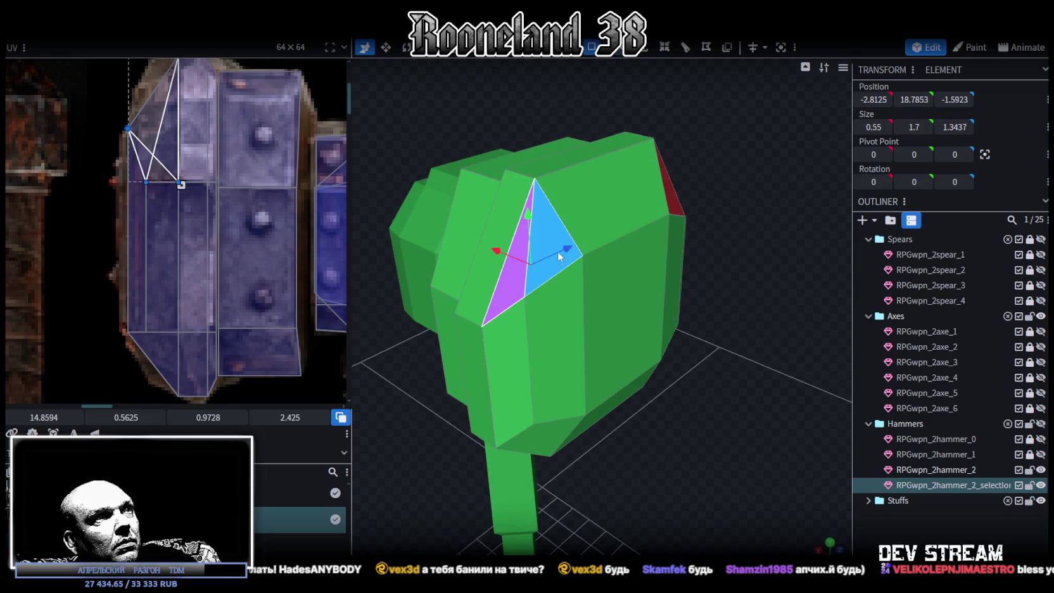
pyautogui.press('Delete')
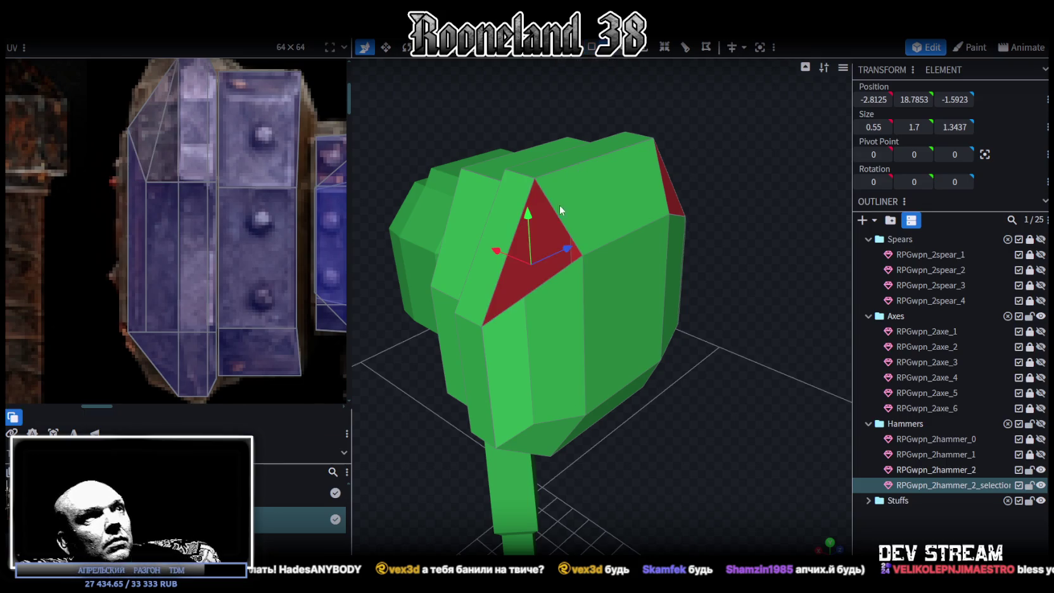
pyautogui.press('f')
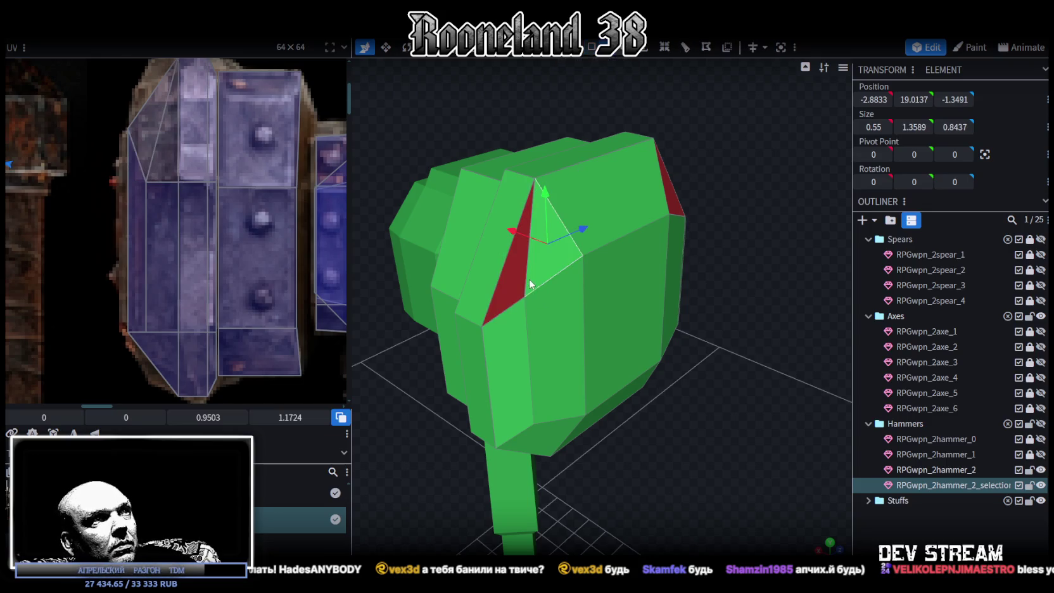
pyautogui.click(523, 276)
pyautogui.press('f')
pyautogui.moveTo(765, 211)
pyautogui.mouseDown()
pyautogui.moveTo(636, 212)
pyautogui.moveTo(631, 246)
pyautogui.mouseUp()
pyautogui.press('f')
pyautogui.moveTo(755, 213)
pyautogui.mouseDown()
pyautogui.moveTo(759, 255)
pyautogui.moveTo(748, 224)
pyautogui.moveTo(544, 164)
pyautogui.moveTo(703, 165)
pyautogui.moveTo(573, 176)
pyautogui.moveTo(471, 159)
pyautogui.moveTo(454, 197)
pyautogui.moveTo(392, 184)
pyautogui.mouseUp()
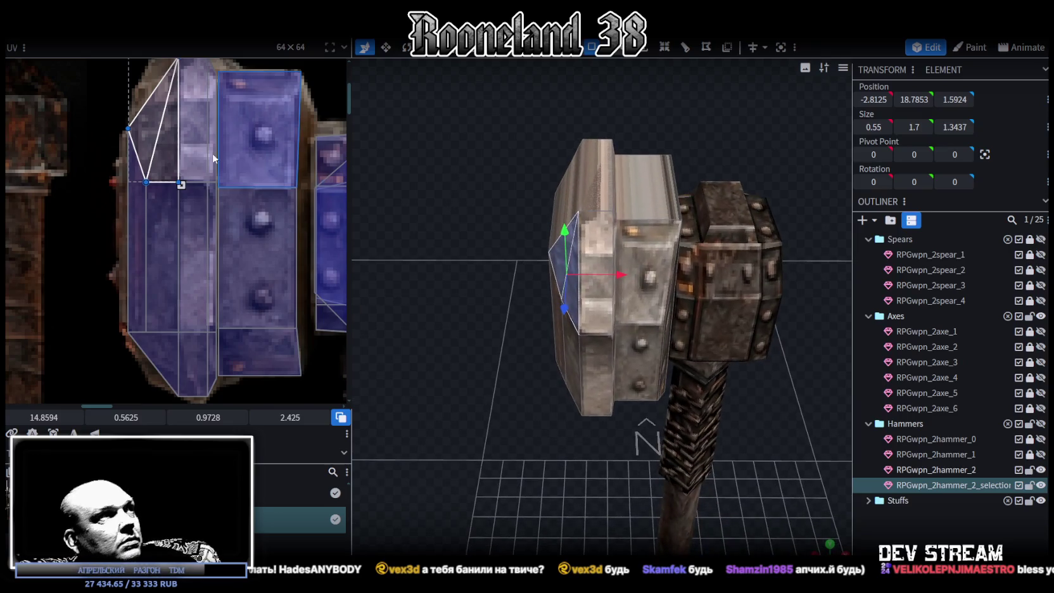
# Shift the bevel faces' UV area down on the texture.
pyautogui.scroll(2, 202, 143)
pyautogui.scroll(1, 128, 131)
pyautogui.click(136, 236)
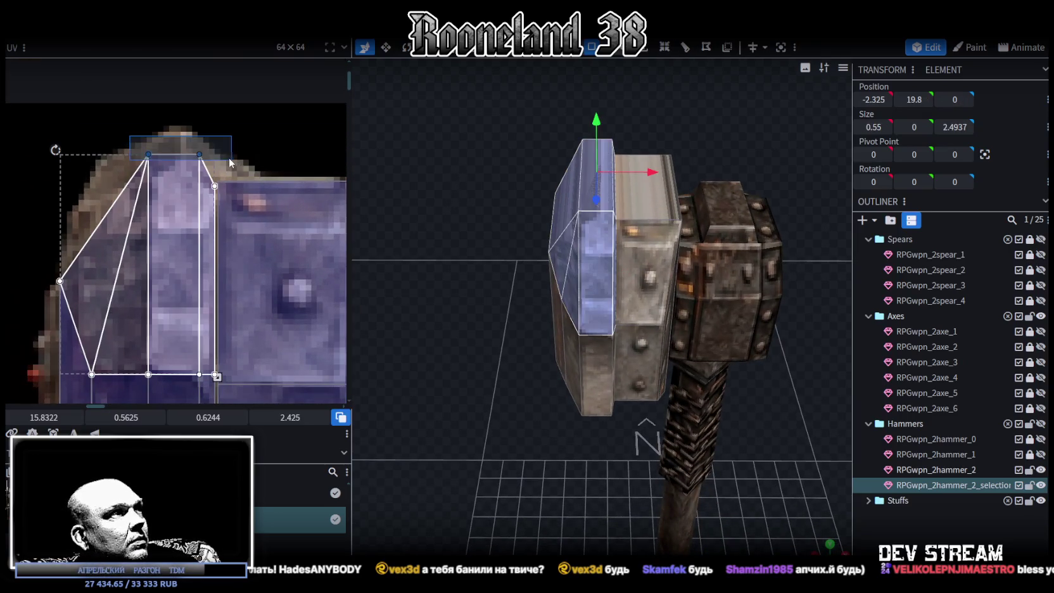
pyautogui.moveTo(126, 418); pyautogui.dragTo(148, 417)
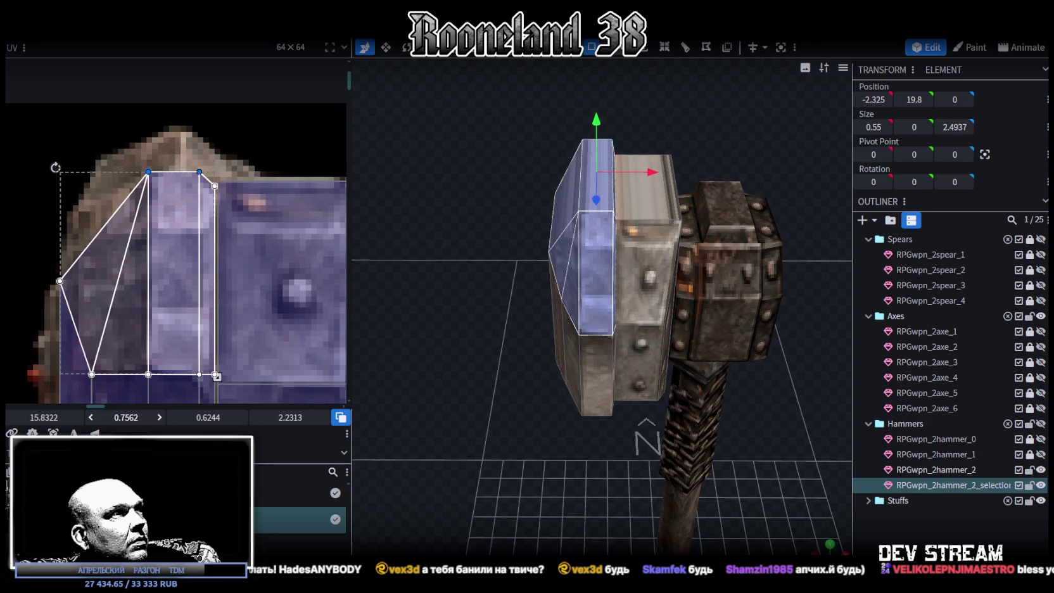
pyautogui.scroll(-3, 227, 229)
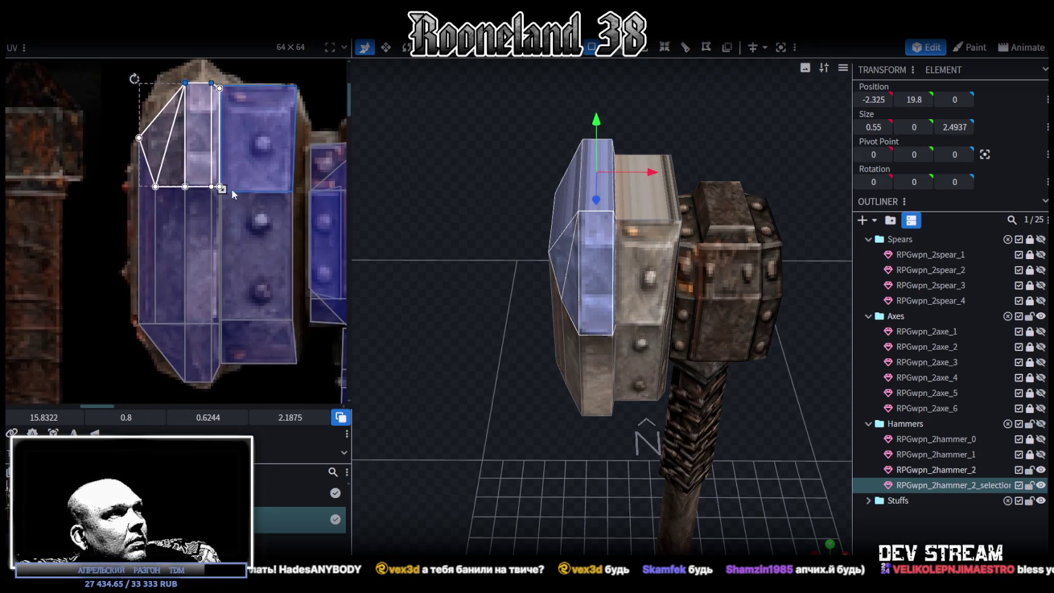
# Move the left column of outer head faces 0.2 outward (-0.2 on X).
pyautogui.moveTo(420, 222)
pyautogui.mouseDown()
pyautogui.moveTo(491, 291)
pyautogui.moveTo(461, 299)
pyautogui.moveTo(452, 284)
pyautogui.moveTo(475, 262)
pyautogui.moveTo(442, 261)
pyautogui.moveTo(479, 231)
pyautogui.mouseUp()
pyautogui.moveTo(468, 74)
pyautogui.keyDown('ctrl'); pyautogui.mouseDown()
pyautogui.moveTo(574, 408)
pyautogui.moveTo(592, 426)
pyautogui.mouseUp(); pyautogui.keyUp('ctrl')
pyautogui.moveTo(635, 284); pyautogui.dragTo(629, 288)
pyautogui.moveTo(617, 412)
pyautogui.mouseDown()
pyautogui.moveTo(602, 488)
pyautogui.moveTo(539, 515)
pyautogui.moveTo(572, 469)
pyautogui.moveTo(440, 476)
pyautogui.moveTo(449, 418)
pyautogui.moveTo(437, 440)
pyautogui.mouseUp()
# Select the inner boxes behind the head and view them straight on.
pyautogui.moveTo(215, 236); pyautogui.dragTo(57, 211, button='middle')
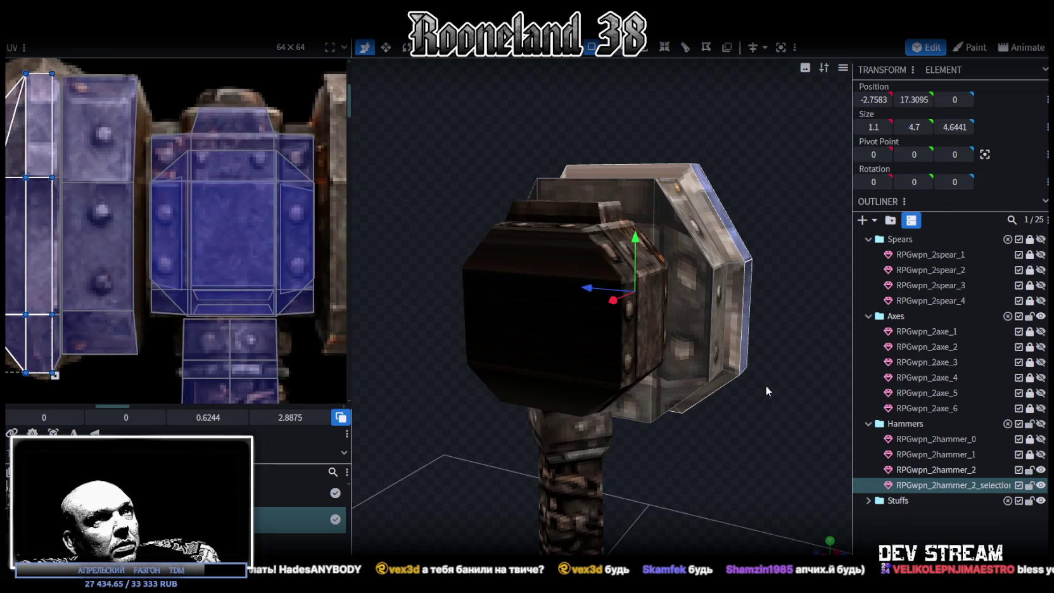
pyautogui.click(685, 281)
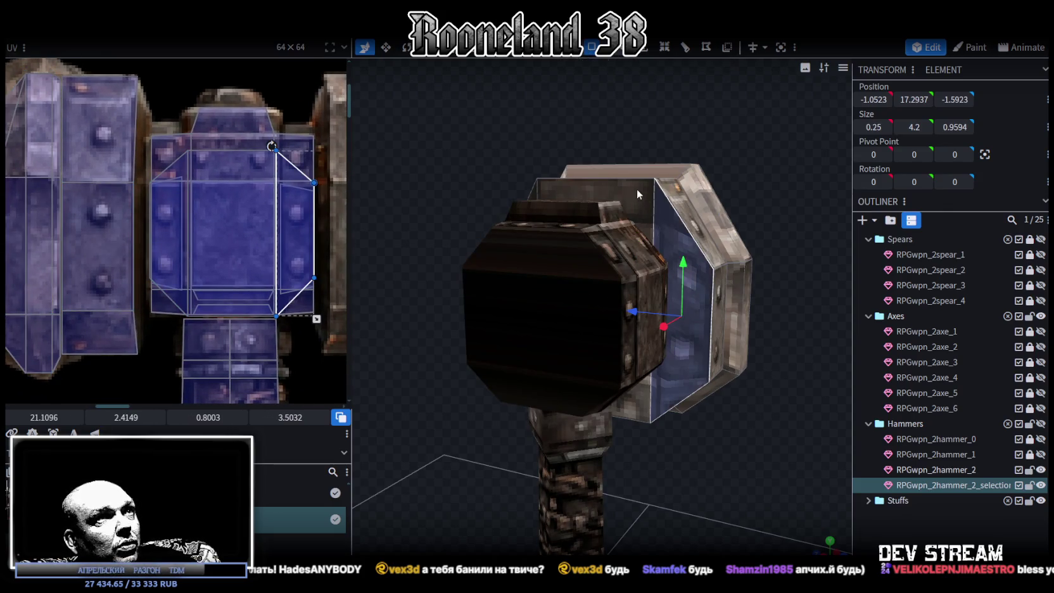
pyautogui.moveTo(462, 132); pyautogui.dragTo(566, 223)
pyautogui.click(566, 223)
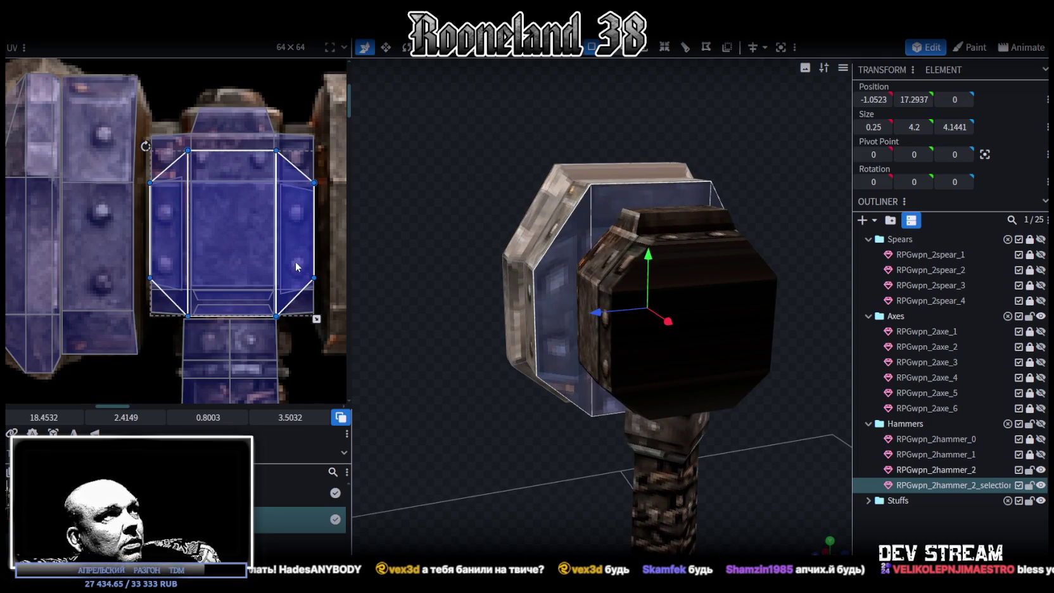
pyautogui.click(830, 540)
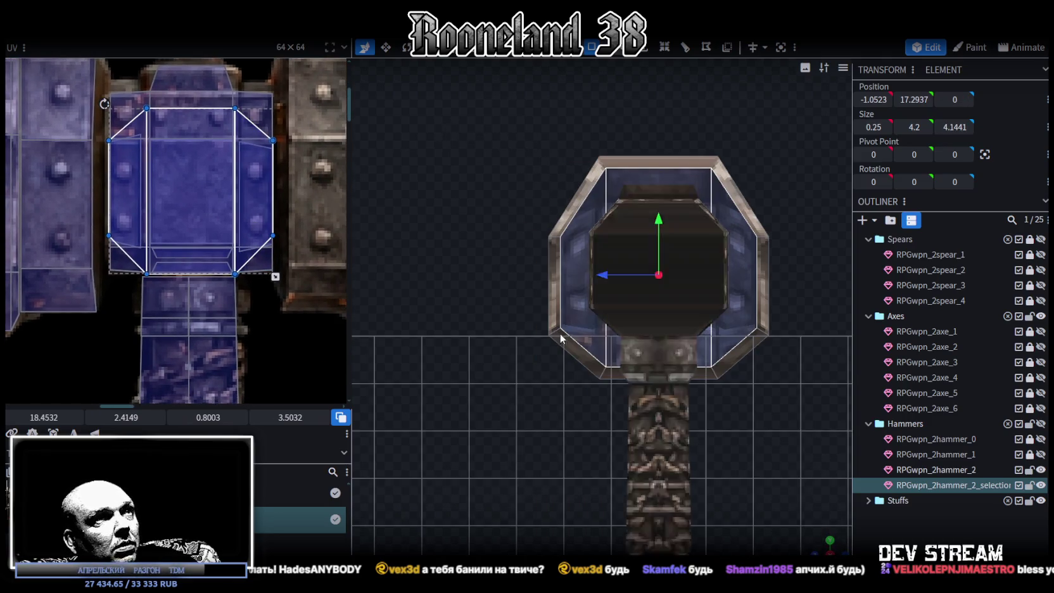
pyautogui.click(212, 277)
# Fit the middle box's end-face UV by moving, shrinking and mirroring it vertically.
pyautogui.scroll(-5, 92, 228)
pyautogui.click(174, 244)
pyautogui.scroll(5, 210, 286)
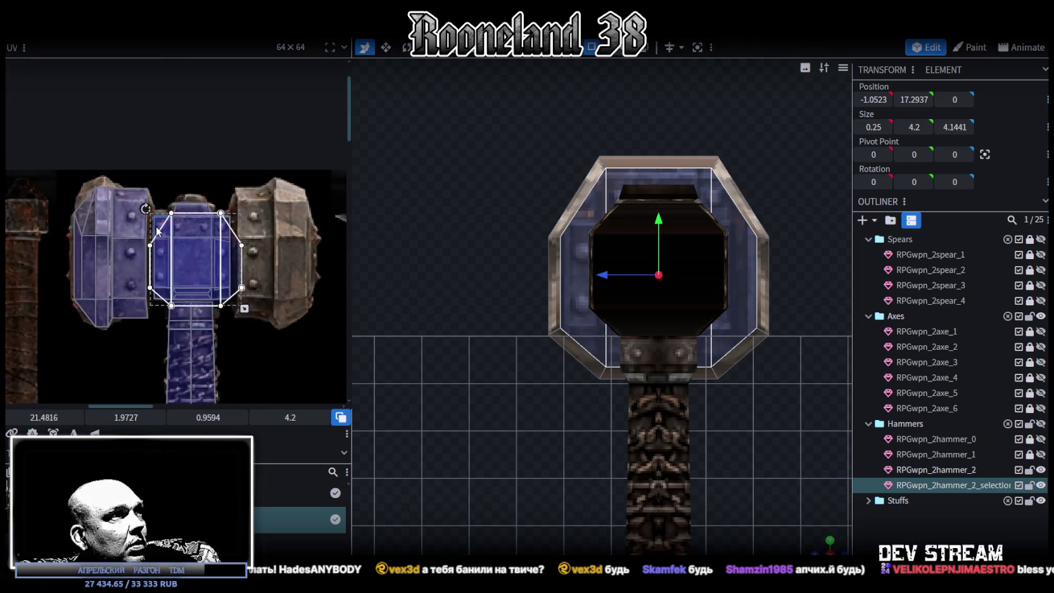
pyautogui.moveTo(211, 283); pyautogui.dragTo(215, 288)
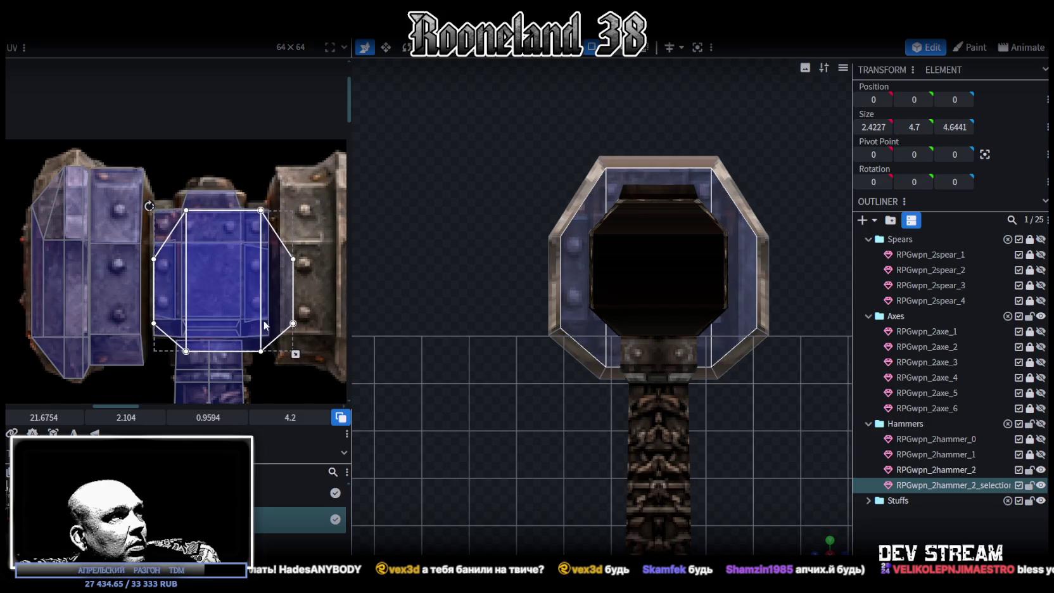
pyautogui.moveTo(295, 353); pyautogui.dragTo(271, 330)
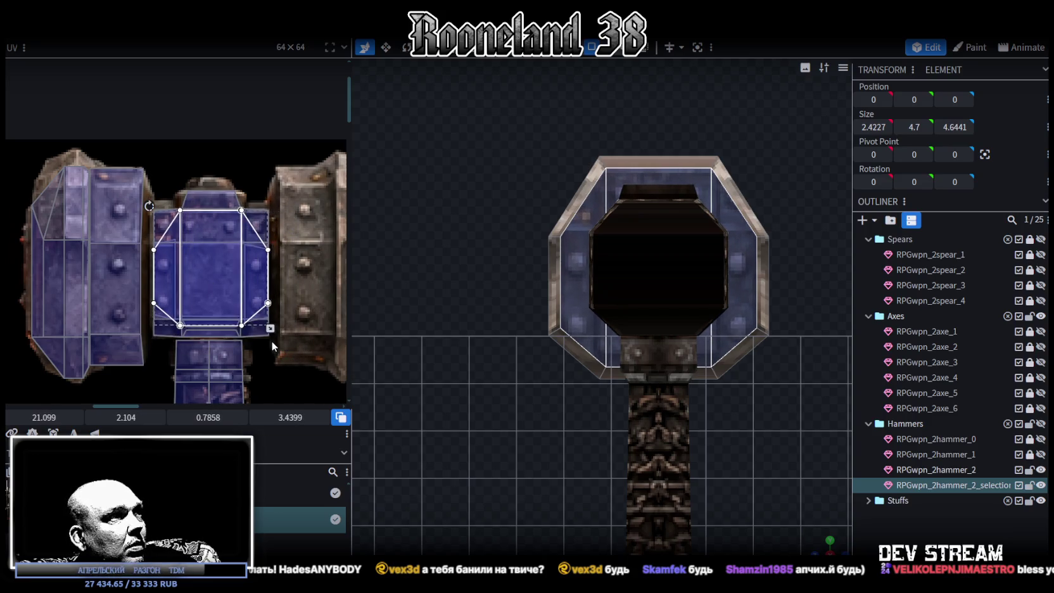
pyautogui.moveTo(195, 283); pyautogui.dragTo(195, 290)
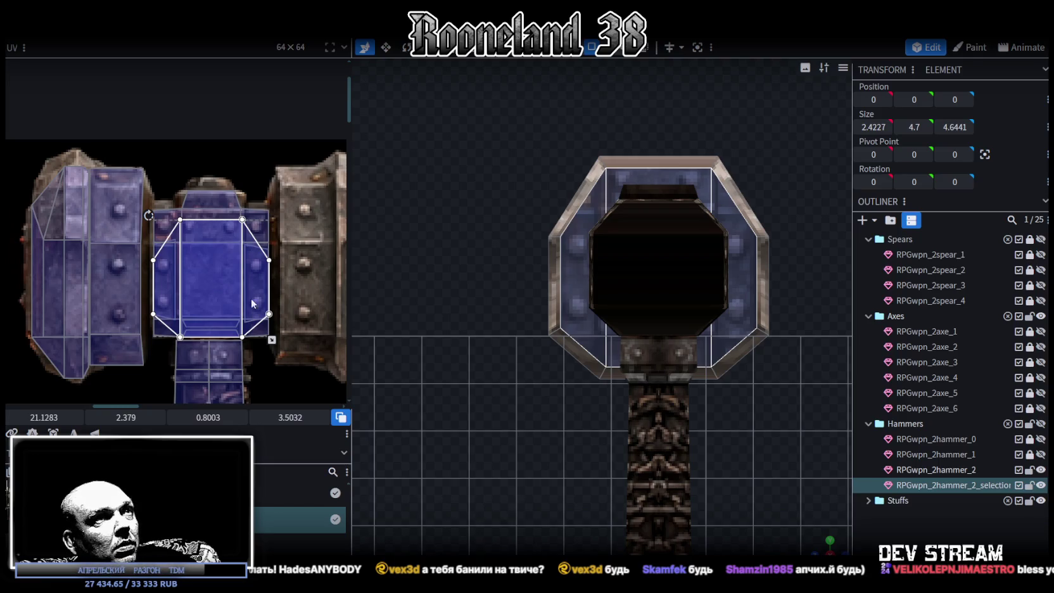
pyautogui.press('KP_0')
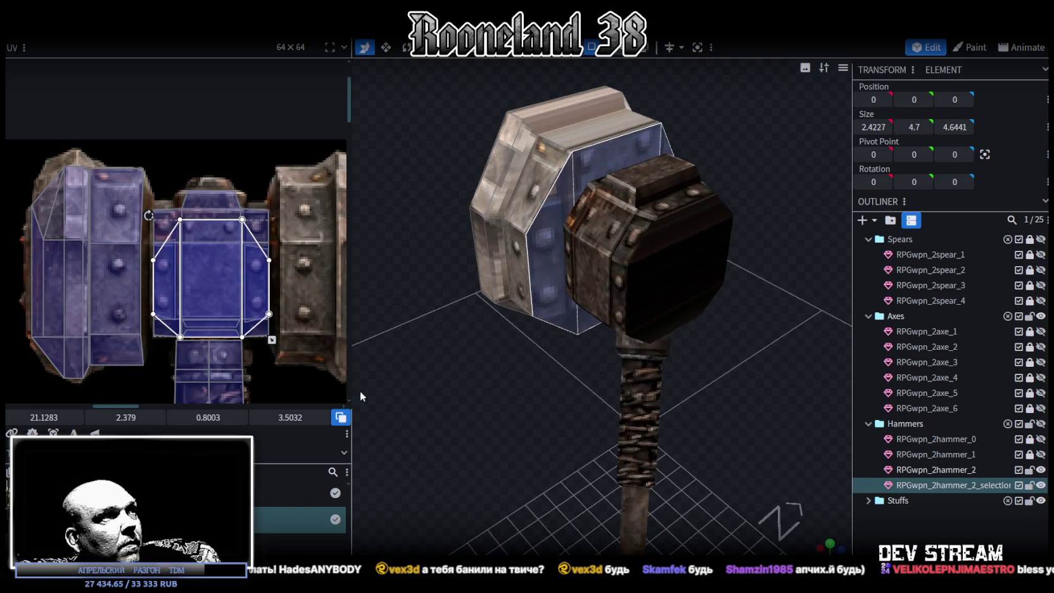
pyautogui.click(95, 433)
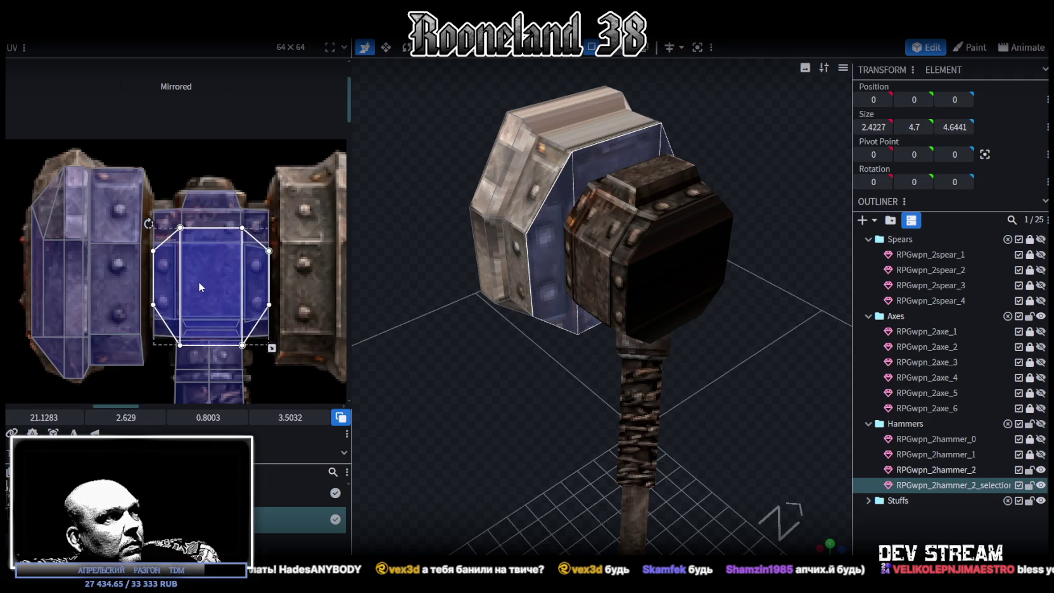
pyautogui.moveTo(199, 286); pyautogui.dragTo(200, 295)
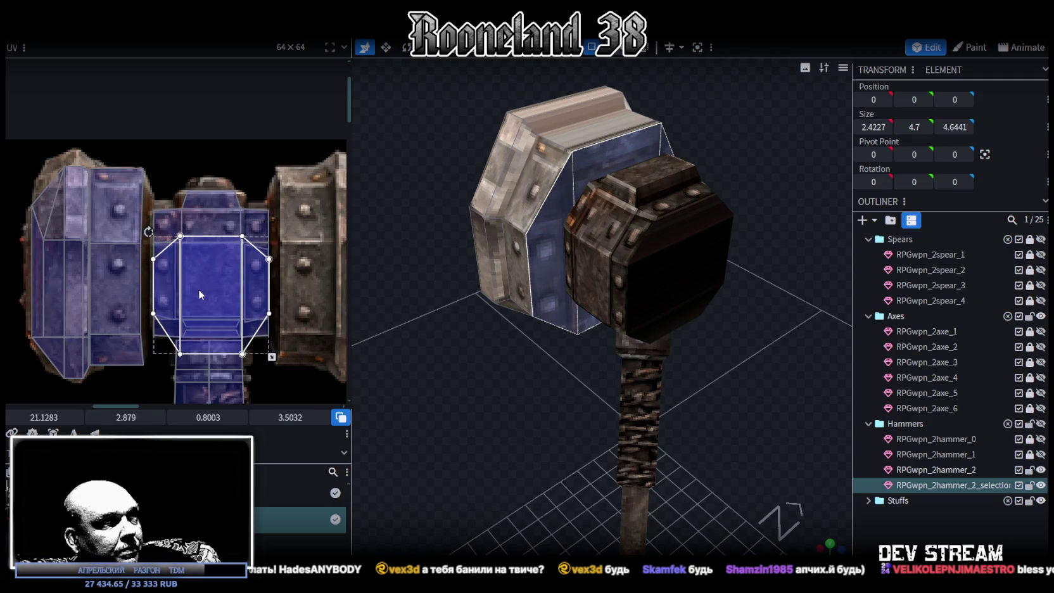
pyautogui.moveTo(200, 293); pyautogui.dragTo(200, 276)
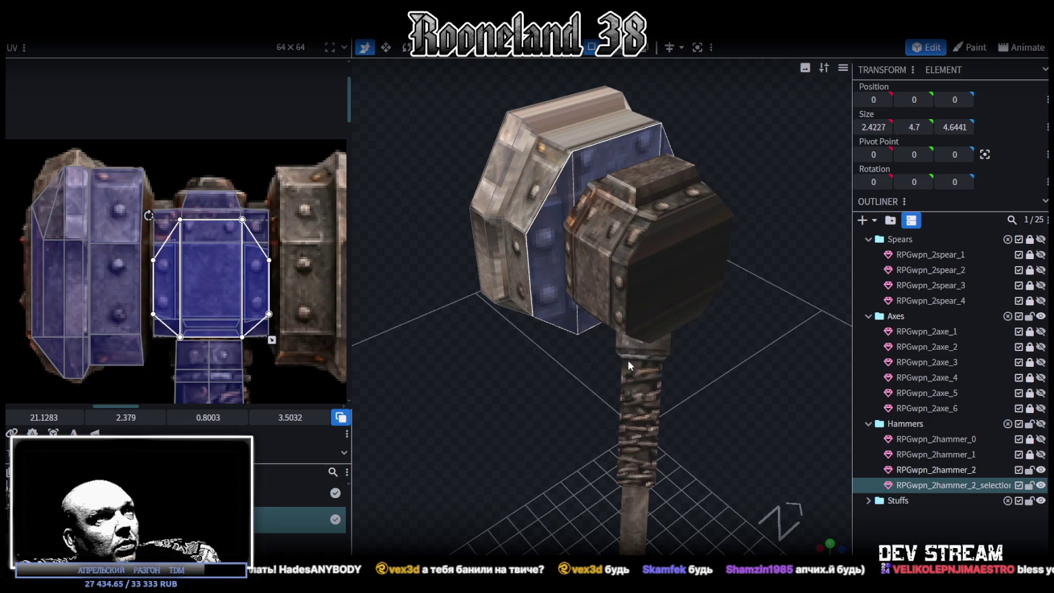
# Orbit to the head's octagonal end face mapped at 21.1283, 2.379.
pyautogui.moveTo(628, 365)
pyautogui.mouseDown()
pyautogui.moveTo(460, 393)
pyautogui.moveTo(528, 372)
pyautogui.moveTo(535, 325)
pyautogui.moveTo(561, 332)
pyautogui.mouseUp()
pyautogui.click(511, 255)
pyautogui.moveTo(510, 254)
pyautogui.mouseDown()
pyautogui.moveTo(618, 169)
pyautogui.moveTo(635, 137)
pyautogui.moveTo(710, 145)
pyautogui.mouseUp()
pyautogui.moveTo(632, 365)
pyautogui.mouseDown()
pyautogui.moveTo(694, 368)
pyautogui.moveTo(407, 356)
pyautogui.moveTo(417, 339)
pyautogui.moveTo(425, 358)
pyautogui.moveTo(556, 148)
pyautogui.mouseUp()
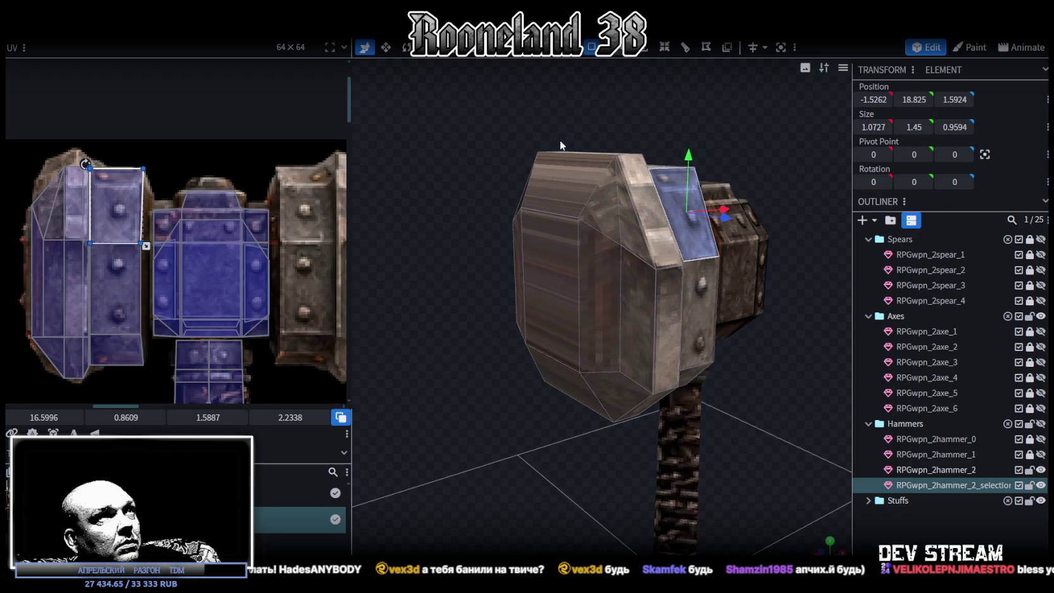
# Select the hammer head's top edges and confirm the 18.1 edge height.
pyautogui.click(687, 262)
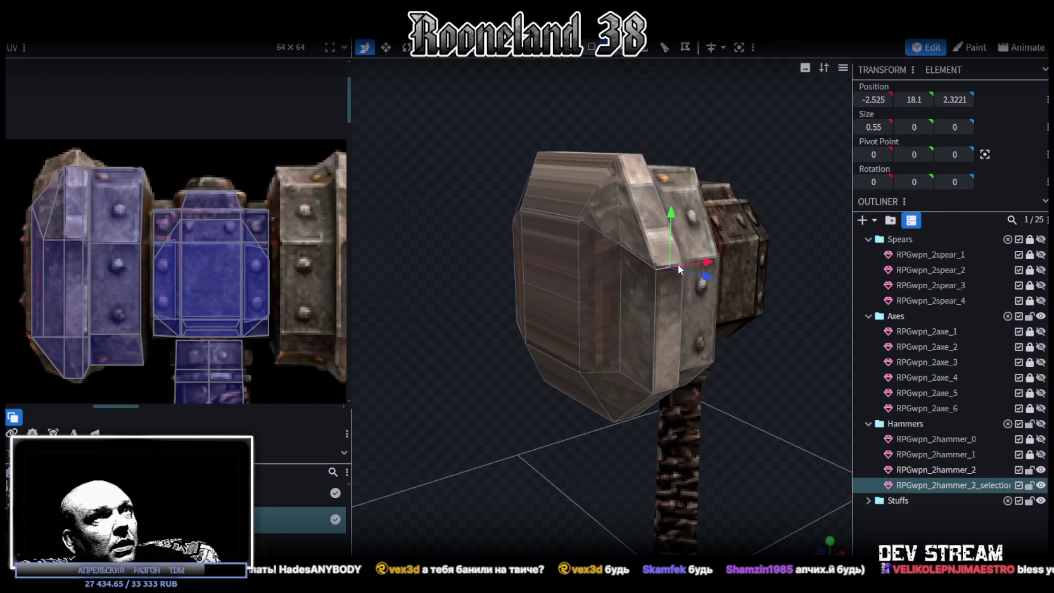
pyautogui.click(550, 216)
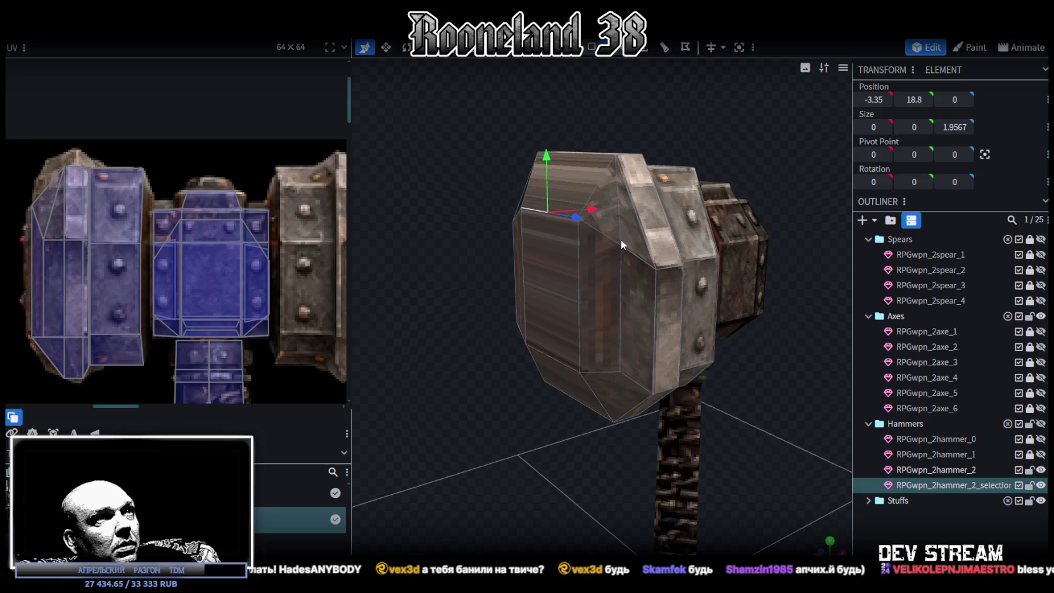
pyautogui.moveTo(584, 236)
pyautogui.mouseDown()
pyautogui.moveTo(514, 345)
pyautogui.moveTo(611, 214)
pyautogui.mouseUp()
pyautogui.click(603, 221)
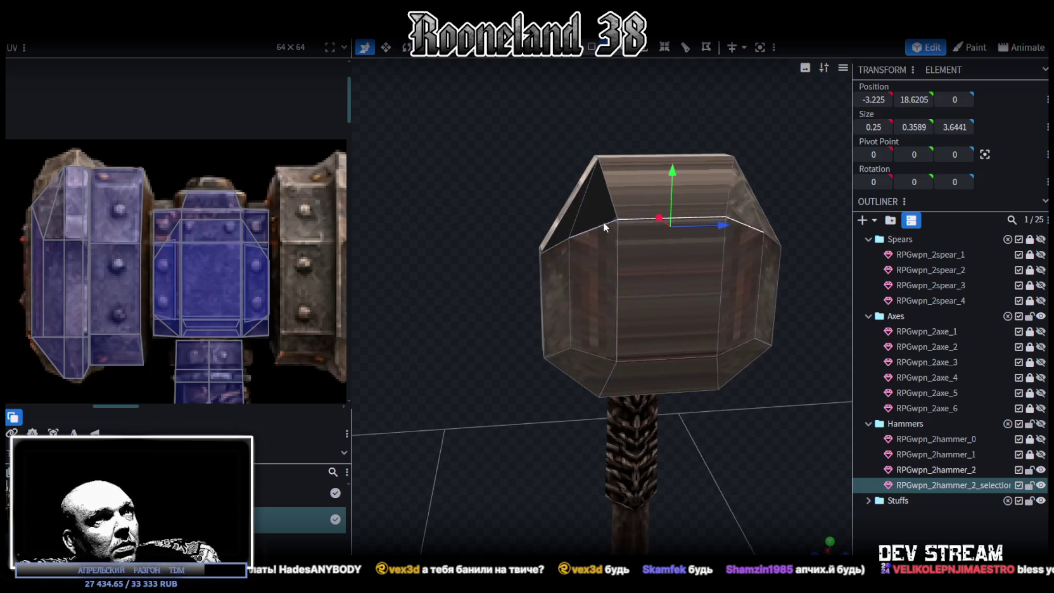
pyautogui.press('Return')
# Select the bevel's vertex pairs on the side and front of the hammer head.
pyautogui.moveTo(801, 172)
pyautogui.mouseDown()
pyautogui.moveTo(622, 129)
pyautogui.moveTo(660, 135)
pyautogui.moveTo(635, 143)
pyautogui.moveTo(650, 142)
pyautogui.moveTo(609, 128)
pyautogui.moveTo(605, 112)
pyautogui.moveTo(625, 109)
pyautogui.moveTo(613, 130)
pyautogui.mouseUp()
pyautogui.moveTo(574, 451)
pyautogui.mouseDown()
pyautogui.moveTo(569, 412)
pyautogui.moveTo(606, 411)
pyautogui.moveTo(620, 283)
pyautogui.mouseUp()
pyautogui.click(628, 279)
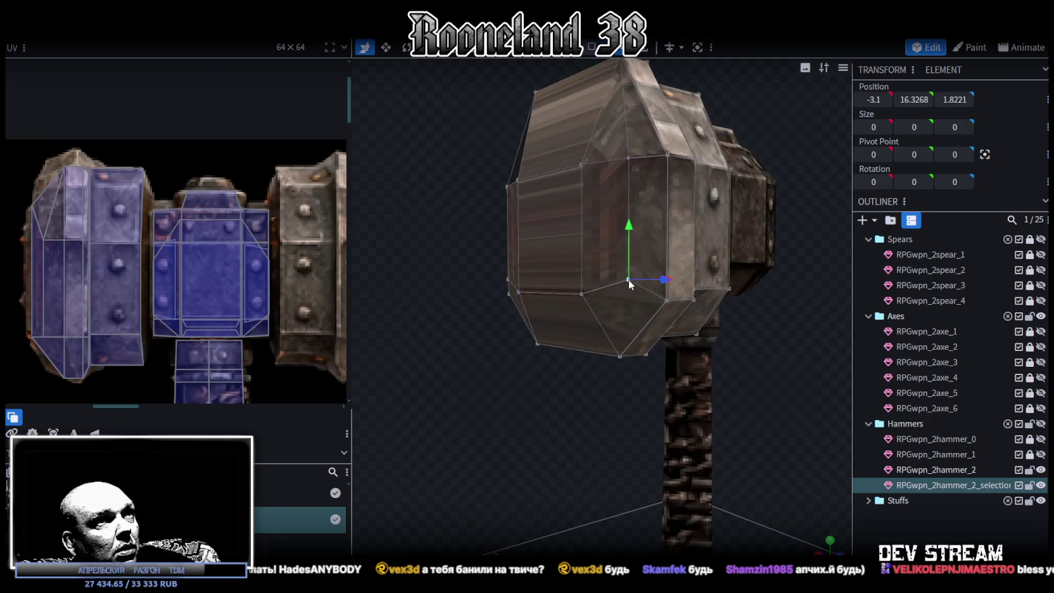
pyautogui.keyDown('shift'); pyautogui.click(618, 355); pyautogui.keyUp('shift')
pyautogui.moveTo(594, 384)
pyautogui.mouseDown()
pyautogui.moveTo(622, 411)
pyautogui.moveTo(568, 305)
pyautogui.mouseUp()
pyautogui.click(535, 292)
pyautogui.keyDown('shift'); pyautogui.click(571, 356); pyautogui.keyUp('shift')
pyautogui.moveTo(564, 428); pyautogui.dragTo(447, 428)
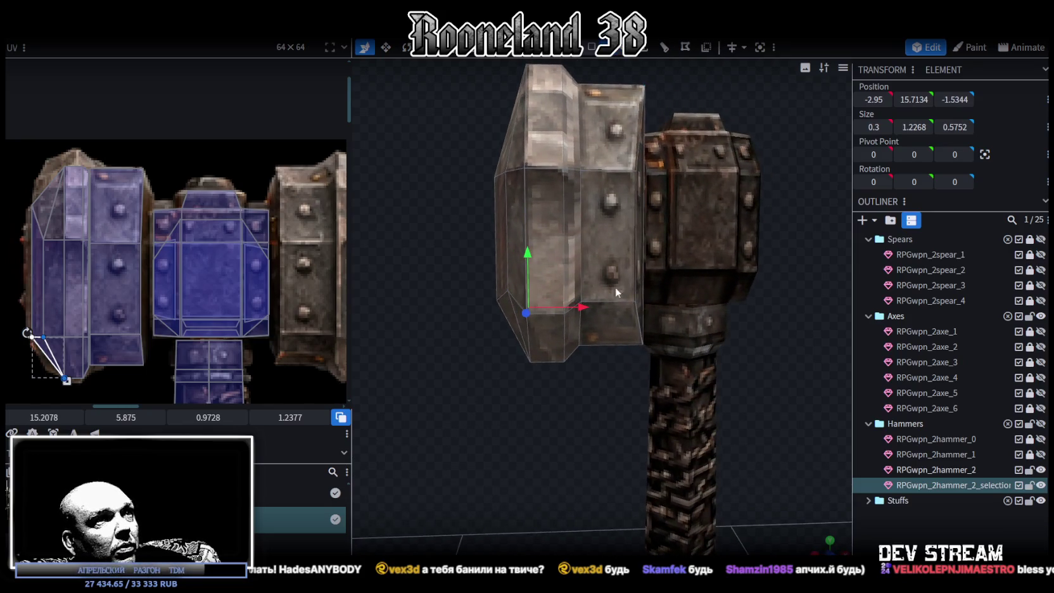
# Add the remaining bevel edges and set Size Y to 0 to level them.
pyautogui.click(547, 310)
pyautogui.moveTo(547, 310)
pyautogui.mouseDown()
pyautogui.moveTo(566, 405)
pyautogui.moveTo(580, 304)
pyautogui.moveTo(629, 290)
pyautogui.mouseUp()
pyautogui.keyDown('shift'); pyautogui.click(568, 312); pyautogui.keyUp('shift')
pyautogui.keyDown('shift'); pyautogui.click(598, 293); pyautogui.keyUp('shift')
pyautogui.keyDown('shift'); pyautogui.click(597, 292); pyautogui.keyUp('shift')
pyautogui.moveTo(513, 401); pyautogui.dragTo(634, 363)
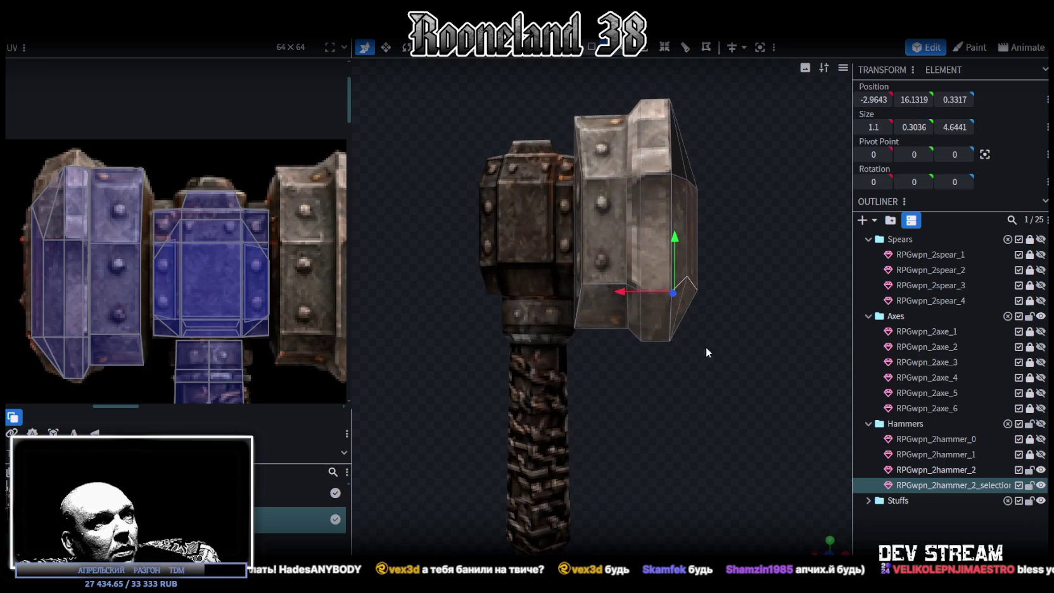
pyautogui.scroll(3, 697, 343)
pyautogui.scroll(2, 767, 368)
pyautogui.keyDown('shift'); pyautogui.click(601, 242); pyautogui.keyUp('shift')
pyautogui.click(914, 127)
pyautogui.write('0')
pyautogui.press('Return')
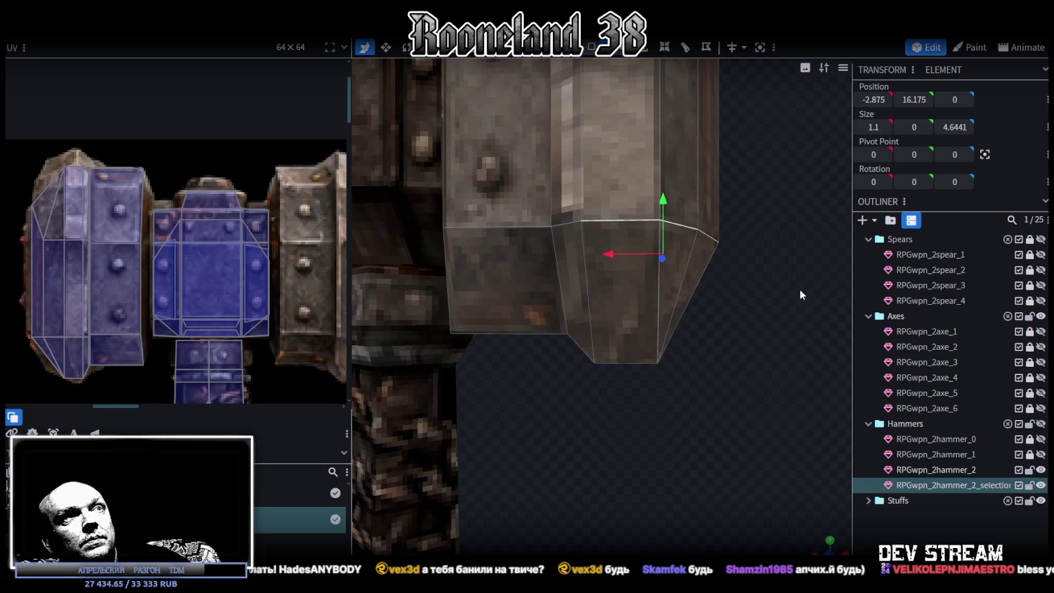
# Select the head's side faces in face mode and snap to the top view.
pyautogui.scroll(-4, 728, 292)
pyautogui.moveTo(665, 297)
pyautogui.mouseDown()
pyautogui.moveTo(481, 306)
pyautogui.moveTo(474, 292)
pyautogui.moveTo(514, 299)
pyautogui.moveTo(498, 297)
pyautogui.mouseUp()
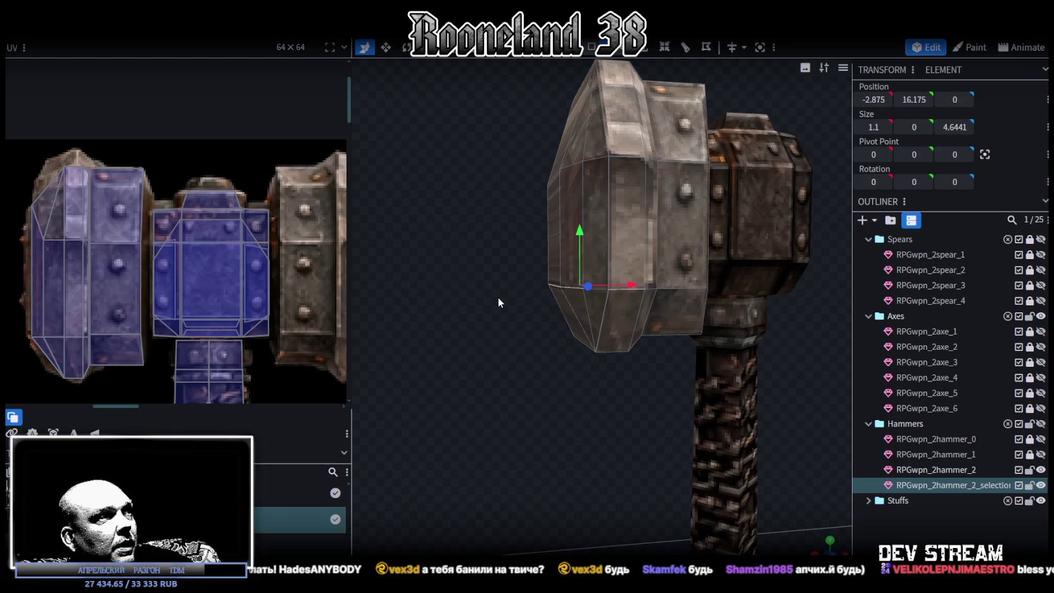
pyautogui.scroll(-2, 497, 297)
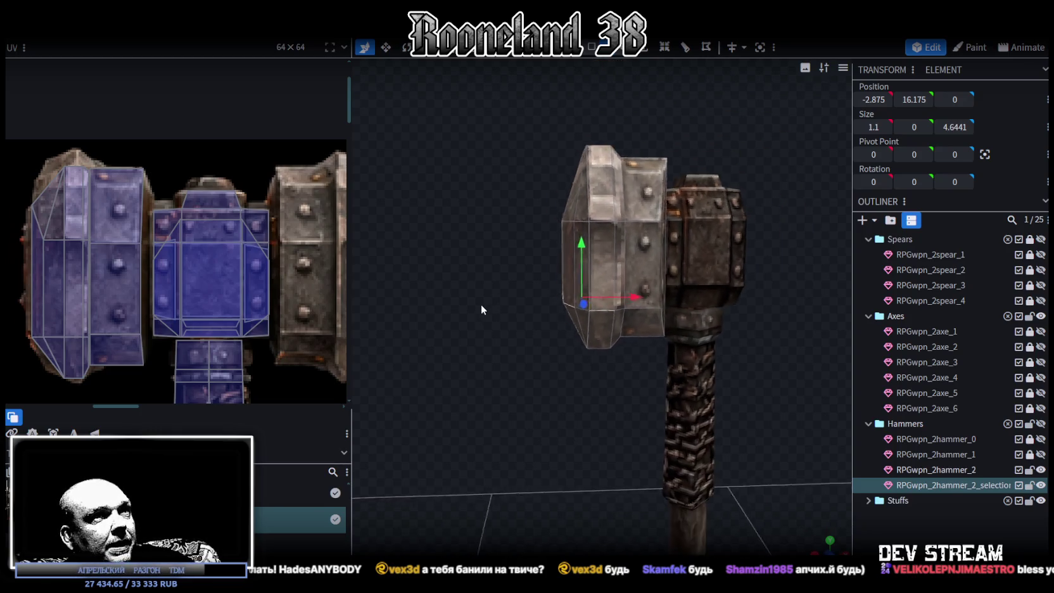
pyautogui.moveTo(481, 304)
pyautogui.mouseDown()
pyautogui.moveTo(464, 262)
pyautogui.moveTo(470, 316)
pyautogui.moveTo(504, 360)
pyautogui.moveTo(489, 371)
pyautogui.mouseUp()
pyautogui.click(591, 48)
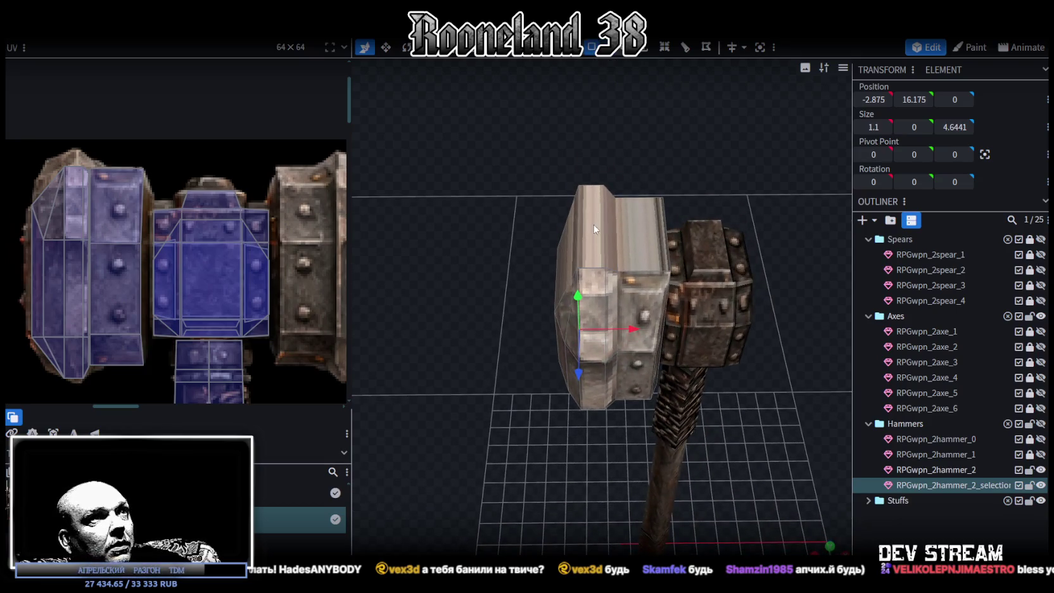
pyautogui.click(595, 228)
pyautogui.keyDown('shift'); pyautogui.click(641, 262); pyautogui.keyUp('shift')
pyautogui.moveTo(640, 262)
pyautogui.mouseDown()
pyautogui.moveTo(680, 158)
pyautogui.moveTo(738, 113)
pyautogui.moveTo(589, 483)
pyautogui.moveTo(595, 335)
pyautogui.mouseUp()
pyautogui.keyDown('shift'); pyautogui.click(609, 283); pyautogui.keyUp('shift')
pyautogui.keyDown('shift'); pyautogui.click(634, 281); pyautogui.keyUp('shift')
pyautogui.moveTo(634, 282)
pyautogui.mouseDown()
pyautogui.moveTo(465, 313)
pyautogui.moveTo(521, 401)
pyautogui.moveTo(512, 448)
pyautogui.mouseUp()
pyautogui.press('KP_7')
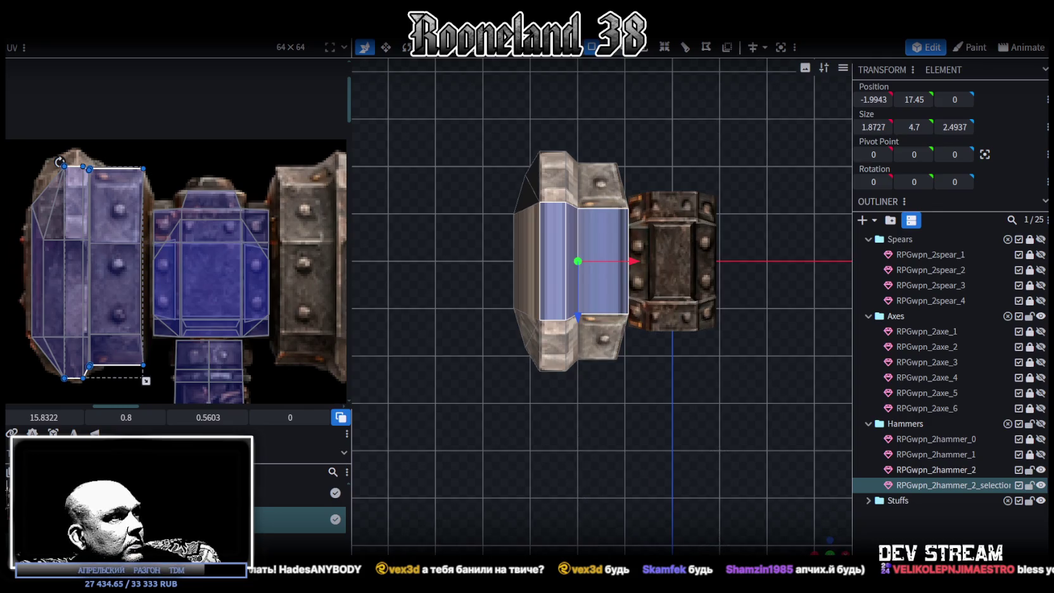
# Project the side faces' UVs from view and fit them over the riveted metal texture.
pyautogui.click(53, 432)
pyautogui.scroll(-2, 229, 264)
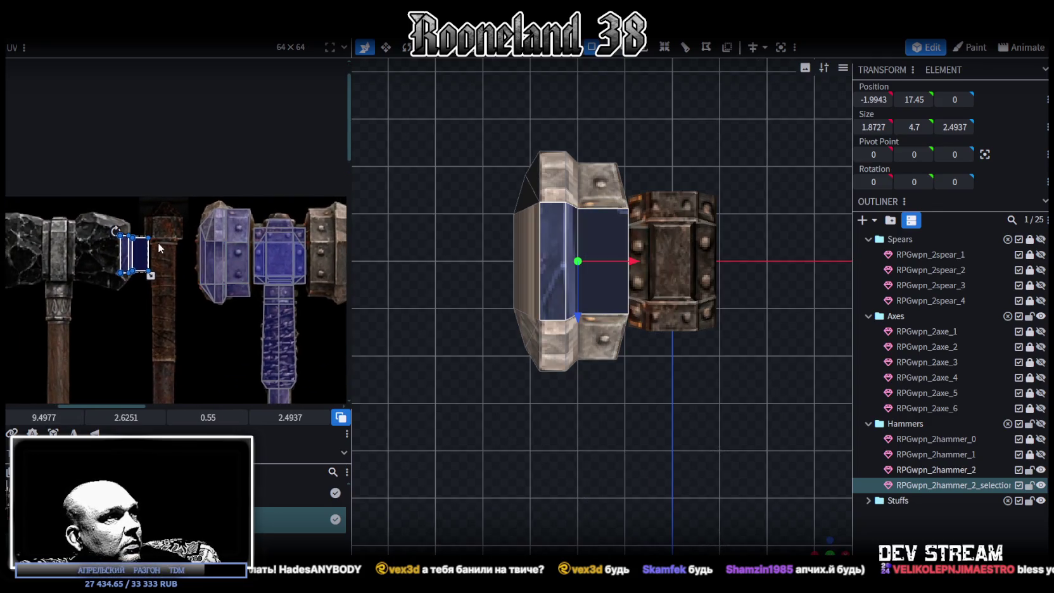
pyautogui.moveTo(165, 262); pyautogui.dragTo(86, 241, button='middle')
pyautogui.moveTo(49, 239)
pyautogui.mouseDown()
pyautogui.moveTo(212, 254)
pyautogui.moveTo(202, 227)
pyautogui.mouseUp()
pyautogui.scroll(3, 213, 254)
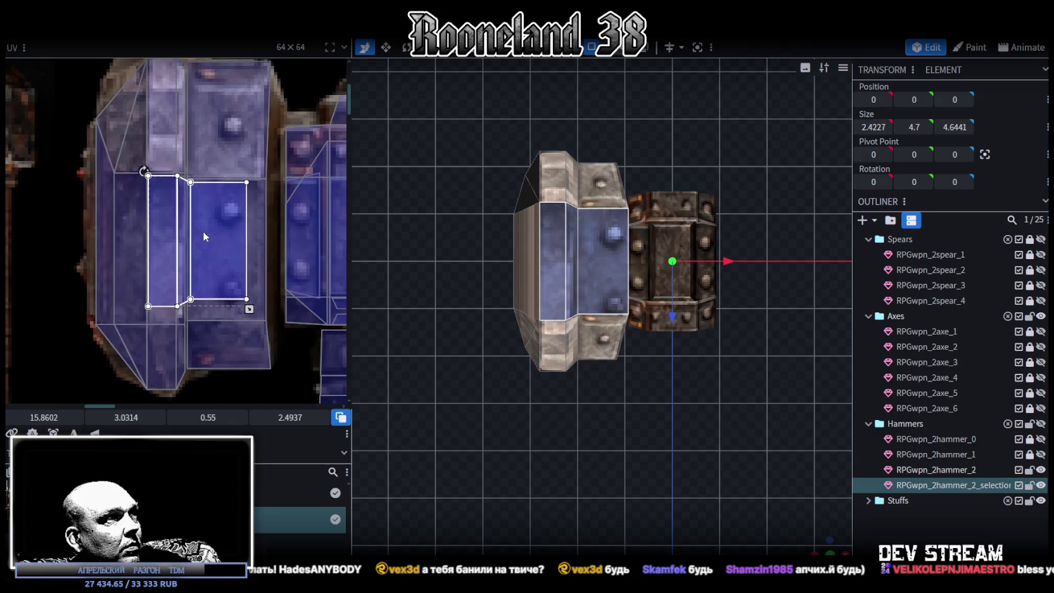
pyautogui.moveTo(248, 303); pyautogui.dragTo(266, 318)
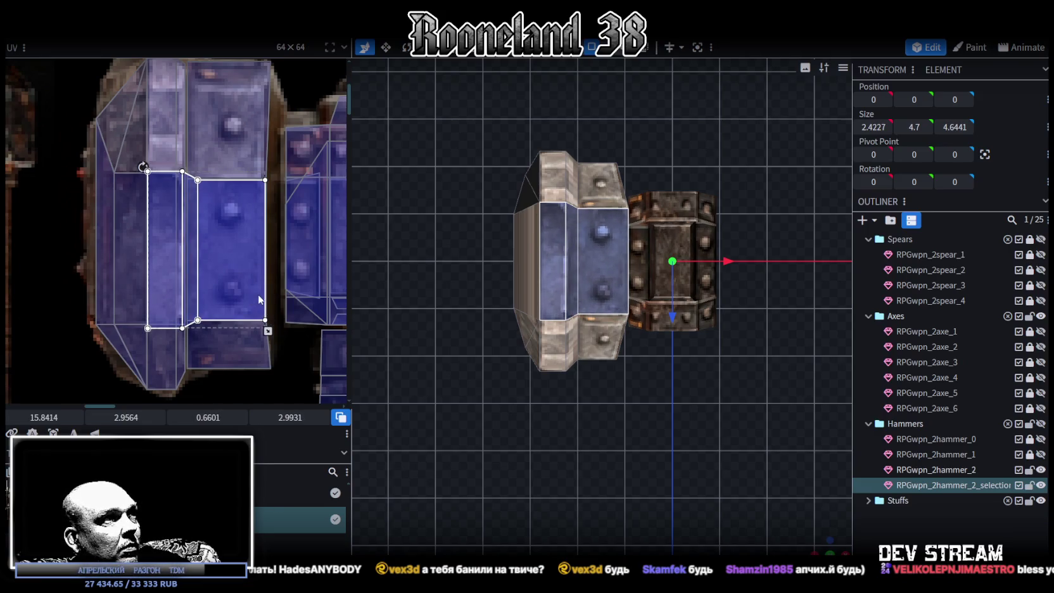
# Narrow the selection to the front face, then select a vertex on the hammer head.
pyautogui.moveTo(601, 379); pyautogui.dragTo(334, 271)
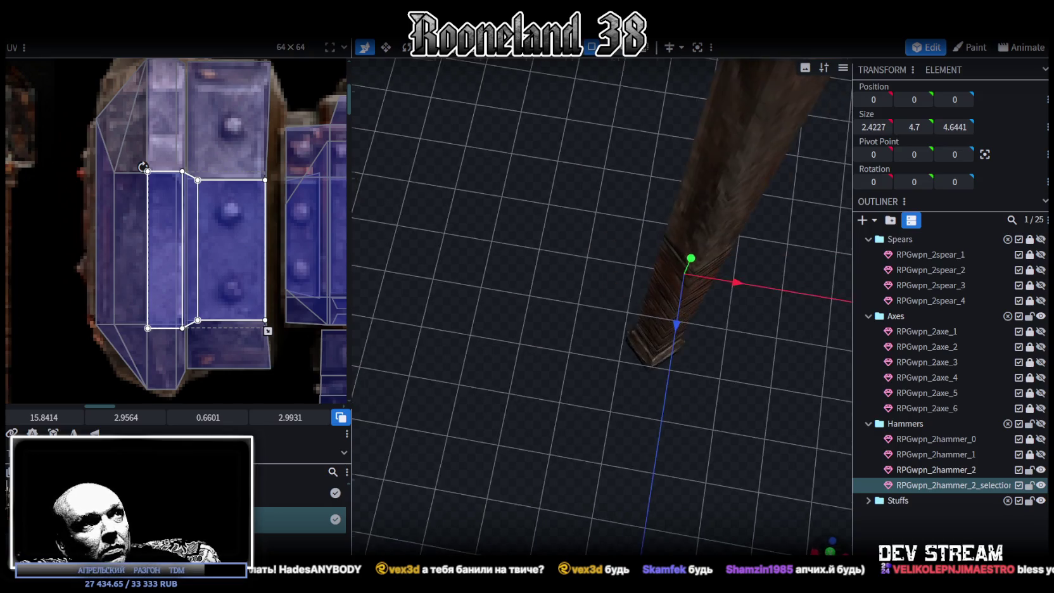
pyautogui.moveTo(500, 343); pyautogui.dragTo(510, 458)
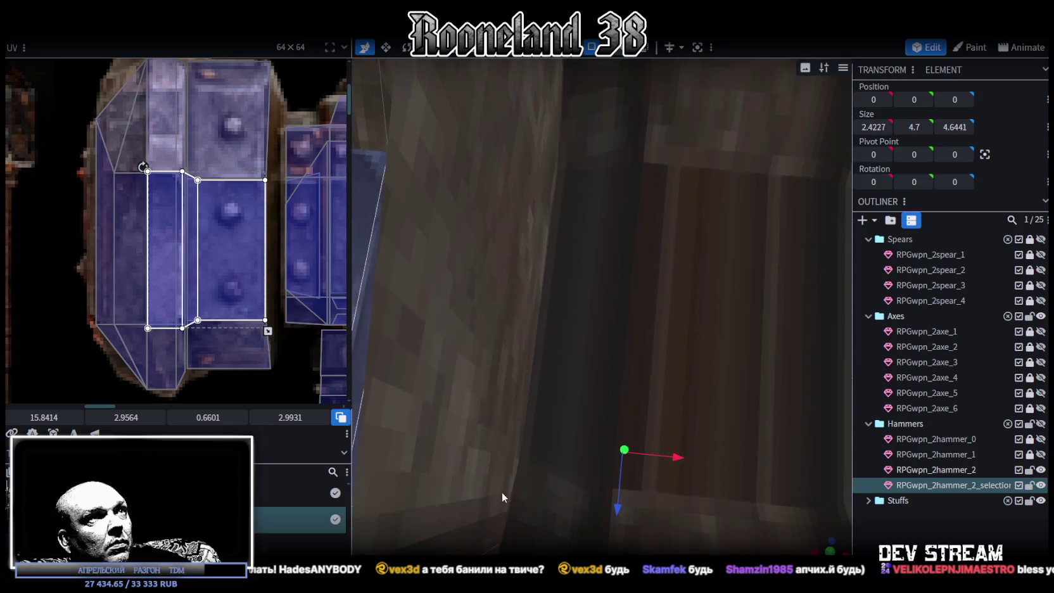
pyautogui.click(526, 283)
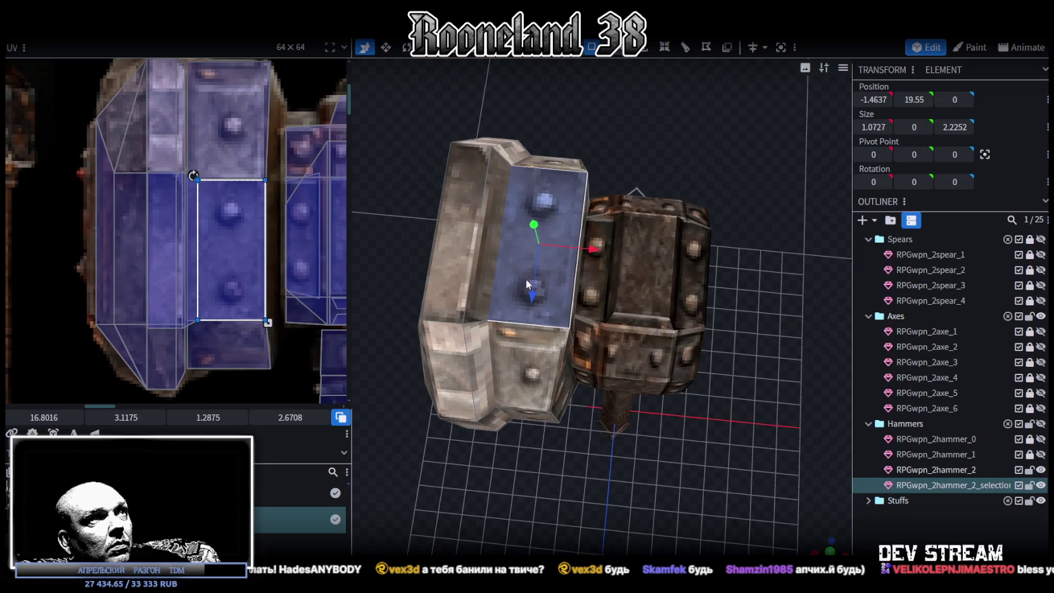
pyautogui.scroll(-5, 527, 479)
pyautogui.moveTo(526, 479)
pyautogui.mouseDown()
pyautogui.moveTo(547, 441)
pyautogui.moveTo(638, 446)
pyautogui.moveTo(596, 413)
pyautogui.moveTo(568, 467)
pyautogui.moveTo(650, 370)
pyautogui.mouseUp()
pyautogui.scroll(2, 658, 380)
pyautogui.scroll(-1, 665, 386)
pyautogui.scroll(2, 642, 390)
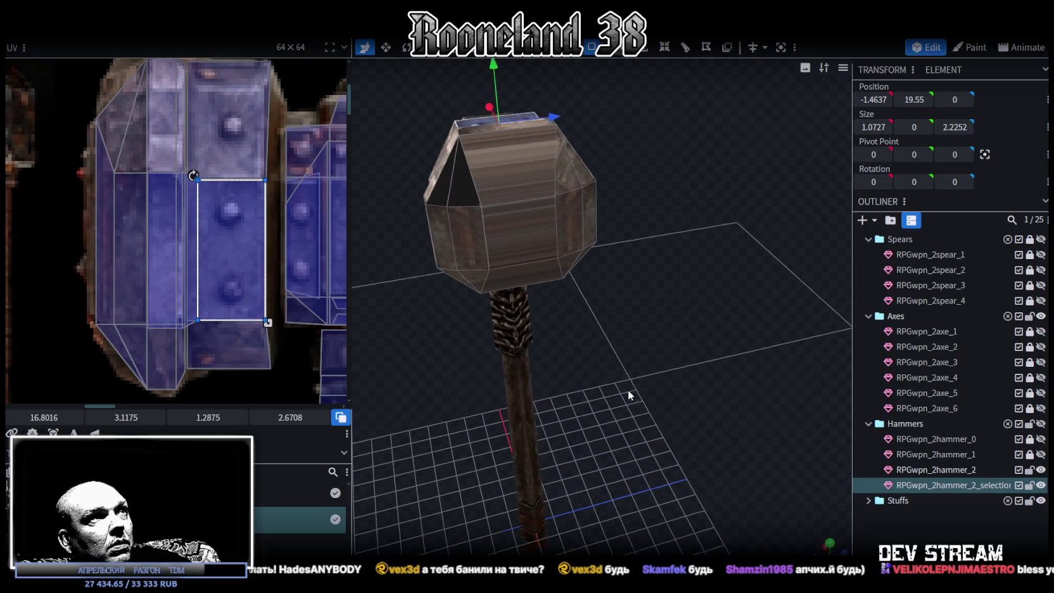
pyautogui.scroll(2, 612, 380)
pyautogui.scroll(1, 596, 371)
pyautogui.click(509, 218)
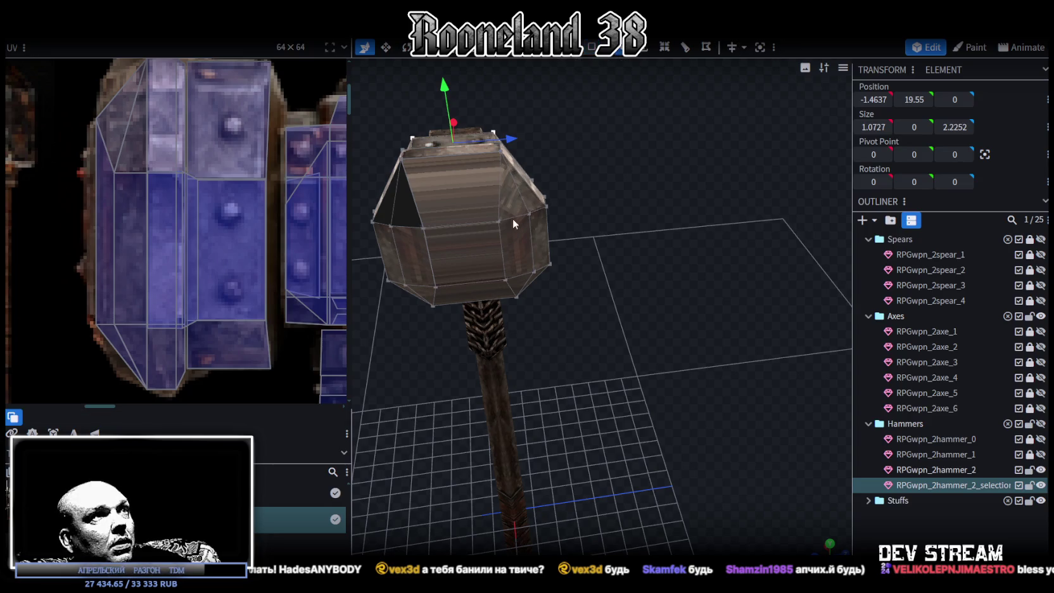
# Merge the first pair of stray vertices on the head's end.
pyautogui.rightClick(531, 217)
pyautogui.moveTo(573, 279)
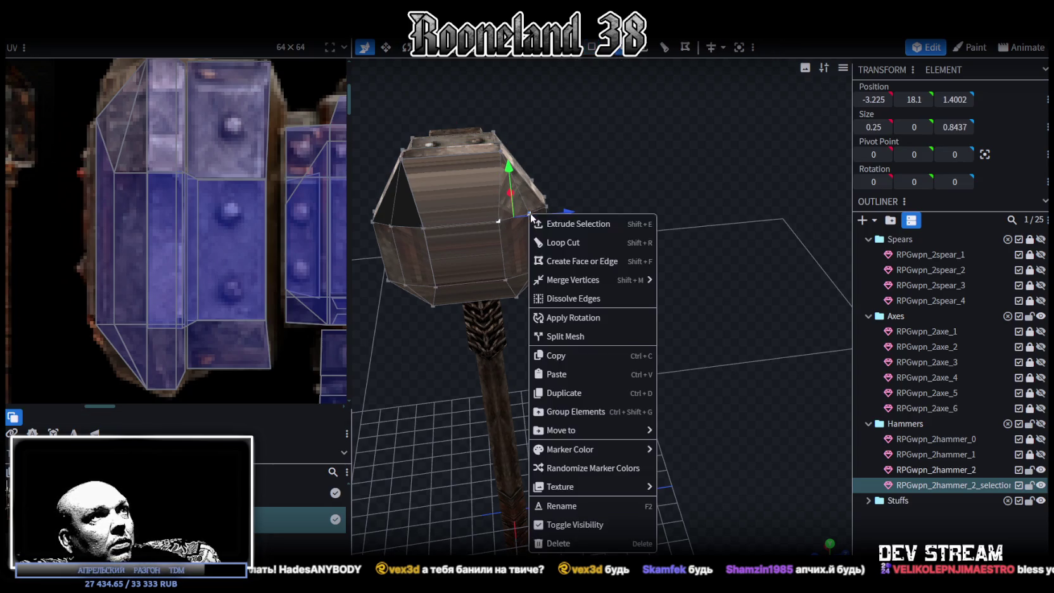
pyautogui.click(684, 282)
pyautogui.scroll(2, 601, 279)
pyautogui.click(473, 269)
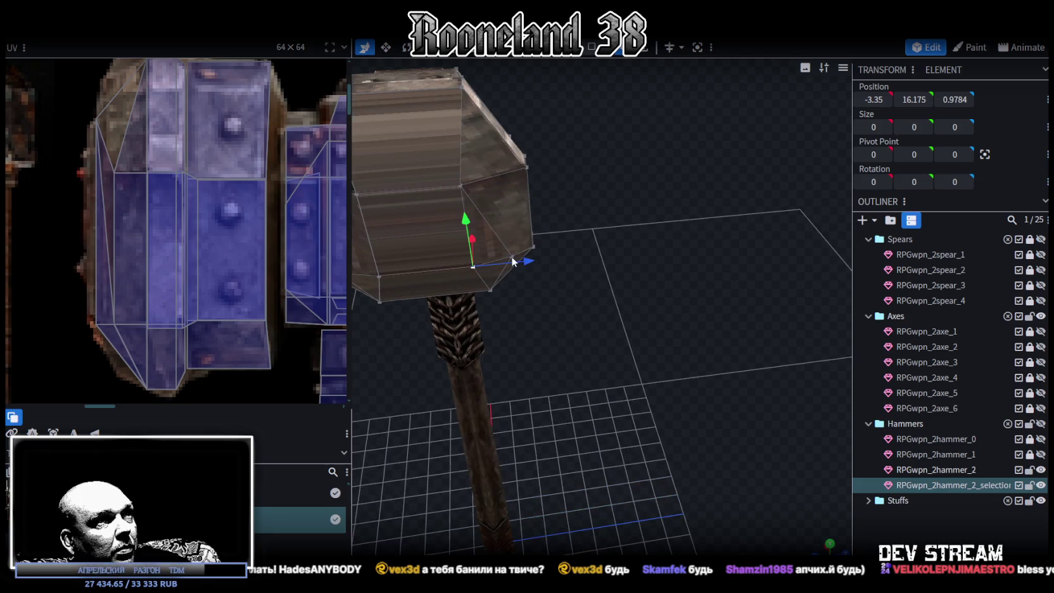
pyautogui.keyDown('shift'); pyautogui.click(510, 256); pyautogui.keyUp('shift')
pyautogui.rightClick(509, 253)
pyautogui.click(666, 332)
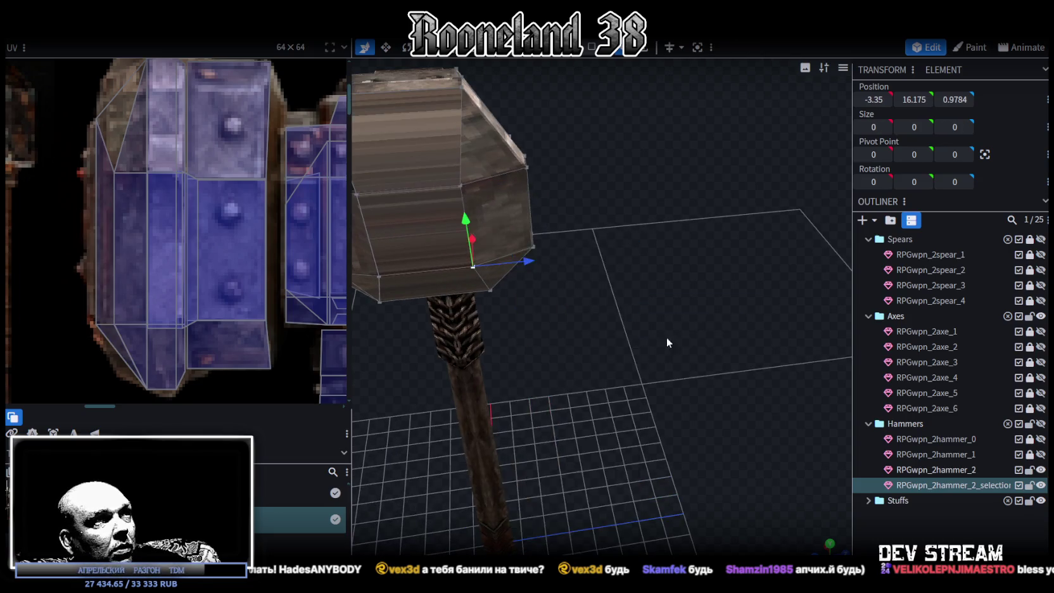
# Merge the remaining upper and lower vertex pairs into single points.
pyautogui.moveTo(666, 337); pyautogui.dragTo(587, 245)
pyautogui.keyDown('shift'); pyautogui.click(557, 225); pyautogui.keyUp('shift')
pyautogui.rightClick(557, 224)
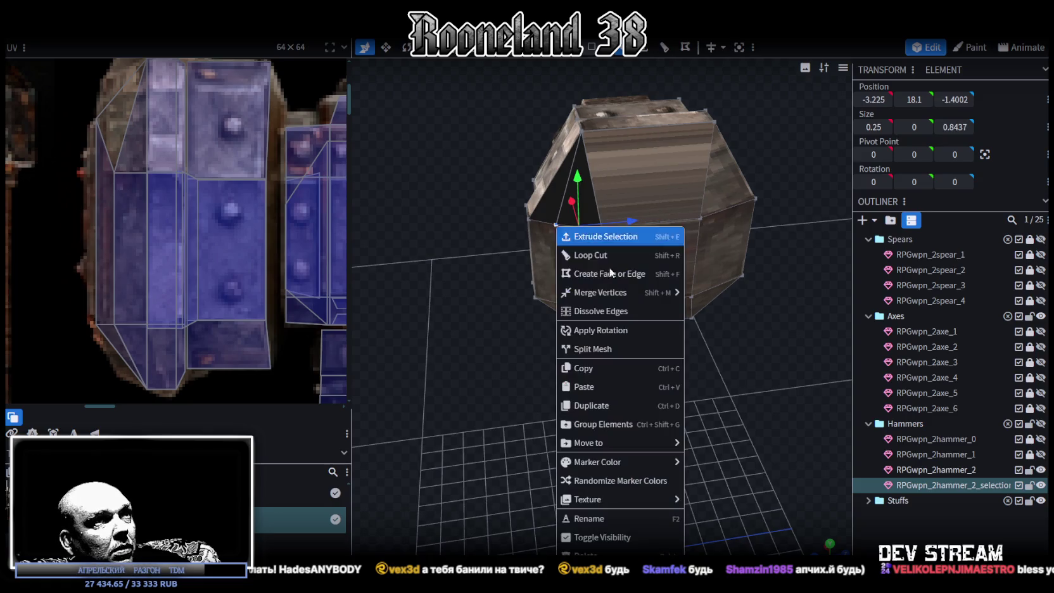
pyautogui.click(702, 294)
pyautogui.click(599, 305)
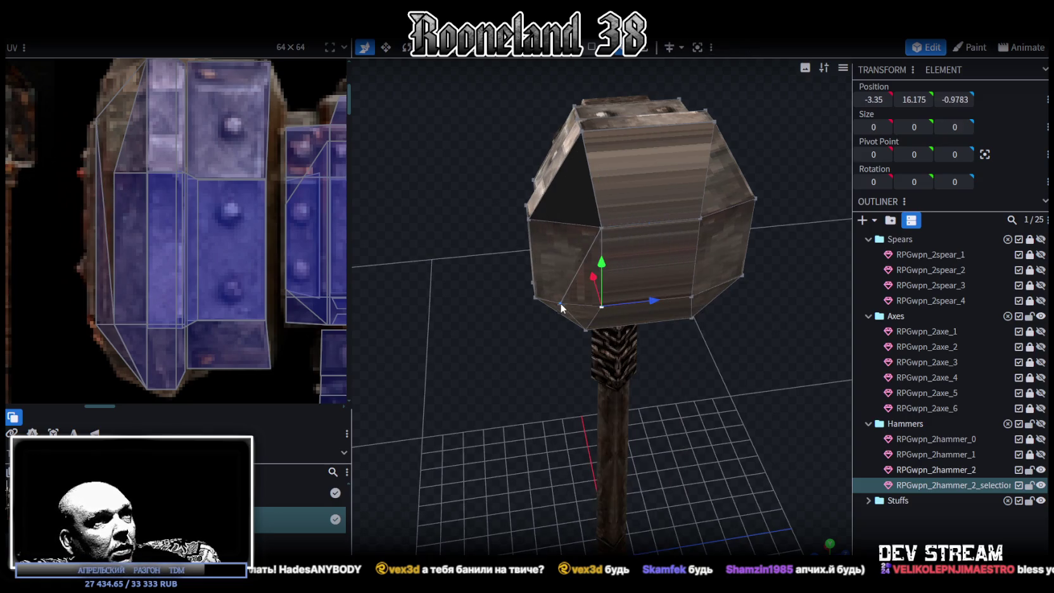
pyautogui.keyDown('shift'); pyautogui.click(560, 302); pyautogui.keyUp('shift')
pyautogui.rightClick(560, 303)
pyautogui.click(705, 308)
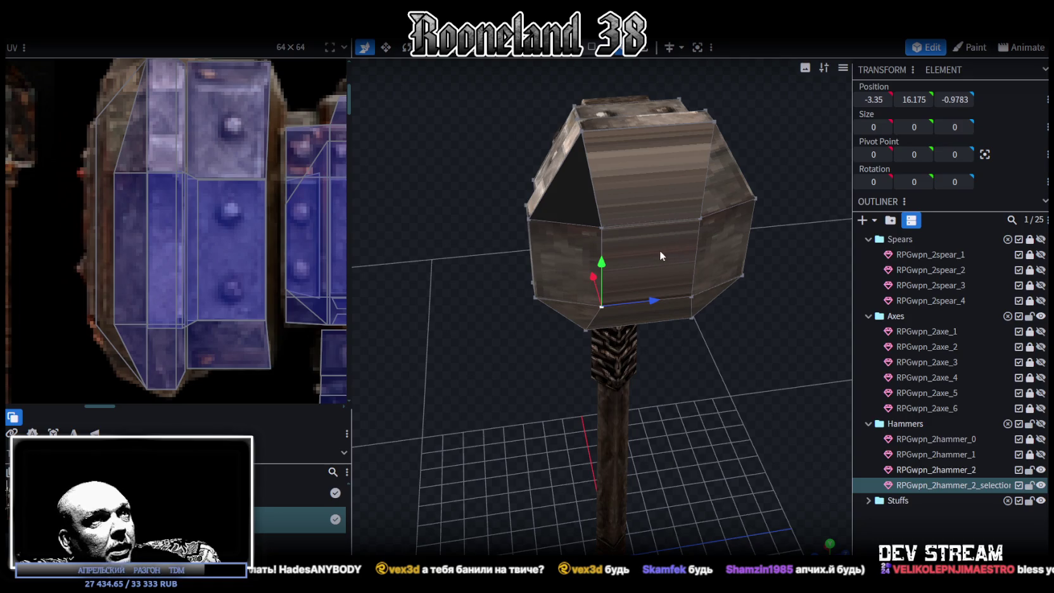
# Move the head's front face outward along X from -3.35 to -3.55.
pyautogui.click(591, 47)
pyautogui.click(640, 244)
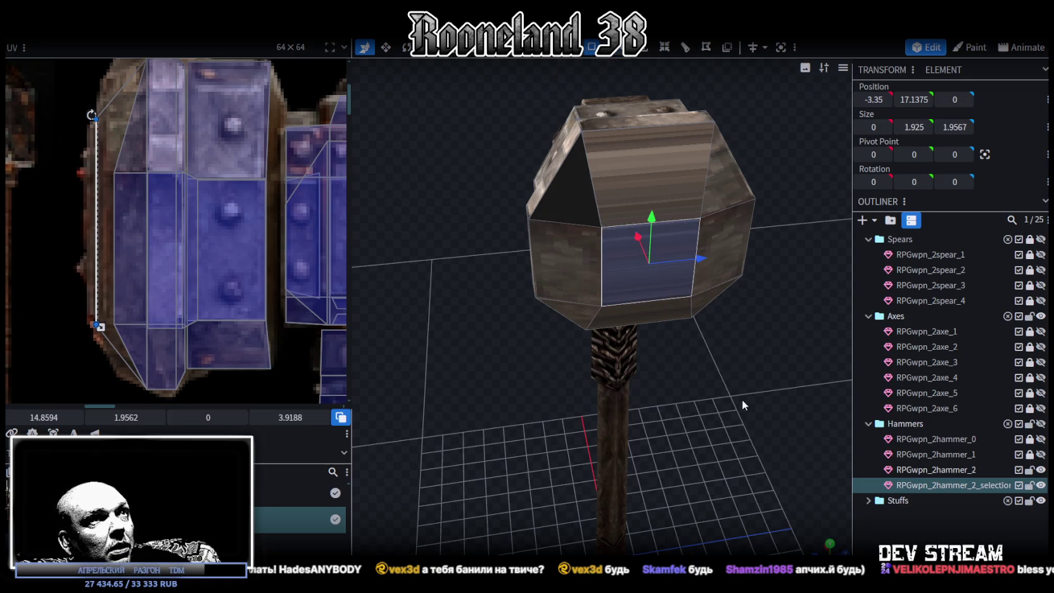
pyautogui.moveTo(741, 399); pyautogui.dragTo(614, 344)
pyautogui.press('v')
pyautogui.moveTo(530, 194)
pyautogui.mouseDown()
pyautogui.moveTo(619, 265)
pyautogui.moveTo(500, 324)
pyautogui.moveTo(549, 62)
pyautogui.moveTo(543, 126)
pyautogui.mouseUp()
pyautogui.press('v')
pyautogui.click(556, 214)
# From the front view, move the face's UV to the texture's left edge.
pyautogui.moveTo(562, 228)
pyautogui.mouseDown()
pyautogui.moveTo(664, 311)
pyautogui.moveTo(839, 527)
pyautogui.mouseUp()
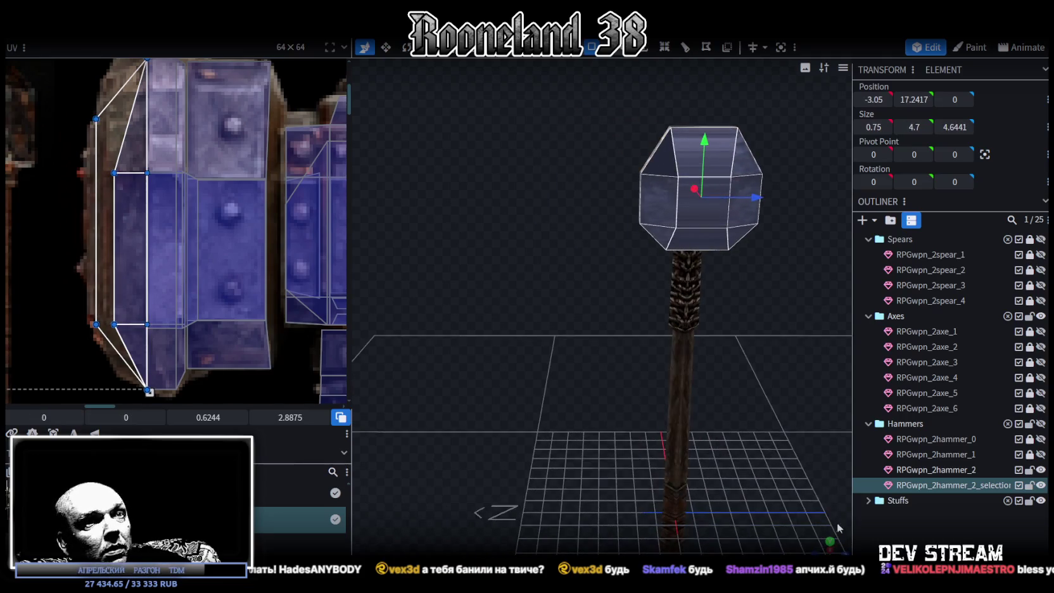
pyautogui.click(827, 543)
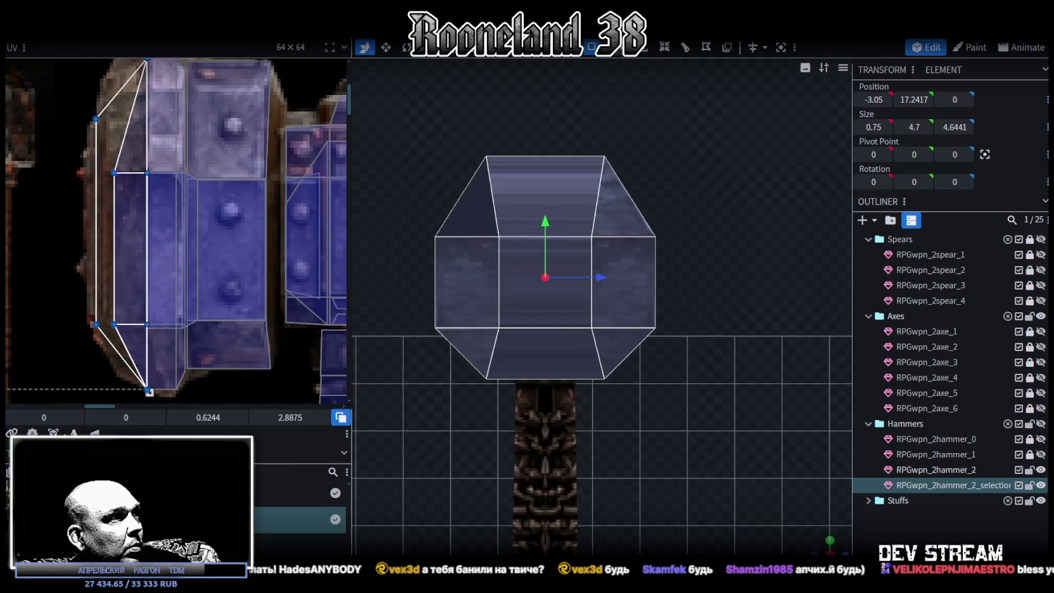
pyautogui.moveTo(158, 317); pyautogui.dragTo(71, 334)
pyautogui.moveTo(191, 306)
pyautogui.mouseDown(button='middle')
pyautogui.moveTo(218, 299)
pyautogui.moveTo(187, 290)
pyautogui.moveTo(203, 285)
pyautogui.mouseUp(button='middle')
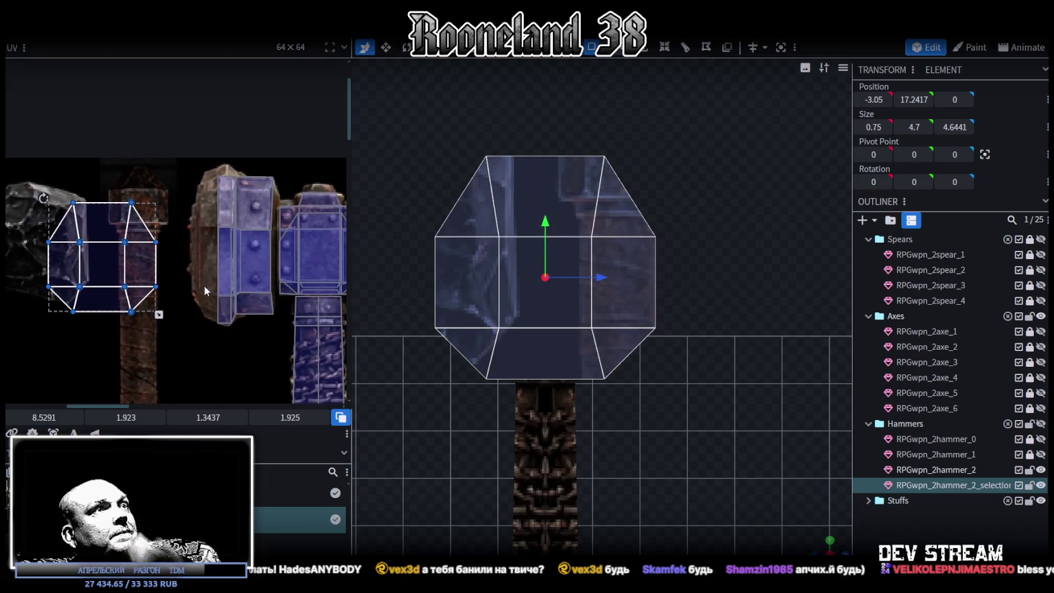
# Move the side bevel face's UV onto the metal texture, narrower and taller.
pyautogui.moveTo(823, 546)
pyautogui.mouseDown()
pyautogui.moveTo(475, 447)
pyautogui.moveTo(526, 449)
pyautogui.moveTo(572, 411)
pyautogui.moveTo(479, 404)
pyautogui.moveTo(425, 414)
pyautogui.moveTo(434, 412)
pyautogui.mouseUp()
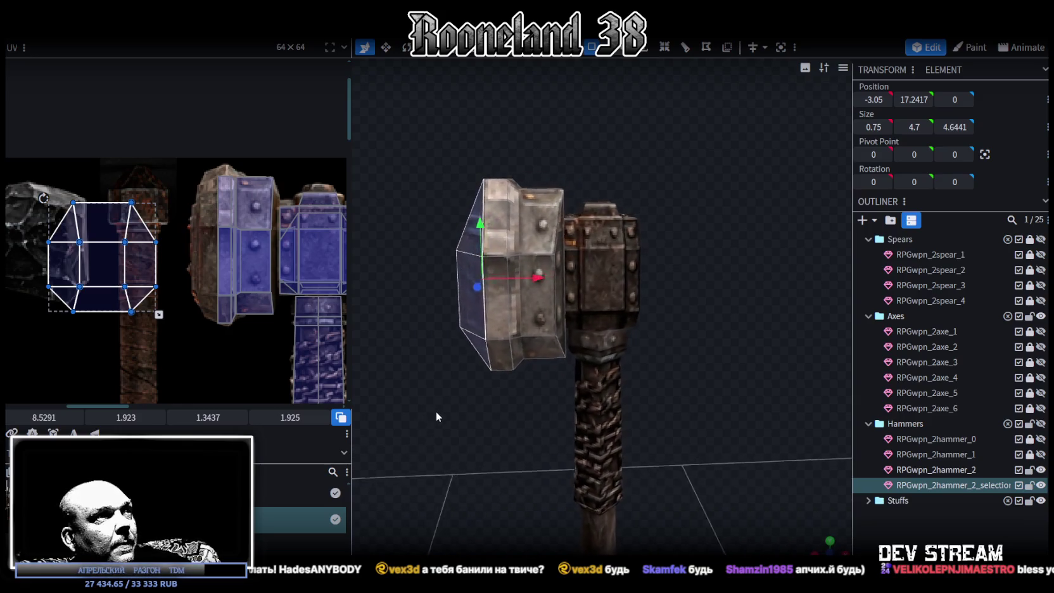
pyautogui.scroll(-2, 242, 333)
pyautogui.moveTo(245, 334)
pyautogui.mouseDown(button='middle')
pyautogui.moveTo(216, 276)
pyautogui.moveTo(153, 258)
pyautogui.moveTo(202, 268)
pyautogui.mouseUp(button='middle')
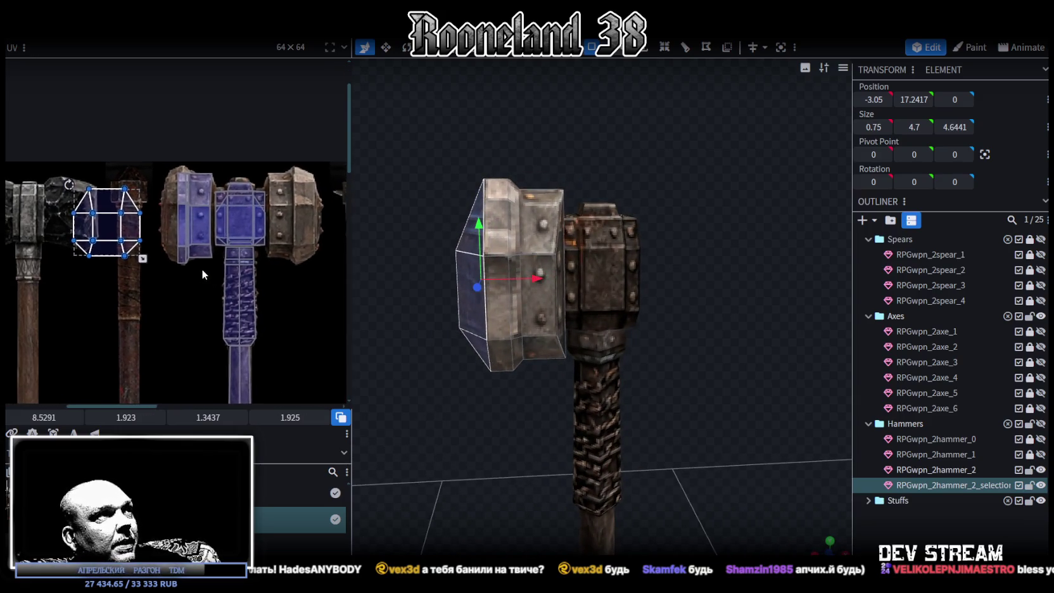
pyautogui.scroll(2, 178, 259)
pyautogui.scroll(2, 142, 248)
pyautogui.moveTo(443, 411)
pyautogui.mouseDown()
pyautogui.moveTo(529, 447)
pyautogui.moveTo(595, 425)
pyautogui.mouseUp()
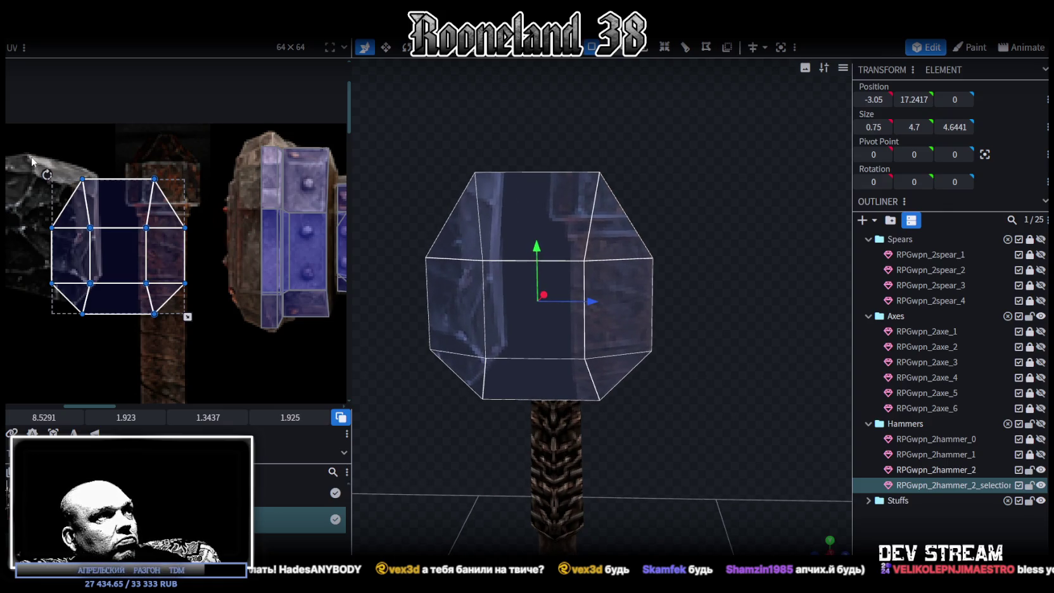
pyautogui.moveTo(192, 182)
pyautogui.mouseDown()
pyautogui.moveTo(171, 296)
pyautogui.moveTo(212, 239)
pyautogui.moveTo(258, 367)
pyautogui.mouseUp()
pyautogui.scroll(2, 212, 241)
pyautogui.moveTo(238, 250)
pyautogui.mouseDown()
pyautogui.moveTo(265, 234)
pyautogui.moveTo(255, 216)
pyautogui.mouseUp()
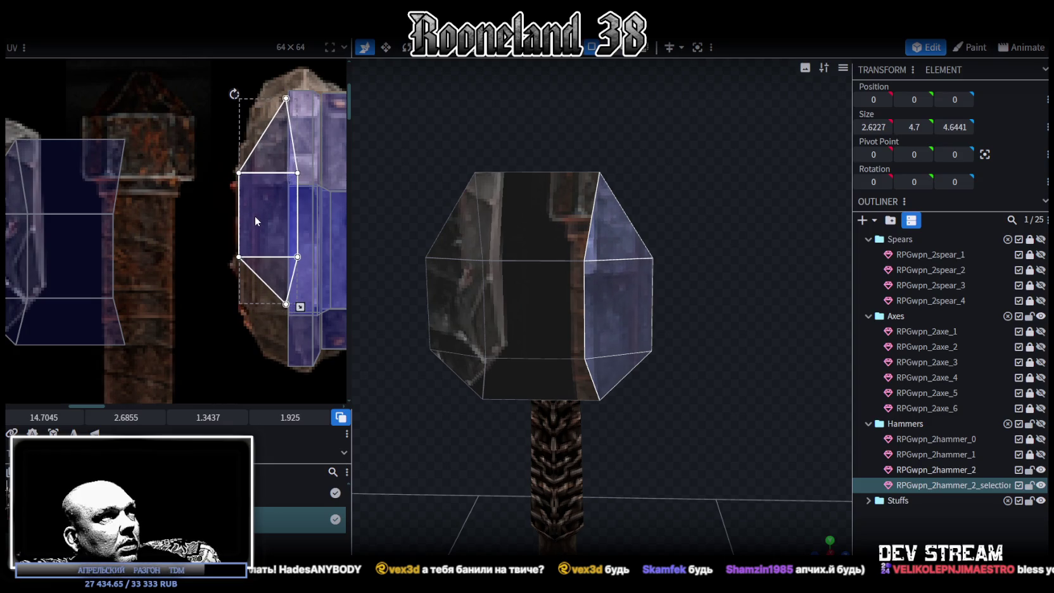
pyautogui.moveTo(300, 306); pyautogui.dragTo(290, 361)
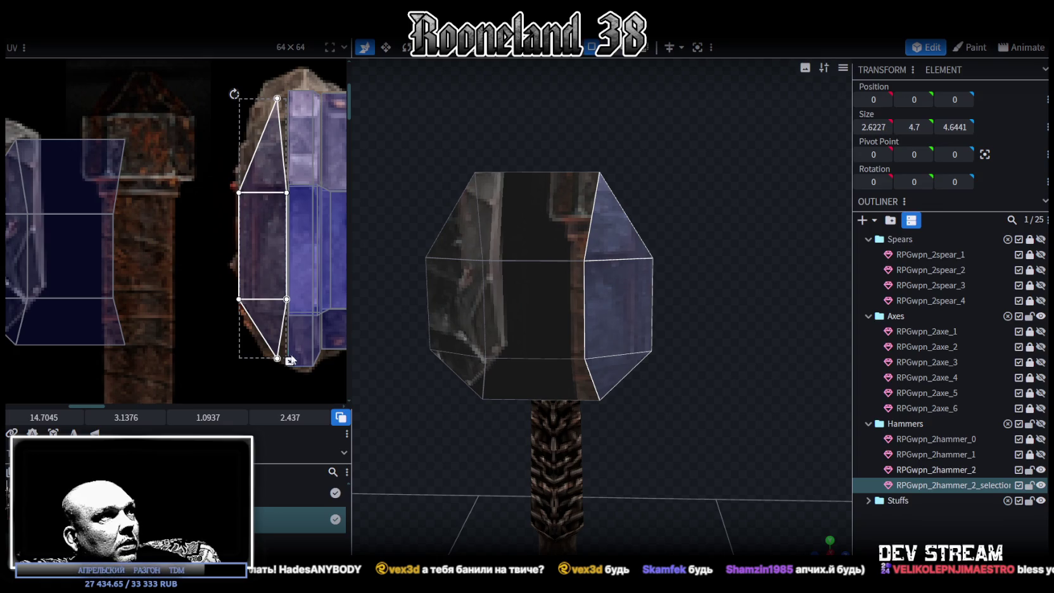
# Mirror the side face's UV and refit it, widening it back to 1.0937.
pyautogui.moveTo(665, 457); pyautogui.dragTo(622, 462)
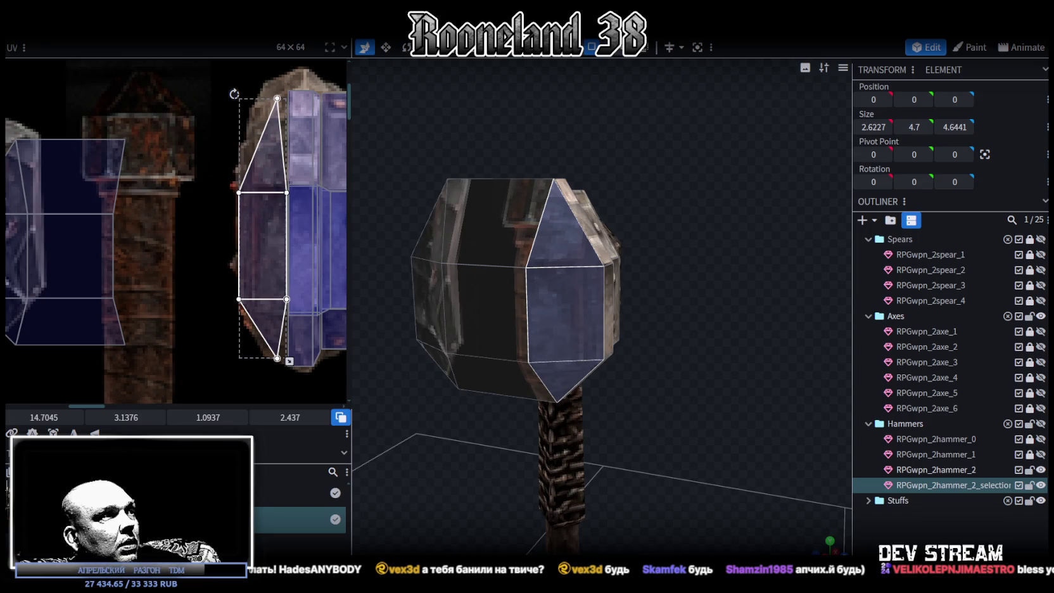
pyautogui.click(53, 433)
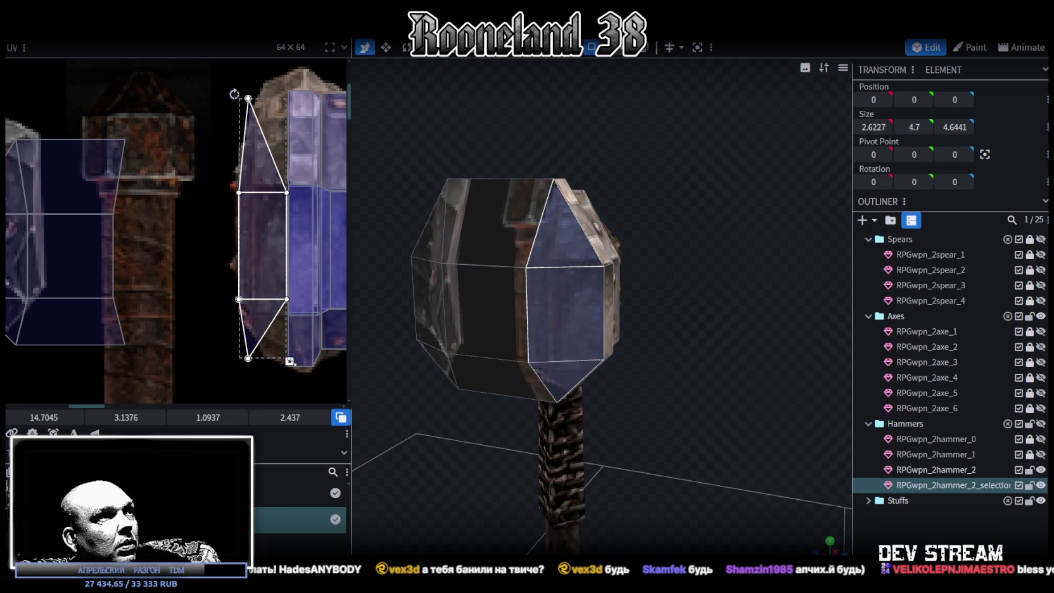
pyautogui.moveTo(289, 361); pyautogui.dragTo(273, 361)
pyautogui.moveTo(245, 271); pyautogui.dragTo(260, 270)
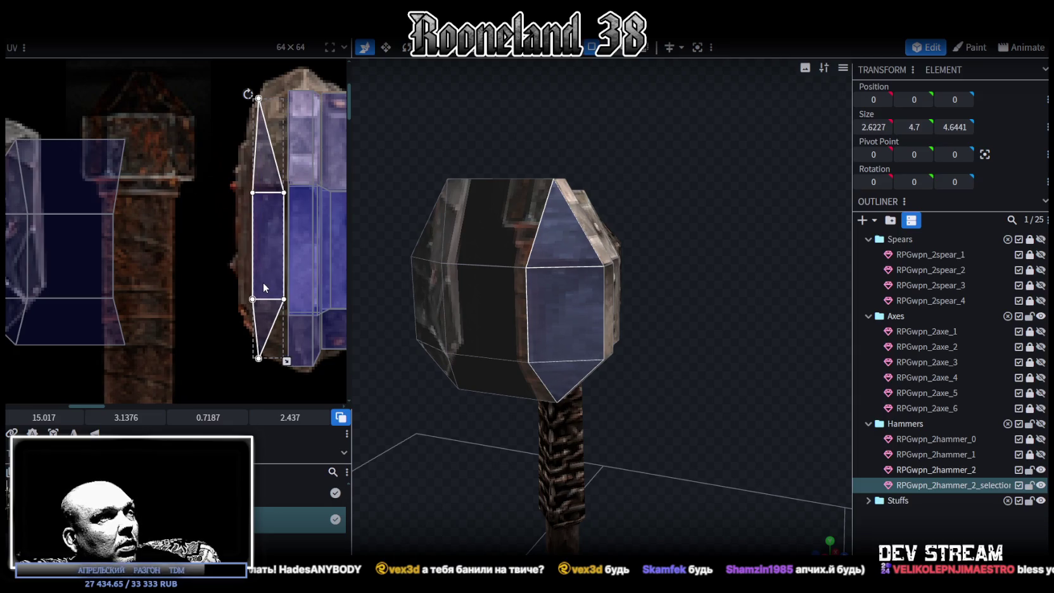
pyautogui.moveTo(606, 397); pyautogui.dragTo(615, 402)
pyautogui.moveTo(261, 231); pyautogui.dragTo(261, 222)
pyautogui.moveTo(279, 271); pyautogui.dragTo(265, 266)
pyautogui.moveTo(273, 361)
pyautogui.mouseDown()
pyautogui.moveTo(289, 359)
pyautogui.moveTo(286, 342)
pyautogui.mouseUp()
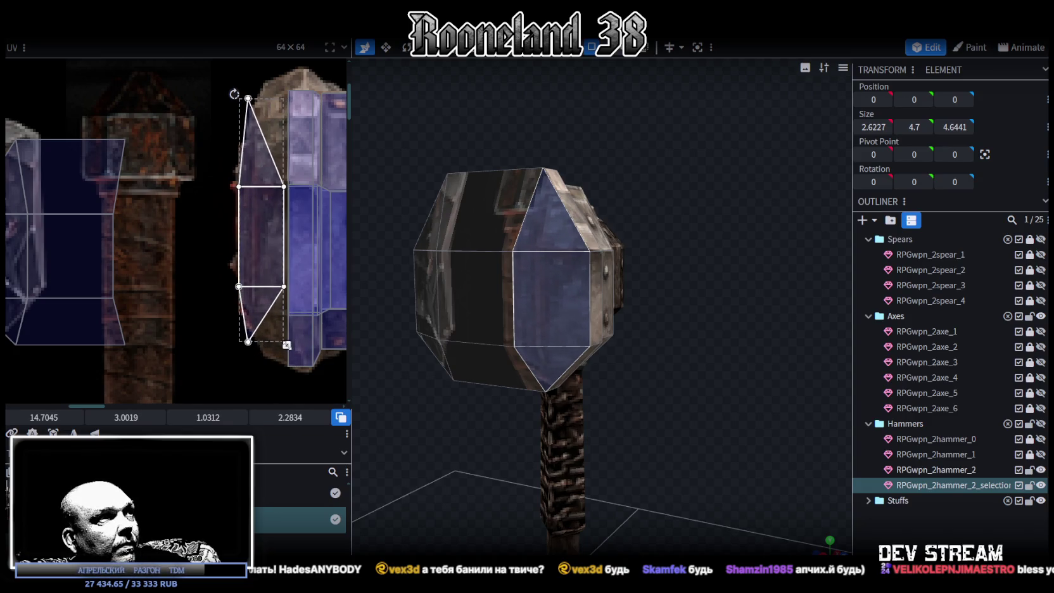
pyautogui.scroll(2, 216, 292)
# Refit the bevel face's UV edges and the triangle faces' vertices on the metal texture.
pyautogui.click(246, 279)
pyautogui.click(249, 280)
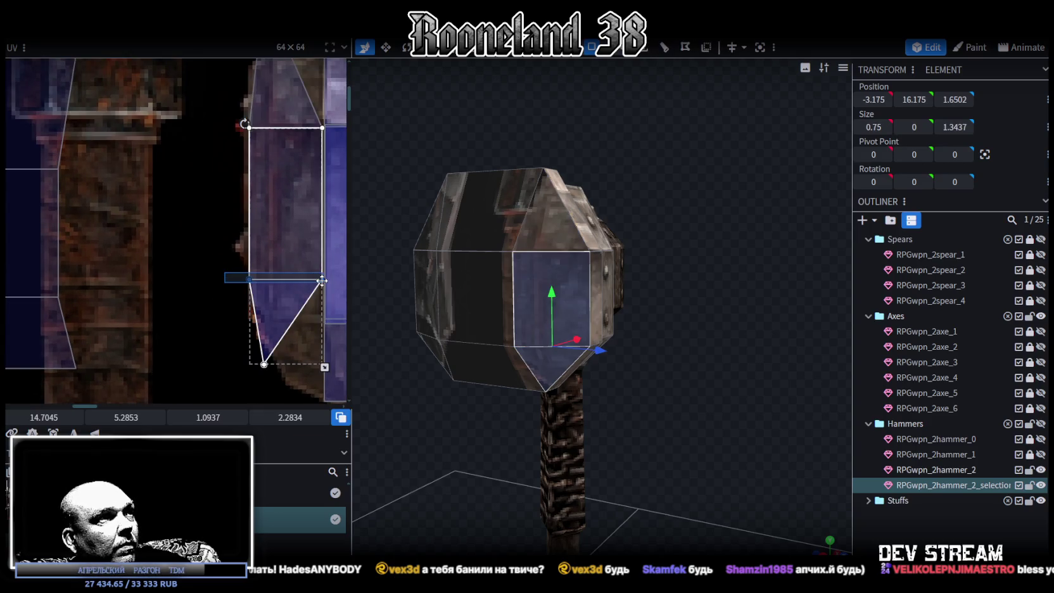
pyautogui.moveTo(114, 416)
pyautogui.mouseDown()
pyautogui.moveTo(137, 417)
pyautogui.moveTo(138, 399)
pyautogui.mouseUp()
pyautogui.scroll(2, 157, 187)
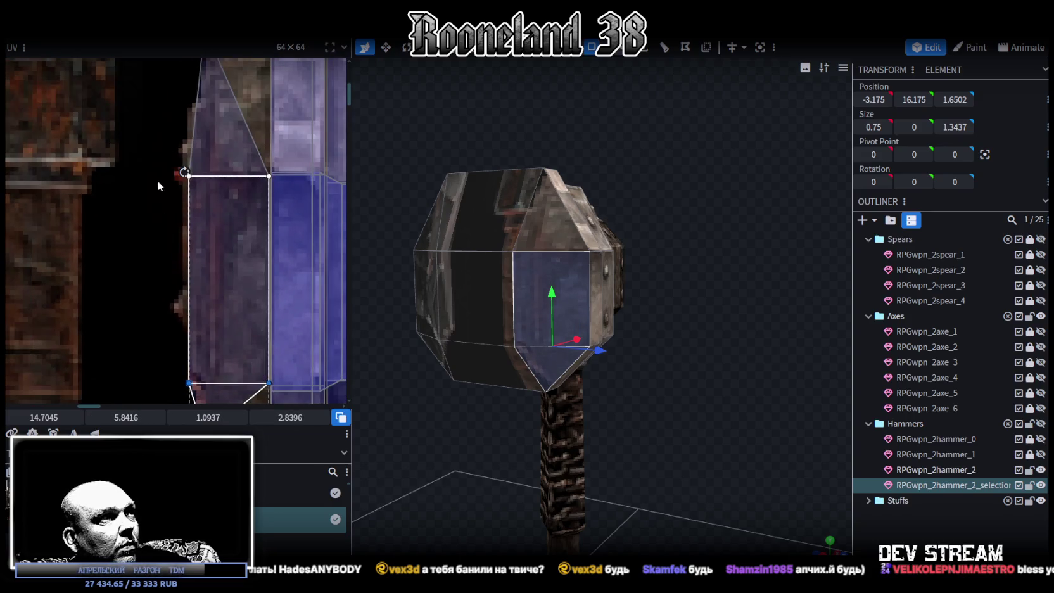
pyautogui.moveTo(219, 141); pyautogui.dragTo(150, 399)
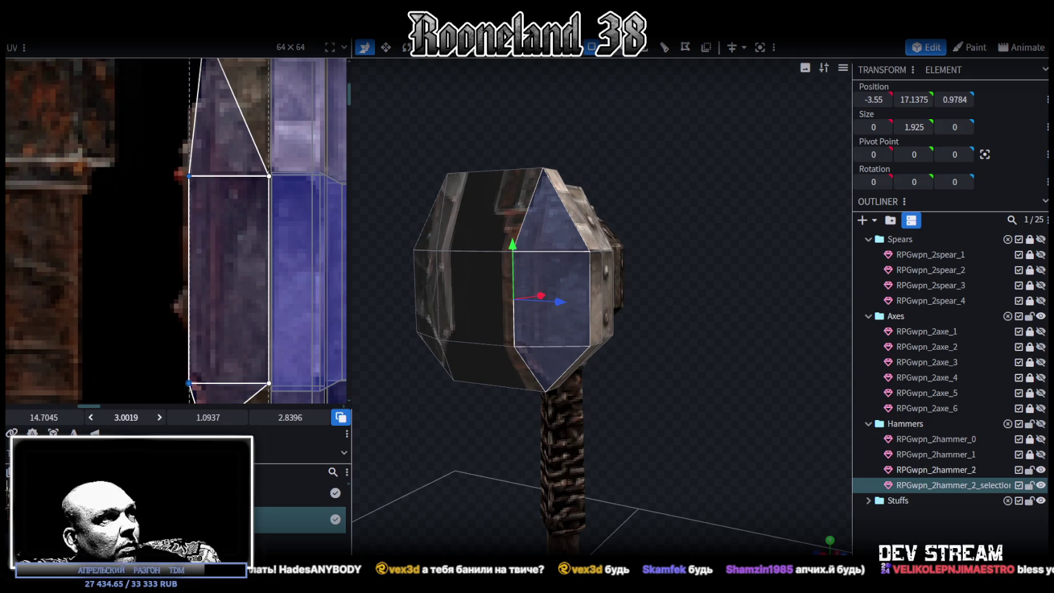
pyautogui.moveTo(44, 416); pyautogui.dragTo(49, 417)
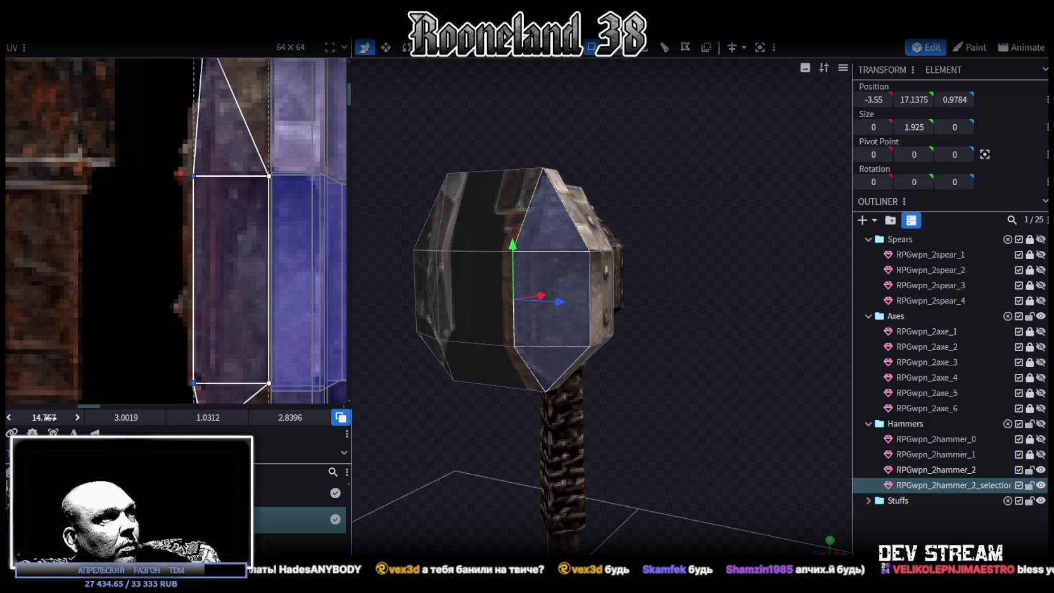
pyautogui.scroll(-3, 228, 154)
pyautogui.moveTo(213, 258); pyautogui.dragTo(274, 289)
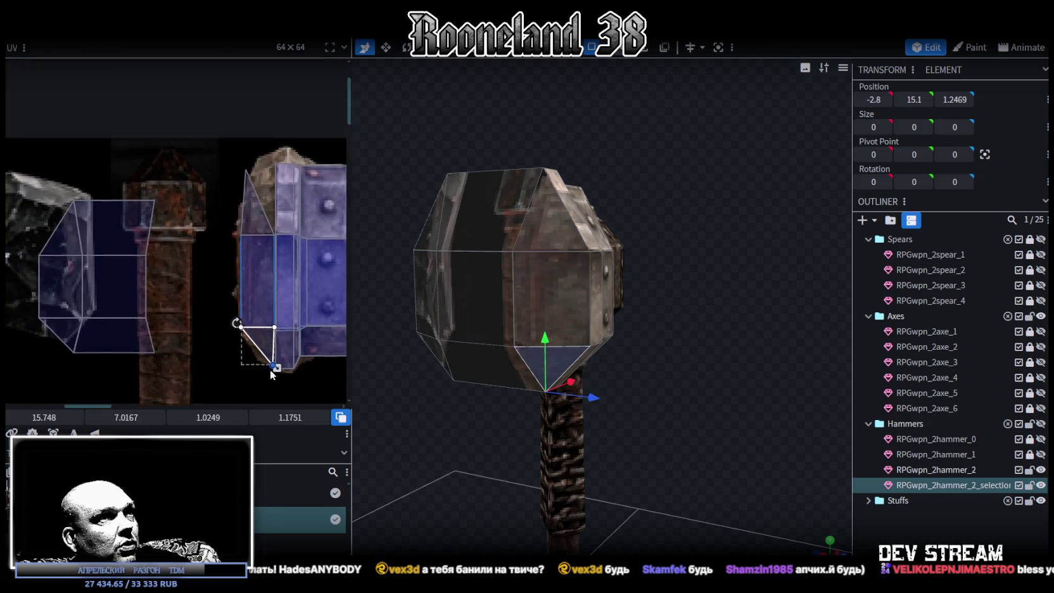
pyautogui.scroll(-5, 271, 285)
pyautogui.click(277, 232)
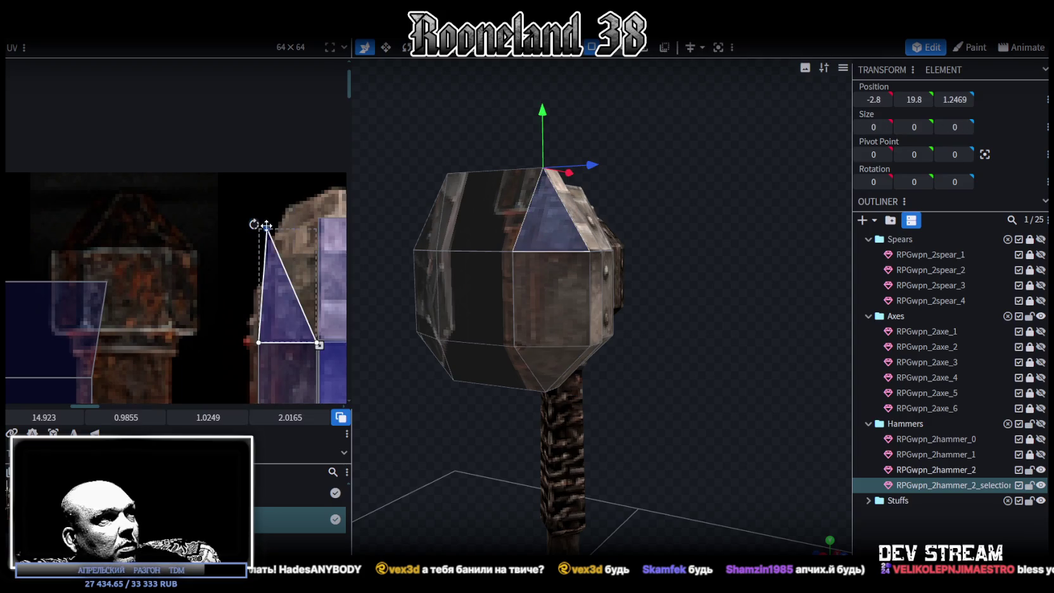
pyautogui.moveTo(276, 232); pyautogui.dragTo(314, 217)
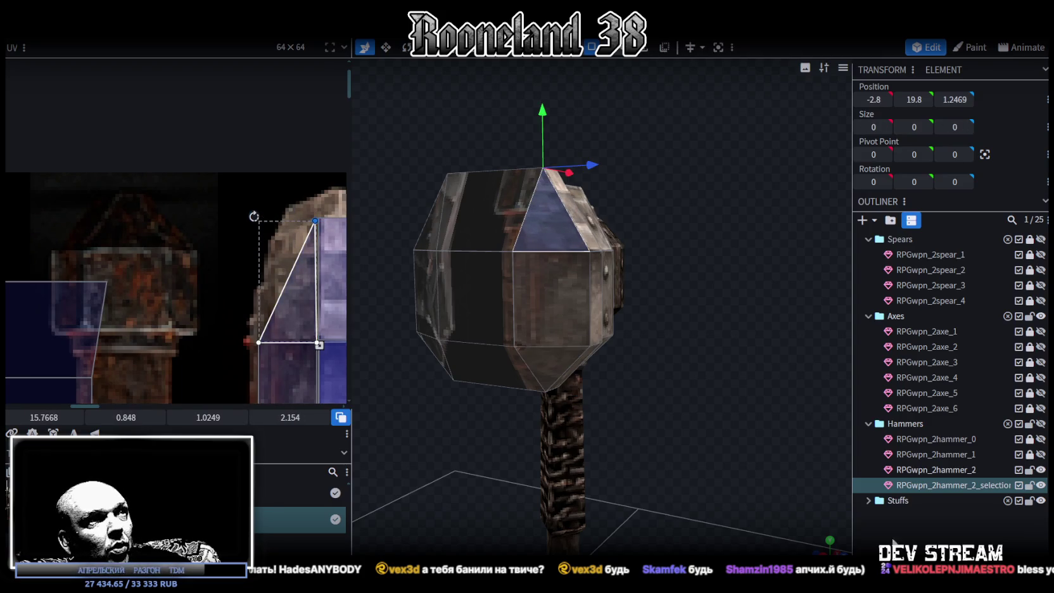
# Select the other side's face and lower triangle and move their UVs onto the metal texture.
pyautogui.click(740, 355)
pyautogui.moveTo(740, 356)
pyautogui.mouseDown()
pyautogui.moveTo(648, 372)
pyautogui.moveTo(647, 325)
pyautogui.moveTo(723, 306)
pyautogui.moveTo(754, 316)
pyautogui.mouseUp()
pyautogui.click(589, 280)
pyautogui.keyDown('shift'); pyautogui.click(585, 359); pyautogui.keyUp('shift')
pyautogui.moveTo(90, 264); pyautogui.dragTo(257, 251)
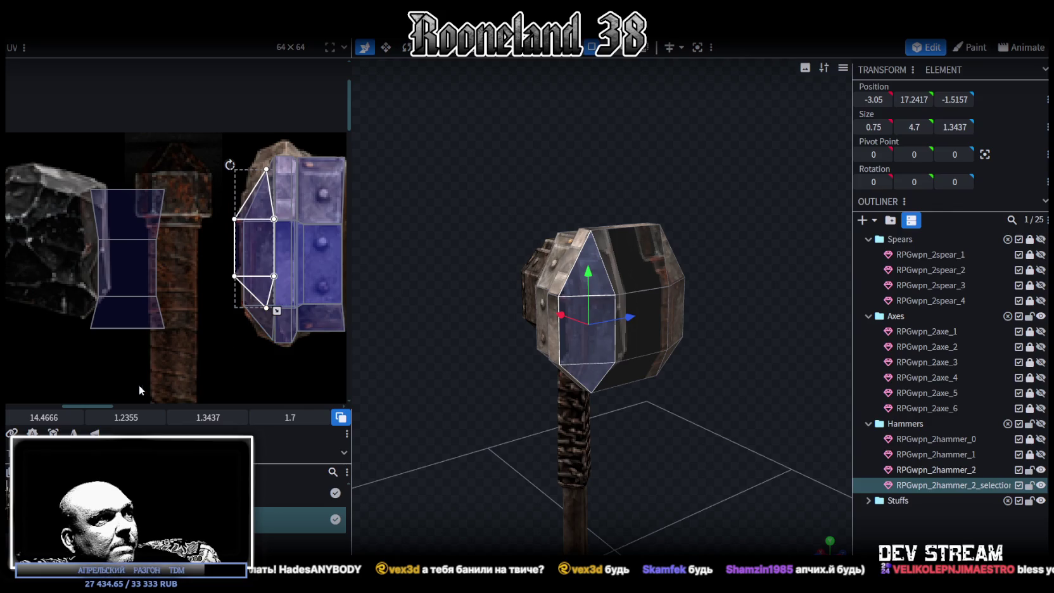
# Mirror the selected faces' UVs and size the box to 1.0499 by 2.5093 on the metal texture.
pyautogui.click(77, 433)
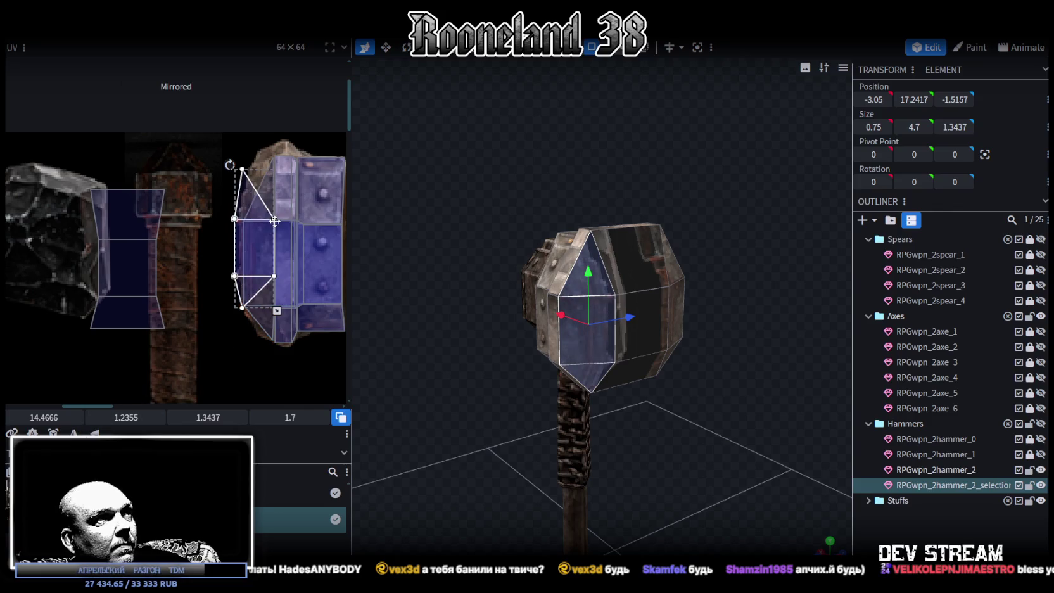
pyautogui.scroll(3, 274, 221)
pyautogui.moveTo(231, 226); pyautogui.dragTo(251, 204)
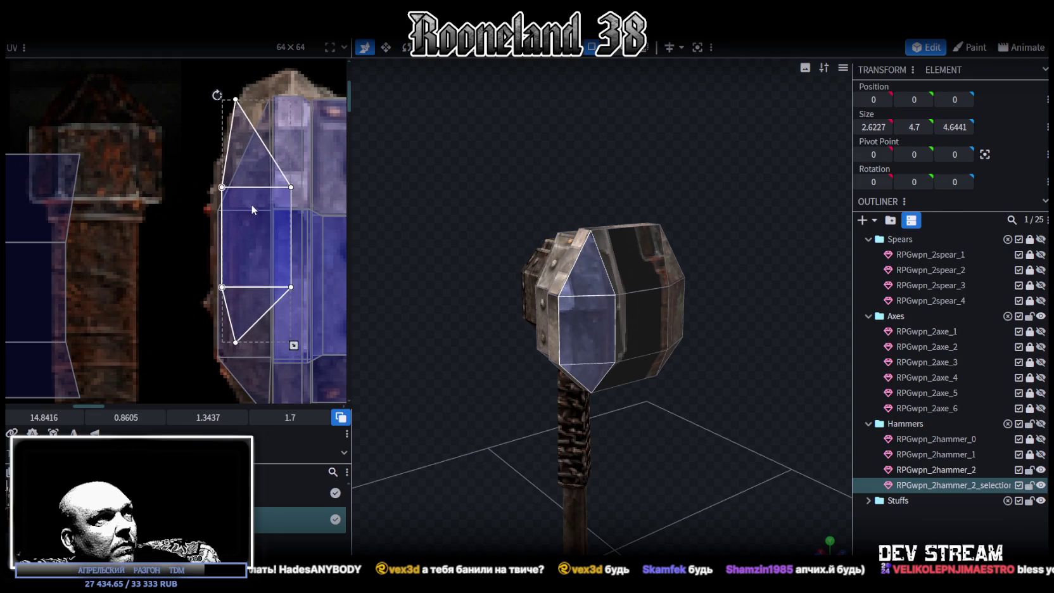
pyautogui.moveTo(293, 345)
pyautogui.mouseDown()
pyautogui.moveTo(273, 372)
pyautogui.moveTo(274, 400)
pyautogui.mouseUp()
pyautogui.moveTo(245, 329); pyautogui.dragTo(239, 263)
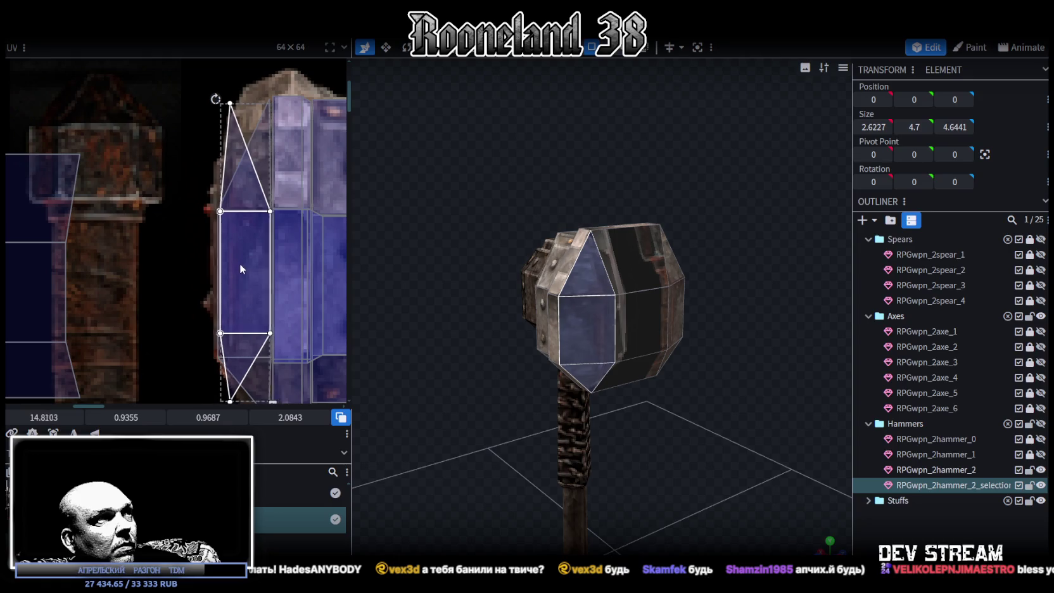
pyautogui.scroll(-1, 304, 276)
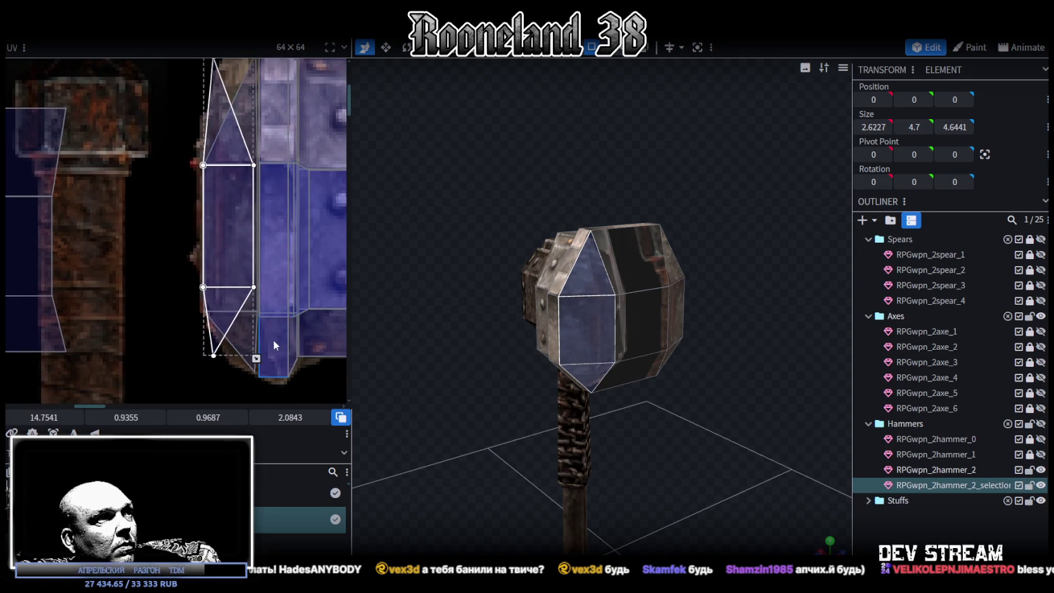
pyautogui.moveTo(256, 358); pyautogui.dragTo(259, 389)
pyautogui.moveTo(224, 255)
pyautogui.mouseDown()
pyautogui.moveTo(225, 241)
pyautogui.moveTo(226, 254)
pyautogui.mouseUp()
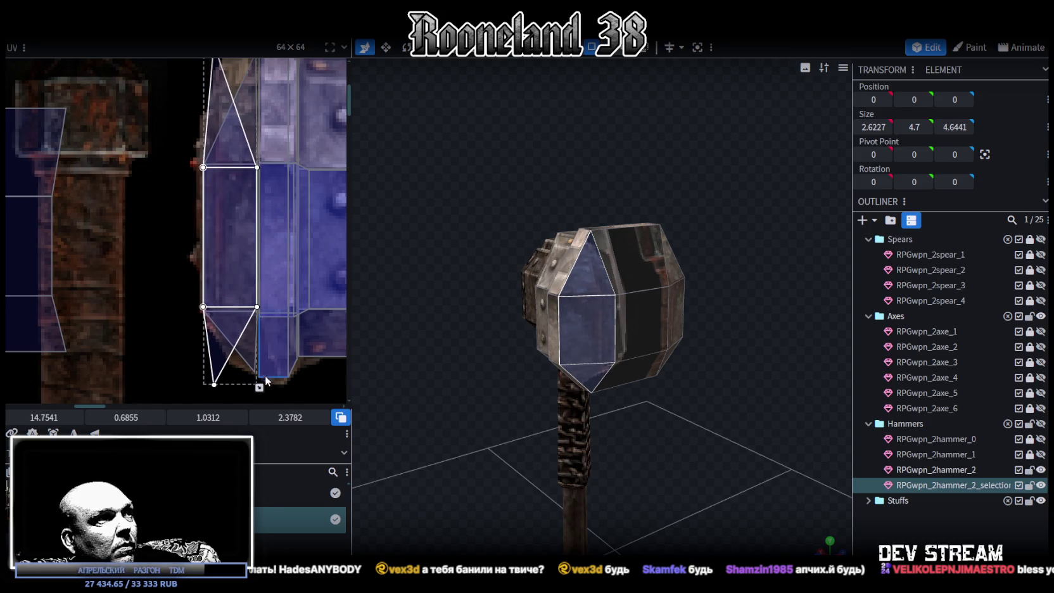
pyautogui.moveTo(258, 391); pyautogui.dragTo(259, 400)
pyautogui.moveTo(221, 327); pyautogui.dragTo(222, 323)
pyautogui.moveTo(255, 382); pyautogui.dragTo(254, 391)
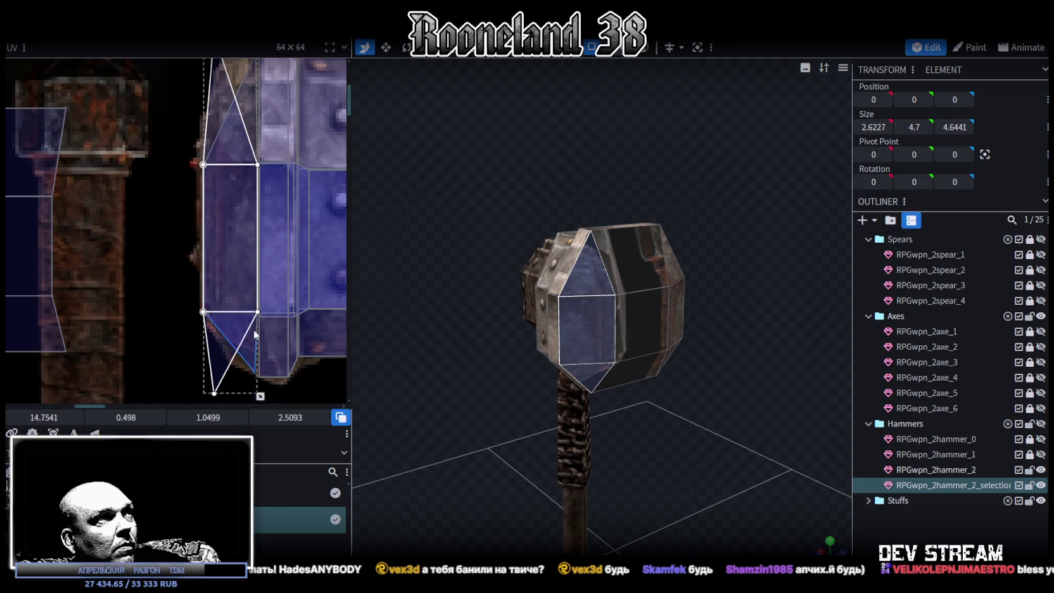
pyautogui.scroll(3, 270, 278)
# Reposition the triangle's apex and bottom UV vertices to fit the metal texture.
pyautogui.click(226, 107)
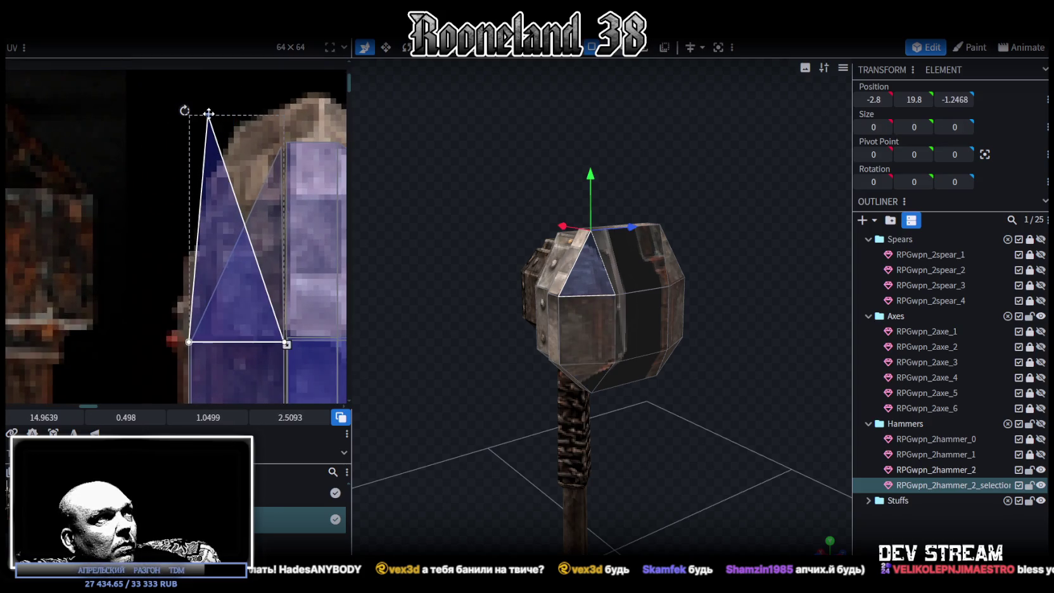
pyautogui.moveTo(208, 113); pyautogui.dragTo(277, 145)
pyautogui.scroll(-2, 264, 315)
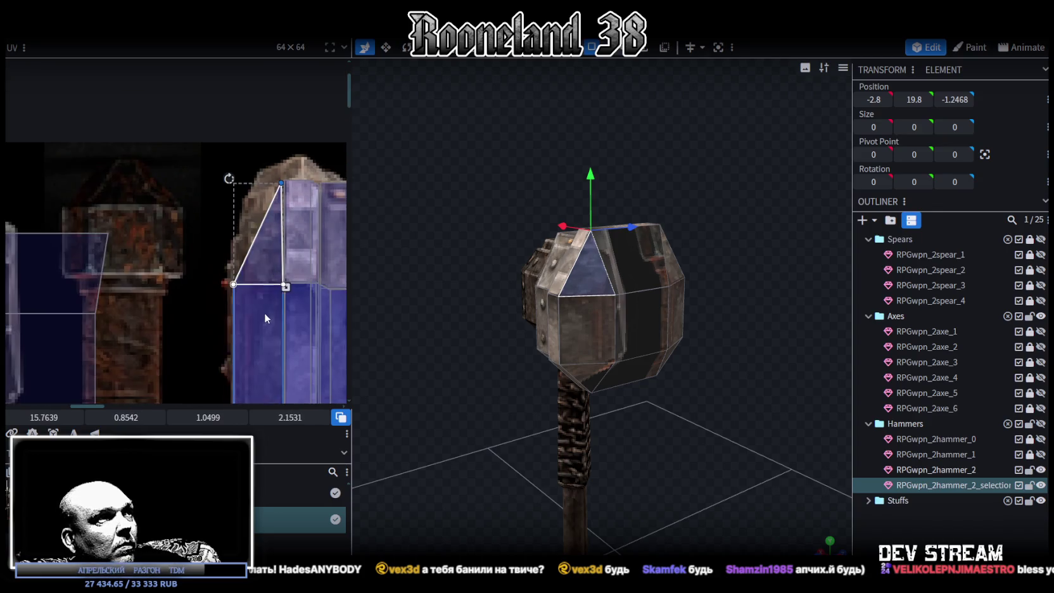
pyautogui.scroll(-2, 263, 319)
pyautogui.click(268, 233)
pyautogui.moveTo(266, 234); pyautogui.dragTo(271, 231)
pyautogui.click(642, 257)
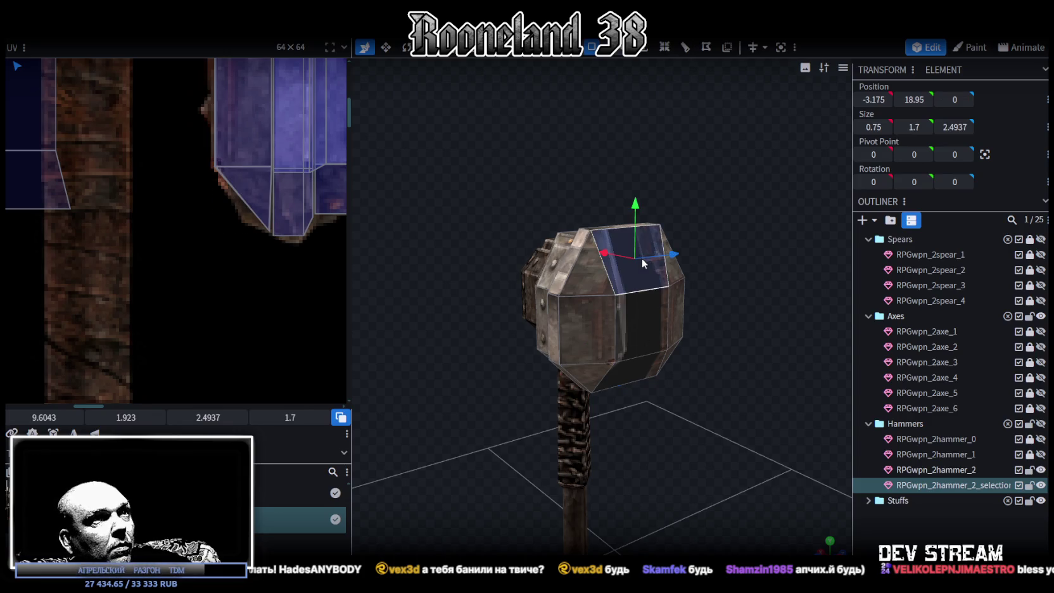
# Move the head face's UV down and right onto the hammer-head texture.
pyautogui.scroll(-3, 95, 202)
pyautogui.scroll(-2, 127, 247)
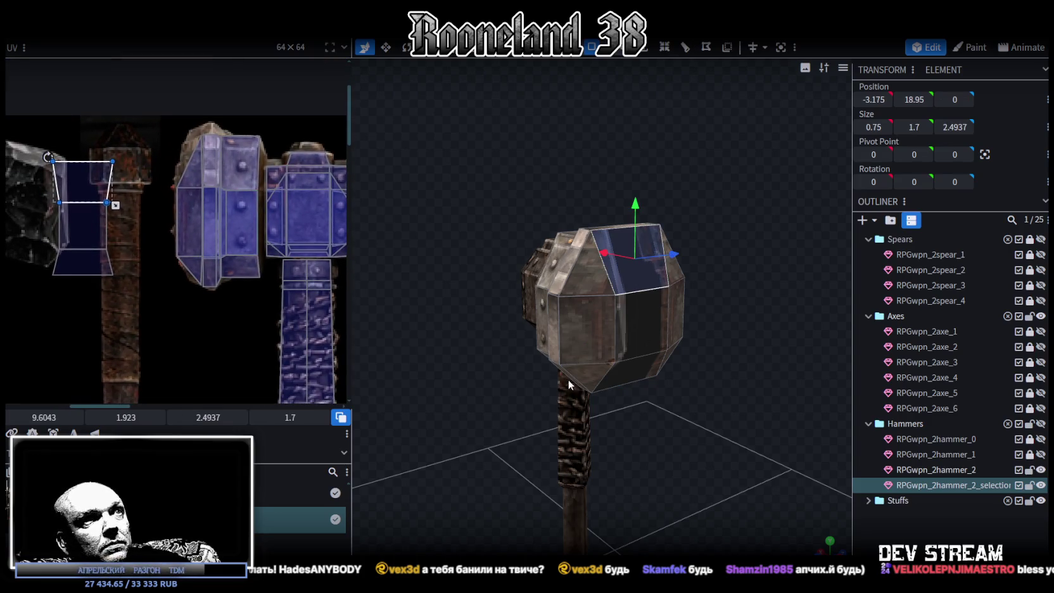
pyautogui.moveTo(568, 379); pyautogui.dragTo(673, 418)
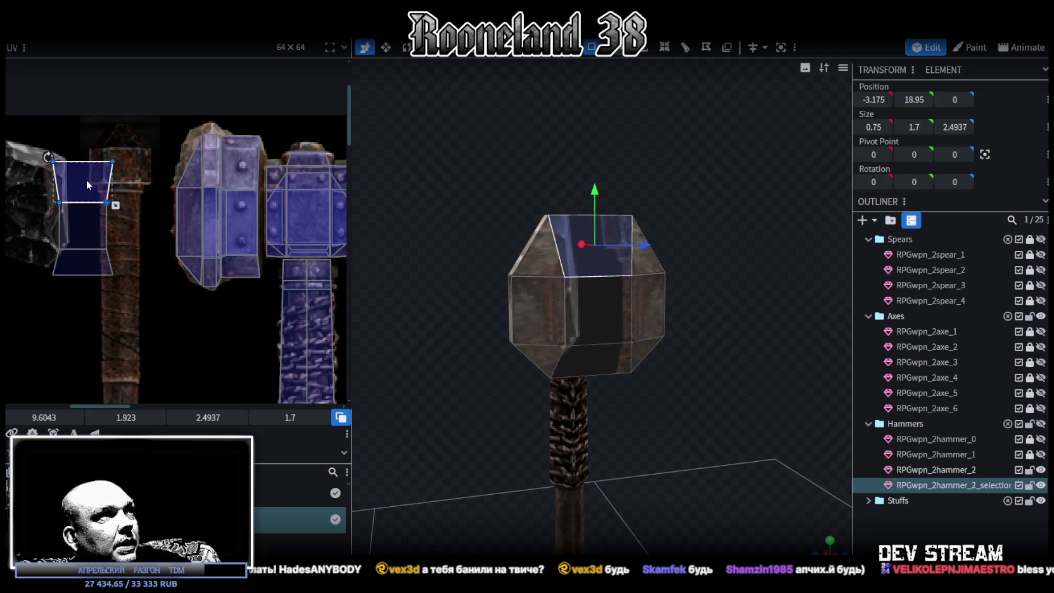
pyautogui.moveTo(89, 186); pyautogui.dragTo(132, 265)
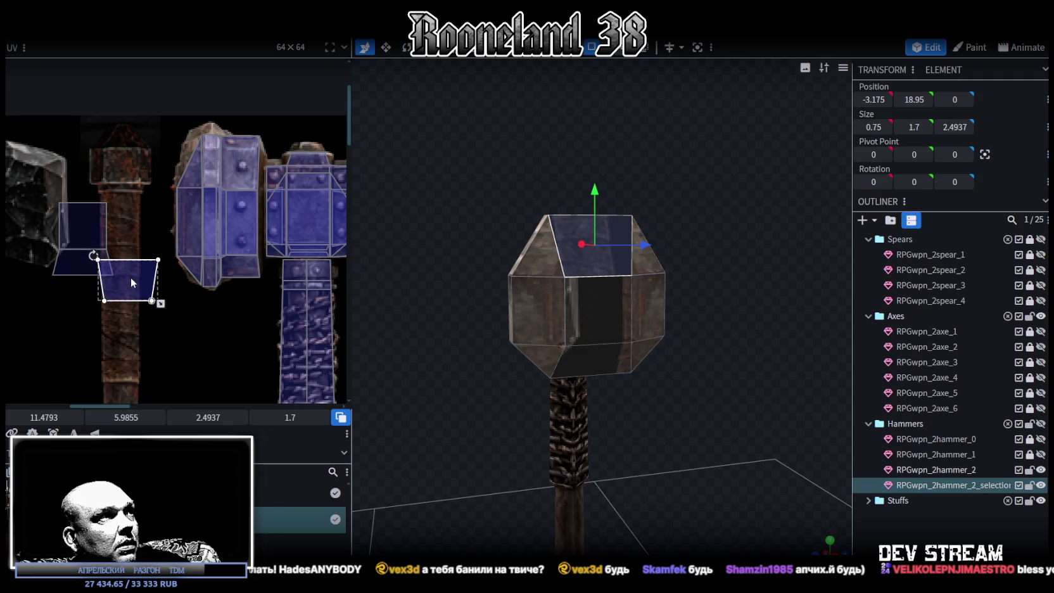
pyautogui.moveTo(128, 274); pyautogui.dragTo(136, 274)
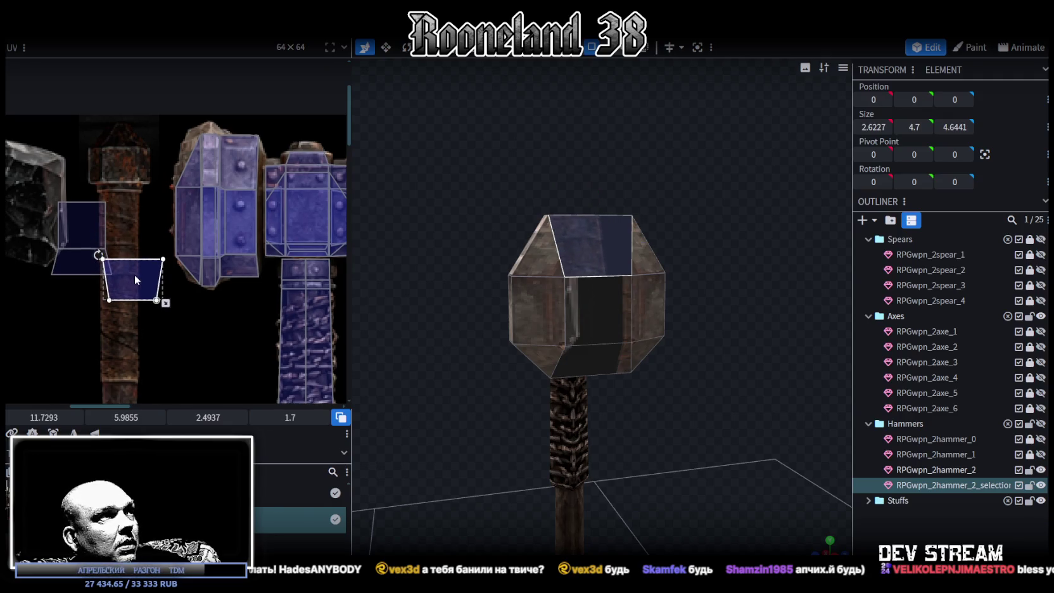
pyautogui.rightClick(119, 278)
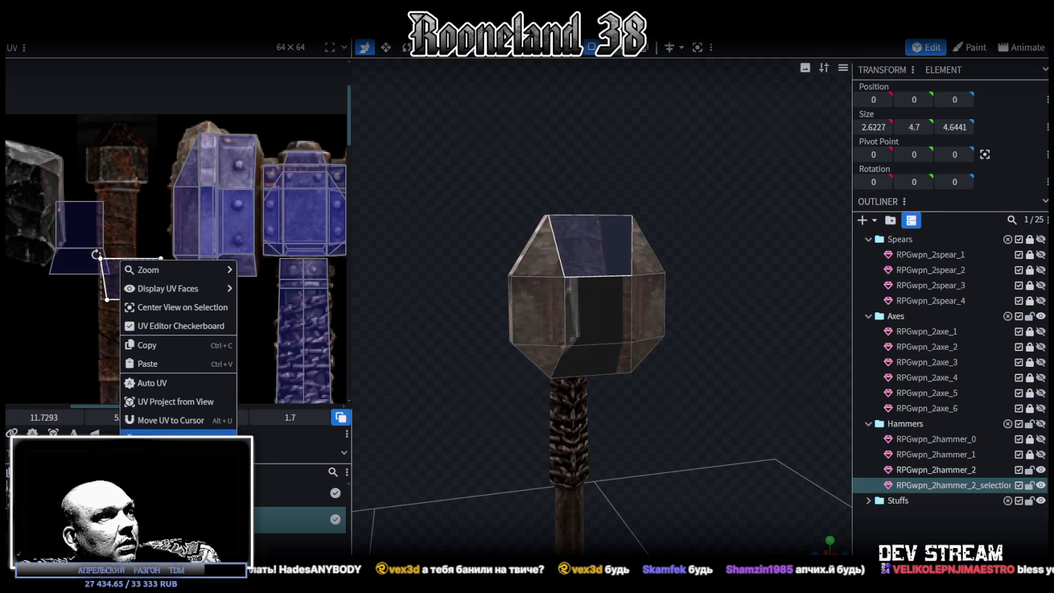
pyautogui.moveTo(121, 266); pyautogui.dragTo(182, 205)
# Rotate the bottom bevel face's UV and stretch it to 1.0687 × 3.0875 at 14.7511, 2.8386.
pyautogui.scroll(3, 182, 204)
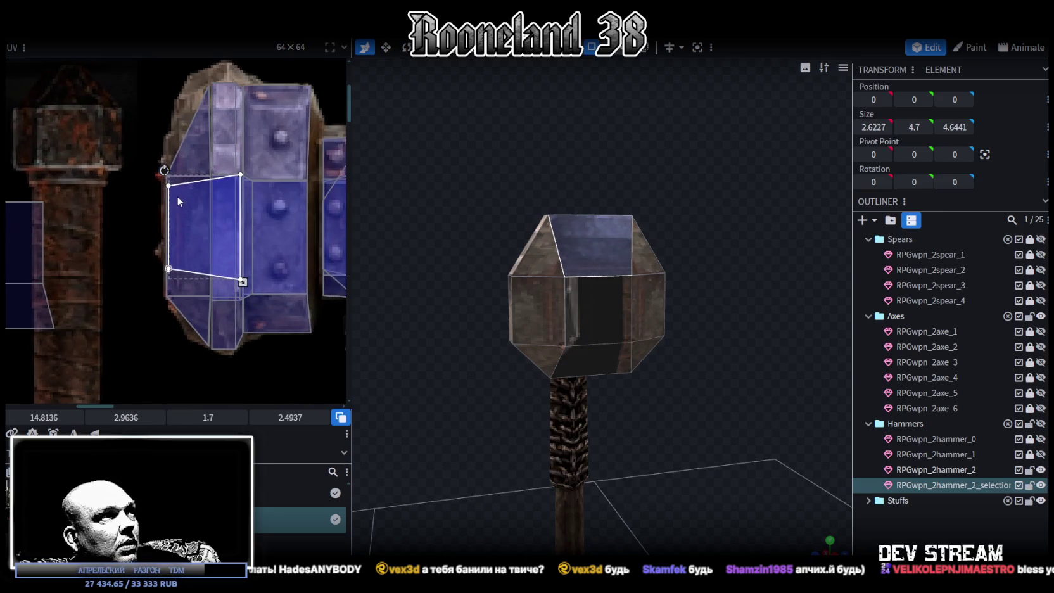
pyautogui.scroll(1, 241, 280)
pyautogui.scroll(1, 241, 280)
pyautogui.moveTo(241, 280)
pyautogui.mouseDown()
pyautogui.moveTo(194, 309)
pyautogui.moveTo(194, 323)
pyautogui.mouseUp()
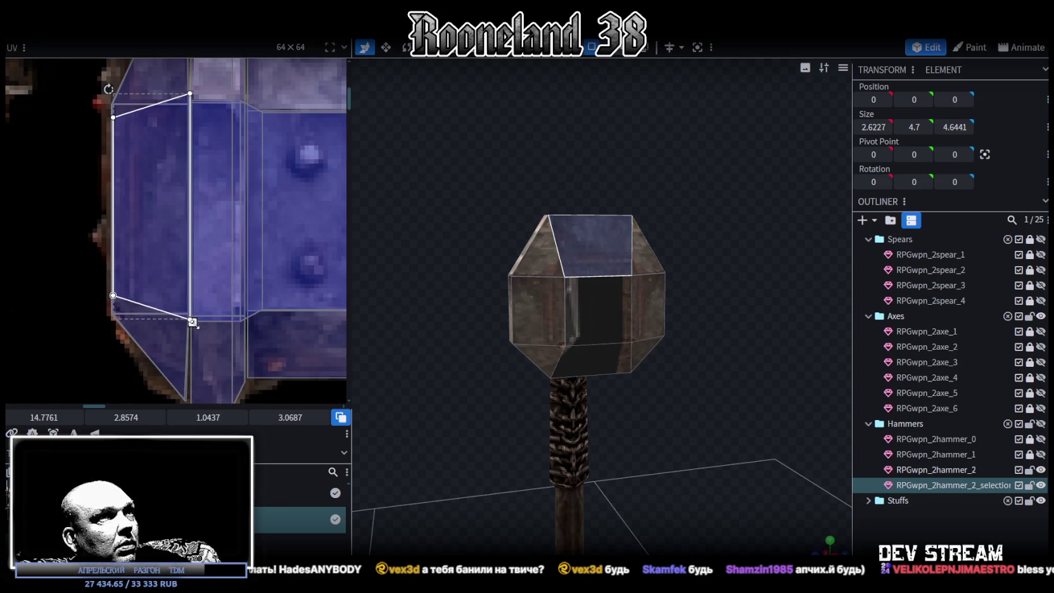
pyautogui.scroll(-2, 194, 304)
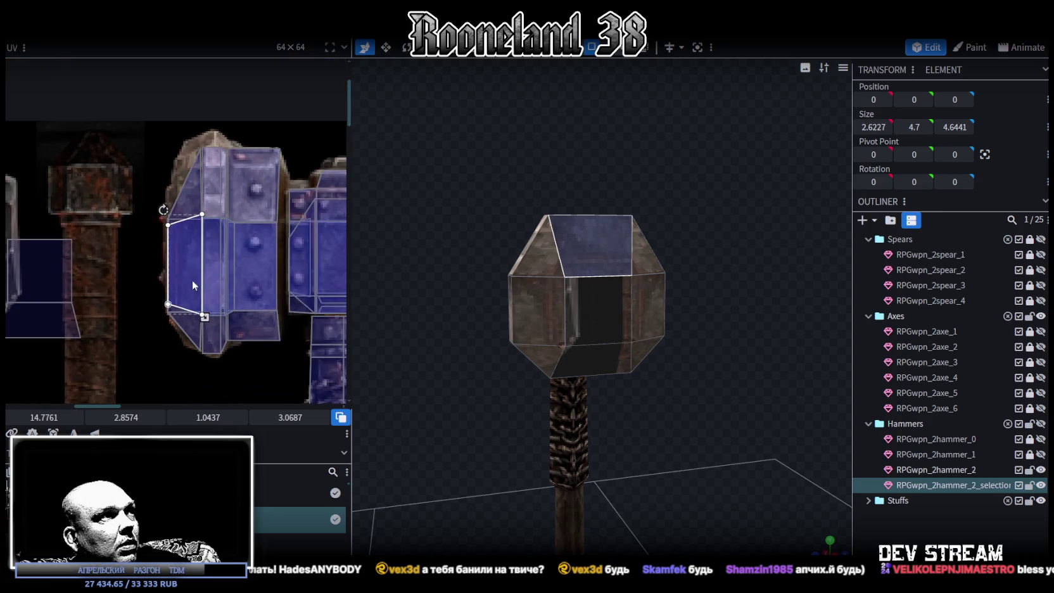
pyautogui.moveTo(60, 312); pyautogui.dragTo(145, 289)
pyautogui.rightClick(148, 260)
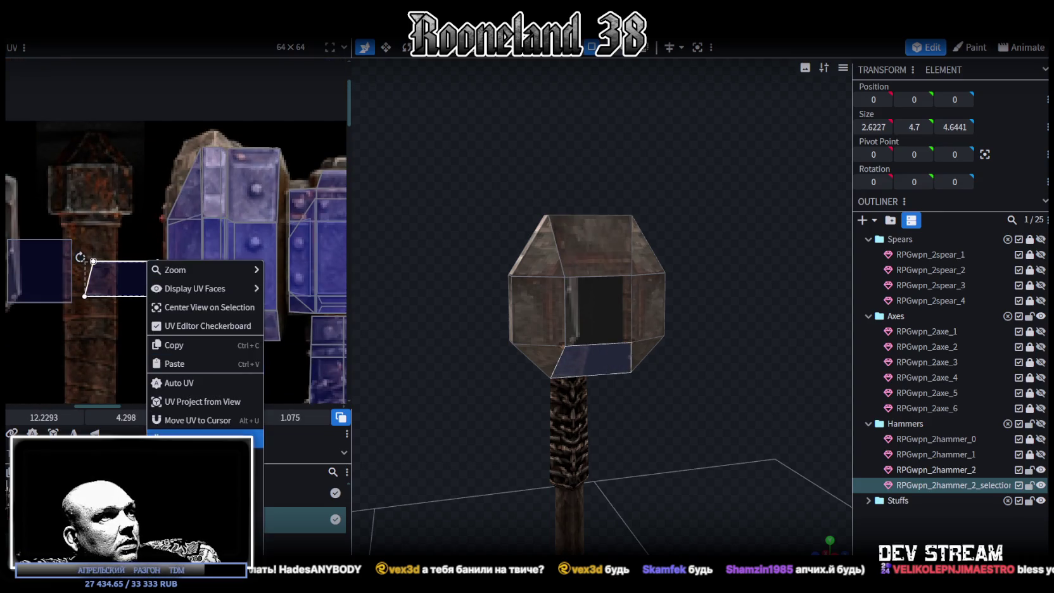
pyautogui.click(172, 375)
pyautogui.moveTo(139, 281); pyautogui.dragTo(194, 260)
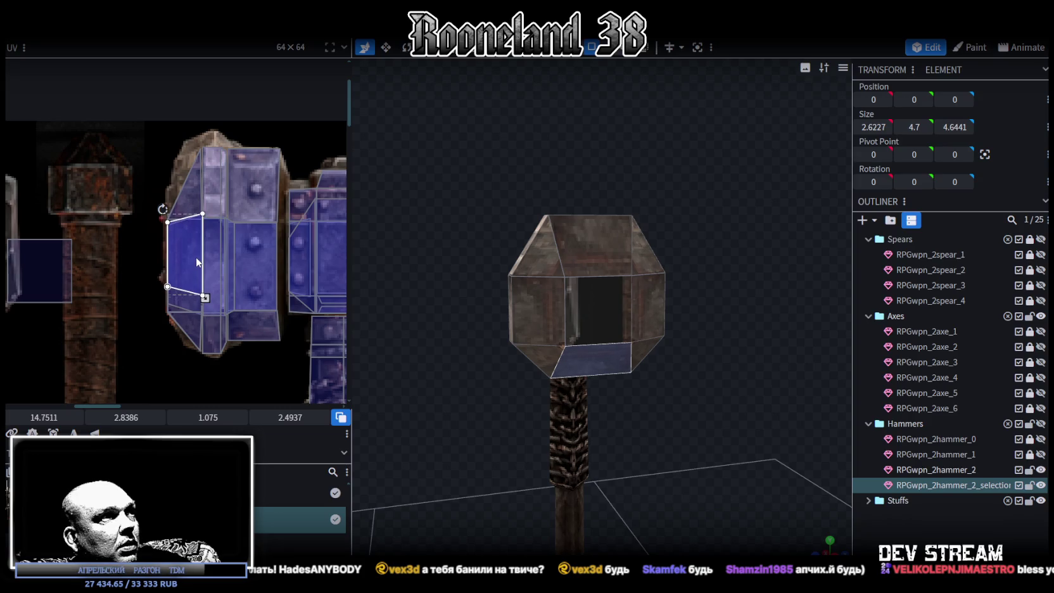
pyautogui.scroll(2, 196, 262)
pyautogui.moveTo(218, 317); pyautogui.dragTo(218, 356)
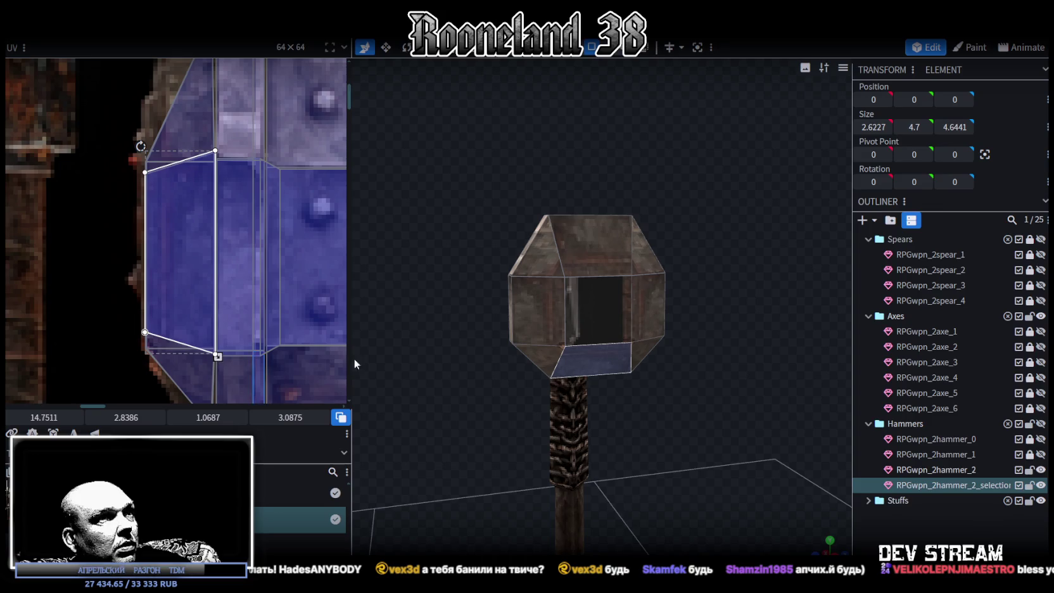
pyautogui.click(899, 523)
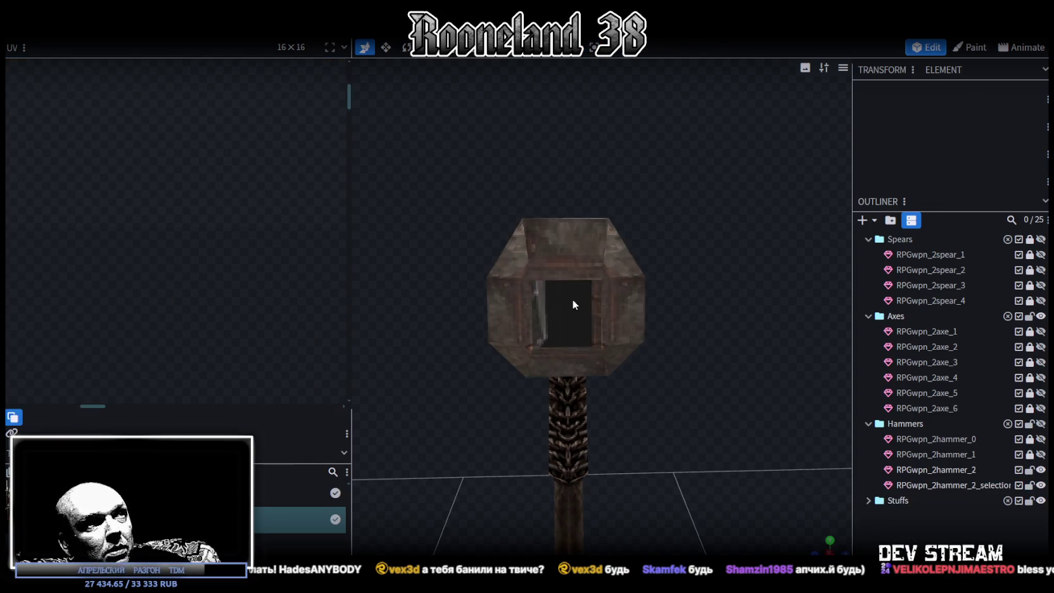
# Move the head's front face UV onto the hammer texture and shrink it to the head panel.
pyautogui.click(570, 308)
pyautogui.scroll(-3, 219, 247)
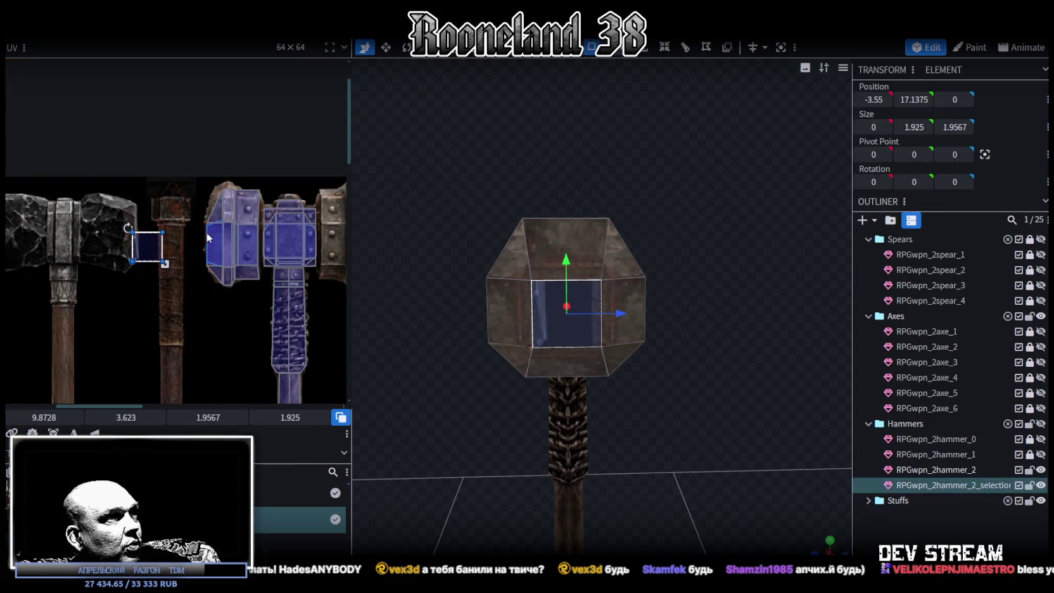
pyautogui.moveTo(156, 251)
pyautogui.mouseDown()
pyautogui.moveTo(294, 241)
pyautogui.moveTo(267, 261)
pyautogui.mouseUp()
pyautogui.scroll(3, 286, 220)
pyautogui.scroll(2, 264, 261)
pyautogui.moveTo(324, 319); pyautogui.dragTo(315, 309)
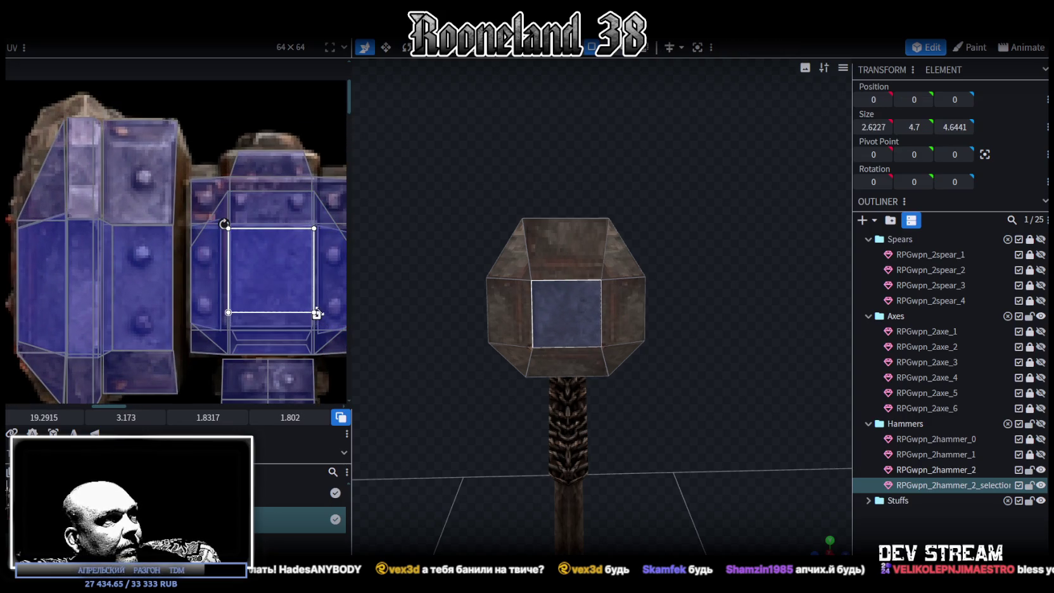
pyautogui.moveTo(271, 262); pyautogui.dragTo(273, 268)
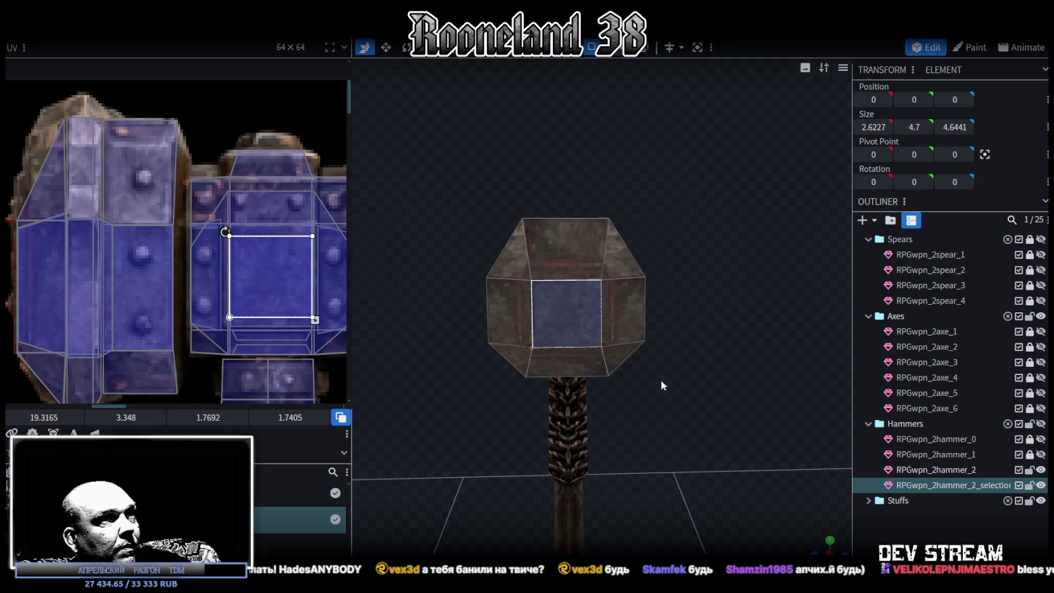
pyautogui.click(912, 530)
# Move the inner plate's UV onto the texture and shrink it to about half size.
pyautogui.moveTo(729, 414)
pyautogui.mouseDown()
pyautogui.moveTo(685, 365)
pyautogui.moveTo(693, 373)
pyautogui.moveTo(514, 388)
pyautogui.moveTo(544, 333)
pyautogui.moveTo(465, 382)
pyautogui.moveTo(455, 345)
pyautogui.mouseUp()
pyautogui.click(562, 279)
pyautogui.scroll(2, 633, 279)
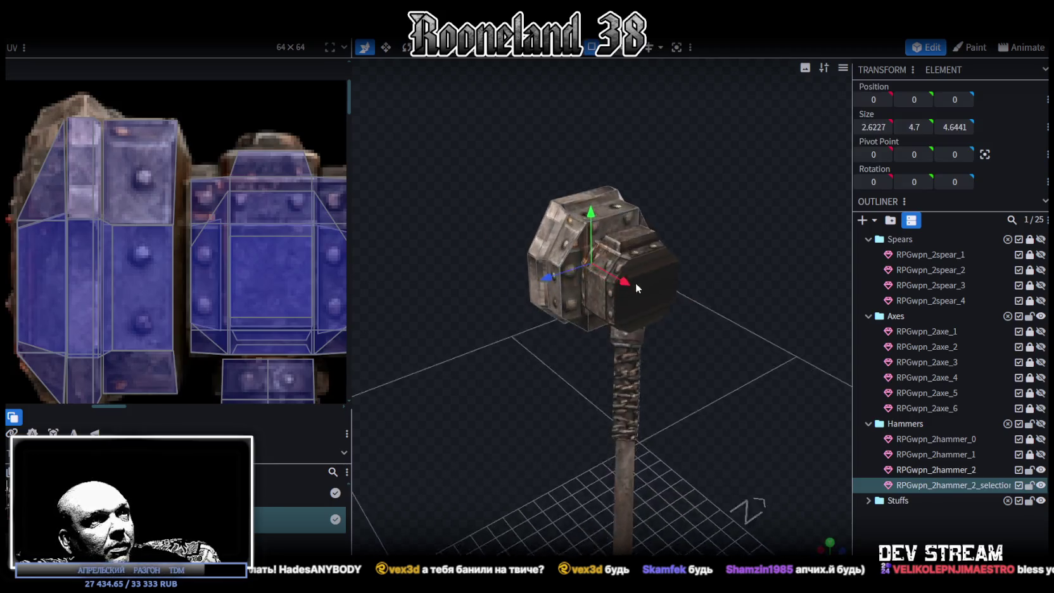
pyautogui.scroll(3, 610, 280)
pyautogui.click(556, 264)
pyautogui.click(590, 170)
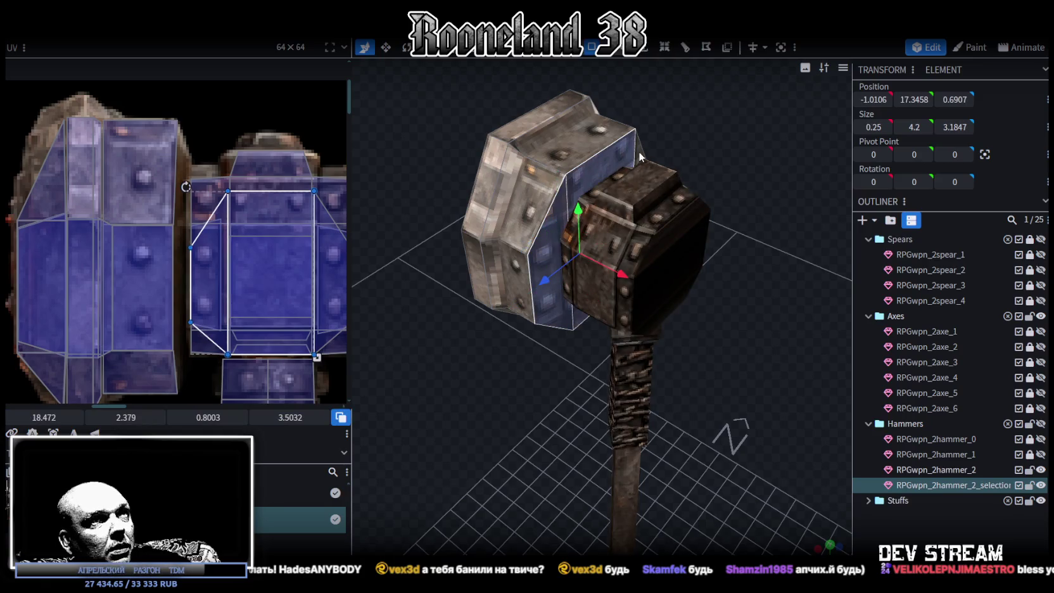
pyautogui.scroll(-2, 271, 272)
pyautogui.scroll(2, 282, 288)
pyautogui.moveTo(318, 296); pyautogui.dragTo(232, 254, button='middle')
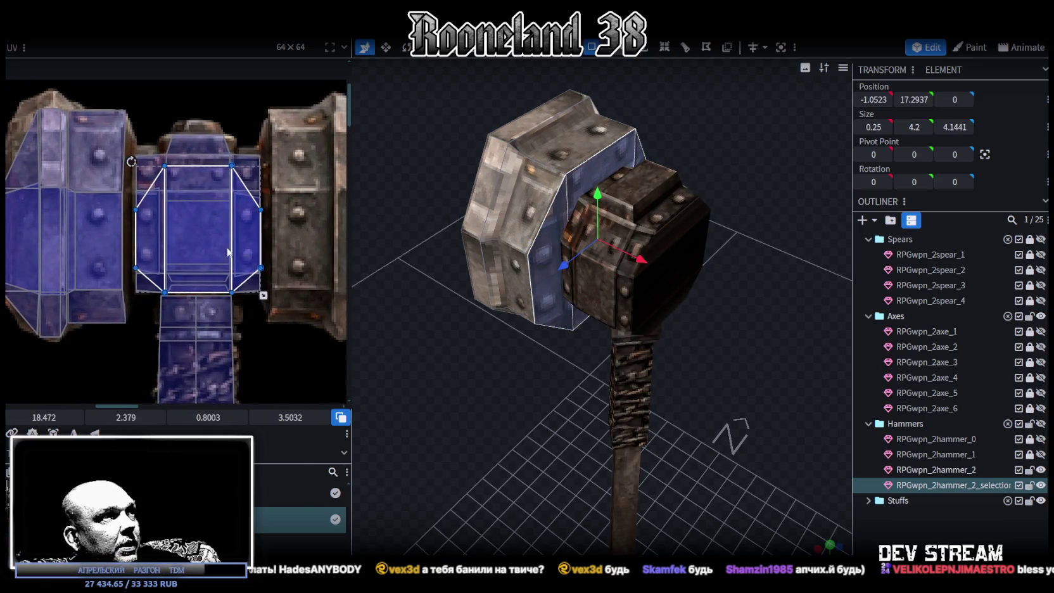
pyautogui.moveTo(204, 250); pyautogui.dragTo(238, 277)
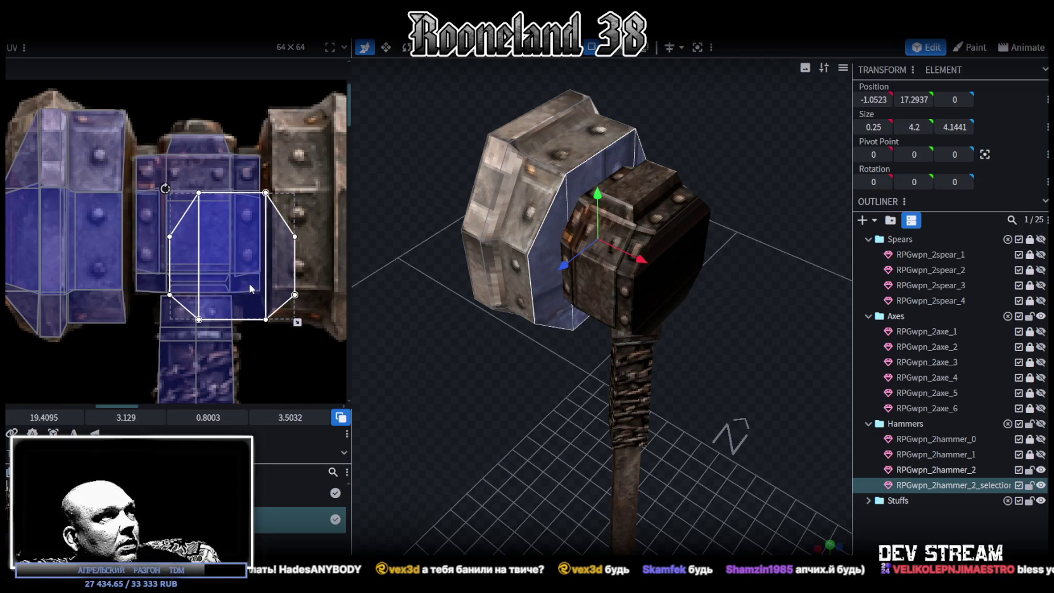
pyautogui.moveTo(297, 321); pyautogui.dragTo(232, 243)
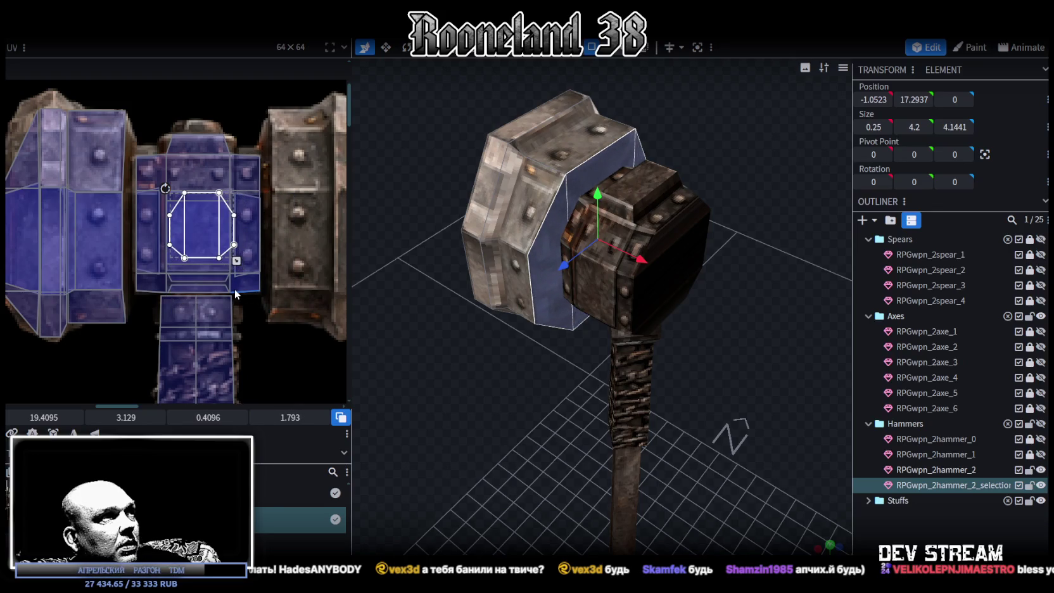
pyautogui.moveTo(203, 233); pyautogui.dragTo(204, 240)
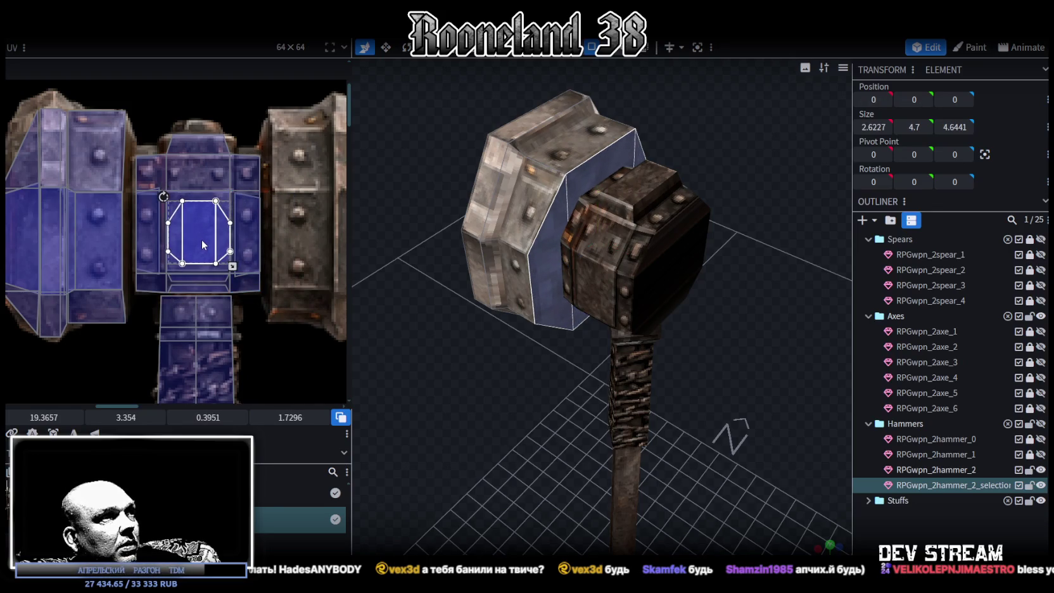
pyautogui.scroll(-5, 212, 274)
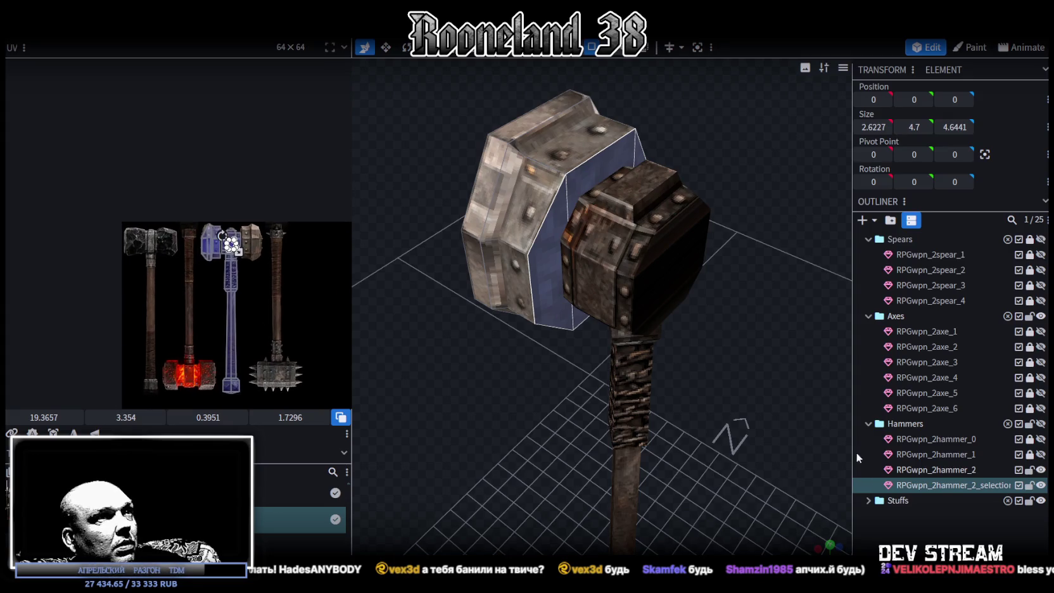
pyautogui.click(744, 467)
# Shift the next thin plate's UV left on the texture and shrink it.
pyautogui.moveTo(744, 467)
pyautogui.mouseDown()
pyautogui.moveTo(541, 387)
pyautogui.moveTo(521, 349)
pyautogui.moveTo(524, 283)
pyautogui.moveTo(627, 372)
pyautogui.moveTo(519, 426)
pyautogui.moveTo(556, 296)
pyautogui.mouseUp()
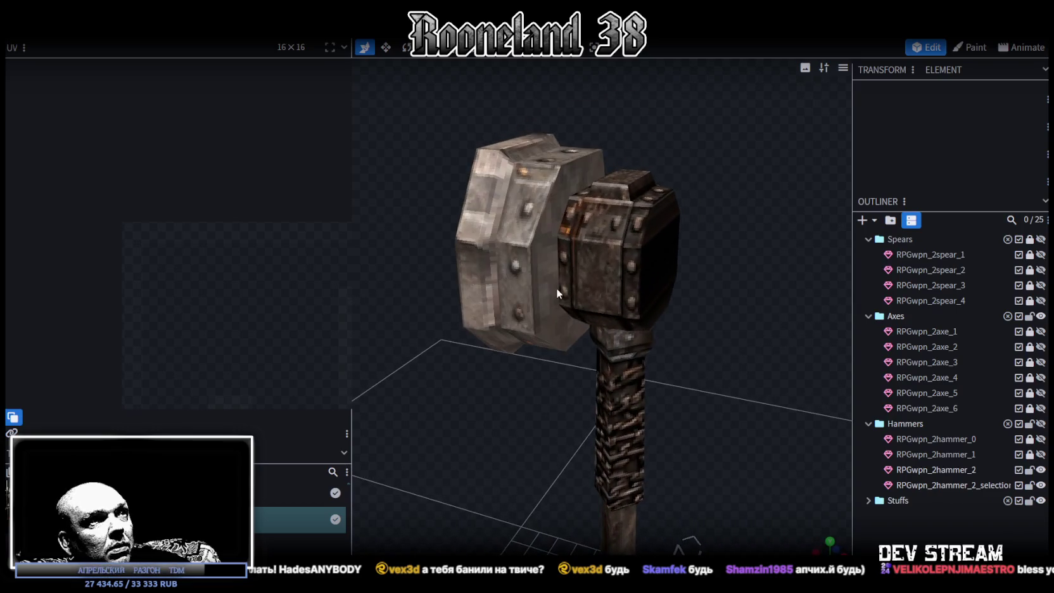
pyautogui.click(545, 267)
pyautogui.click(554, 213)
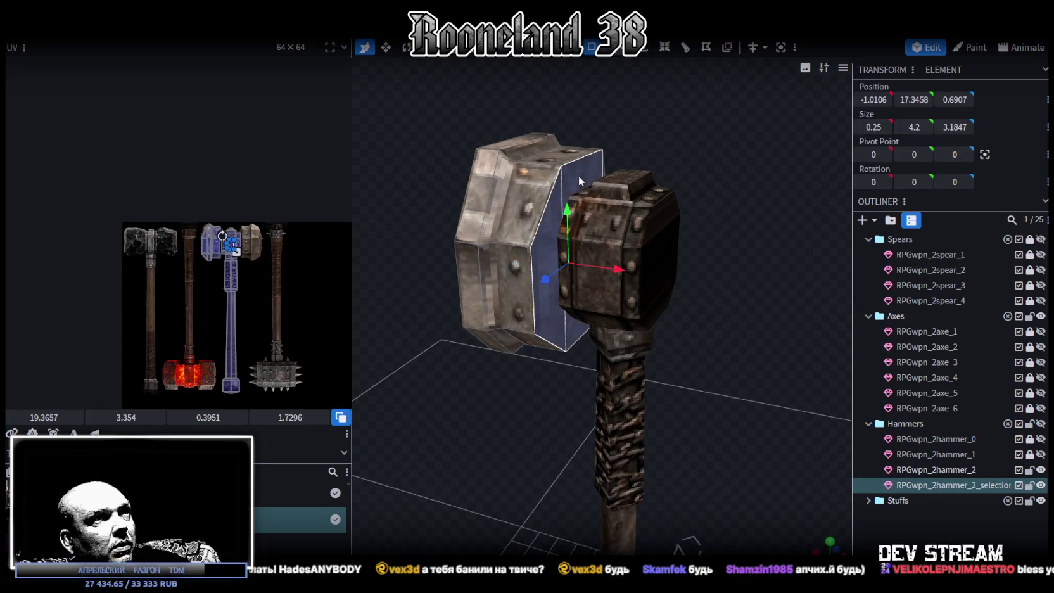
pyautogui.moveTo(578, 175); pyautogui.dragTo(761, 243)
pyautogui.click(761, 243)
pyautogui.scroll(3, 258, 282)
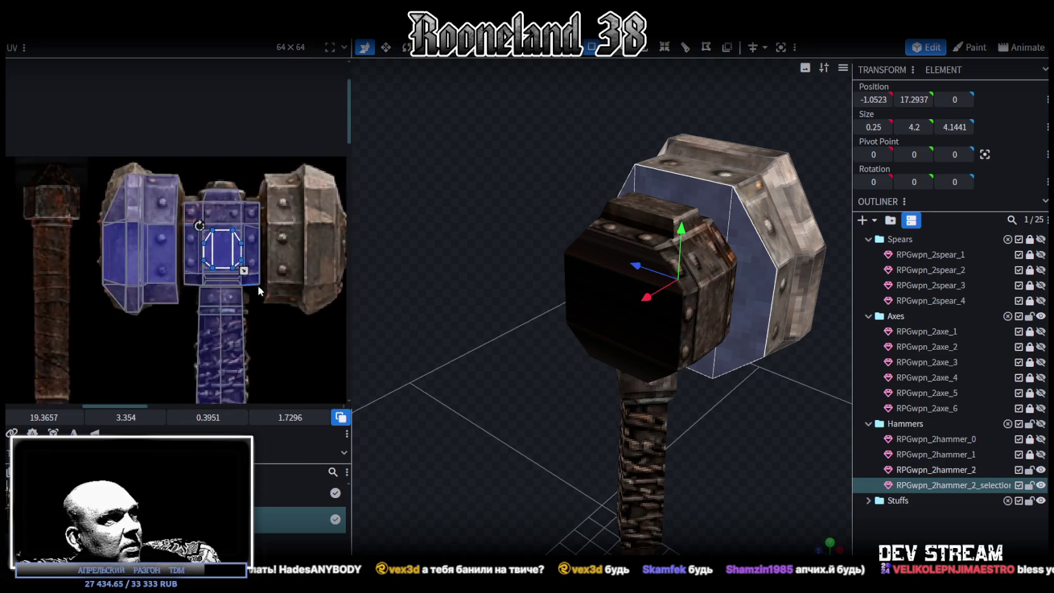
pyautogui.scroll(2, 194, 268)
pyautogui.moveTo(194, 267); pyautogui.dragTo(269, 330, button='middle')
pyautogui.moveTo(254, 247); pyautogui.dragTo(208, 242)
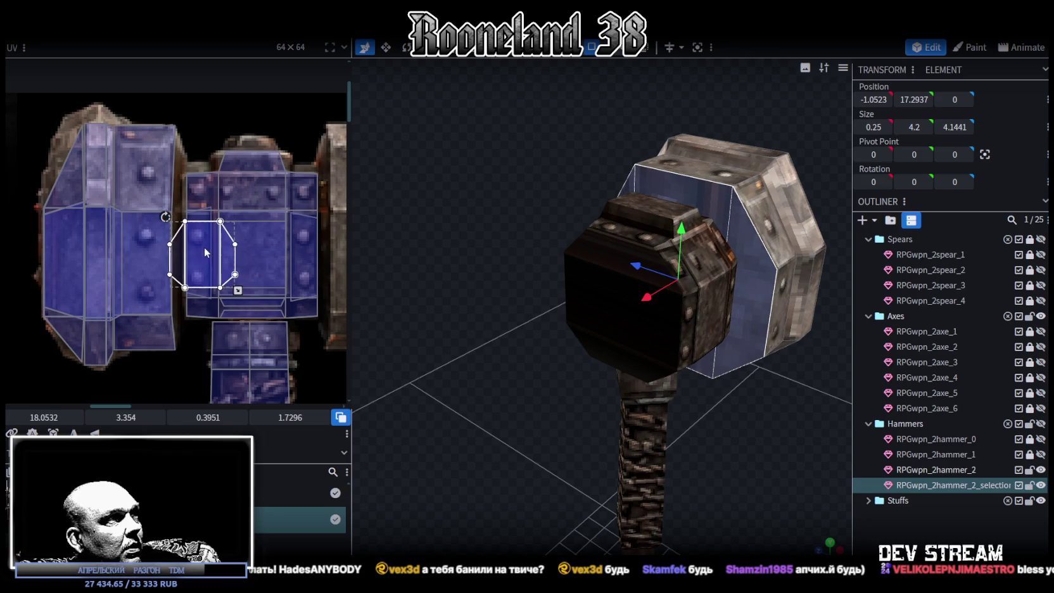
pyautogui.moveTo(211, 249); pyautogui.dragTo(214, 244)
pyautogui.moveTo(248, 283)
pyautogui.mouseDown()
pyautogui.moveTo(210, 261)
pyautogui.moveTo(199, 286)
pyautogui.mouseUp()
pyautogui.scroll(3, 203, 250)
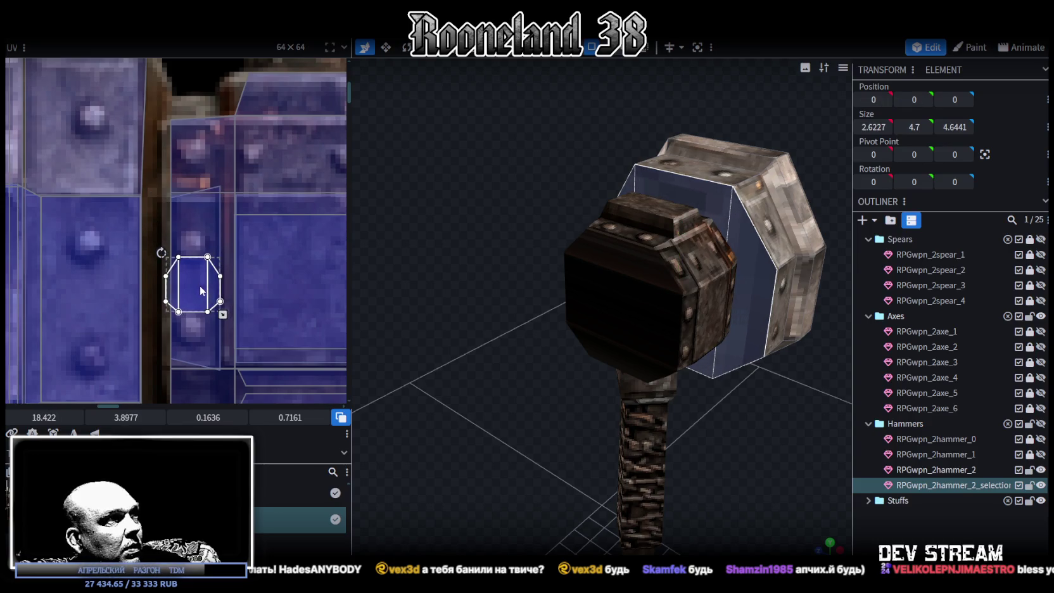
pyautogui.click(956, 522)
# Select the slab on the hammer's far side and shift its UV left.
pyautogui.moveTo(758, 465)
pyautogui.mouseDown()
pyautogui.moveTo(546, 423)
pyautogui.moveTo(651, 378)
pyautogui.moveTo(669, 321)
pyautogui.moveTo(636, 292)
pyautogui.moveTo(592, 345)
pyautogui.mouseUp()
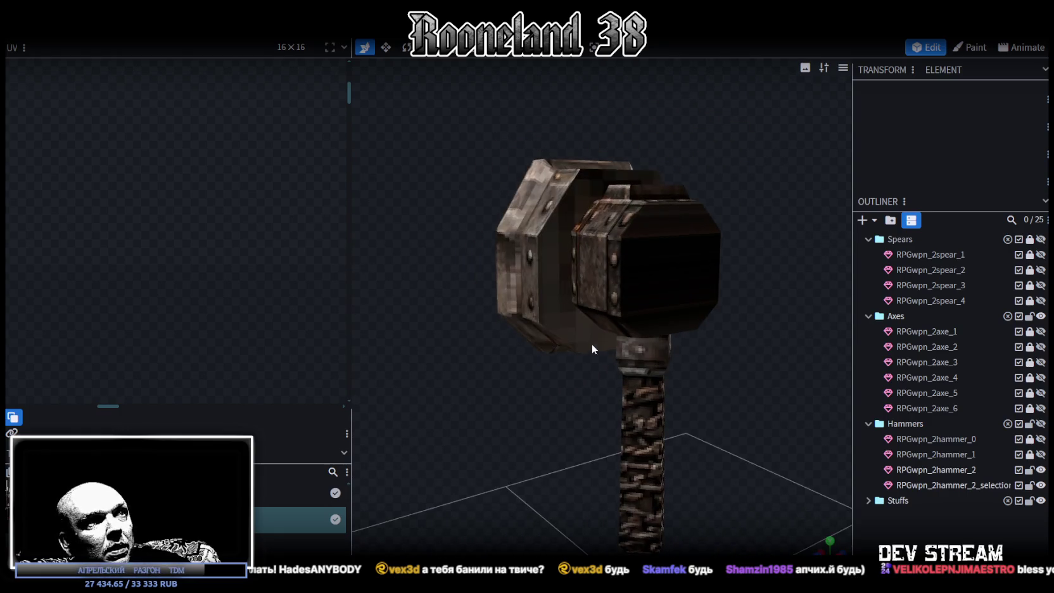
pyautogui.click(560, 312)
pyautogui.moveTo(778, 389); pyautogui.dragTo(727, 277)
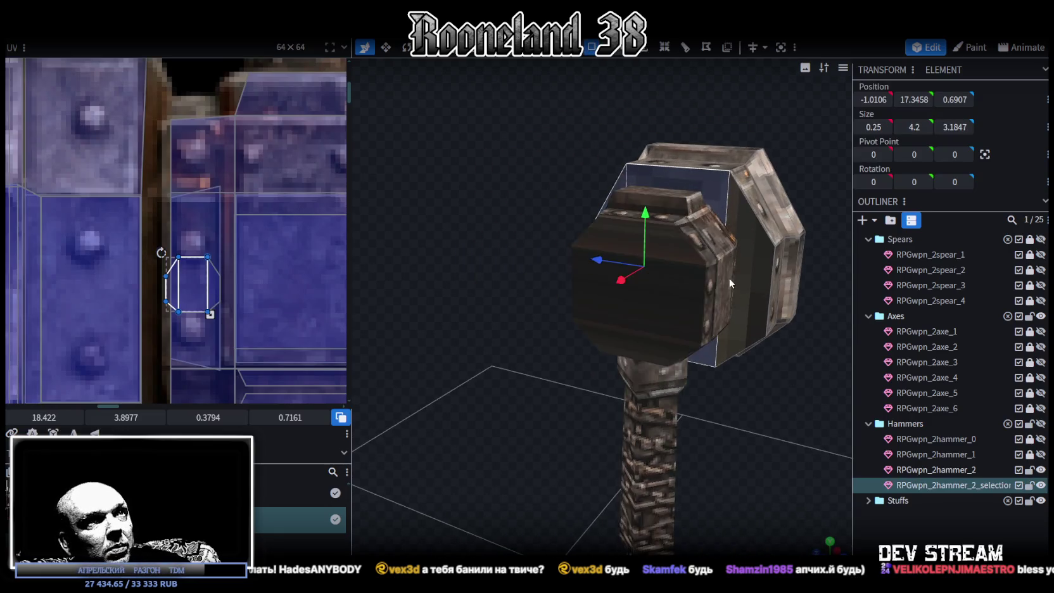
pyautogui.click(728, 278)
pyautogui.scroll(-3, 228, 330)
pyautogui.scroll(1, 225, 326)
pyautogui.scroll(1, 220, 292)
pyautogui.scroll(1, 234, 263)
pyautogui.moveTo(221, 258); pyautogui.dragTo(120, 246)
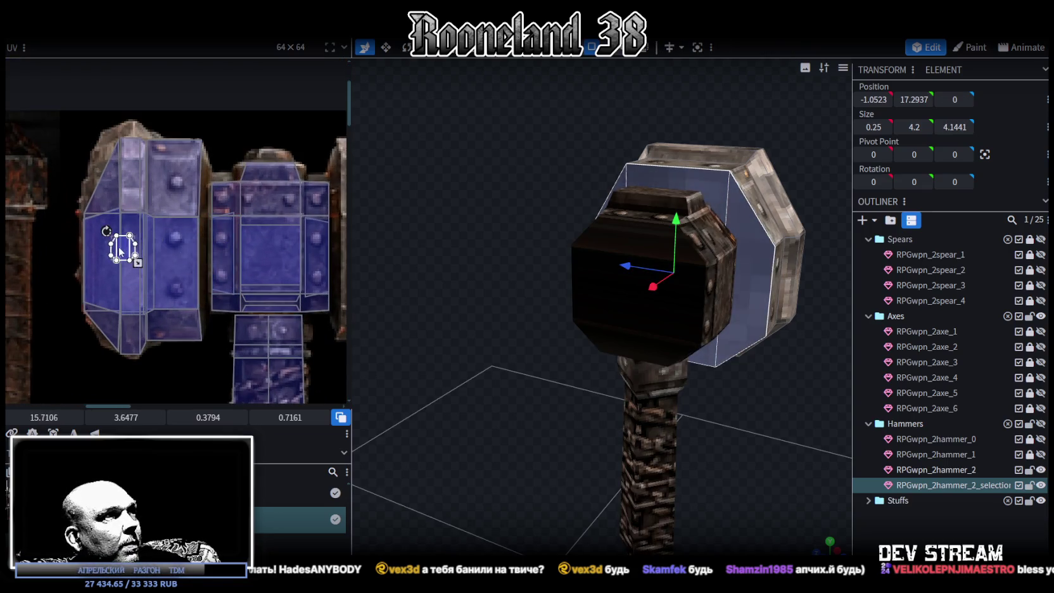
pyautogui.moveTo(124, 245); pyautogui.dragTo(106, 245)
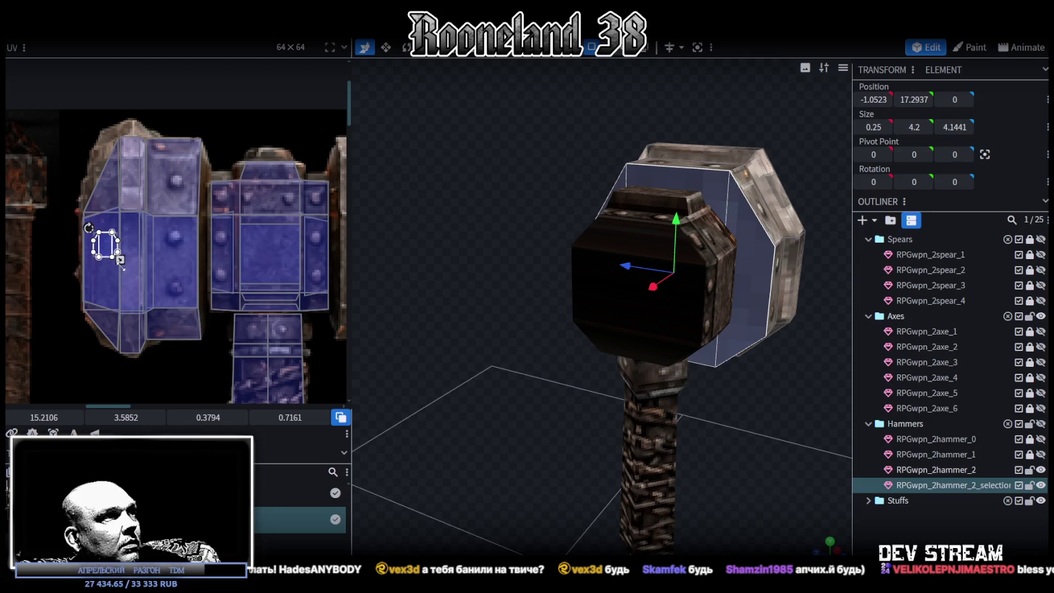
# Place the far-side slab's UV on the centre texture block, nudged slightly down.
pyautogui.scroll(-2, 140, 282)
pyautogui.scroll(1, 140, 282)
pyautogui.moveTo(106, 260)
pyautogui.mouseDown()
pyautogui.moveTo(224, 250)
pyautogui.moveTo(214, 243)
pyautogui.moveTo(276, 323)
pyautogui.mouseUp()
pyautogui.scroll(3, 221, 247)
pyautogui.scroll(3, 219, 245)
pyautogui.scroll(-2, 234, 264)
pyautogui.moveTo(224, 260); pyautogui.dragTo(216, 266)
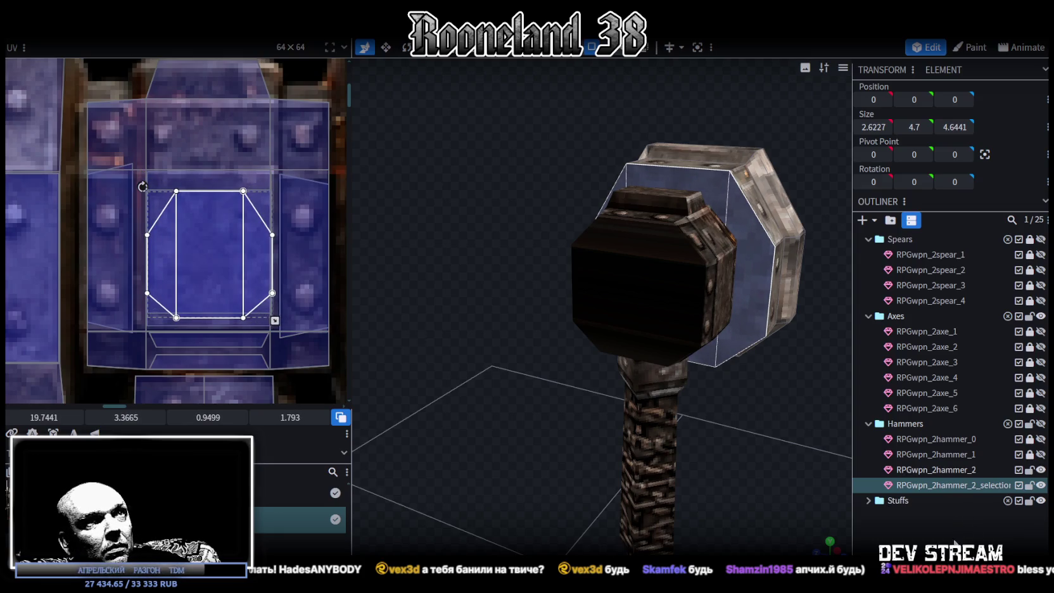
pyautogui.click(735, 442)
# Select all faces of the hammer head.
pyautogui.moveTo(736, 442)
pyautogui.mouseDown()
pyautogui.moveTo(697, 510)
pyautogui.moveTo(543, 437)
pyautogui.moveTo(609, 371)
pyautogui.moveTo(558, 306)
pyautogui.mouseUp()
pyautogui.click(557, 305)
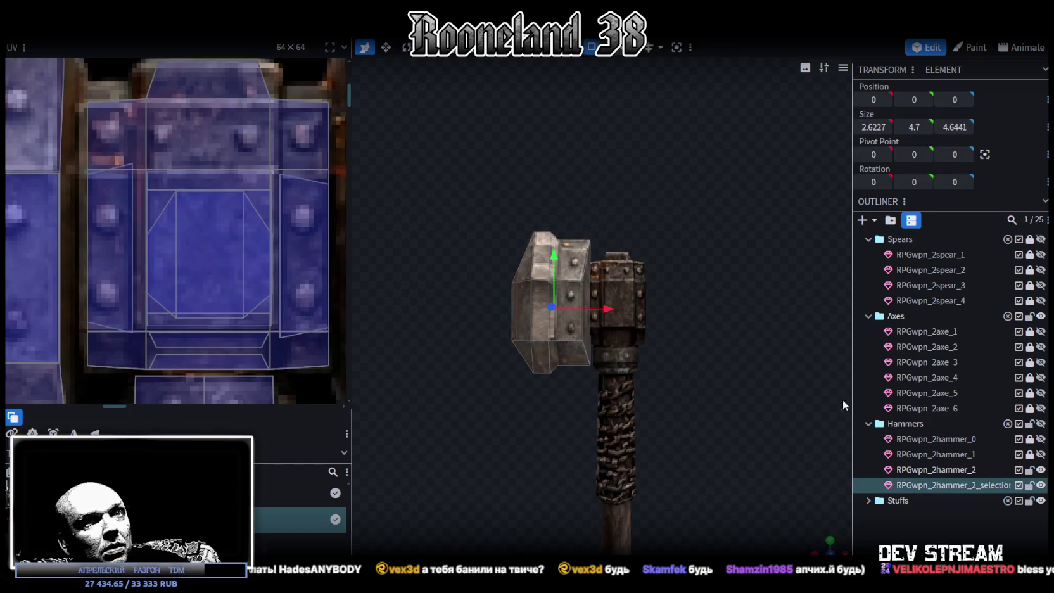
pyautogui.click(950, 486)
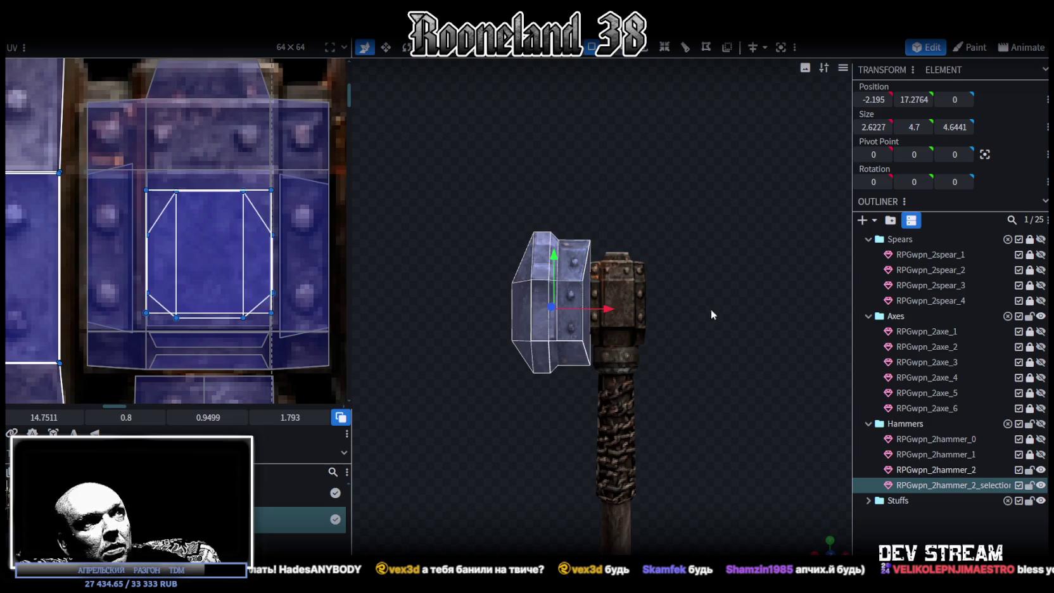
# Duplicate the hammer head and flip the copy across X to the handle's other side.
pyautogui.hotkey('ctrl', 'd')
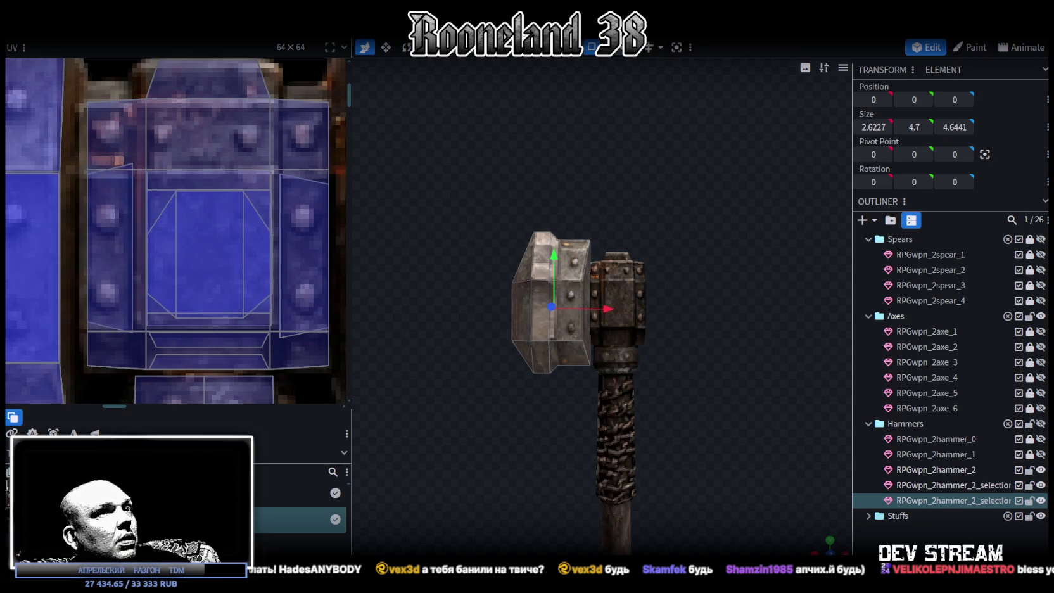
pyautogui.moveTo(643, 175); pyautogui.dragTo(640, 219)
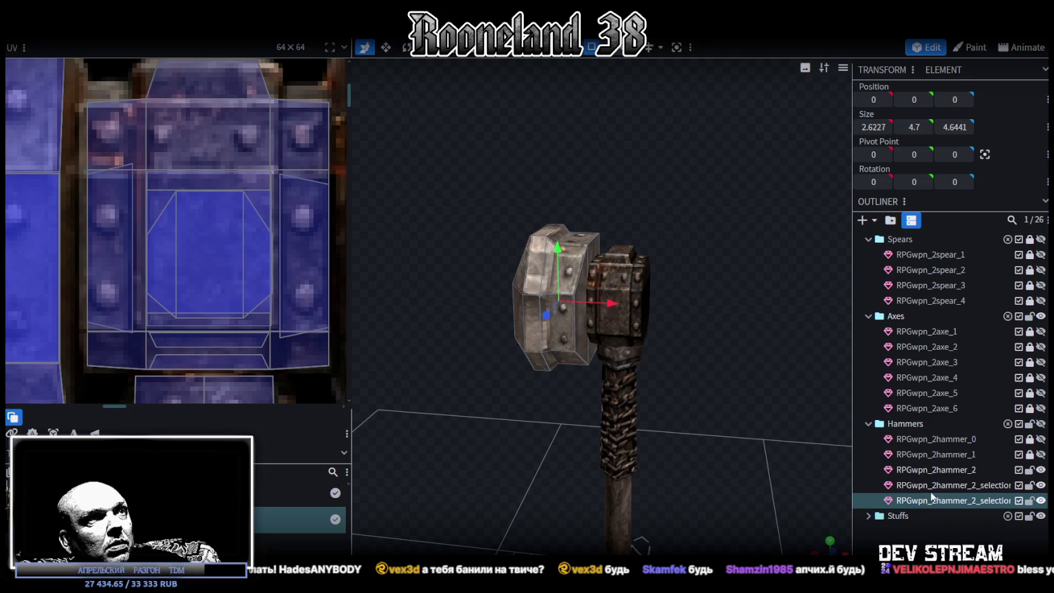
pyautogui.hotkey('ctrl', 'a')
pyautogui.moveTo(610, 301)
pyautogui.mouseDown()
pyautogui.moveTo(596, 306)
pyautogui.moveTo(609, 302)
pyautogui.mouseUp()
pyautogui.click(143, 30)
pyautogui.click(277, 71)
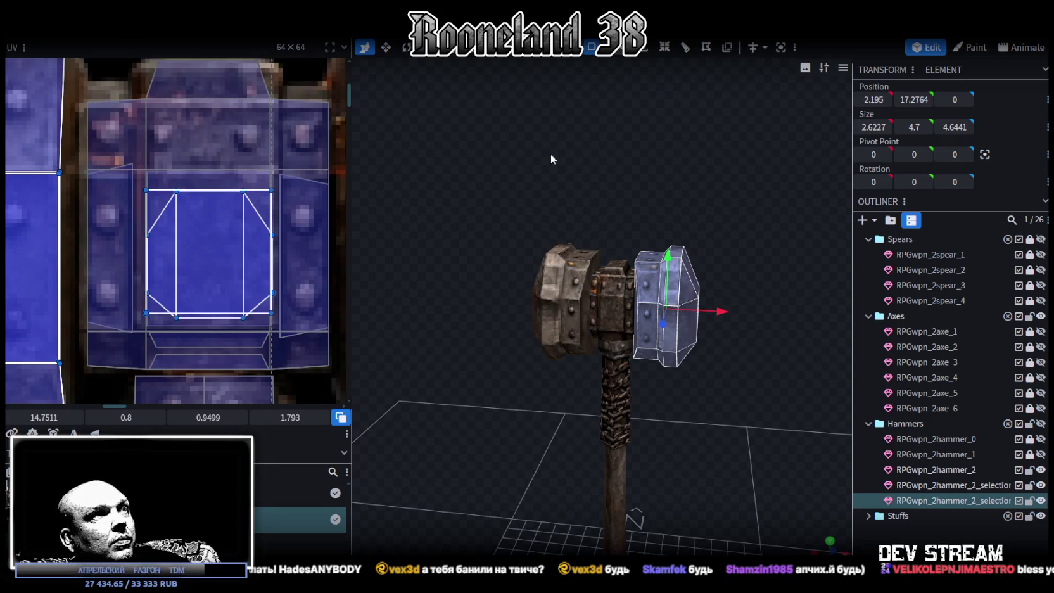
# Mirror the duplicate's UVs and align them over the matching head texture.
pyautogui.scroll(-3, 171, 200)
pyautogui.scroll(-2, 171, 199)
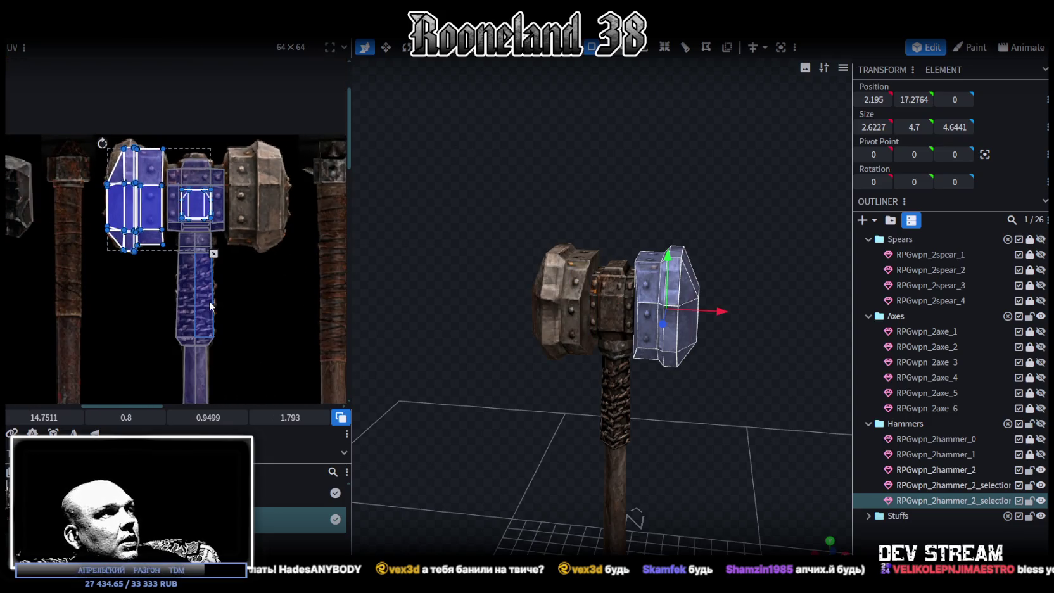
pyautogui.click(76, 432)
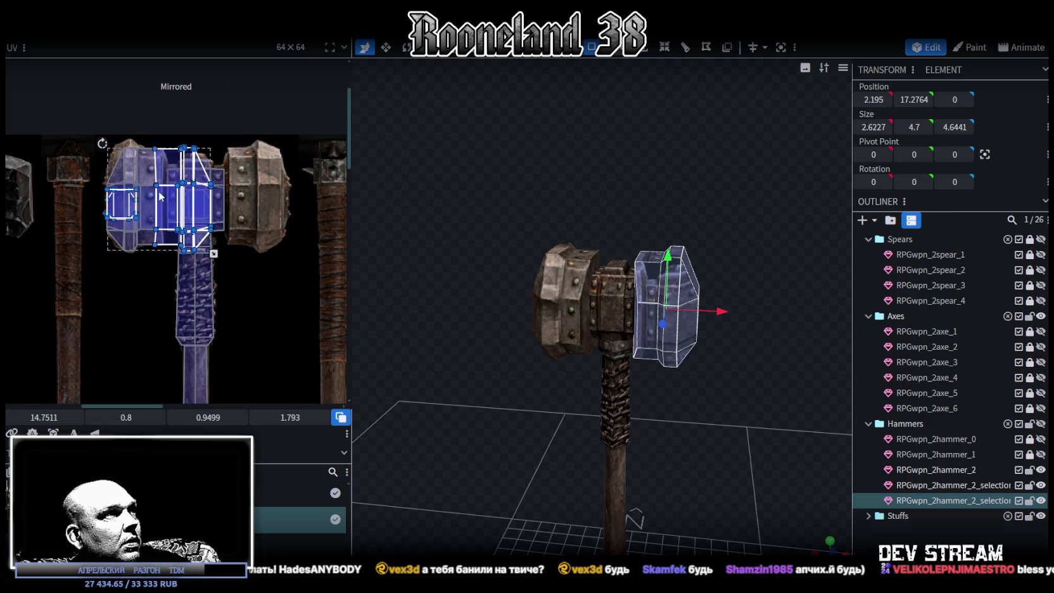
pyautogui.moveTo(160, 197); pyautogui.dragTo(206, 171)
pyautogui.scroll(4, 199, 183)
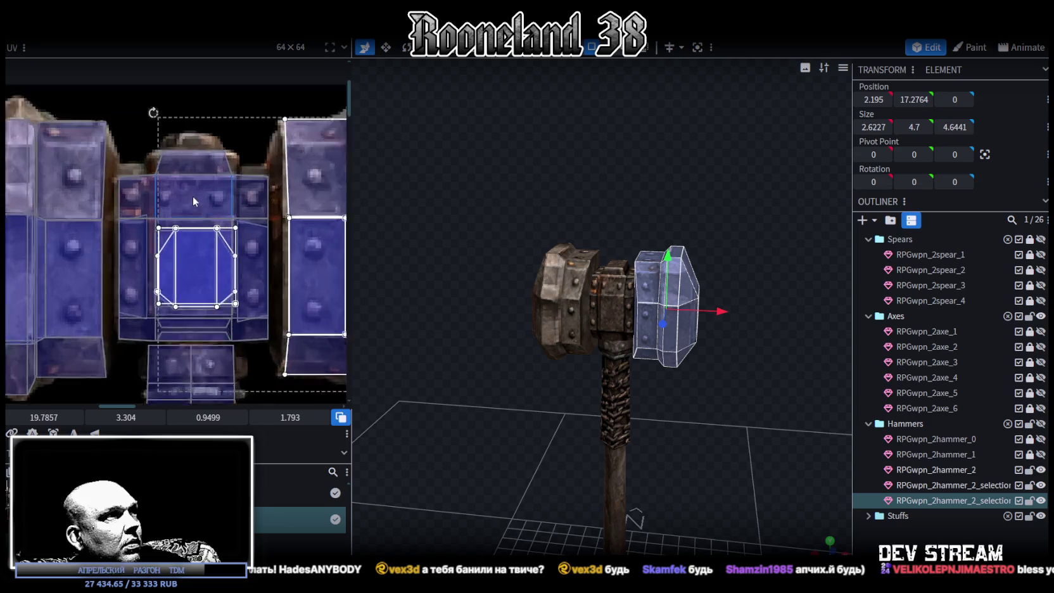
pyautogui.scroll(2, 193, 201)
pyautogui.moveTo(194, 277); pyautogui.dragTo(192, 276)
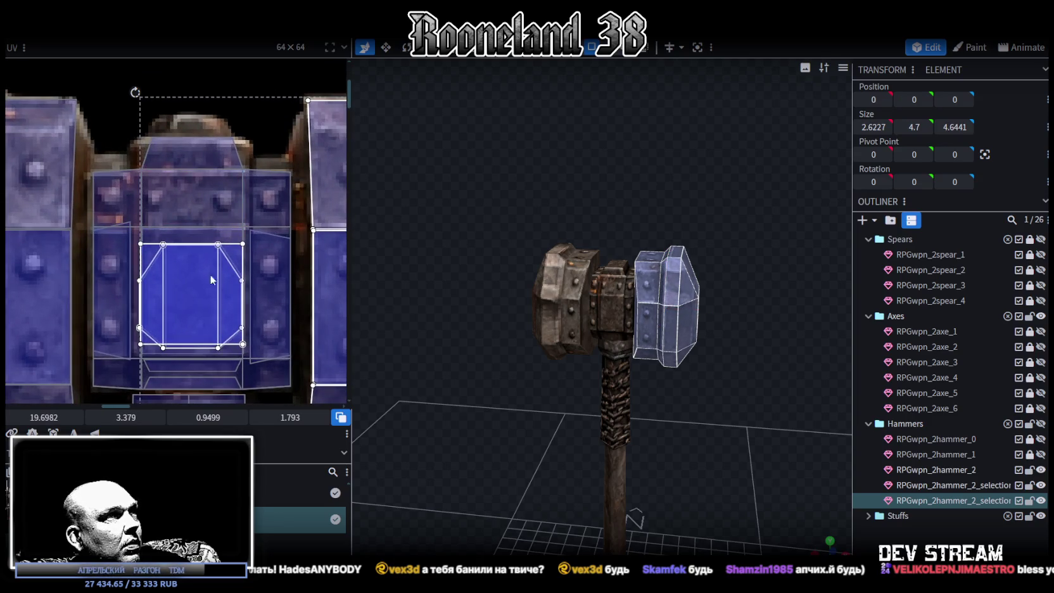
# Orbit around the model to inspect the mirrored head's texture from several angles.
pyautogui.scroll(-3, 211, 279)
pyautogui.scroll(3, 278, 260)
pyautogui.scroll(1, 279, 259)
pyautogui.scroll(1, 253, 279)
pyautogui.scroll(1, 222, 297)
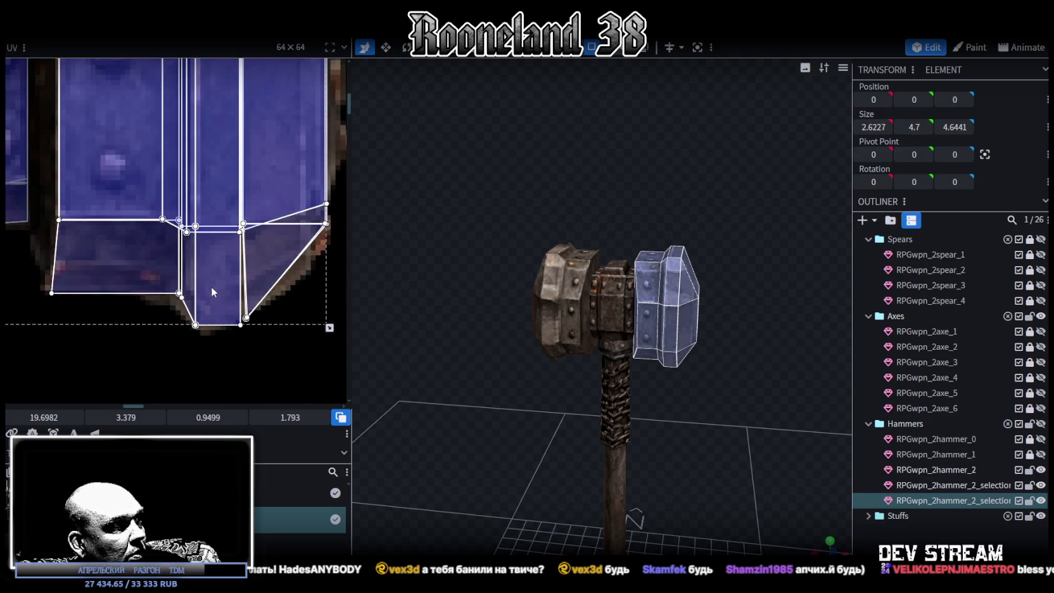
pyautogui.scroll(-2, 161, 251)
pyautogui.scroll(2, 164, 236)
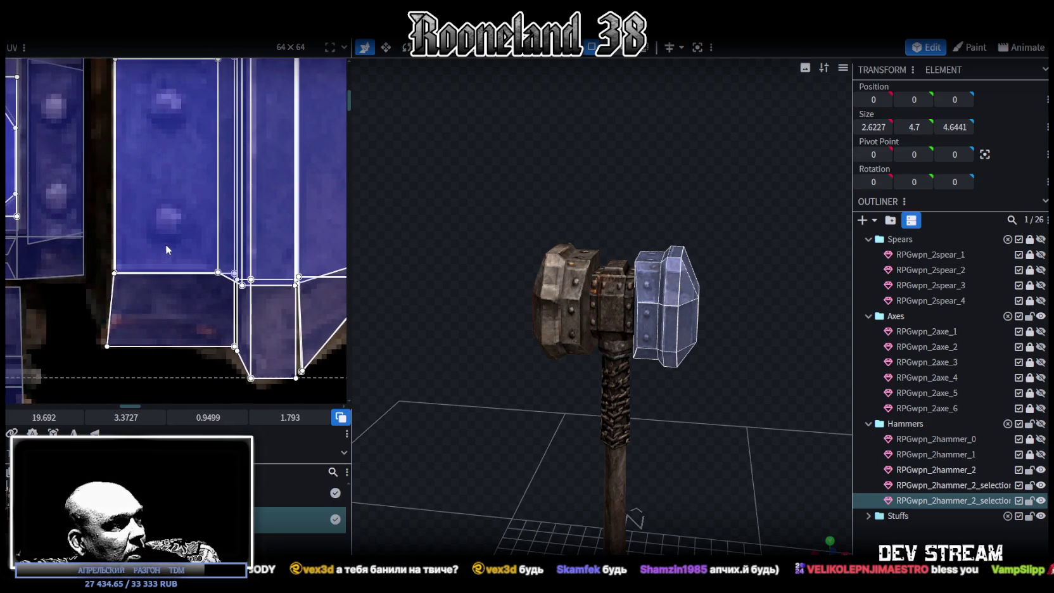
pyautogui.scroll(-2, 165, 244)
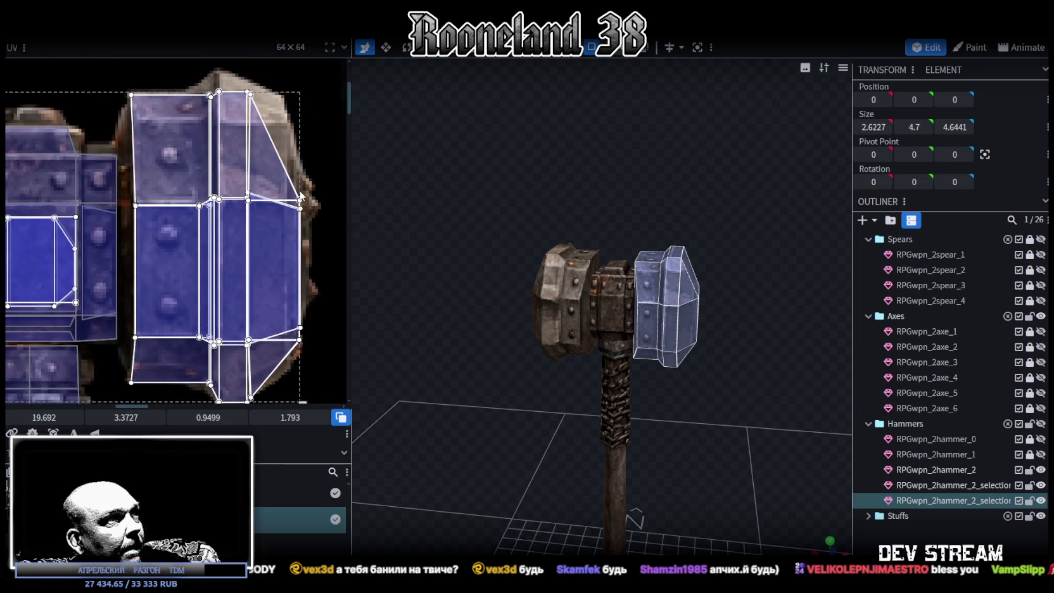
pyautogui.scroll(-2, 231, 246)
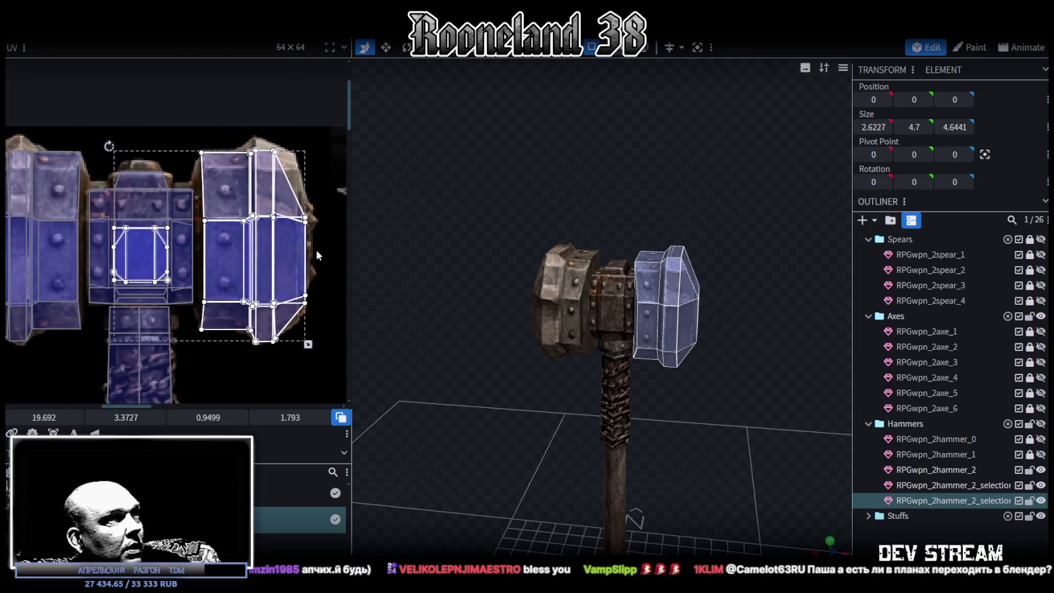
pyautogui.scroll(1, 710, 457)
pyautogui.moveTo(710, 452)
pyautogui.mouseDown()
pyautogui.moveTo(739, 457)
pyautogui.moveTo(712, 464)
pyautogui.moveTo(685, 452)
pyautogui.mouseUp()
pyautogui.scroll(1, 67, 240)
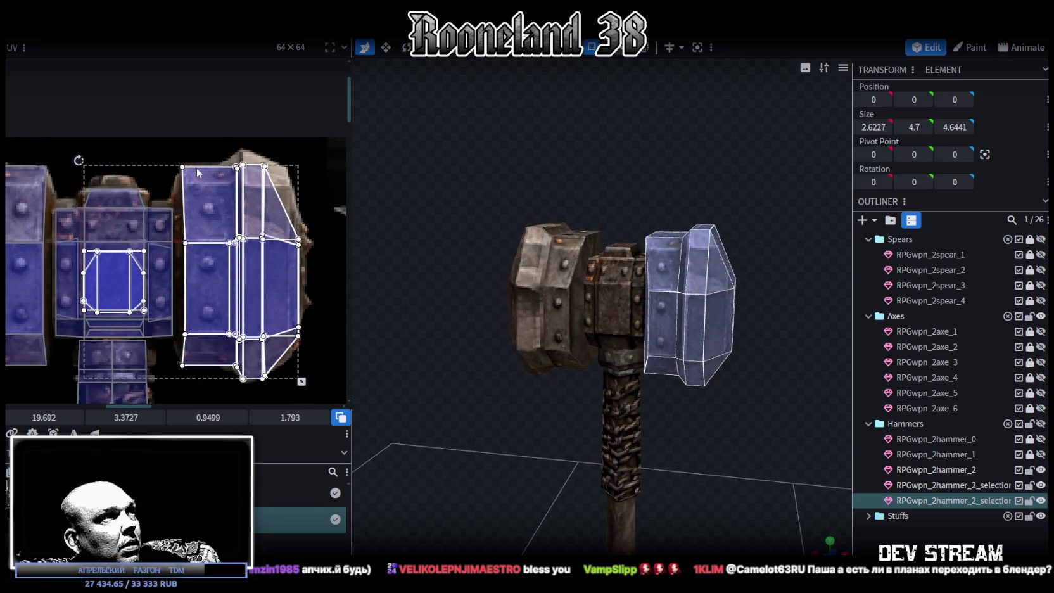
pyautogui.scroll(2, 195, 168)
pyautogui.scroll(-2, 209, 190)
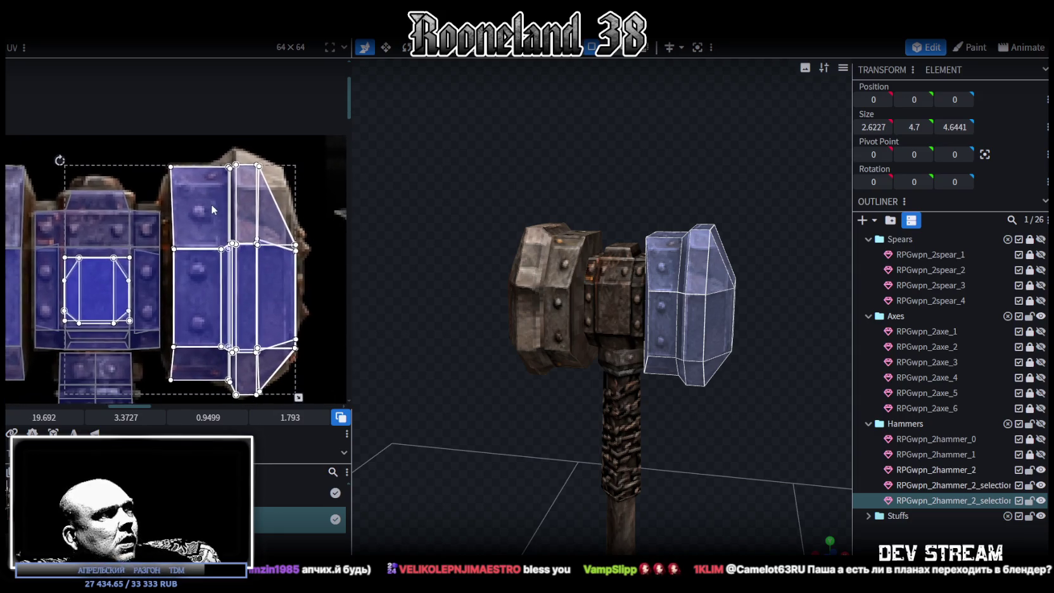
pyautogui.moveTo(586, 167)
pyautogui.mouseDown()
pyautogui.moveTo(620, 198)
pyautogui.moveTo(547, 161)
pyautogui.moveTo(473, 164)
pyautogui.moveTo(455, 181)
pyautogui.moveTo(492, 190)
pyautogui.moveTo(461, 185)
pyautogui.mouseUp()
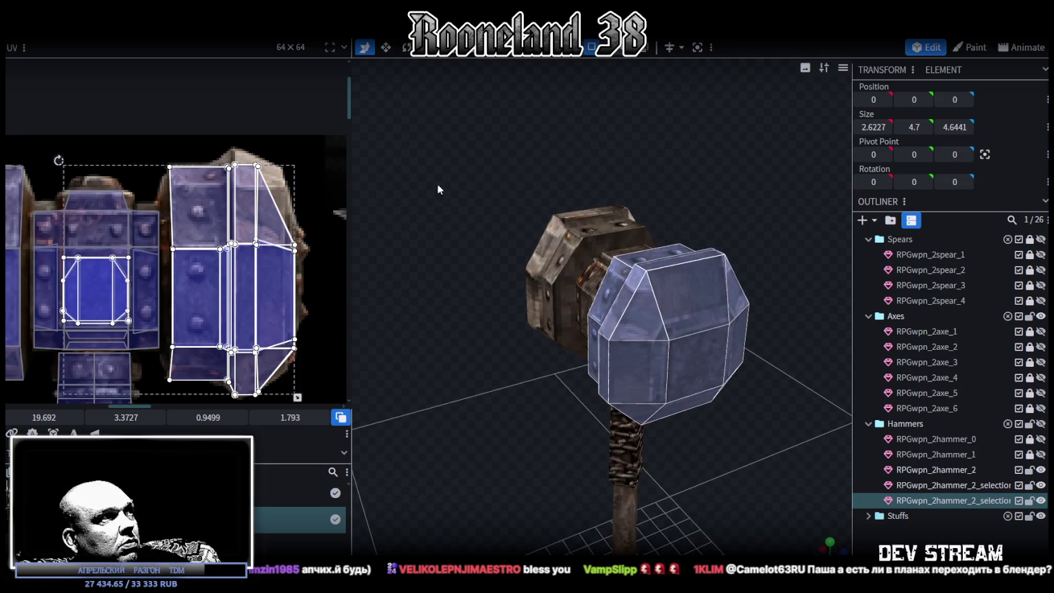
pyautogui.scroll(-3, 100, 223)
pyautogui.moveTo(98, 227); pyautogui.dragTo(179, 227, button='middle')
pyautogui.moveTo(477, 329)
pyautogui.mouseDown()
pyautogui.moveTo(593, 387)
pyautogui.moveTo(521, 381)
pyautogui.moveTo(389, 327)
pyautogui.moveTo(442, 322)
pyautogui.moveTo(771, 471)
pyautogui.moveTo(489, 416)
pyautogui.moveTo(727, 433)
pyautogui.moveTo(727, 404)
pyautogui.moveTo(623, 414)
pyautogui.mouseUp()
pyautogui.click(772, 471)
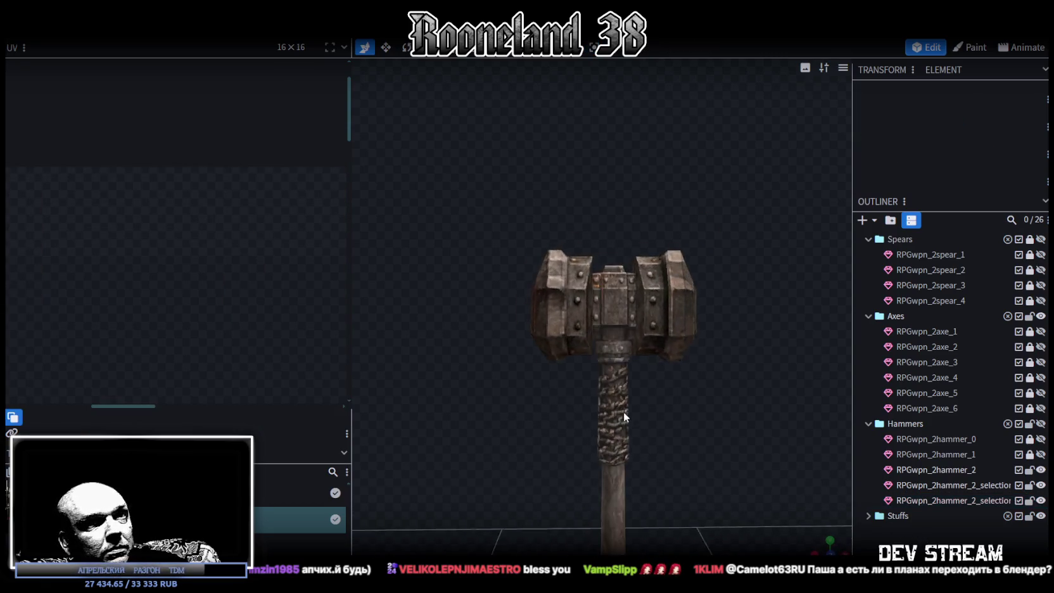
# Merge RPGwpn_2hammer_2 and both head selection meshes into one mesh.
pyautogui.click(966, 470)
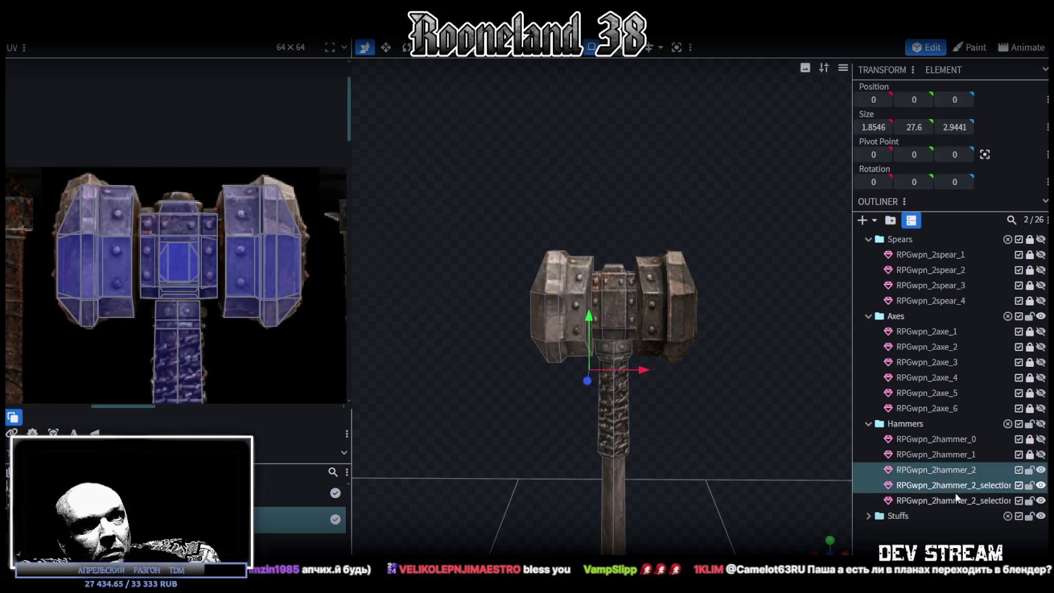
pyautogui.keyDown('shift'); pyautogui.click(953, 501); pyautogui.keyUp('shift')
pyautogui.rightClick(952, 500)
pyautogui.click(879, 286)
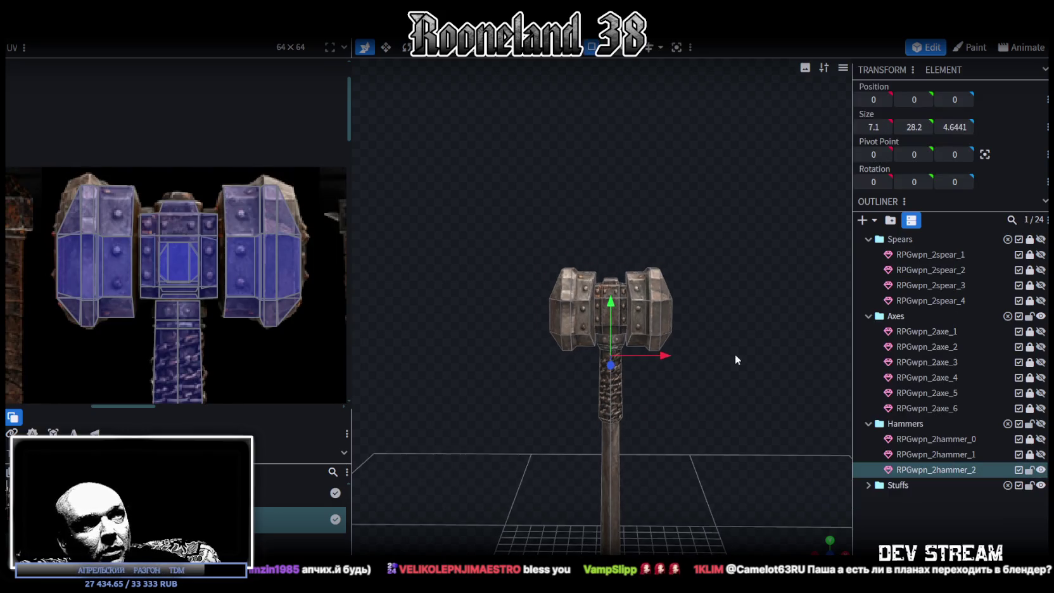
# Stretch the right head's outer vertex column further out along X.
pyautogui.moveTo(632, 206); pyautogui.dragTo(708, 331)
pyautogui.hotkey('ctrl', 'a')
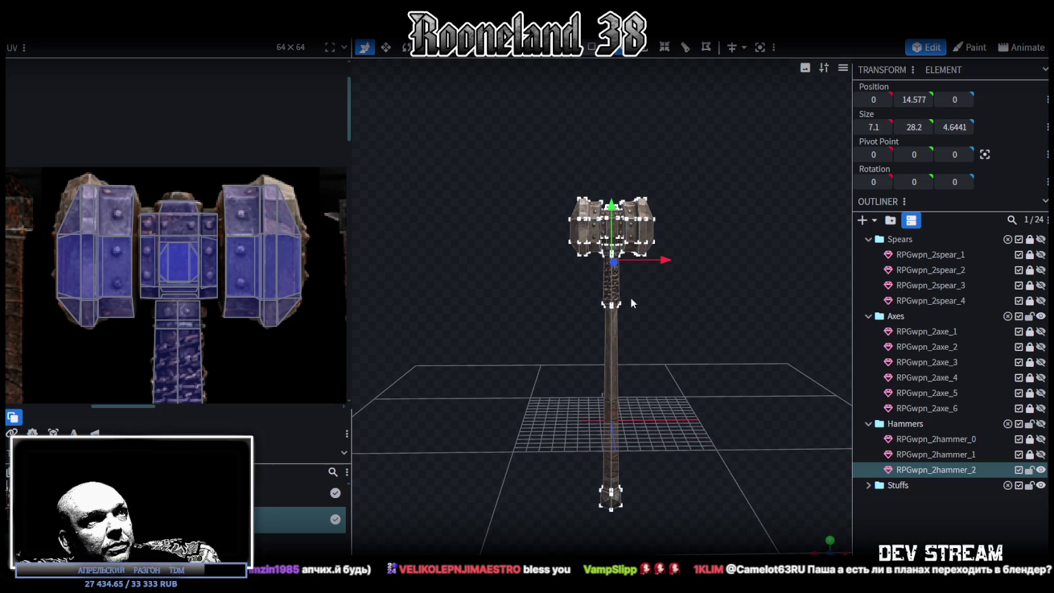
pyautogui.scroll(5, 716, 291)
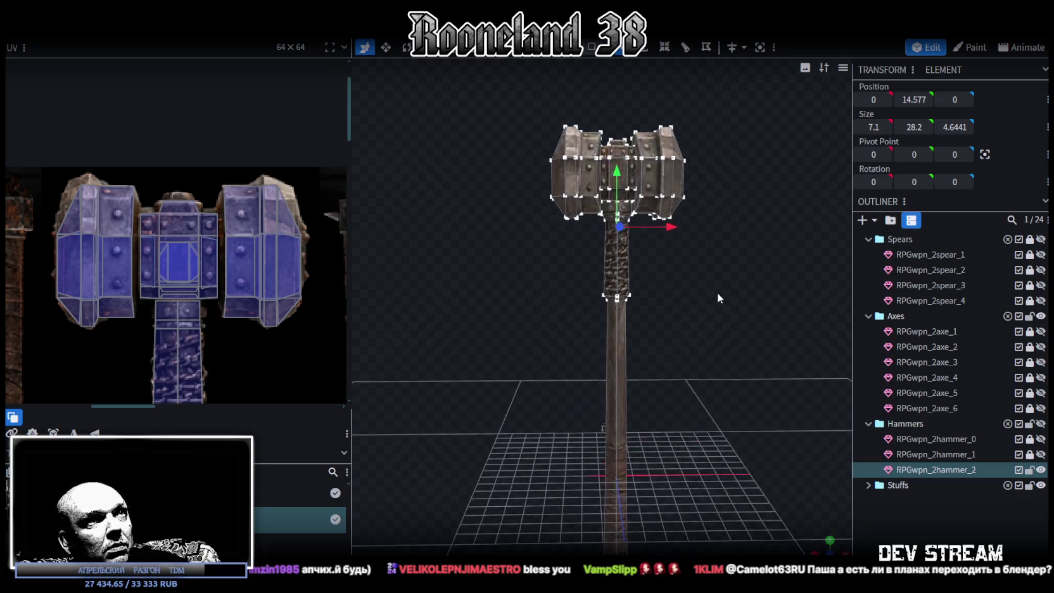
pyautogui.moveTo(683, 391)
pyautogui.mouseDown()
pyautogui.moveTo(617, 368)
pyautogui.moveTo(676, 412)
pyautogui.moveTo(724, 381)
pyautogui.moveTo(707, 362)
pyautogui.moveTo(692, 390)
pyautogui.moveTo(696, 355)
pyautogui.moveTo(748, 335)
pyautogui.moveTo(747, 380)
pyautogui.mouseUp()
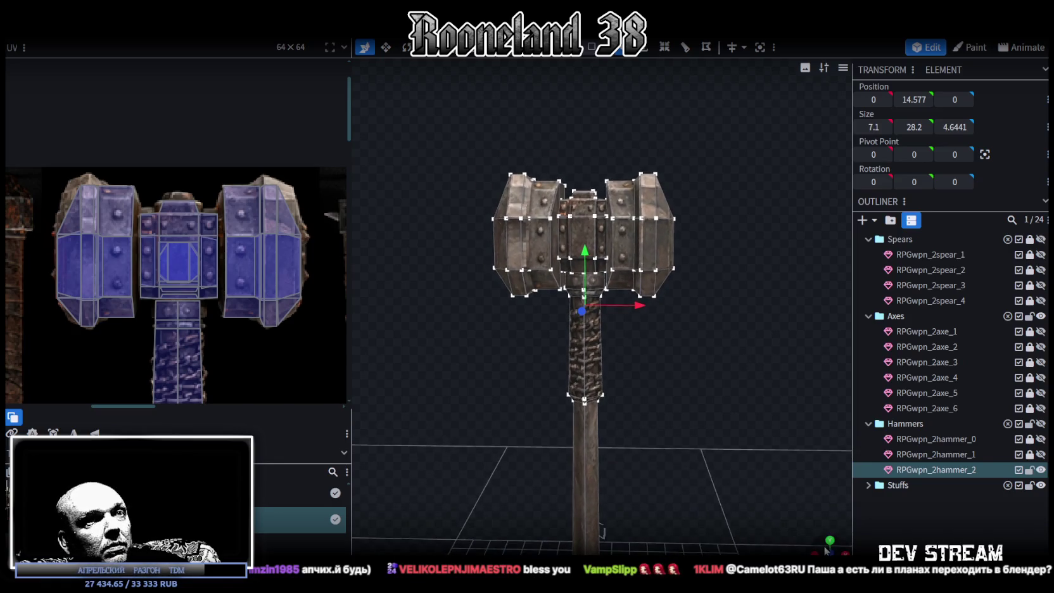
pyautogui.scroll(3, 751, 473)
pyautogui.scroll(-3, 729, 431)
pyautogui.moveTo(761, 116)
pyautogui.mouseDown()
pyautogui.moveTo(661, 352)
pyautogui.moveTo(635, 368)
pyautogui.mouseUp()
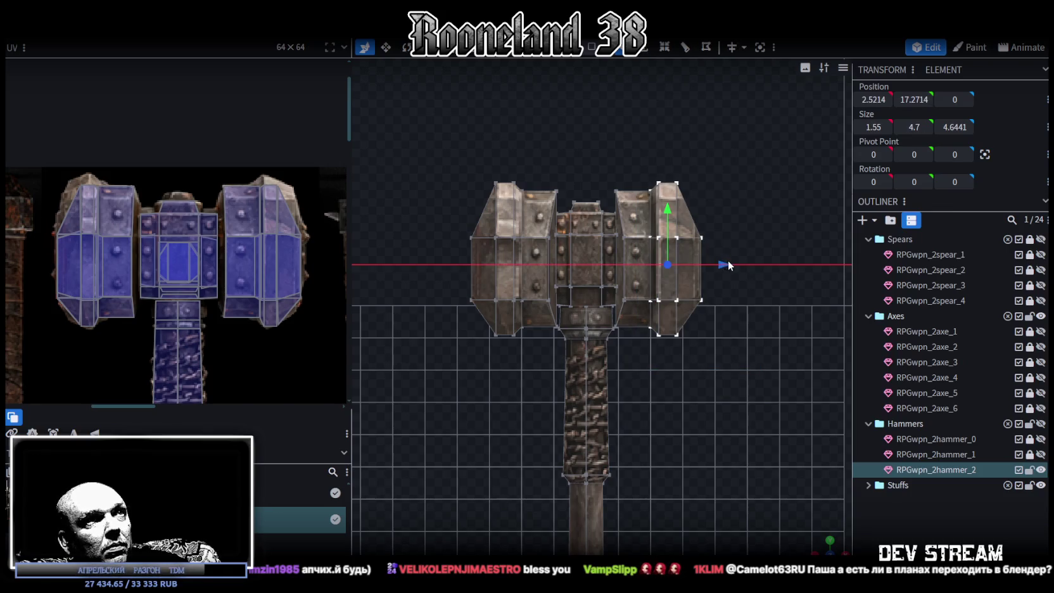
pyautogui.moveTo(723, 260); pyautogui.dragTo(730, 260)
pyautogui.moveTo(768, 145); pyautogui.dragTo(677, 361)
pyautogui.moveTo(745, 265); pyautogui.dragTo(759, 270)
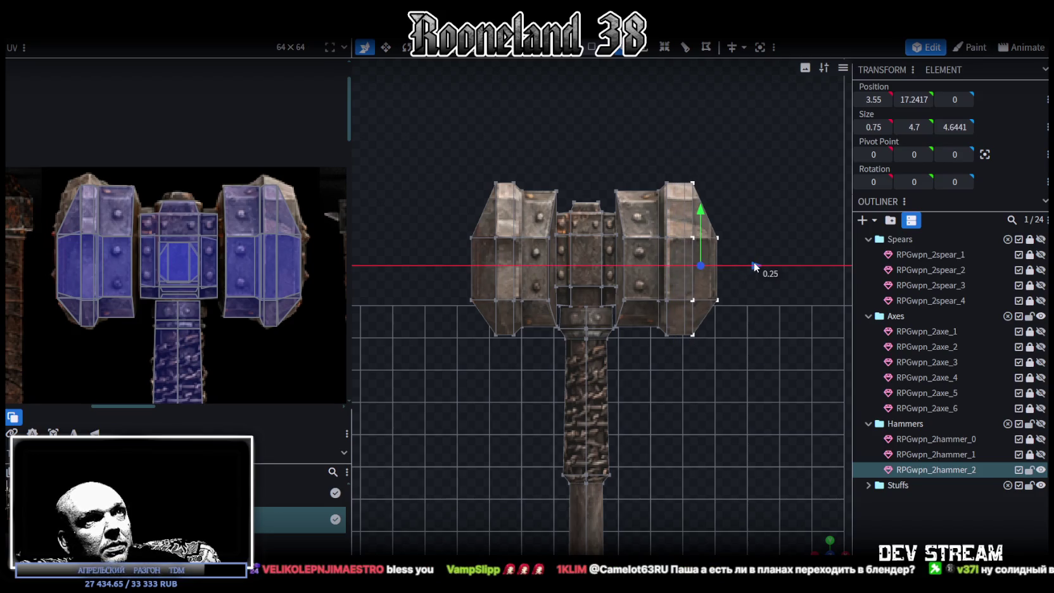
pyautogui.moveTo(705, 329); pyautogui.dragTo(642, 277)
# Stretch the left head's outer vertex column outward to the left along X.
pyautogui.moveTo(562, 302); pyautogui.dragTo(597, 370)
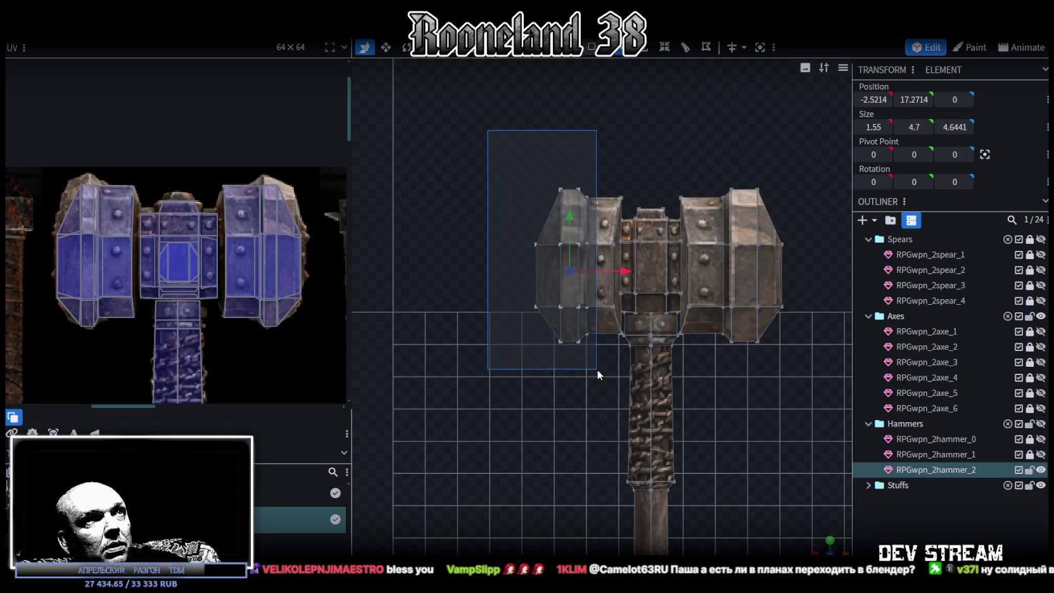
pyautogui.moveTo(623, 273); pyautogui.dragTo(630, 277)
pyautogui.moveTo(502, 140); pyautogui.dragTo(561, 351)
pyautogui.moveTo(583, 276); pyautogui.dragTo(576, 276)
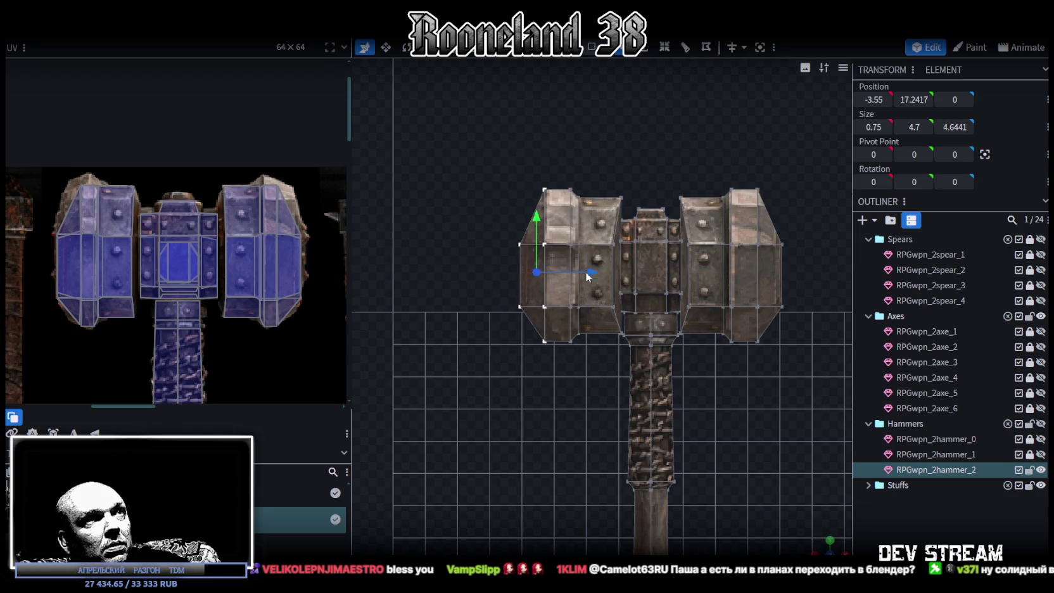
pyautogui.scroll(-1, 826, 537)
pyautogui.moveTo(820, 542)
pyautogui.mouseDown()
pyautogui.moveTo(675, 442)
pyautogui.moveTo(492, 430)
pyautogui.moveTo(337, 455)
pyautogui.moveTo(391, 491)
pyautogui.moveTo(625, 356)
pyautogui.moveTo(753, 366)
pyautogui.moveTo(517, 396)
pyautogui.mouseUp()
pyautogui.click(674, 442)
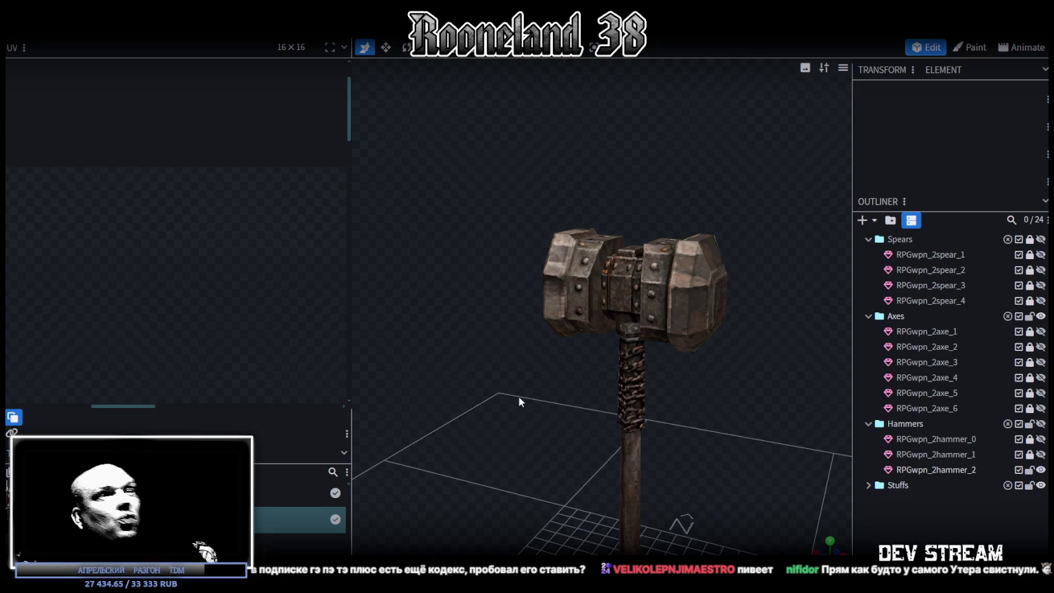
pyautogui.moveTo(518, 397)
pyautogui.mouseDown()
pyautogui.moveTo(529, 392)
pyautogui.moveTo(458, 474)
pyautogui.moveTo(676, 523)
pyautogui.moveTo(509, 506)
pyautogui.moveTo(525, 469)
pyautogui.moveTo(506, 474)
pyautogui.moveTo(464, 448)
pyautogui.moveTo(500, 486)
pyautogui.moveTo(519, 488)
pyautogui.moveTo(747, 376)
pyautogui.moveTo(708, 410)
pyautogui.moveTo(736, 382)
pyautogui.moveTo(721, 343)
pyautogui.moveTo(734, 352)
pyautogui.moveTo(735, 344)
pyautogui.moveTo(735, 358)
pyautogui.mouseUp()
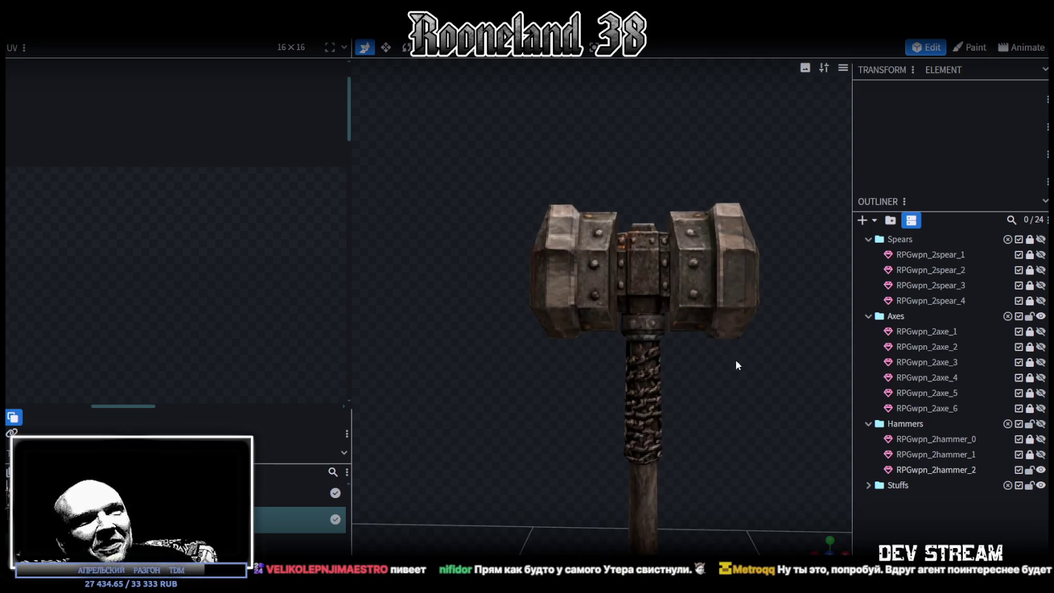
pyautogui.scroll(2, 662, 267)
pyautogui.click(663, 267)
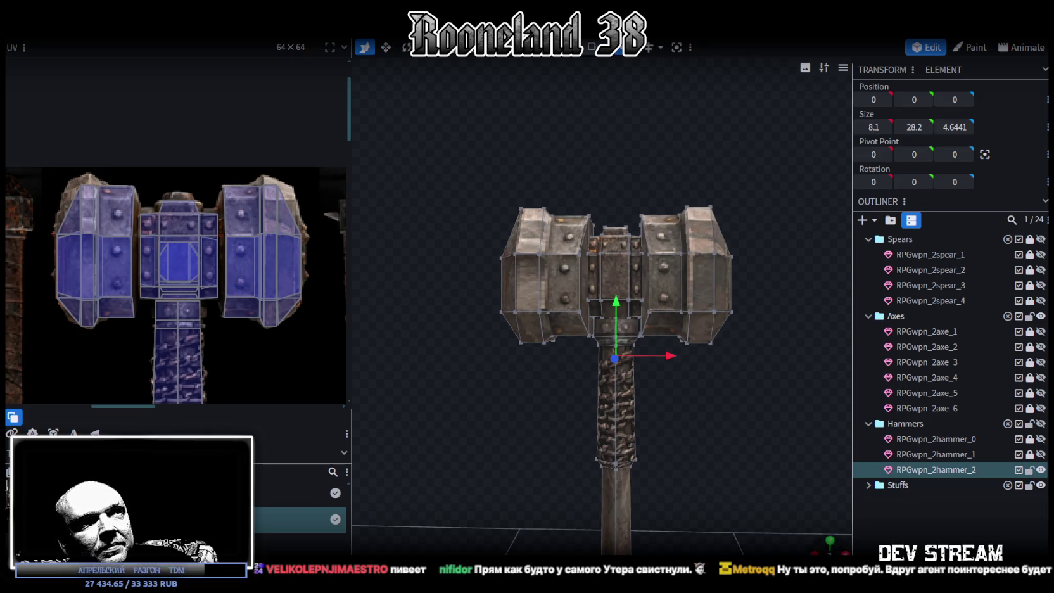
# Push the right and left hammer heads slightly outward from the centre.
pyautogui.moveTo(683, 460); pyautogui.dragTo(655, 397)
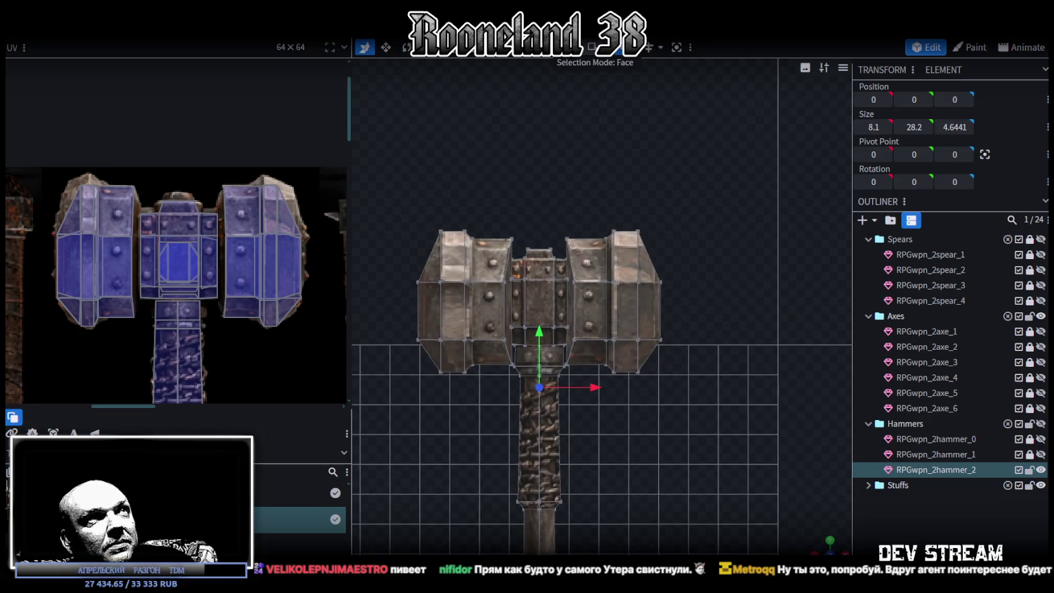
pyautogui.moveTo(751, 151); pyautogui.dragTo(589, 405)
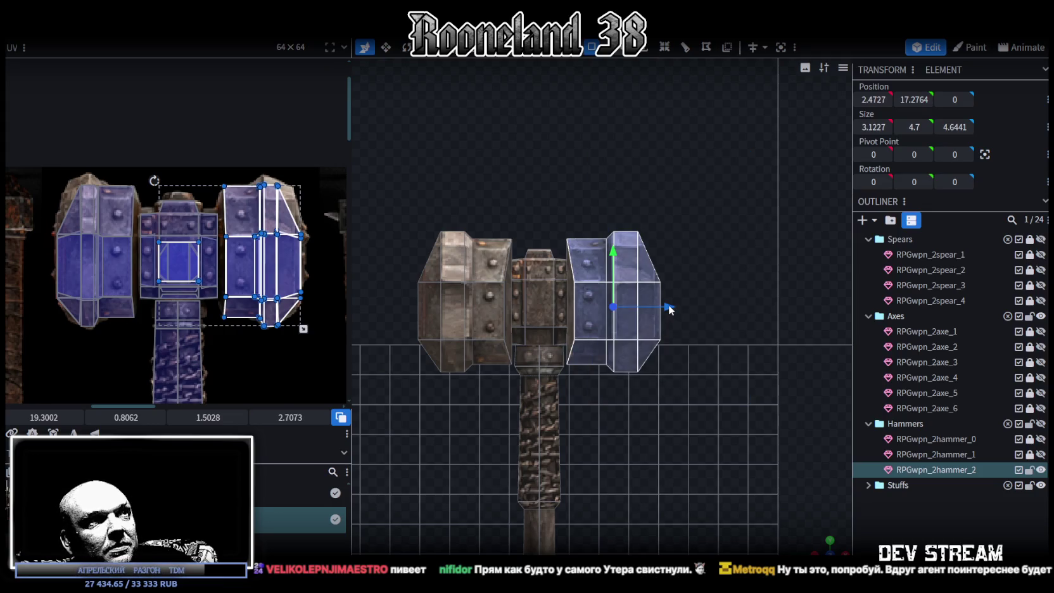
pyautogui.moveTo(670, 309); pyautogui.dragTo(682, 307)
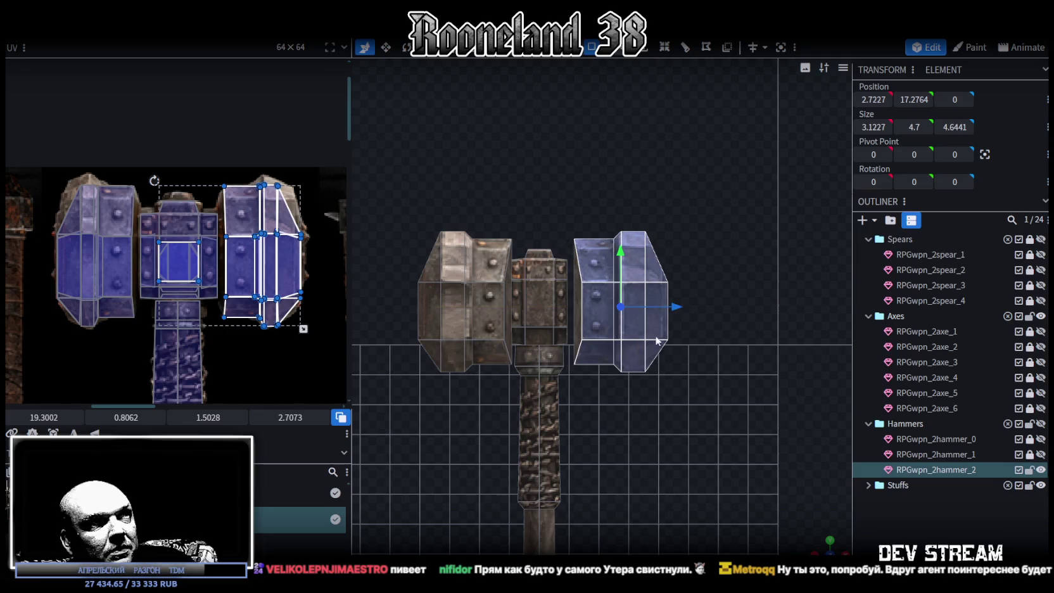
pyautogui.moveTo(566, 364); pyautogui.dragTo(638, 348, button='right')
pyautogui.moveTo(441, 156); pyautogui.dragTo(556, 383)
pyautogui.moveTo(592, 291); pyautogui.dragTo(584, 291)
pyautogui.moveTo(601, 315); pyautogui.dragTo(627, 311, button='right')
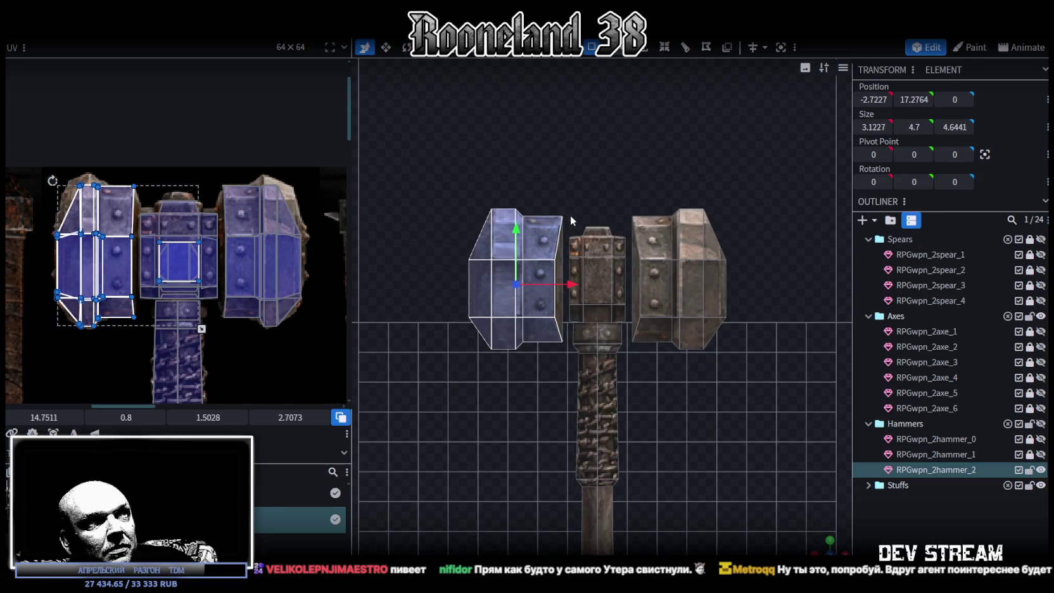
# Widen the middle block with the resize tool, size X 1.8546 to 2.3546.
pyautogui.click(601, 282)
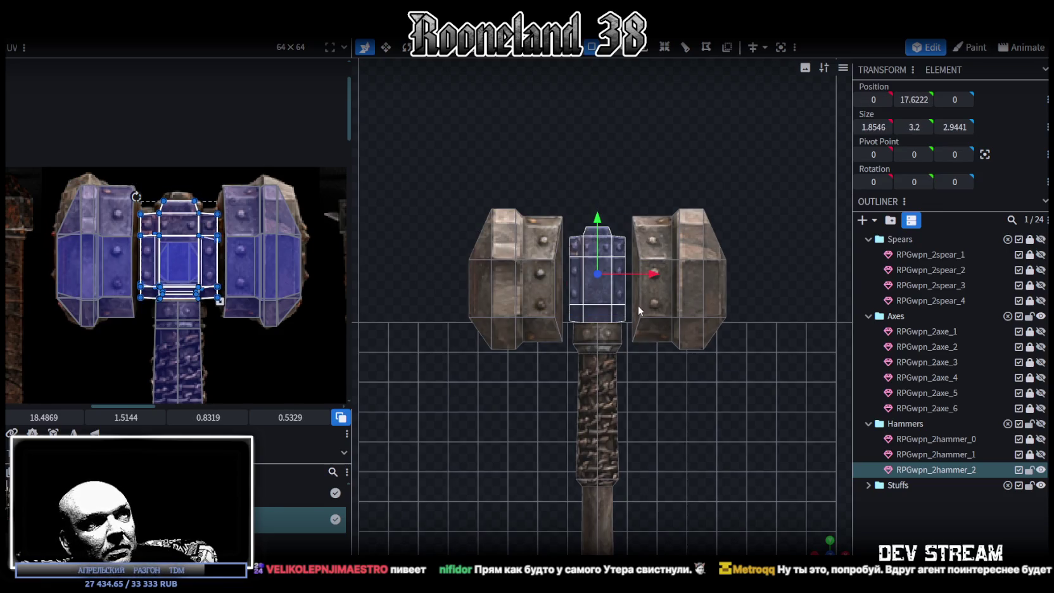
pyautogui.press('s')
pyautogui.moveTo(653, 275); pyautogui.dragTo(661, 272)
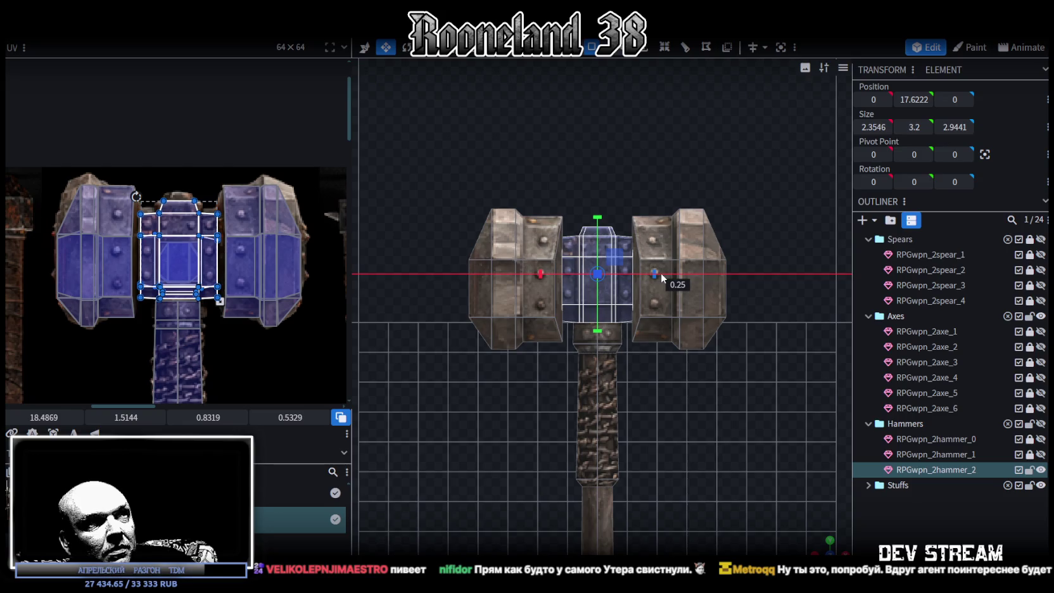
pyautogui.scroll(2, 673, 323)
pyautogui.moveTo(801, 517)
pyautogui.mouseDown()
pyautogui.moveTo(709, 460)
pyautogui.moveTo(732, 411)
pyautogui.moveTo(668, 346)
pyautogui.moveTo(677, 360)
pyautogui.mouseUp()
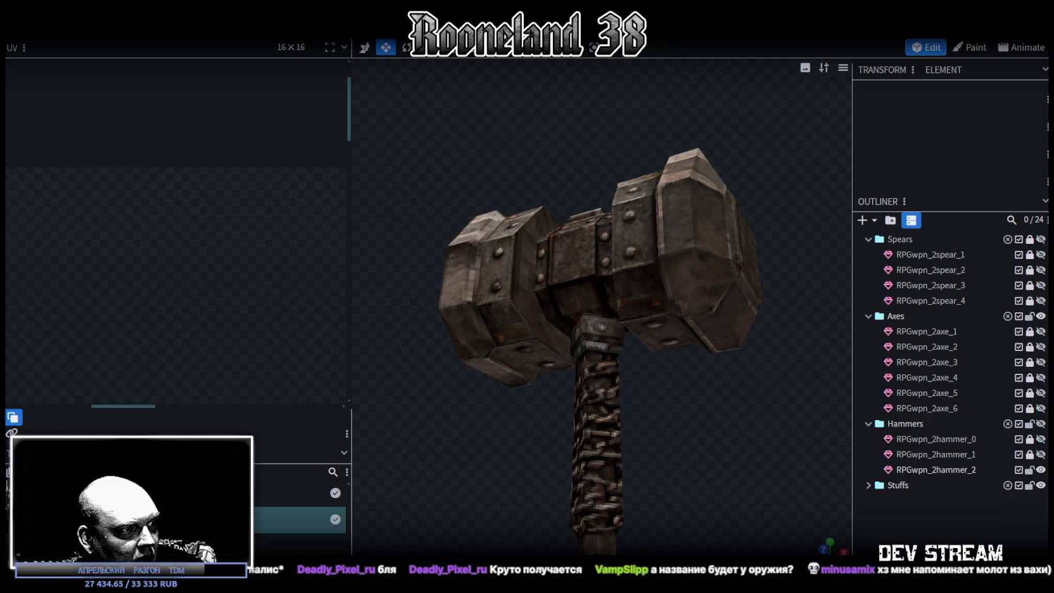
pyautogui.scroll(-3, 543, 412)
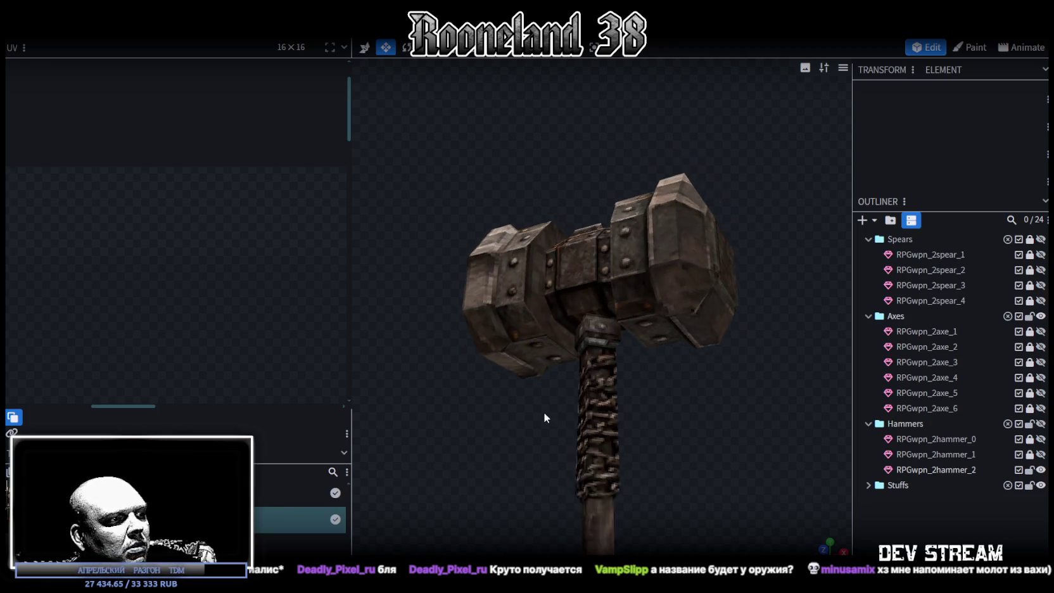
pyautogui.scroll(-2, 542, 405)
pyautogui.moveTo(544, 406); pyautogui.dragTo(587, 438)
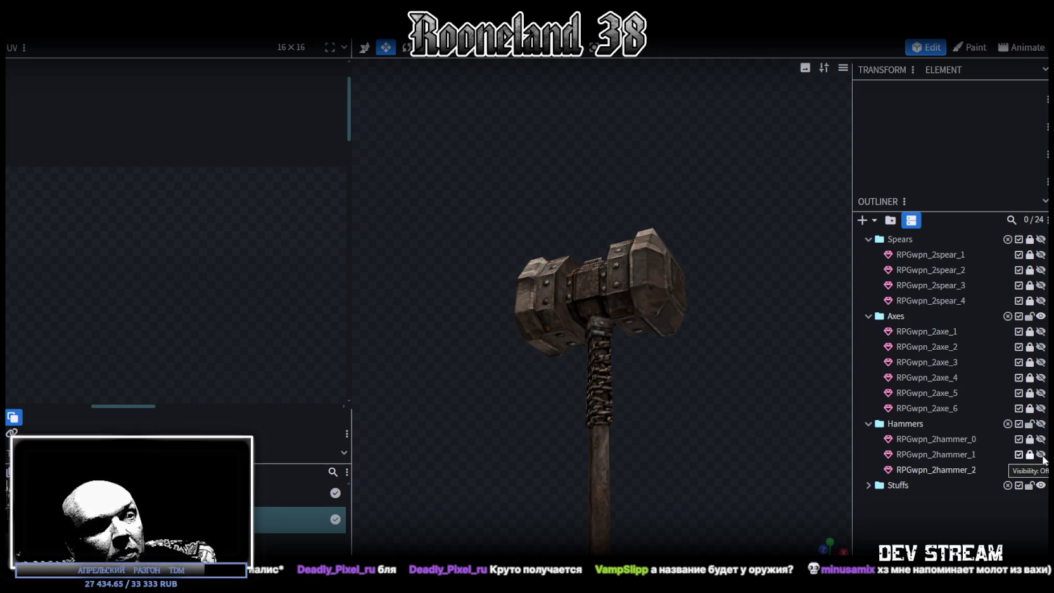
pyautogui.click(1041, 454)
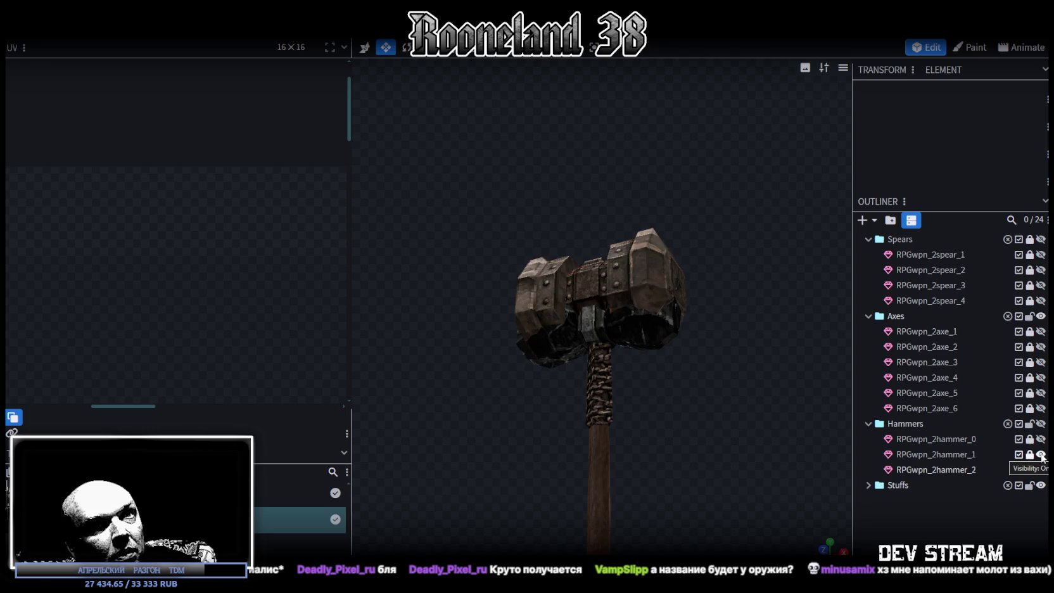
# Show RPGwpn_2hammer_0 and expand the Stuffs group in the Outliner.
pyautogui.click(1040, 438)
pyautogui.click(1040, 470)
pyautogui.click(1040, 469)
pyautogui.scroll(-5, 698, 446)
pyautogui.moveTo(715, 458); pyautogui.dragTo(709, 434)
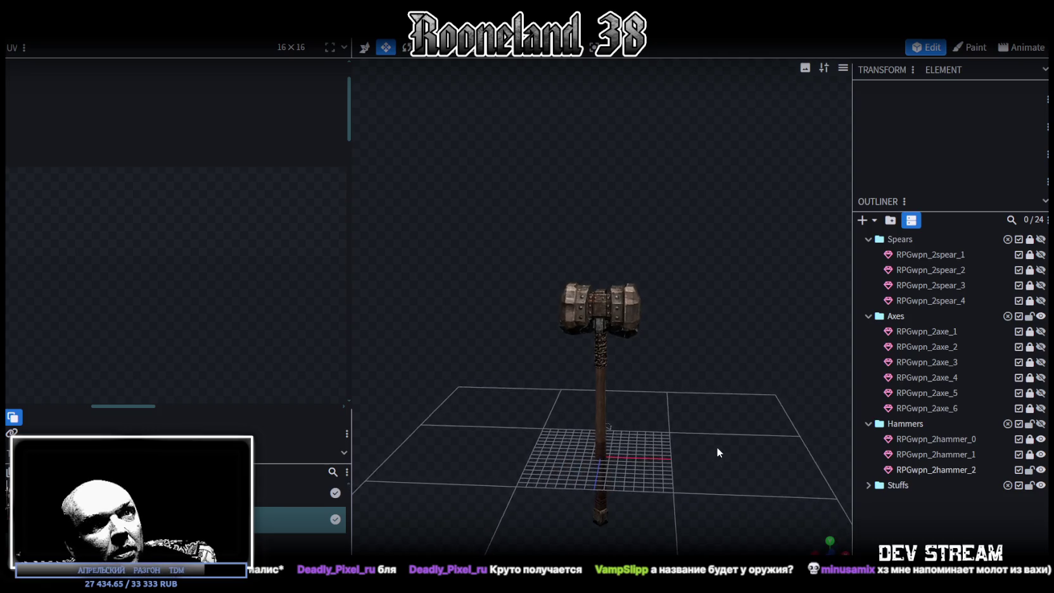
pyautogui.click(868, 484)
pyautogui.moveTo(710, 412)
pyautogui.mouseDown()
pyautogui.moveTo(612, 406)
pyautogui.moveTo(675, 410)
pyautogui.mouseUp()
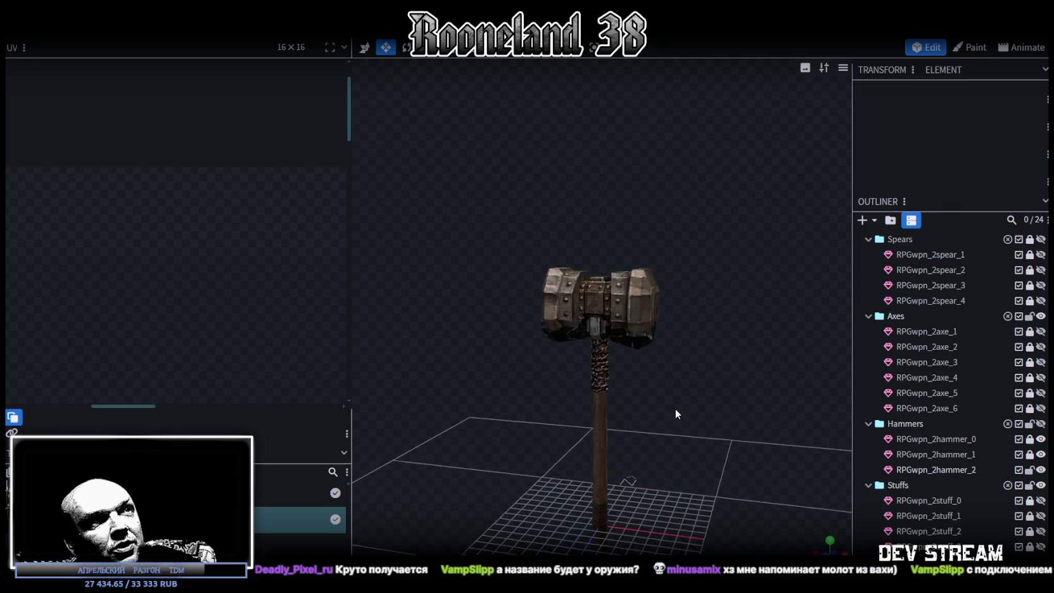
# Copy the RPGwpn_2hammer_2 mesh into the frog player project.
pyautogui.click(940, 470)
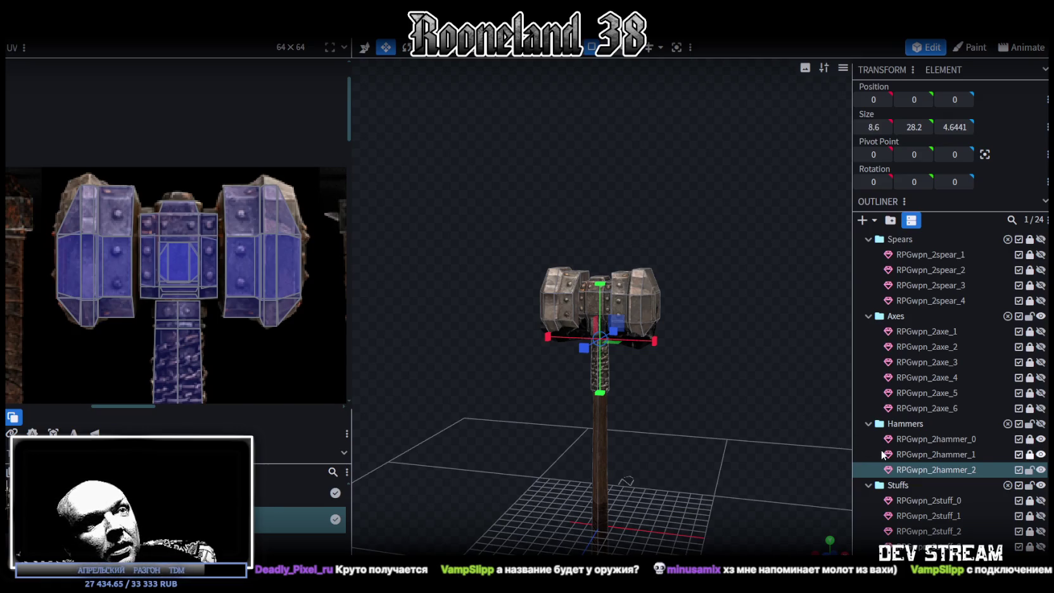
pyautogui.hotkey('ctrl', 'a')
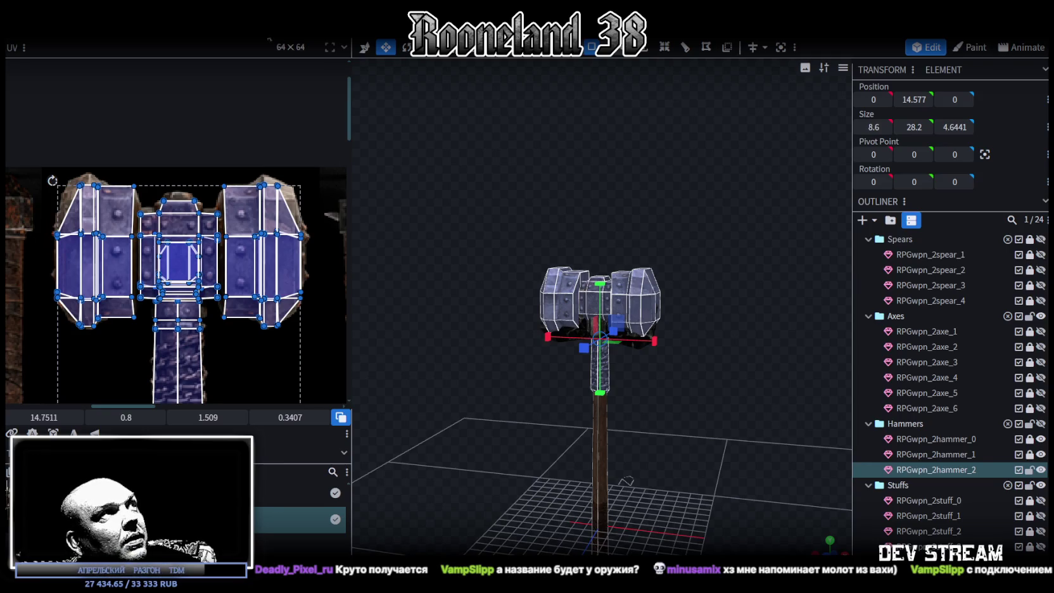
pyautogui.hotkey('ctrl', 'Tab')
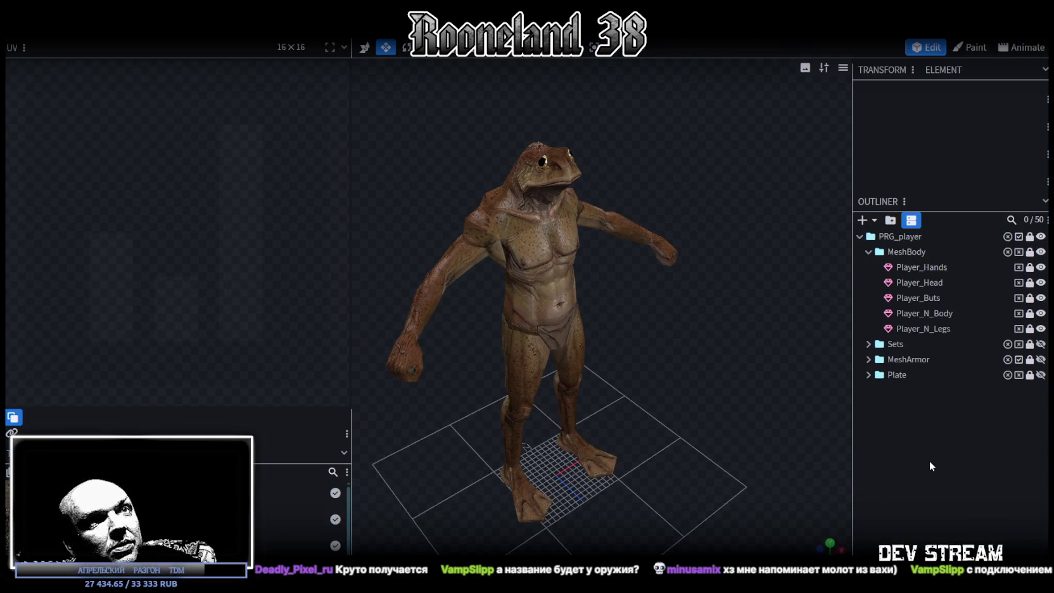
pyautogui.hotkey('ctrl', 'v')
pyautogui.hotkey('ctrl', 'Tab')
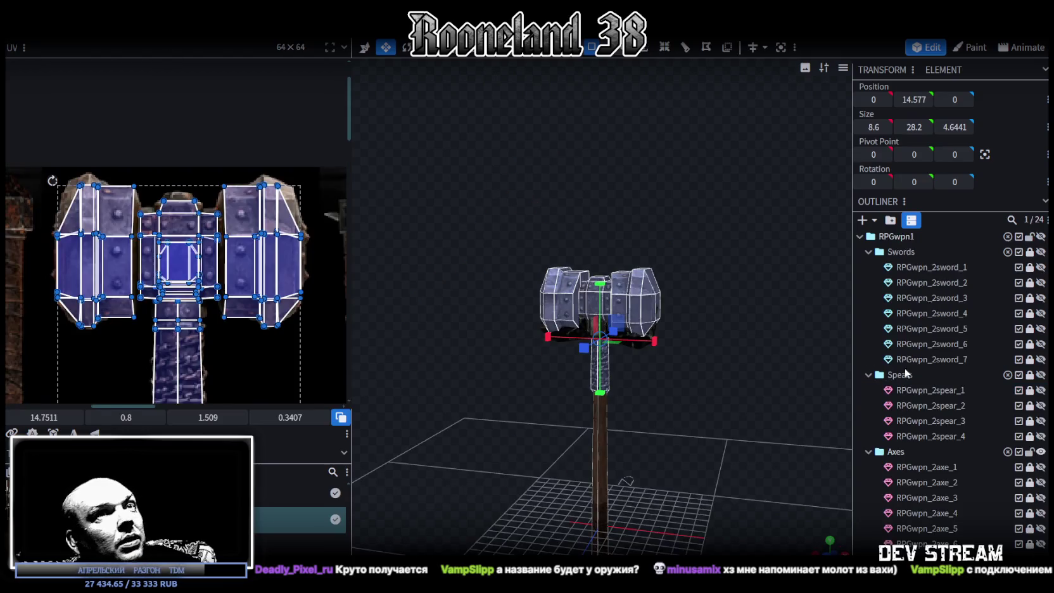
# Reselect RPGwpn_2hammer_2 and split the chosen faces into a separate element.
pyautogui.scroll(-3, 959, 481)
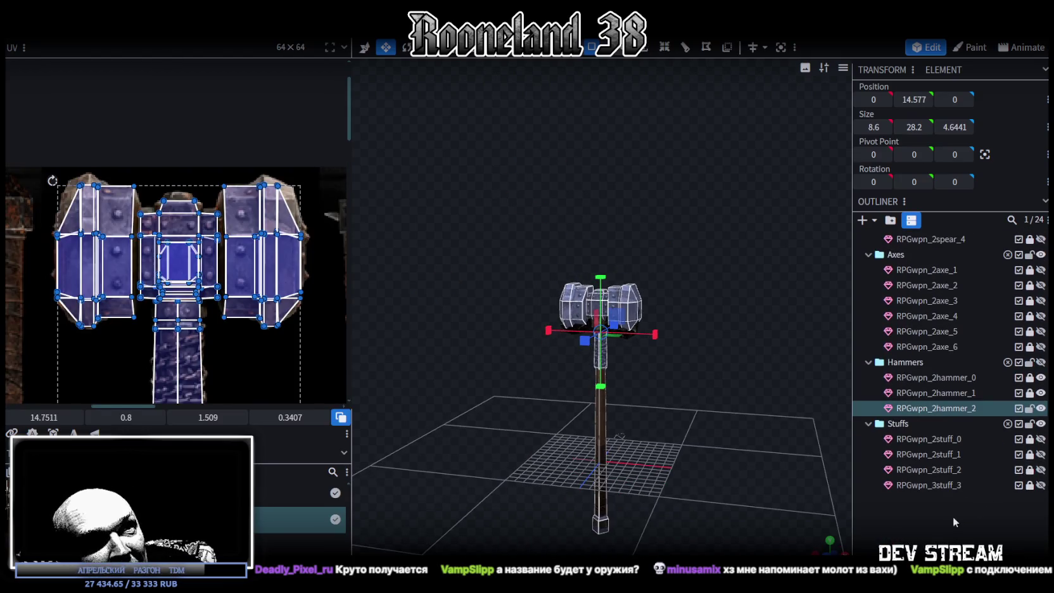
pyautogui.click(831, 391)
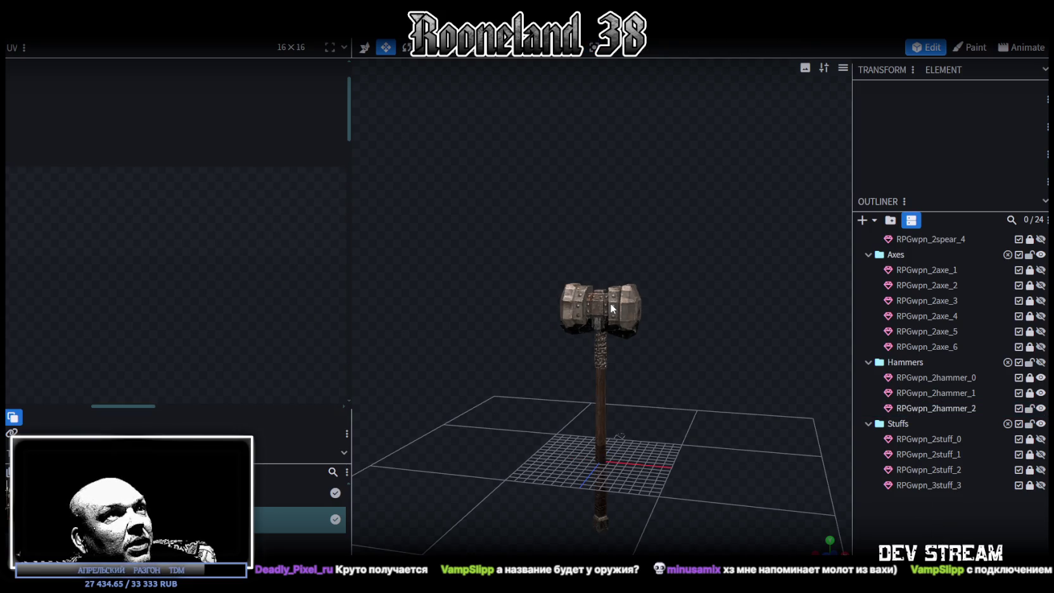
pyautogui.click(960, 407)
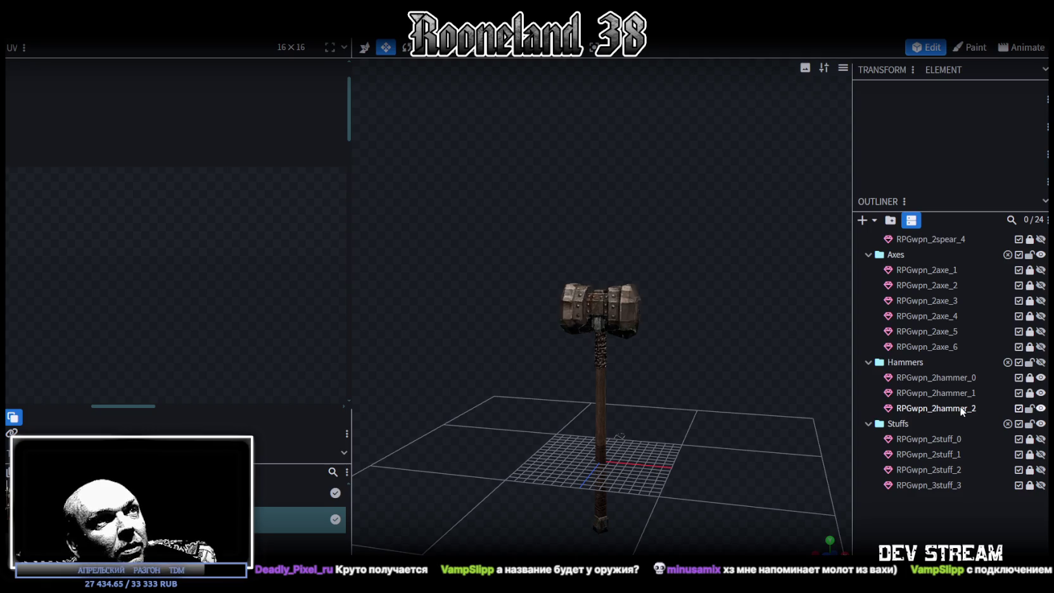
pyautogui.hotkey('ctrl', 'd')
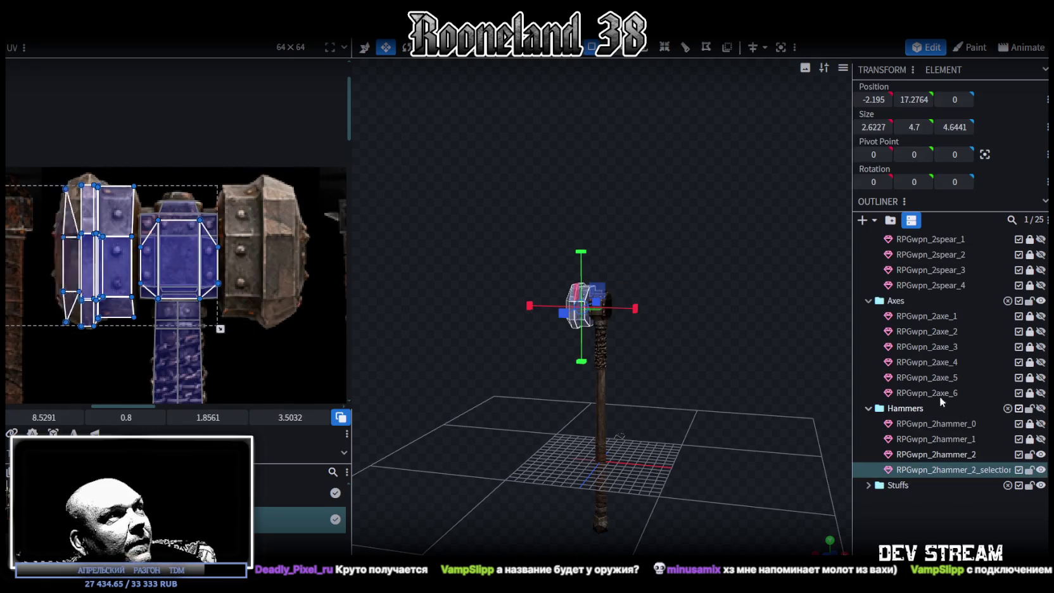
pyautogui.click(152, 269)
pyautogui.scroll(-3, 151, 270)
pyautogui.scroll(-3, 151, 266)
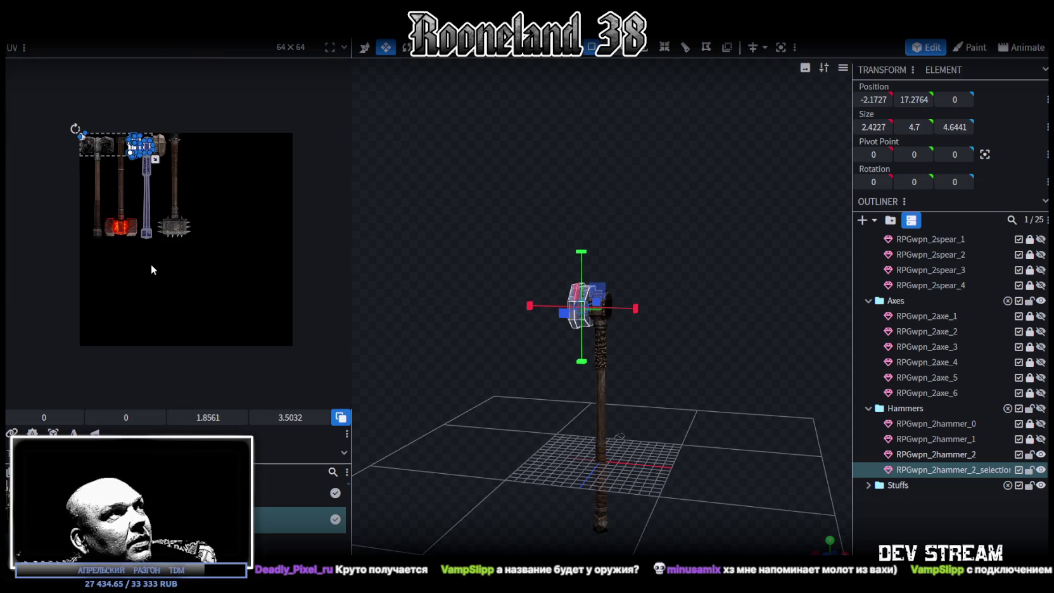
# Undo and redo the split-off part's edits, ending with a thicker hammer shaft.
pyautogui.hotkey('ctrl', 'z')
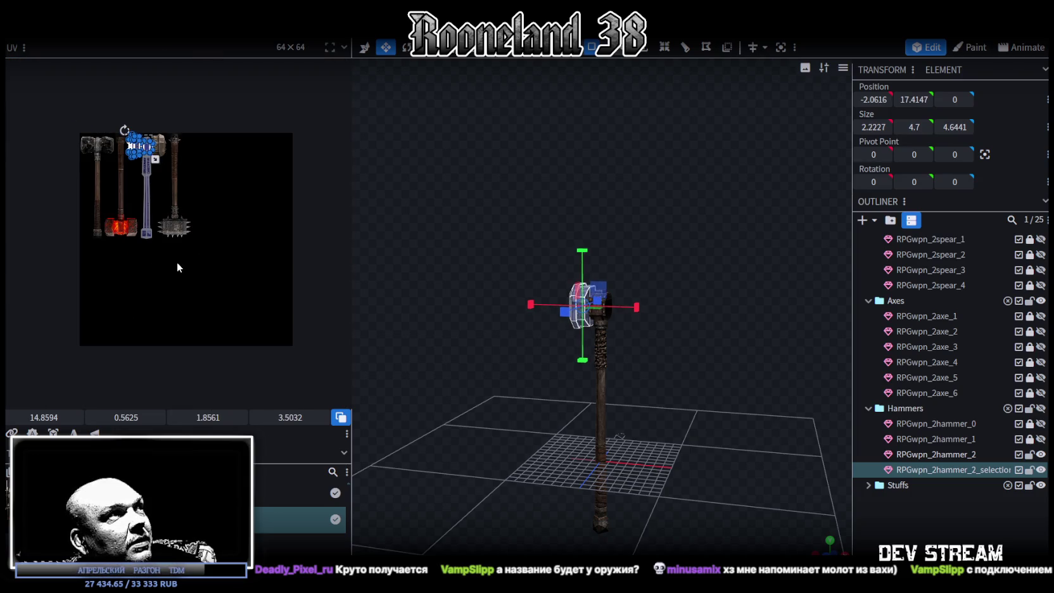
pyautogui.hotkey('ctrl', 'z')
pyautogui.hotkey('ctrl', 'z')
pyautogui.hotkey('ctrl', 'z')
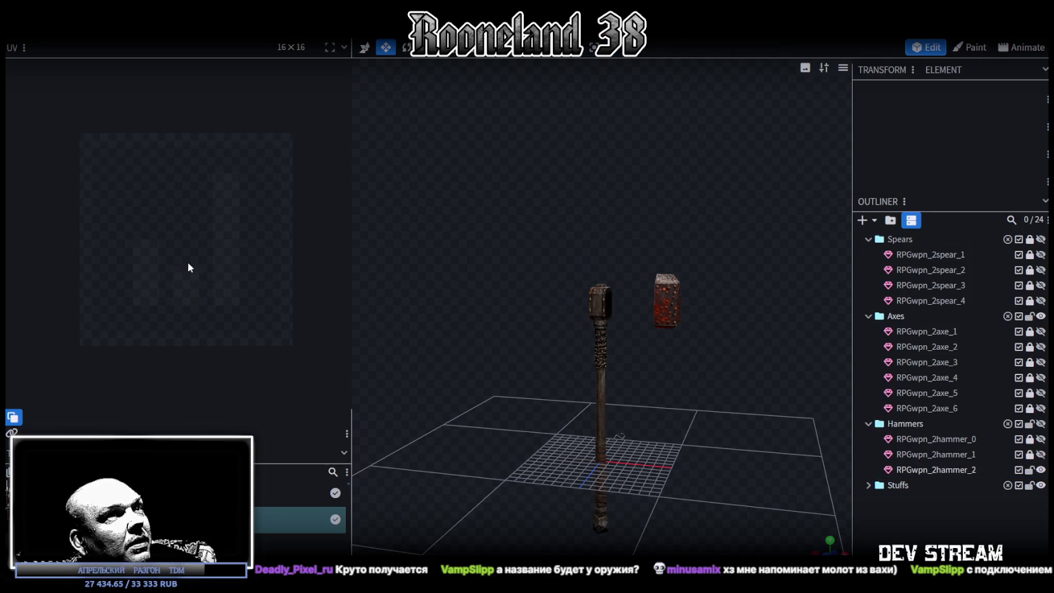
pyautogui.hotkey('ctrl', 'z')
pyautogui.hotkey('ctrl', 'y')
pyautogui.hotkey('ctrl', 'y')
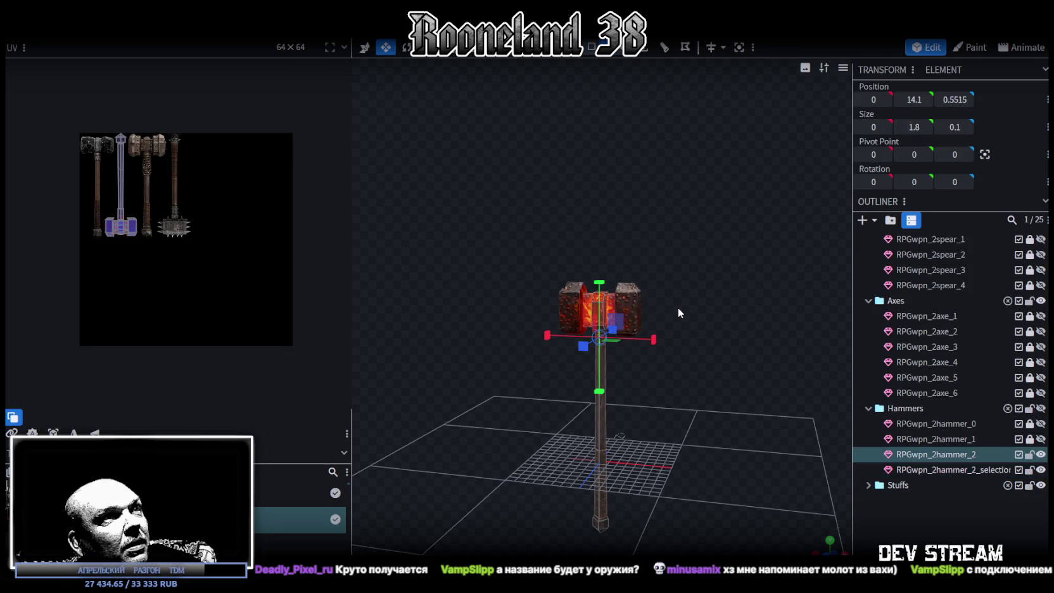
pyautogui.hotkey('ctrl', 'y')
pyautogui.hotkey('ctrl', 'z')
pyautogui.hotkey('ctrl', 'z')
pyautogui.hotkey('ctrl', 'z')
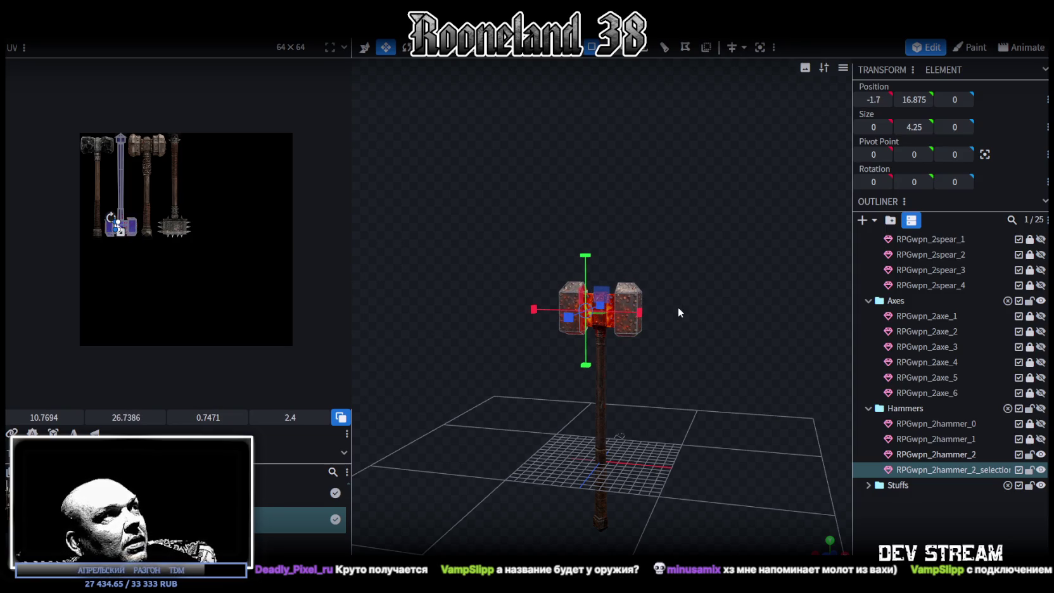
pyautogui.hotkey('ctrl', 'z')
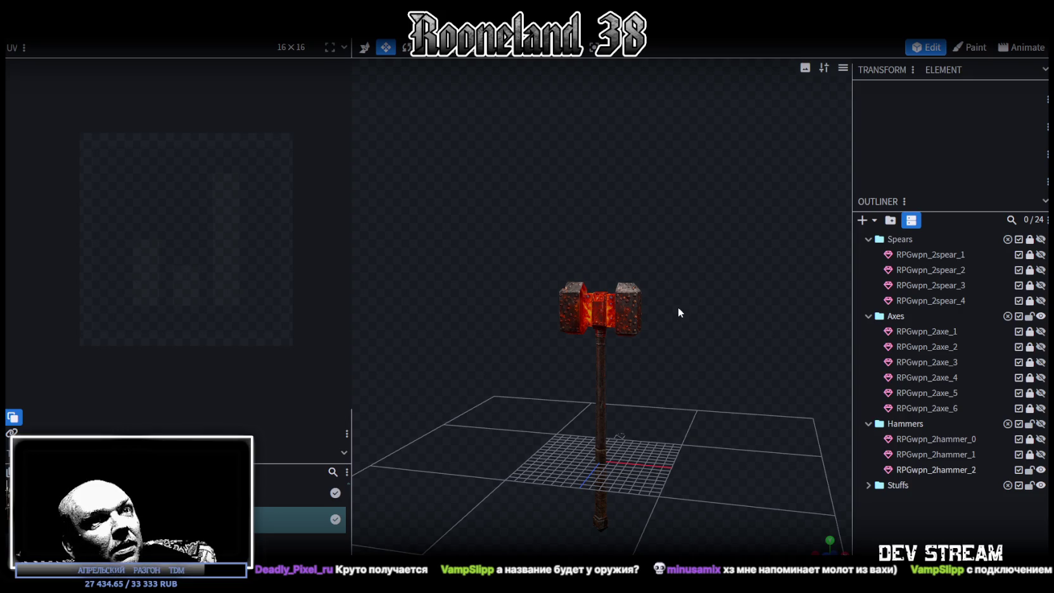
pyautogui.hotkey('ctrl', 'z')
pyautogui.hotkey('ctrl', 'z')
pyautogui.hotkey('ctrl', 'z')
pyautogui.hotkey('ctrl', 'z')
pyautogui.hotkey('ctrl', 'z')
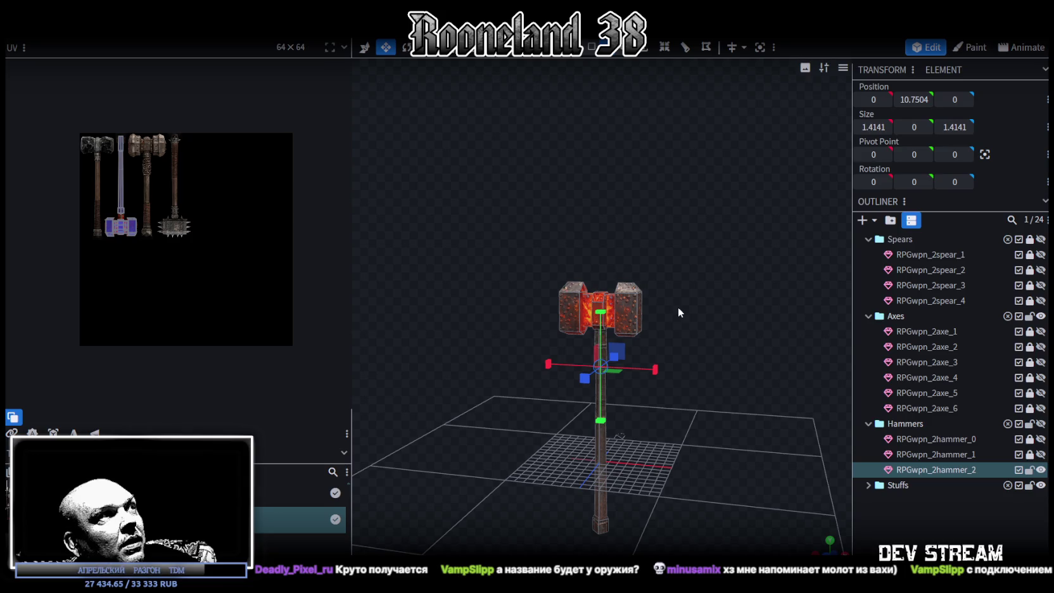
pyautogui.hotkey('ctrl', 'z')
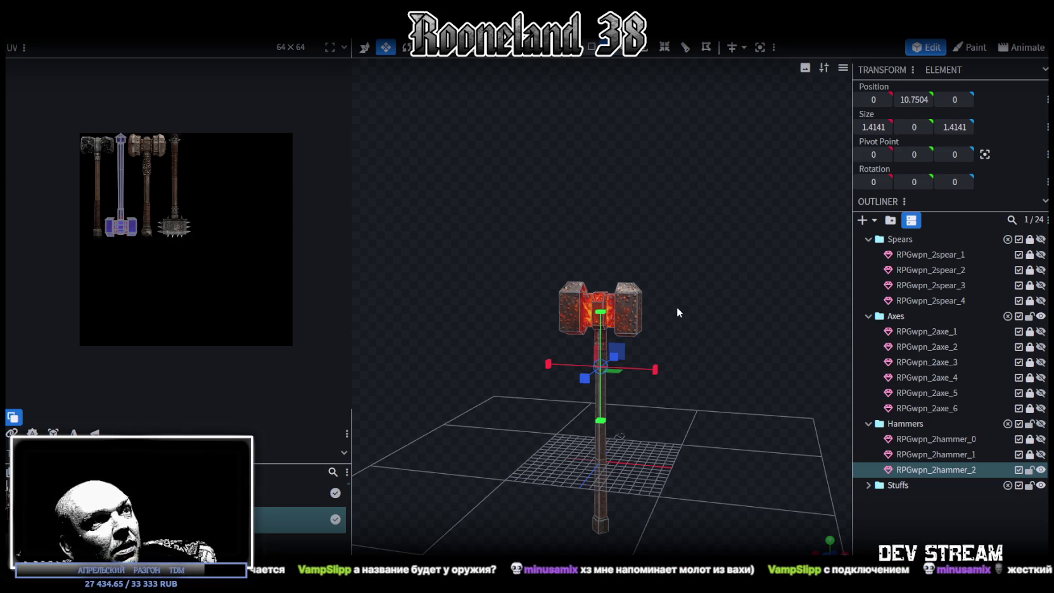
pyautogui.scroll(5, 676, 306)
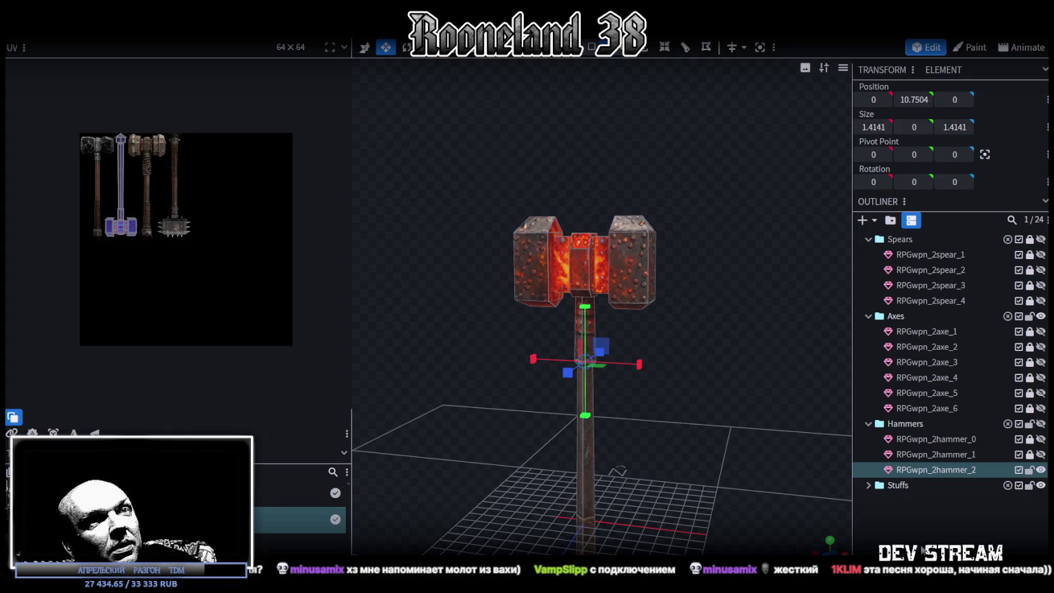
pyautogui.hotkey('ctrl', 'v')
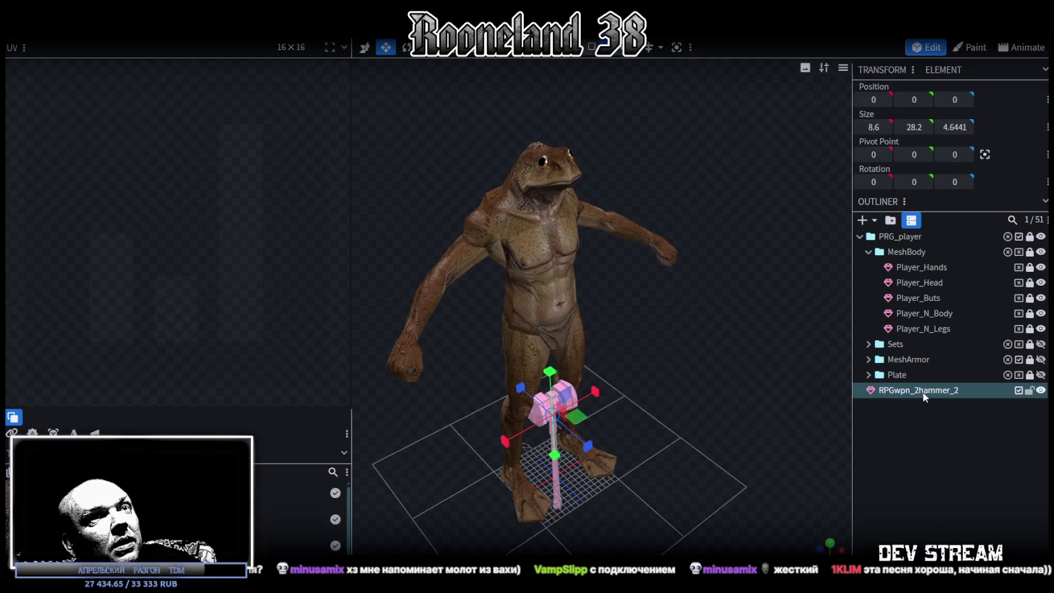
# Rename the pasted hammer to RPGwpn_2hammer_3.
pyautogui.doubleClick(927, 392)
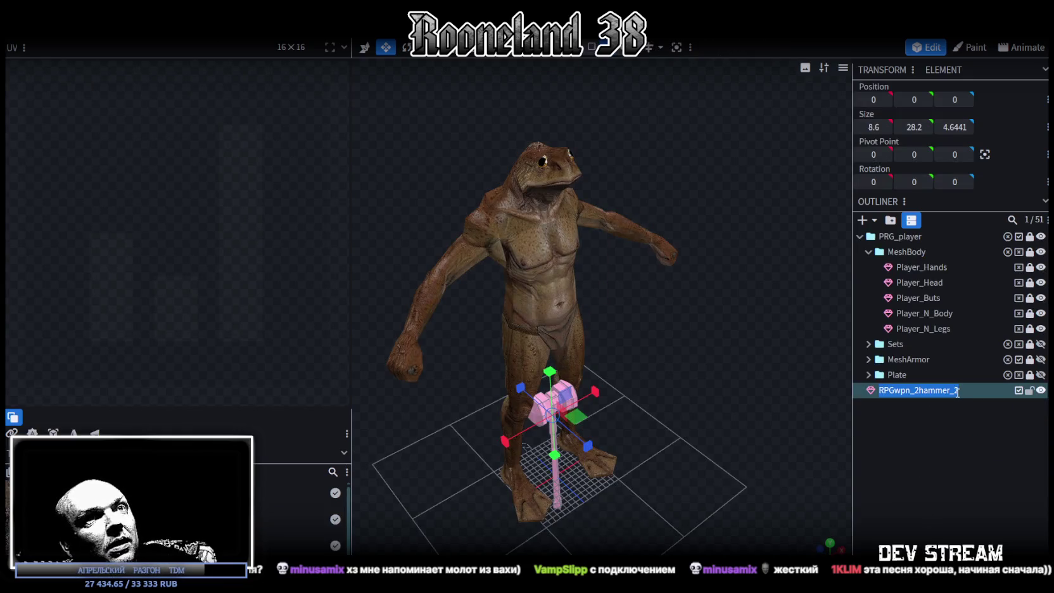
pyautogui.click(955, 390)
pyautogui.press('BackSpace')
pyautogui.write('3')
pyautogui.press('Return')
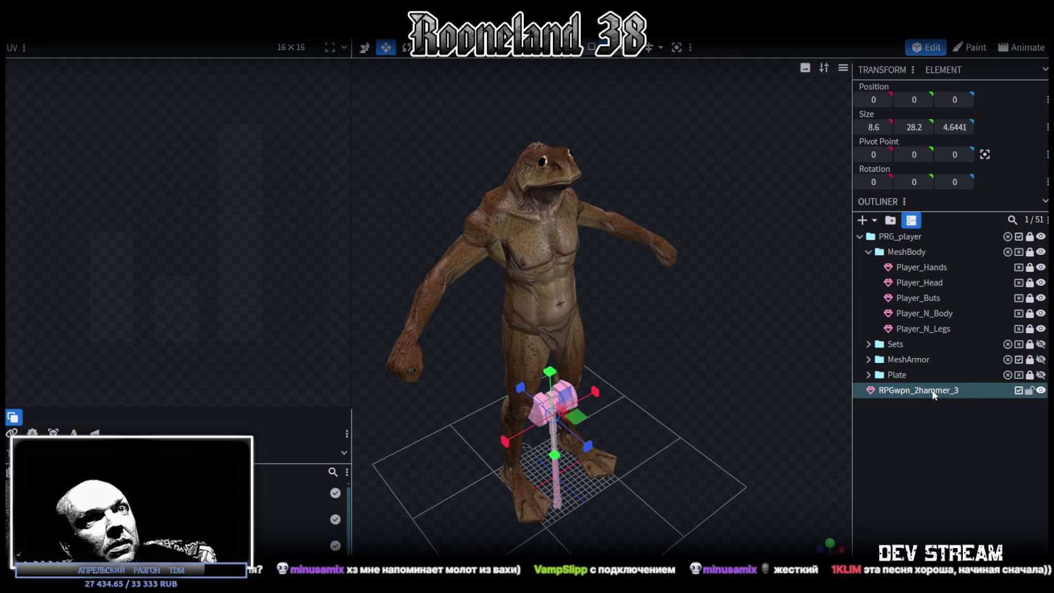
# Inspect RPGwpn_2hammer_3's UV coordinates, leaving its name unchanged.
pyautogui.click(932, 389)
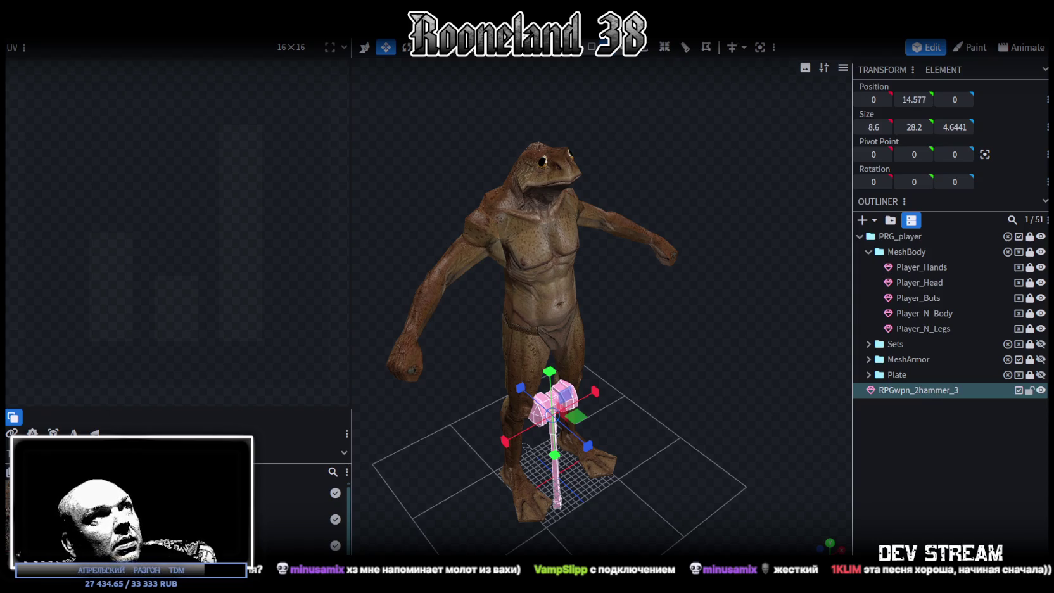
pyautogui.click(915, 392)
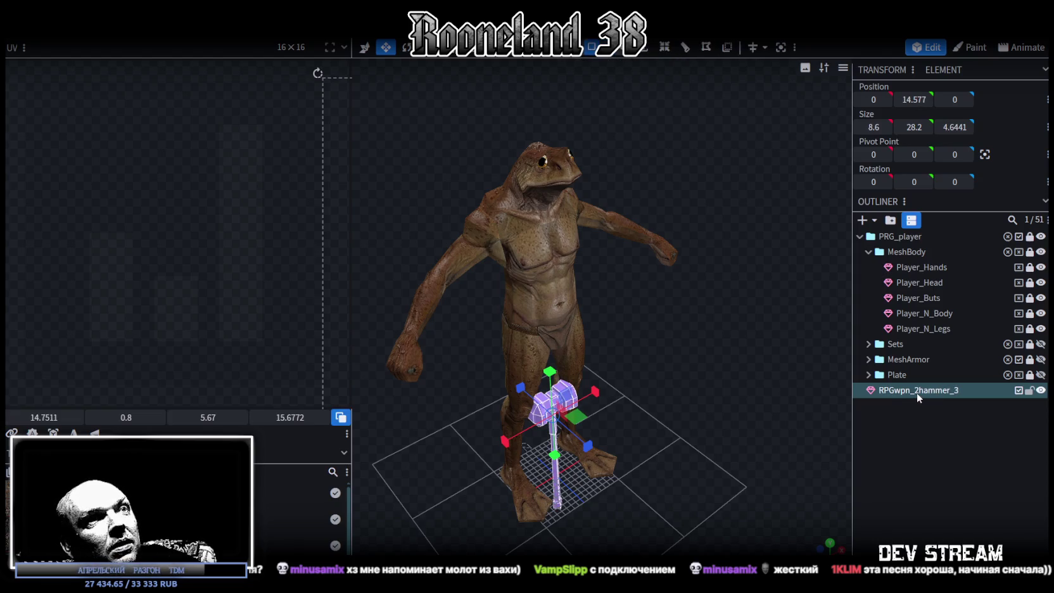
pyautogui.doubleClick(916, 392)
pyautogui.click(944, 416)
pyautogui.click(943, 412)
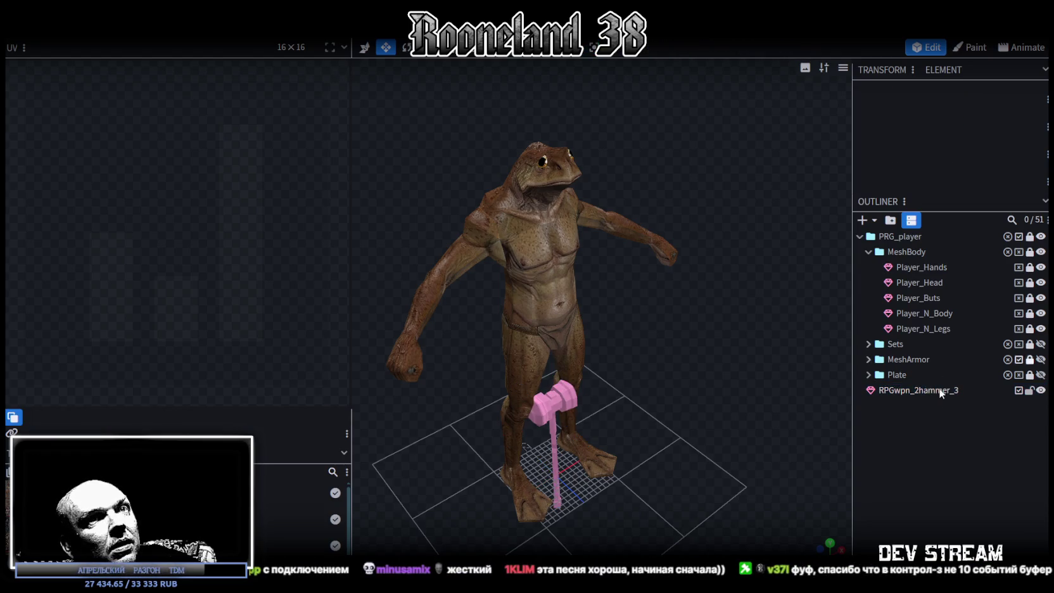
# Paste RPGwpn_2hammer_3 into the weapons project.
pyautogui.click(936, 390)
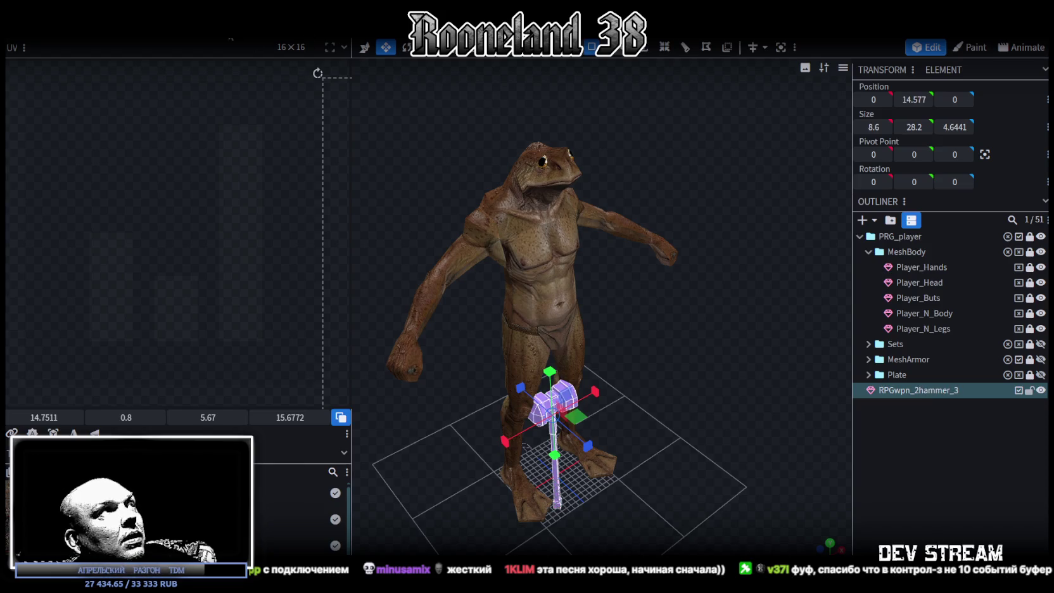
pyautogui.click(230, 37)
pyautogui.hotkey('ctrl', 'v')
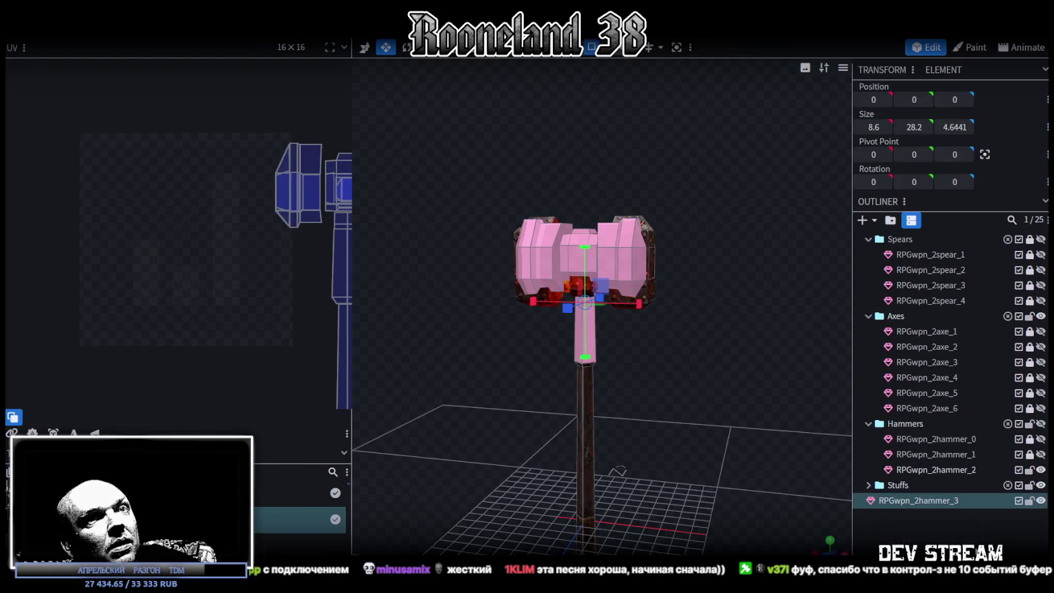
# Move RPGwpn_2hammer_3 into the Hammers folder and apply the PRG_wpn2.png texture.
pyautogui.moveTo(934, 508); pyautogui.dragTo(934, 425)
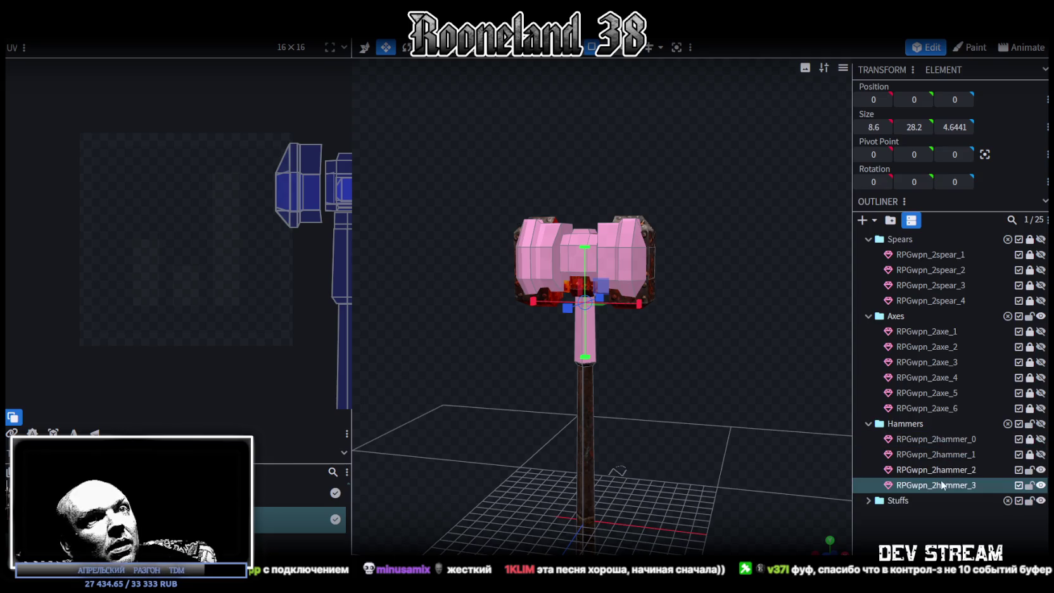
pyautogui.click(939, 487)
pyautogui.rightClick(940, 489)
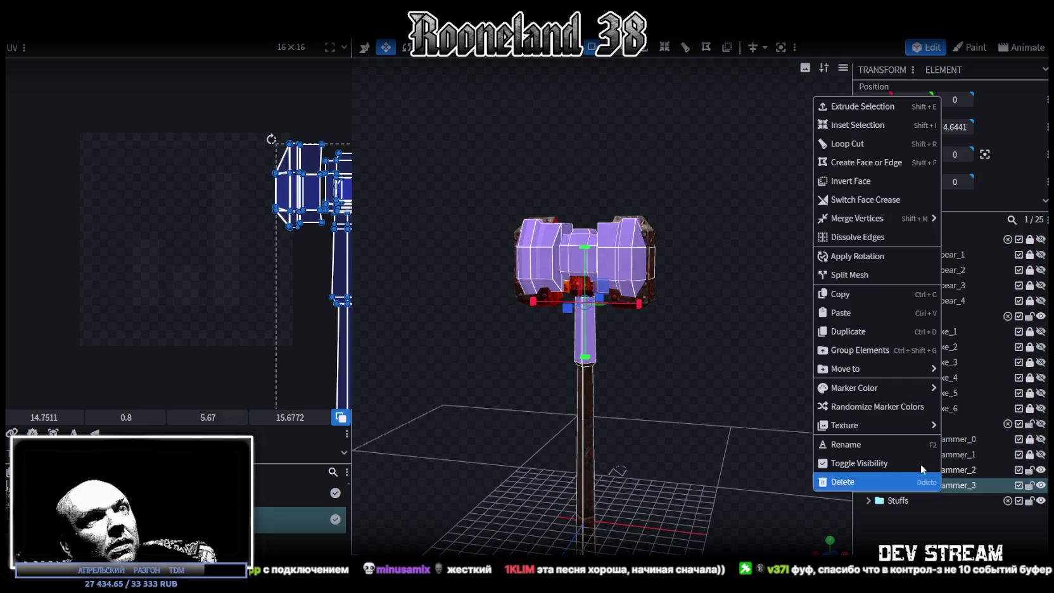
pyautogui.click(999, 465)
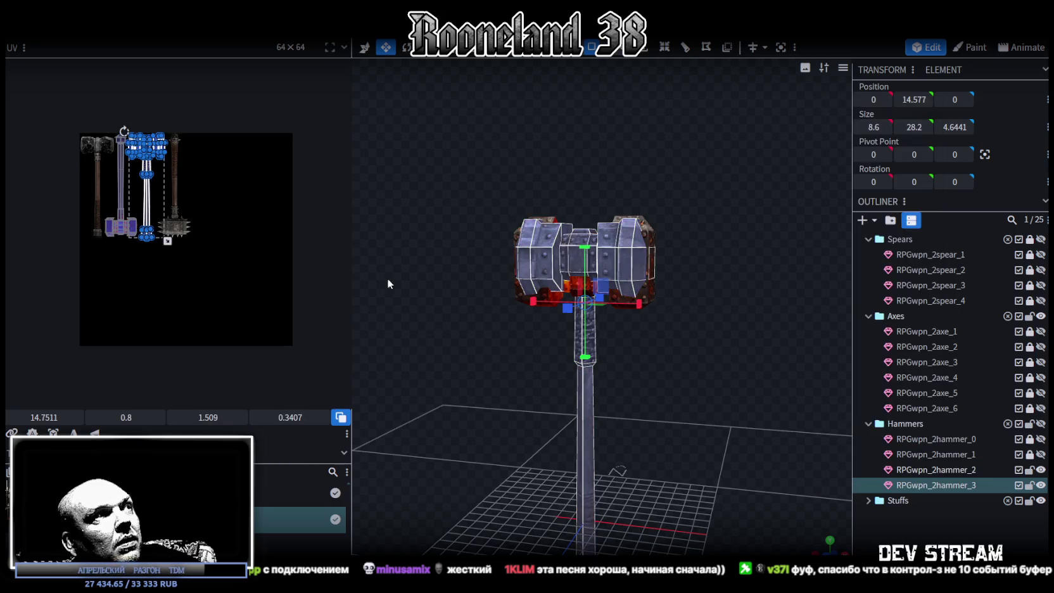
# Hide RPGwpn_2hammer_2, inspect the textured hammer, save, then hide RPGwpn_2hammer_3.
pyautogui.scroll(3, 157, 181)
pyautogui.scroll(1, 719, 415)
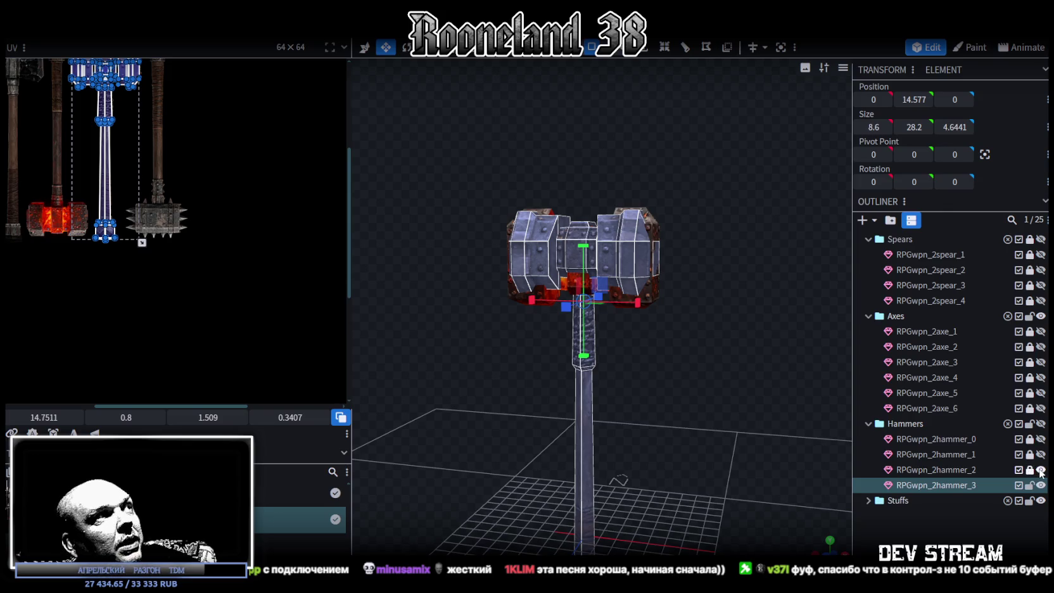
pyautogui.click(1039, 470)
pyautogui.doubleClick(1040, 486)
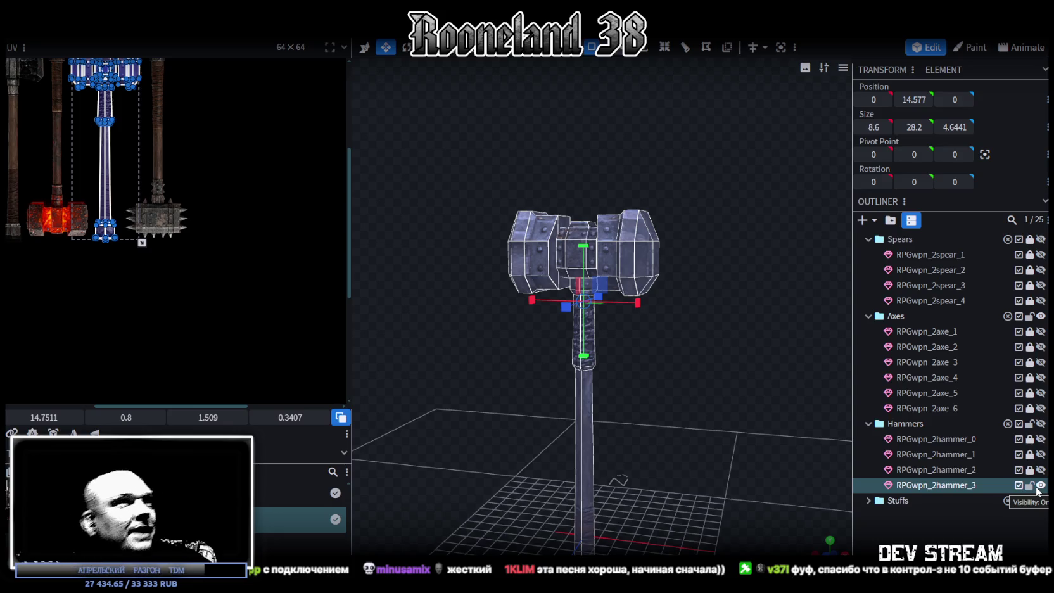
pyautogui.moveTo(778, 367); pyautogui.dragTo(737, 317)
pyautogui.scroll(2, 771, 415)
pyautogui.moveTo(771, 414); pyautogui.dragTo(770, 401)
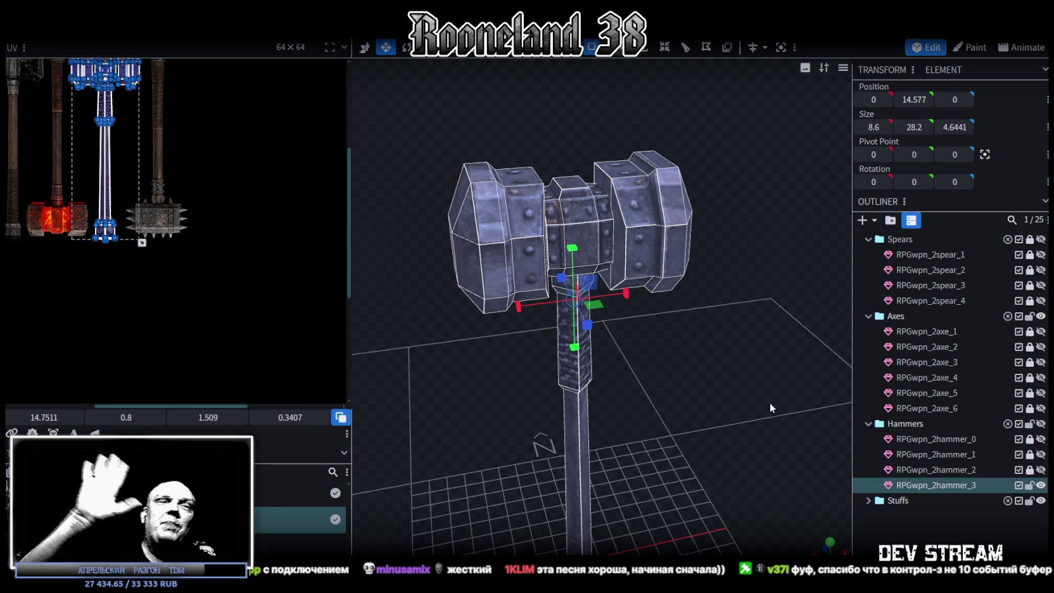
pyautogui.hotkey('ctrl', 's')
pyautogui.moveTo(706, 365)
pyautogui.mouseDown()
pyautogui.moveTo(690, 349)
pyautogui.moveTo(724, 326)
pyautogui.moveTo(640, 359)
pyautogui.moveTo(695, 366)
pyautogui.moveTo(708, 389)
pyautogui.mouseUp()
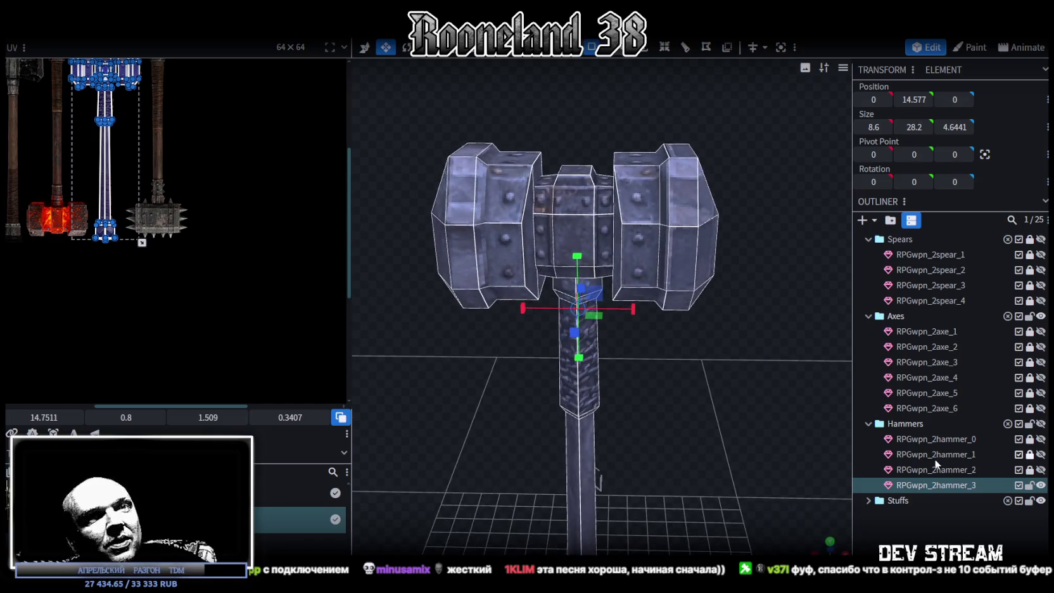
pyautogui.click(1040, 484)
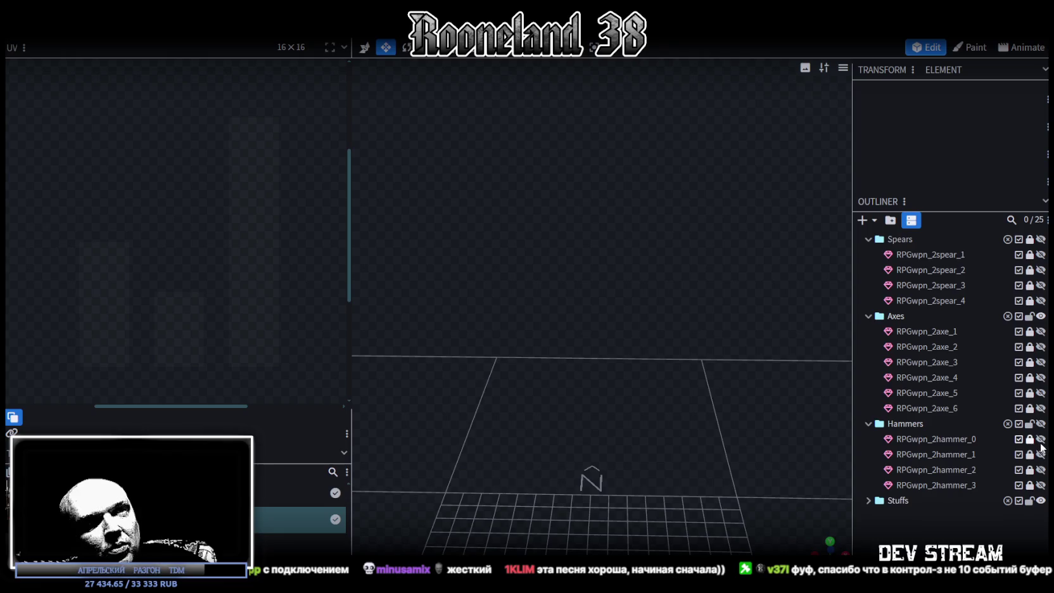
# Show and inspect the stone RPGwpn_2hammer_1, then swap to viewing the red RPGwpn_2hammer_2.
pyautogui.click(1041, 454)
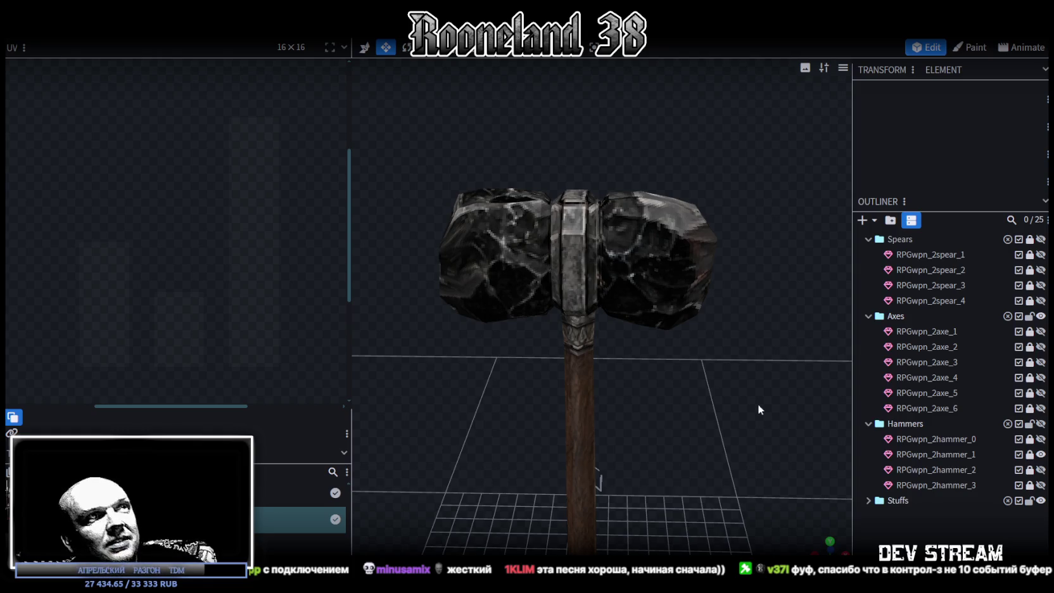
pyautogui.moveTo(759, 409); pyautogui.dragTo(712, 291)
pyautogui.click(1040, 454)
pyautogui.click(1040, 470)
pyautogui.moveTo(714, 415)
pyautogui.mouseDown()
pyautogui.moveTo(675, 429)
pyautogui.moveTo(867, 390)
pyautogui.moveTo(504, 390)
pyautogui.moveTo(636, 408)
pyautogui.mouseUp()
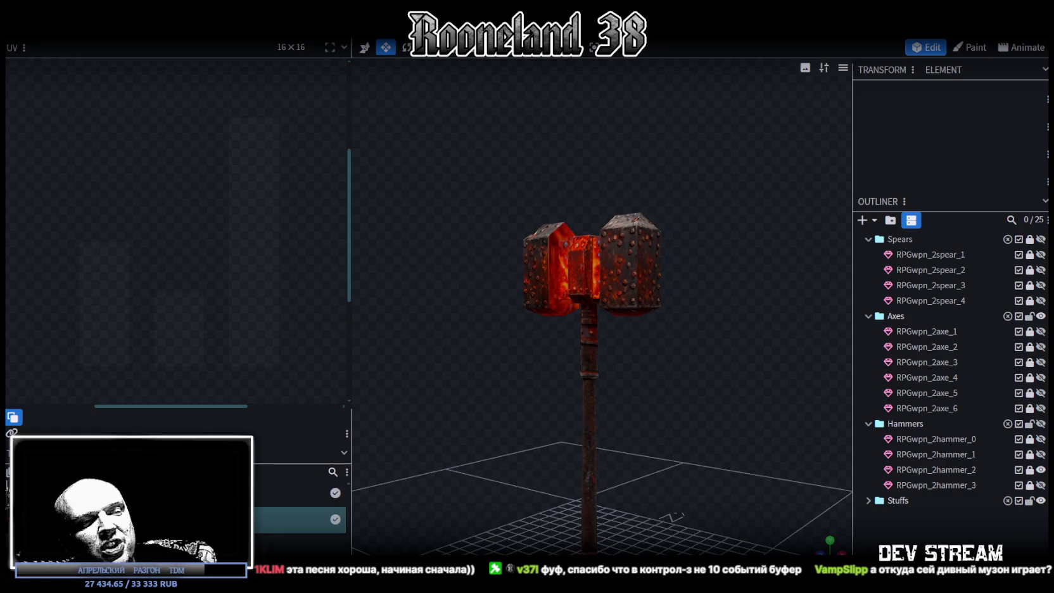
pyautogui.moveTo(702, 398)
pyautogui.mouseDown()
pyautogui.moveTo(481, 415)
pyautogui.moveTo(843, 514)
pyautogui.mouseUp()
pyautogui.click(1040, 469)
# Show RPGwpn_2hammer_3, inspect it from above, and save RPGweapon.bbmodel.
pyautogui.click(1040, 485)
pyautogui.moveTo(715, 407)
pyautogui.mouseDown()
pyautogui.moveTo(603, 399)
pyautogui.moveTo(503, 491)
pyautogui.moveTo(743, 415)
pyautogui.moveTo(707, 391)
pyautogui.moveTo(722, 379)
pyautogui.mouseUp()
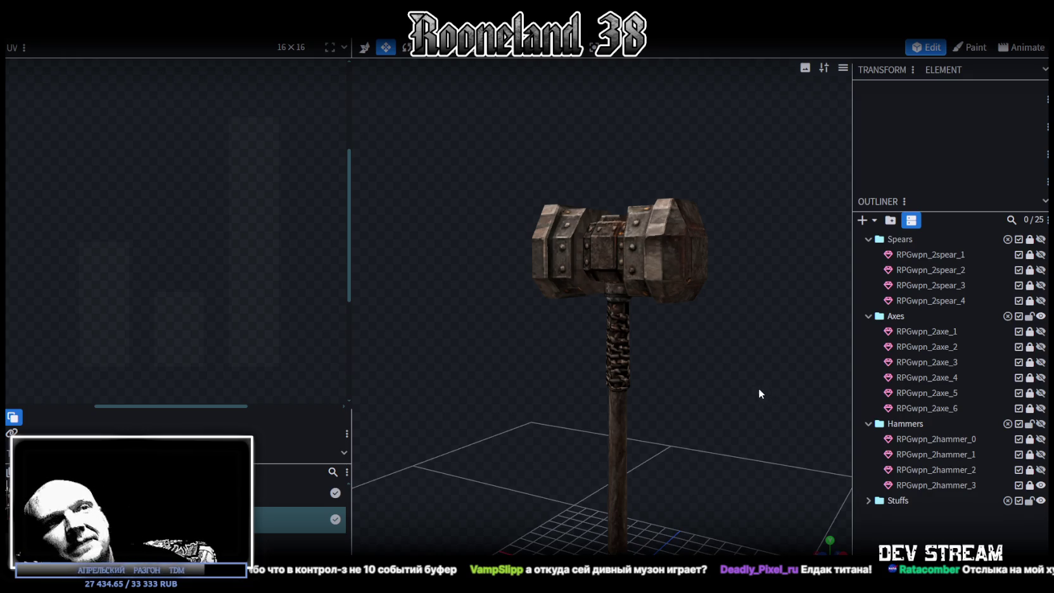
pyautogui.moveTo(613, 415)
pyautogui.mouseDown()
pyautogui.moveTo(645, 350)
pyautogui.moveTo(659, 383)
pyautogui.moveTo(505, 422)
pyautogui.moveTo(500, 469)
pyautogui.moveTo(751, 421)
pyautogui.moveTo(777, 316)
pyautogui.moveTo(742, 352)
pyautogui.moveTo(733, 420)
pyautogui.moveTo(741, 345)
pyautogui.moveTo(683, 234)
pyautogui.moveTo(699, 323)
pyautogui.moveTo(596, 342)
pyautogui.moveTo(513, 296)
pyautogui.moveTo(432, 359)
pyautogui.moveTo(548, 343)
pyautogui.moveTo(487, 299)
pyautogui.moveTo(395, 346)
pyautogui.moveTo(418, 350)
pyautogui.moveTo(434, 271)
pyautogui.moveTo(329, 276)
pyautogui.moveTo(306, 251)
pyautogui.moveTo(356, 303)
pyautogui.moveTo(502, 313)
pyautogui.moveTo(477, 408)
pyautogui.moveTo(485, 415)
pyautogui.moveTo(571, 416)
pyautogui.moveTo(698, 356)
pyautogui.moveTo(749, 388)
pyautogui.moveTo(683, 397)
pyautogui.moveTo(562, 354)
pyautogui.moveTo(628, 327)
pyautogui.mouseUp()
pyautogui.hotkey('ctrl', 's')
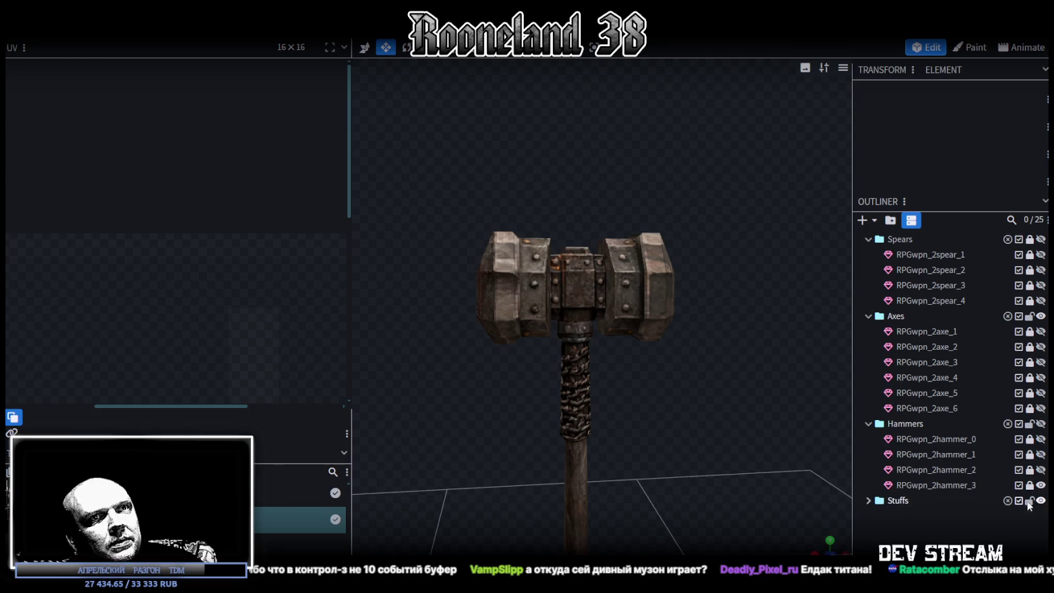
pyautogui.click(584, 265)
# Duplicate RPGwpn_2hammer_3 into RPGwpn_2hammer_4 and hide the original hammer.
pyautogui.scroll(-1, 115, 309)
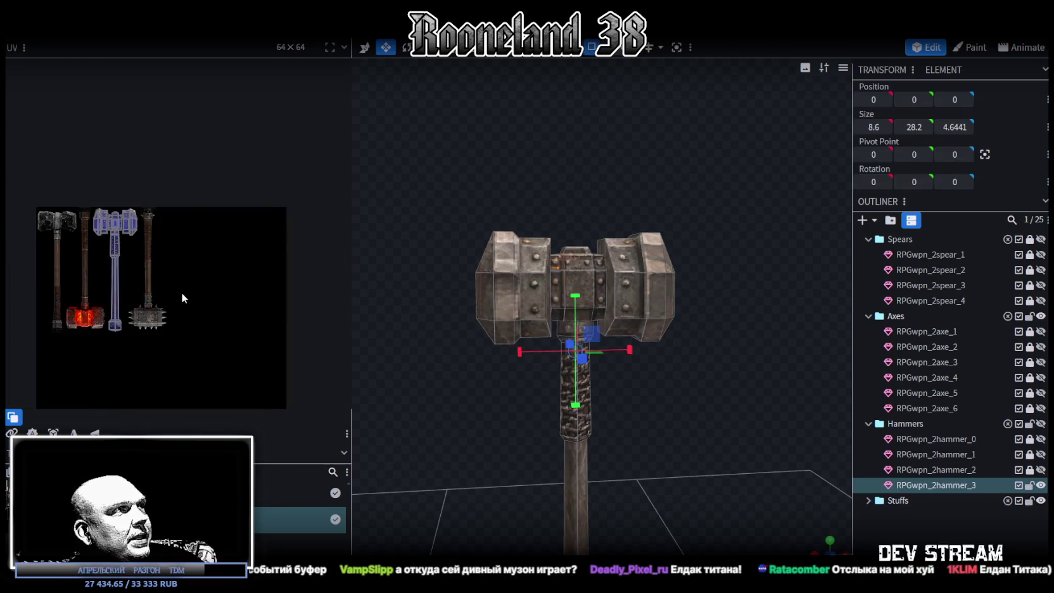
pyautogui.scroll(3, 181, 292)
pyautogui.scroll(2, 200, 244)
pyautogui.scroll(2, 211, 318)
pyautogui.scroll(-2, 210, 300)
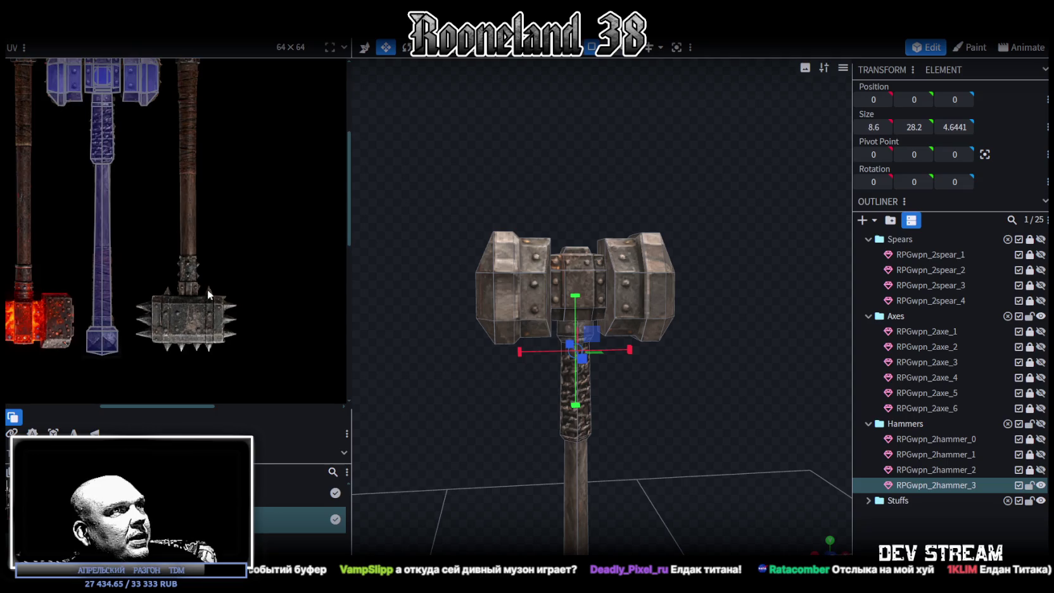
pyautogui.scroll(1, 272, 288)
pyautogui.moveTo(681, 399)
pyautogui.mouseDown()
pyautogui.moveTo(665, 368)
pyautogui.moveTo(692, 354)
pyautogui.moveTo(698, 333)
pyautogui.moveTo(688, 380)
pyautogui.mouseUp()
pyautogui.scroll(2, 695, 368)
pyautogui.scroll(2, 703, 373)
pyautogui.scroll(-3, 687, 381)
pyautogui.scroll(-1, 675, 398)
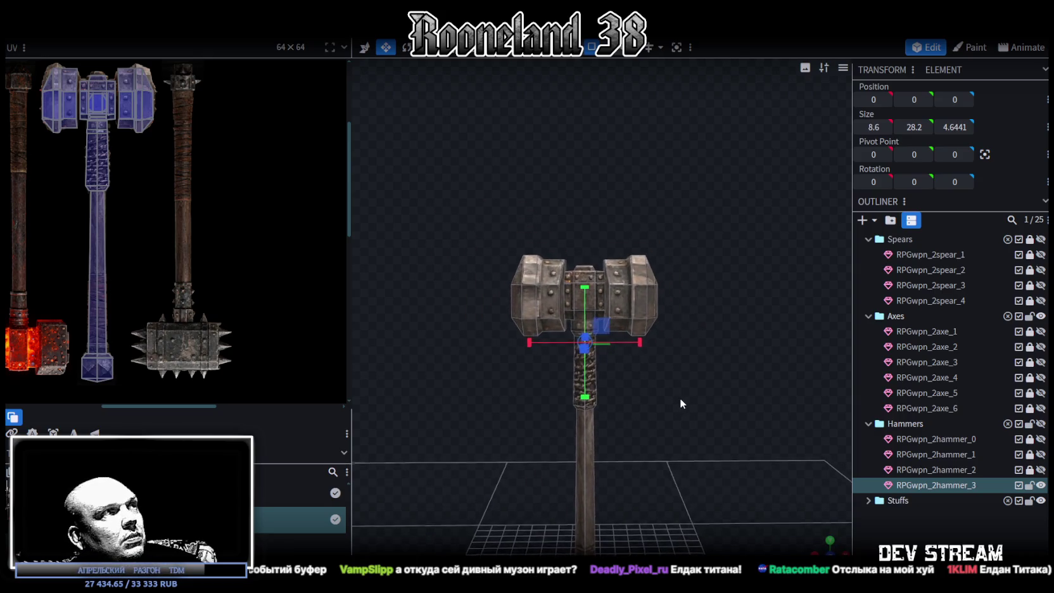
pyautogui.hotkey('ctrl', 'd')
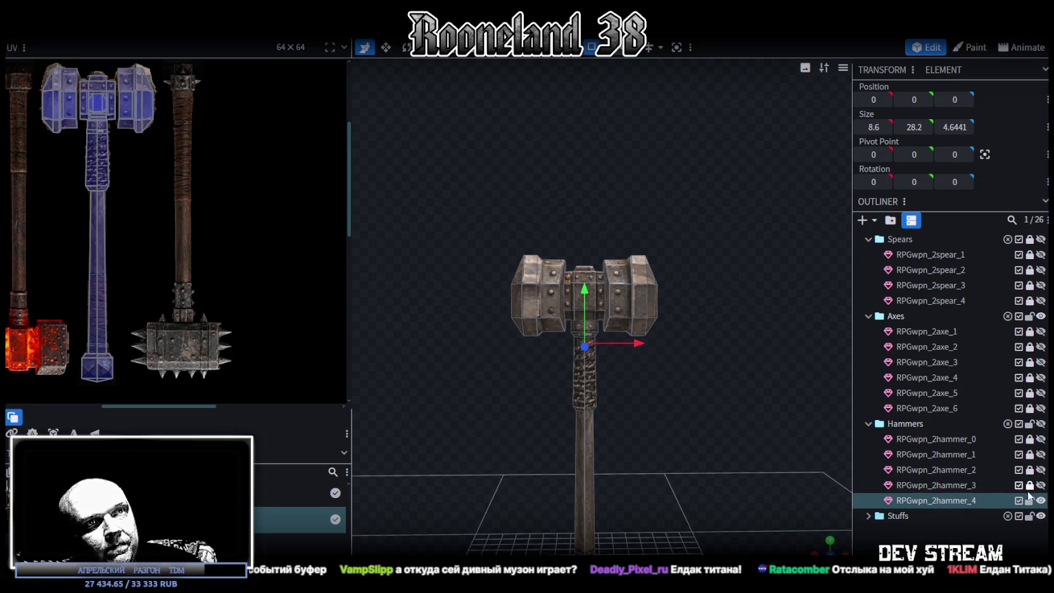
pyautogui.click(1040, 500)
# Show the copy again and delete its right octagonal head block.
pyautogui.click(1040, 500)
pyautogui.scroll(2, 744, 360)
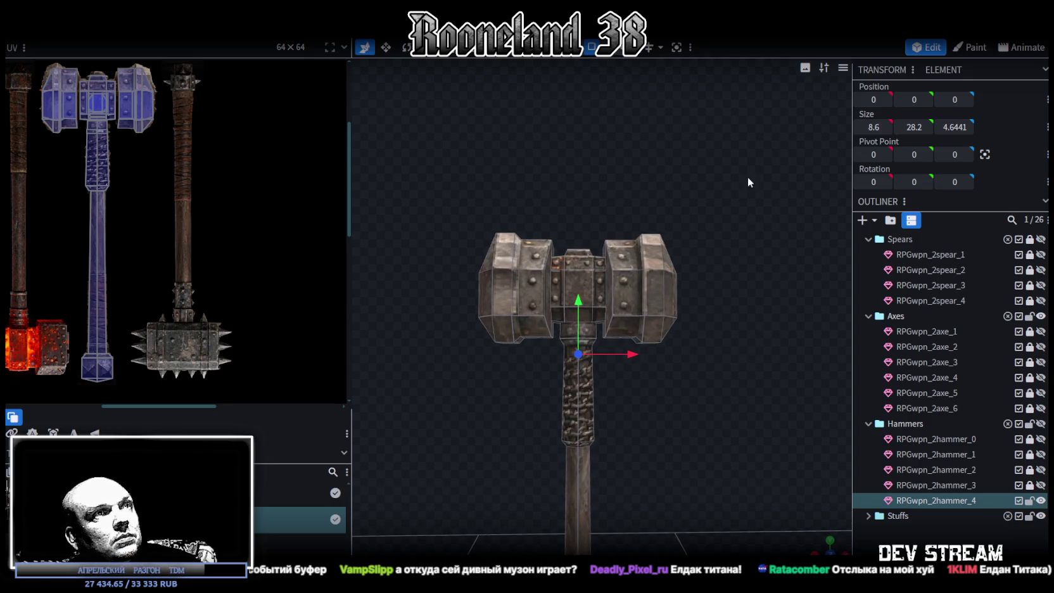
pyautogui.moveTo(749, 179); pyautogui.dragTo(617, 365)
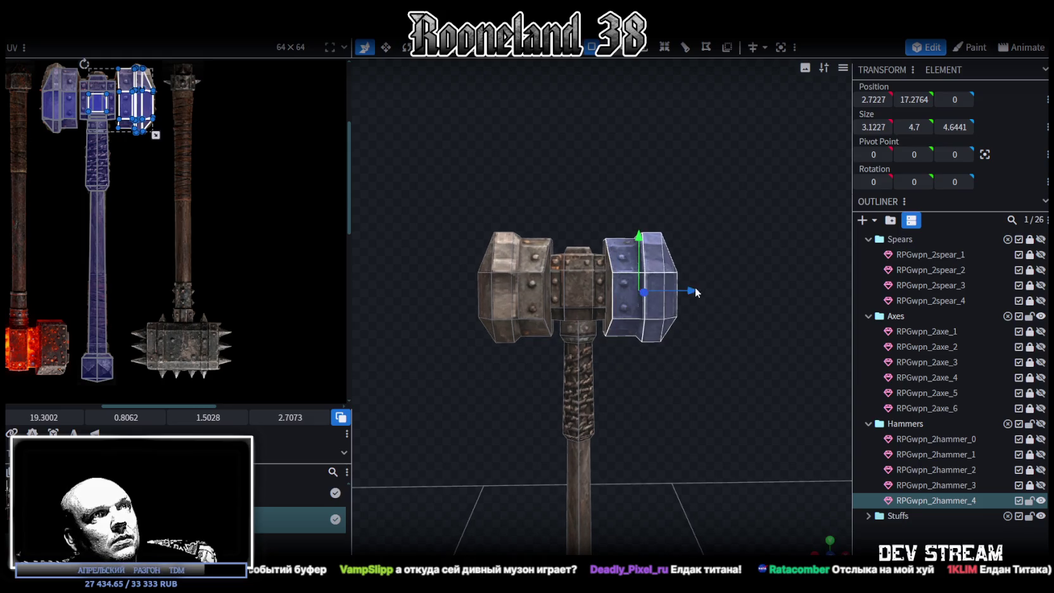
pyautogui.moveTo(696, 292); pyautogui.dragTo(748, 257)
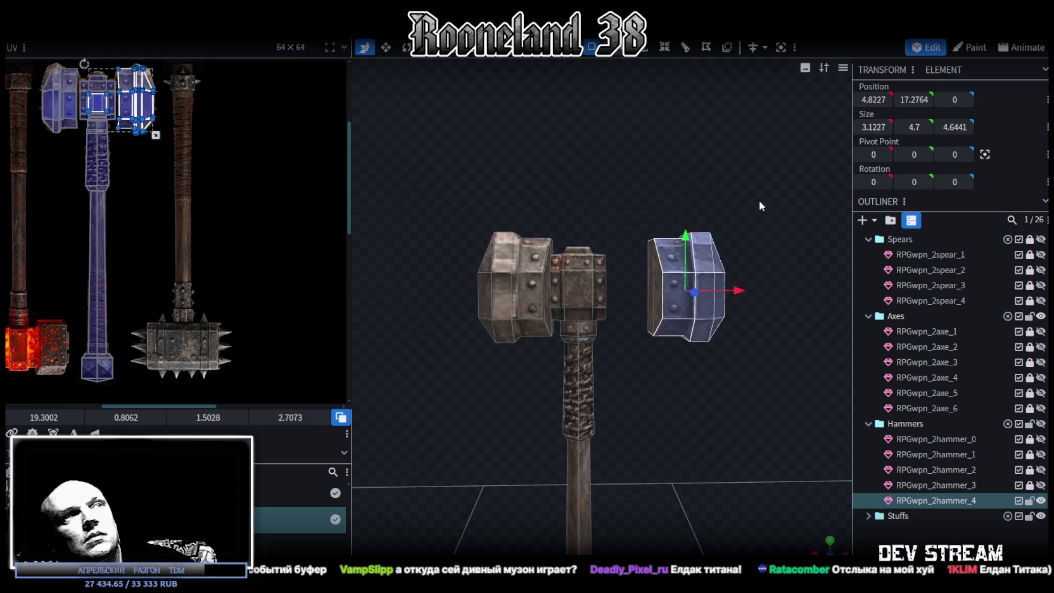
pyautogui.moveTo(770, 190); pyautogui.dragTo(629, 353)
pyautogui.press('Delete')
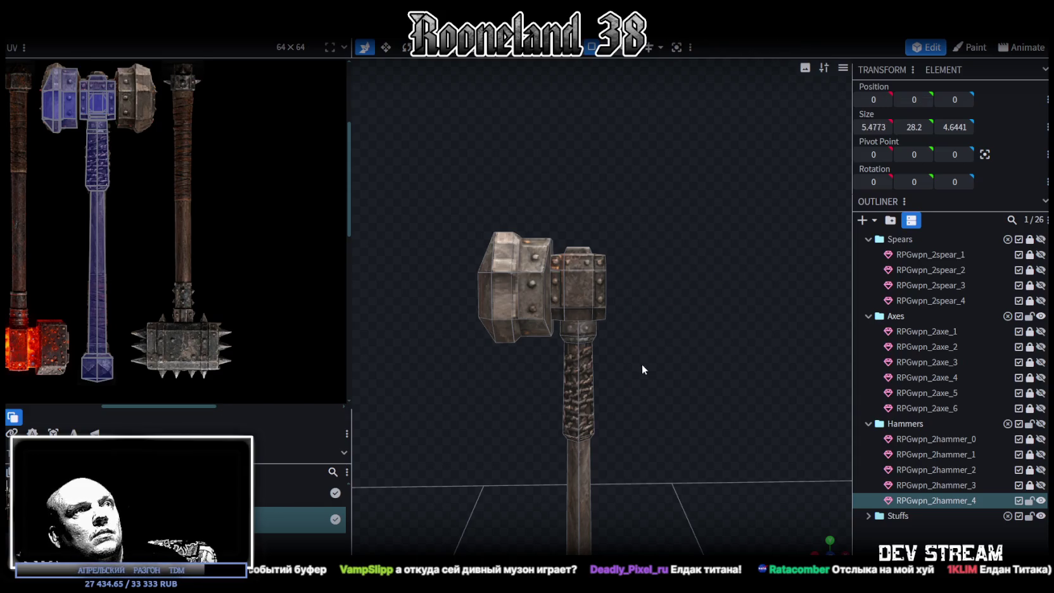
# Delete the left octagonal head block, leaving only the central block and handle.
pyautogui.moveTo(641, 364); pyautogui.dragTo(680, 337, button='right')
pyautogui.moveTo(471, 143); pyautogui.dragTo(576, 344)
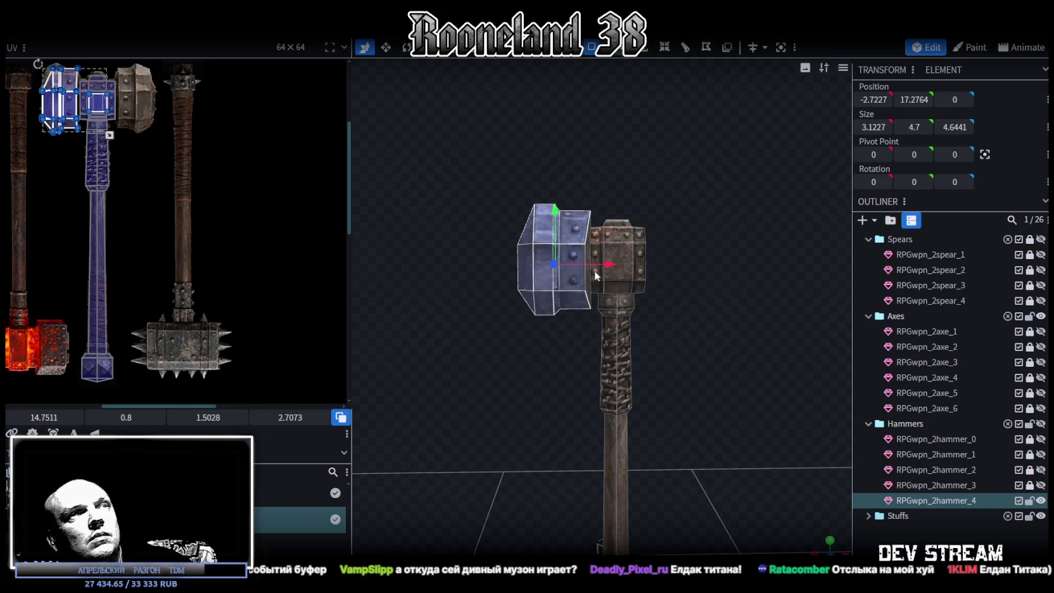
pyautogui.moveTo(607, 264); pyautogui.dragTo(551, 264)
pyautogui.moveTo(435, 174); pyautogui.dragTo(549, 327)
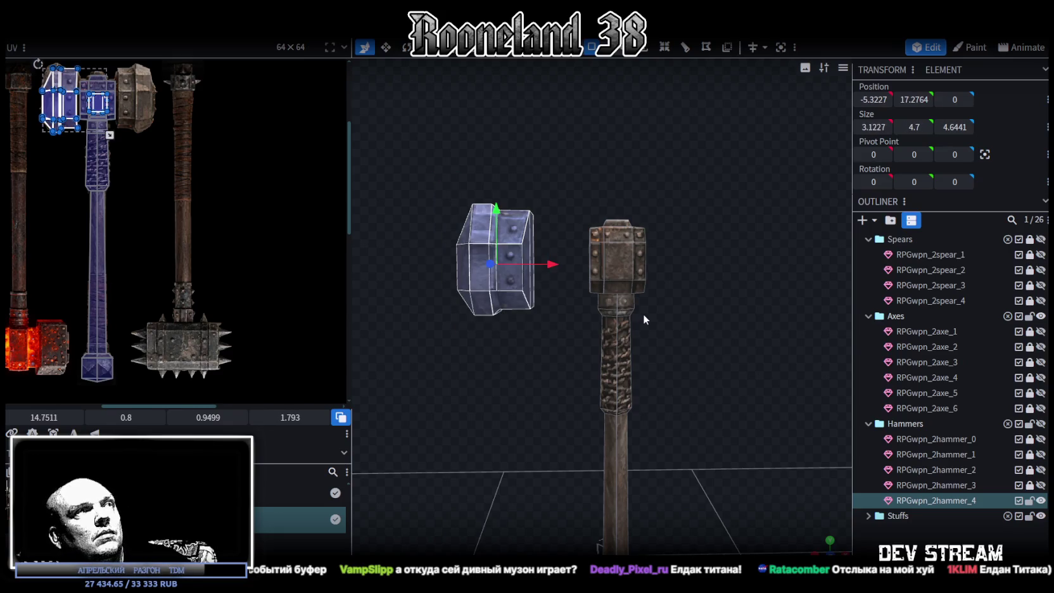
pyautogui.press('Delete')
pyautogui.moveTo(648, 309); pyautogui.dragTo(652, 300)
pyautogui.scroll(2, 220, 282)
pyautogui.scroll(2, 653, 276)
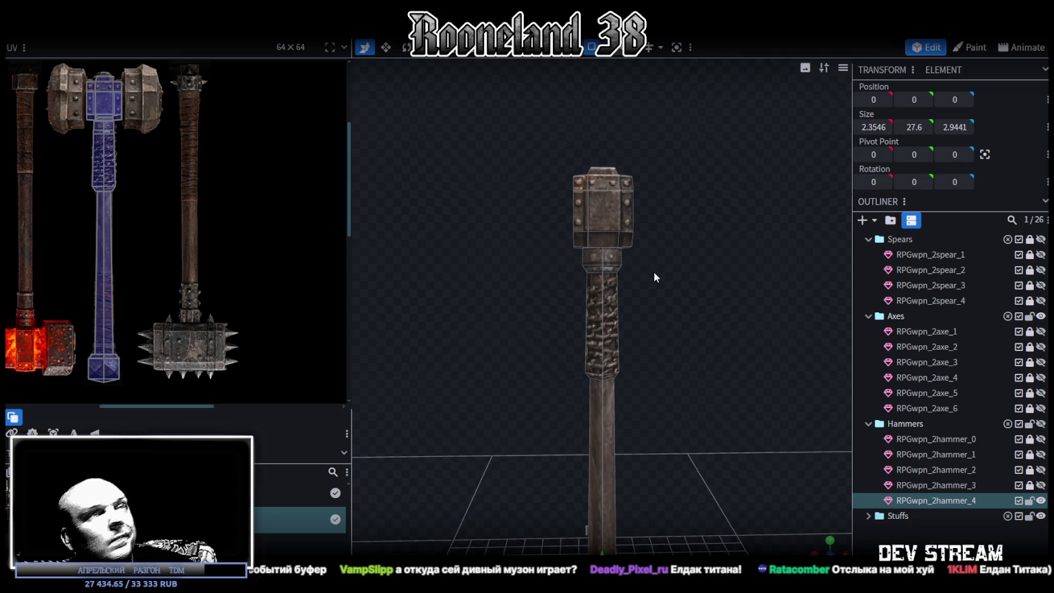
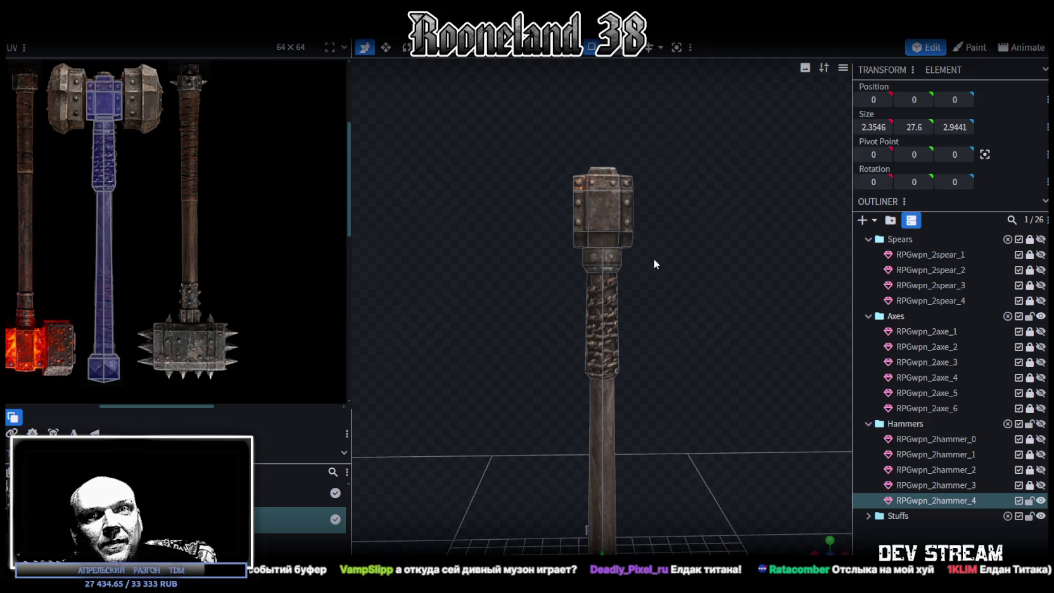
# Save the hammer as RPGweapon.bbmodel and select the octagonal head's end face.
pyautogui.hotkey('ctrl', 's')
pyautogui.moveTo(643, 177)
pyautogui.mouseDown()
pyautogui.moveTo(676, 220)
pyautogui.moveTo(668, 238)
pyautogui.moveTo(676, 233)
pyautogui.moveTo(682, 224)
pyautogui.moveTo(581, 227)
pyautogui.moveTo(637, 219)
pyautogui.moveTo(760, 331)
pyautogui.mouseUp()
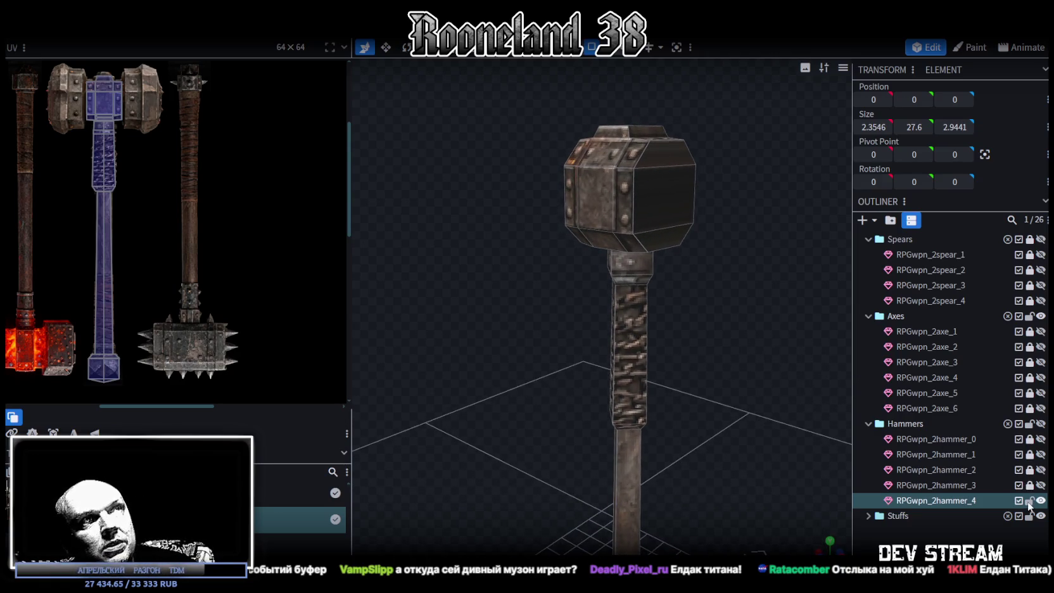
pyautogui.moveTo(696, 287)
pyautogui.mouseDown()
pyautogui.moveTo(377, 297)
pyautogui.moveTo(329, 282)
pyautogui.moveTo(669, 290)
pyautogui.moveTo(656, 176)
pyautogui.moveTo(664, 251)
pyautogui.moveTo(688, 255)
pyautogui.moveTo(695, 279)
pyautogui.moveTo(542, 283)
pyautogui.moveTo(552, 271)
pyautogui.mouseUp()
pyautogui.click(657, 177)
# Save again and box-select faces on the right side of the hammer head.
pyautogui.hotkey('ctrl', 's')
pyautogui.moveTo(733, 306)
pyautogui.mouseDown()
pyautogui.moveTo(683, 290)
pyautogui.moveTo(698, 249)
pyautogui.moveTo(709, 262)
pyautogui.moveTo(747, 261)
pyautogui.moveTo(723, 290)
pyautogui.moveTo(787, 254)
pyautogui.moveTo(704, 244)
pyautogui.moveTo(628, 286)
pyautogui.mouseUp()
pyautogui.moveTo(607, 101); pyautogui.dragTo(661, 202)
pyautogui.moveTo(632, 136); pyautogui.dragTo(589, 268)
pyautogui.moveTo(647, 295)
pyautogui.mouseDown()
pyautogui.moveTo(621, 302)
pyautogui.moveTo(500, 232)
pyautogui.moveTo(493, 195)
pyautogui.mouseUp()
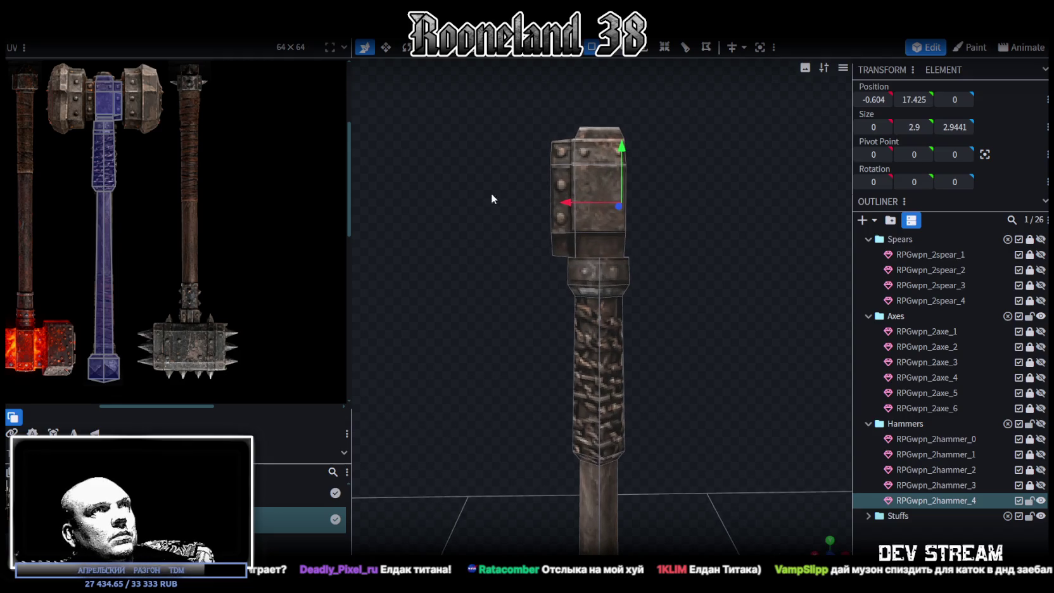
# Select the head's side plate and the ring's top piece, reverting an accidental change.
pyautogui.click(556, 260)
pyautogui.moveTo(557, 265)
pyautogui.mouseDown()
pyautogui.moveTo(673, 271)
pyautogui.moveTo(611, 161)
pyautogui.moveTo(549, 156)
pyautogui.mouseUp()
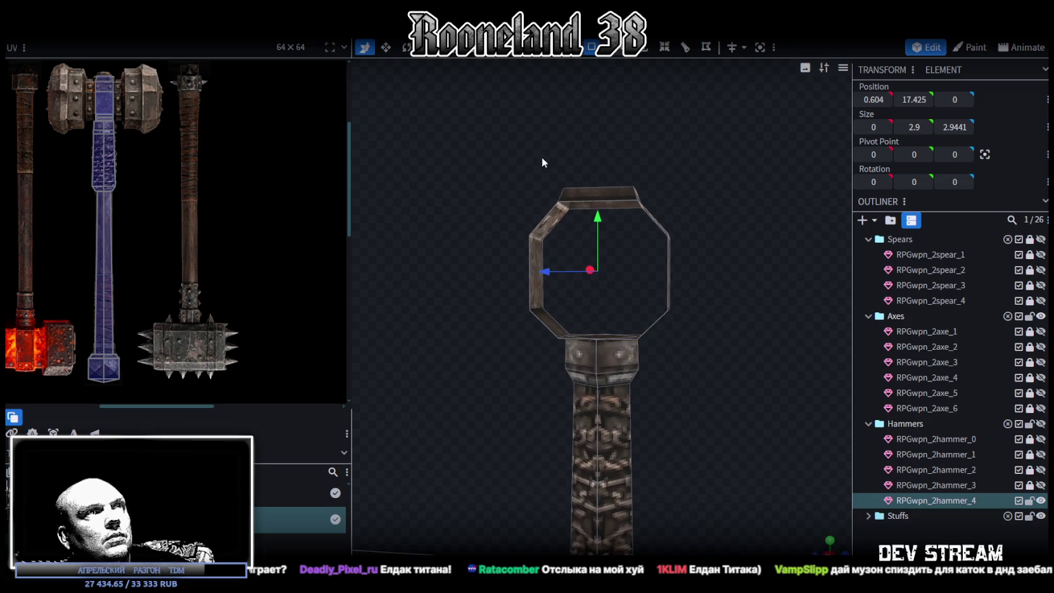
pyautogui.click(588, 193)
pyautogui.moveTo(612, 170)
pyautogui.mouseDown()
pyautogui.moveTo(640, 224)
pyautogui.moveTo(606, 199)
pyautogui.moveTo(829, 210)
pyautogui.mouseUp()
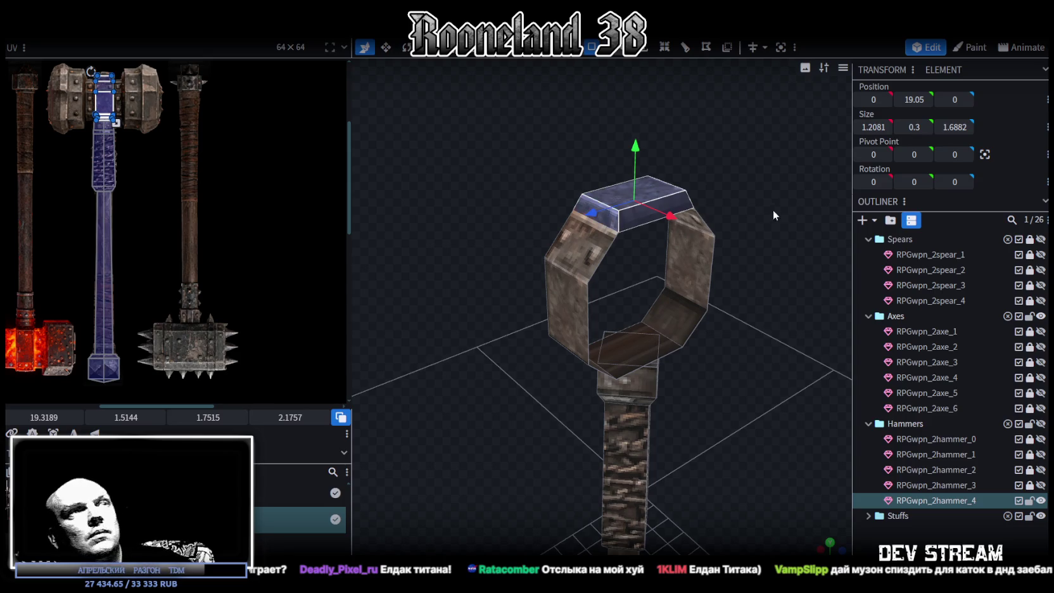
pyautogui.hotkey('ctrl', 'z')
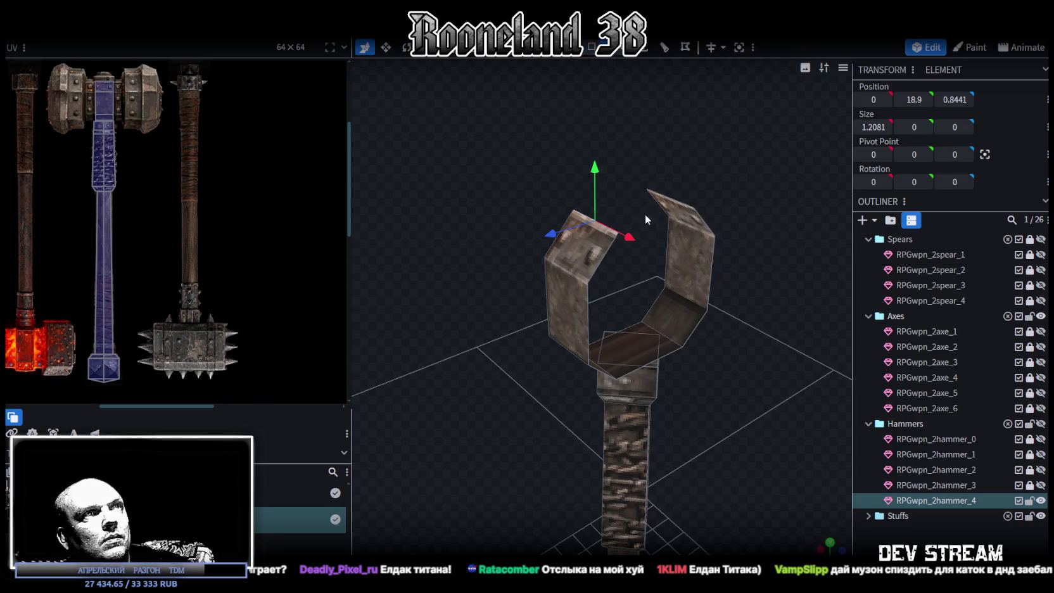
pyautogui.hotkey('ctrl', 'z')
pyautogui.moveTo(744, 216); pyautogui.dragTo(677, 207)
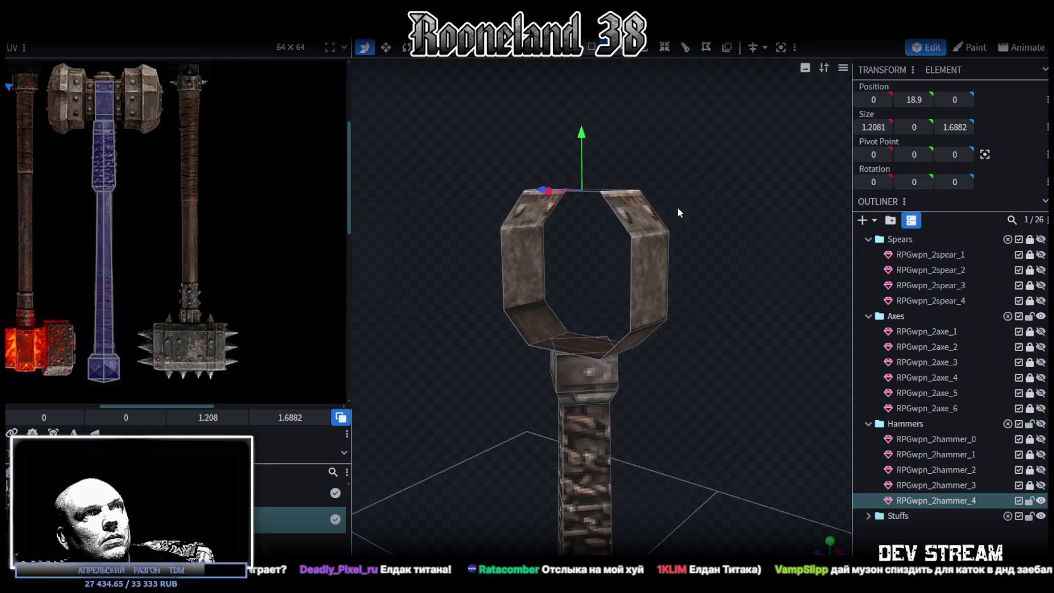
# Select the thin ring below the hammer head and delete its faces.
pyautogui.click(591, 46)
pyautogui.click(660, 253)
pyautogui.moveTo(664, 304)
pyautogui.mouseDown()
pyautogui.moveTo(702, 345)
pyautogui.moveTo(601, 369)
pyautogui.moveTo(610, 392)
pyautogui.moveTo(647, 362)
pyautogui.moveTo(636, 379)
pyautogui.mouseUp()
pyautogui.scroll(2, 539, 379)
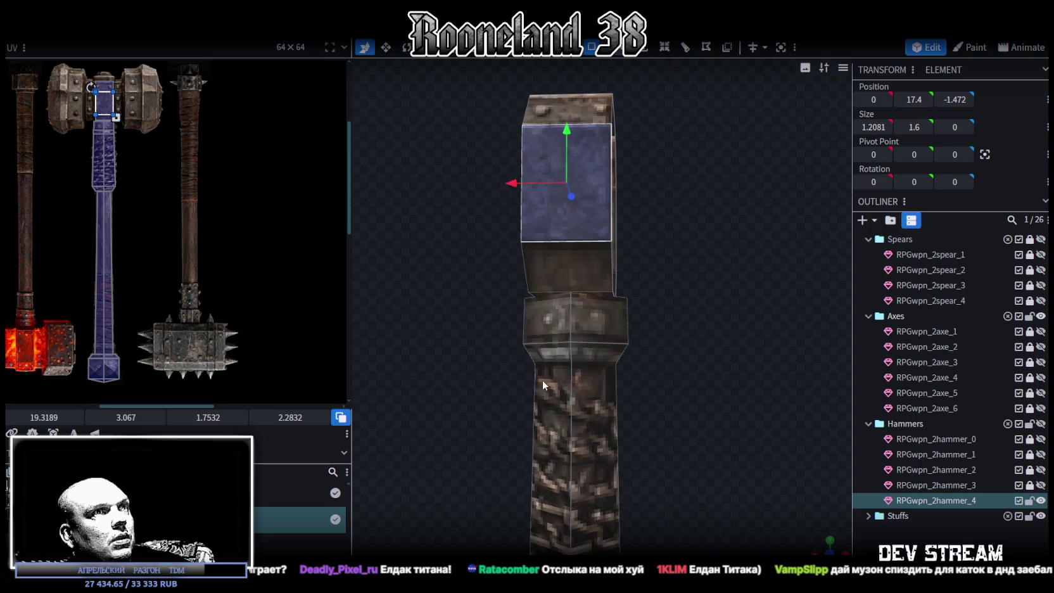
pyautogui.click(519, 358)
pyautogui.moveTo(649, 350); pyautogui.dragTo(714, 378)
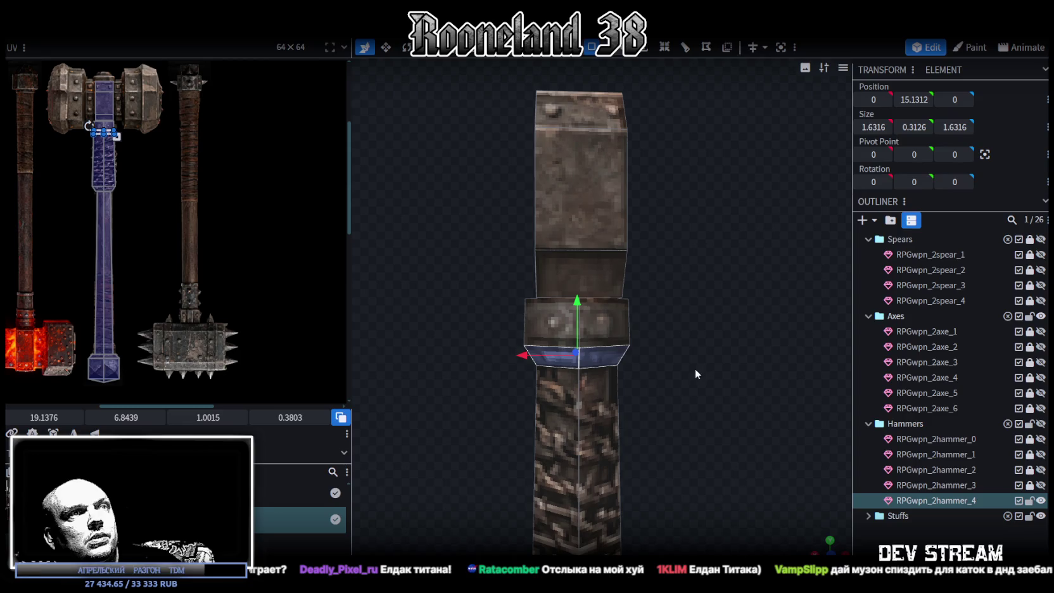
pyautogui.press('Delete')
# Try rotating the collar block's faces around the vertical axis, then undo it.
pyautogui.click(565, 323)
pyautogui.moveTo(685, 344)
pyautogui.mouseDown()
pyautogui.moveTo(804, 382)
pyautogui.moveTo(757, 413)
pyautogui.moveTo(709, 396)
pyautogui.mouseUp()
pyautogui.press('v')
pyautogui.press('r')
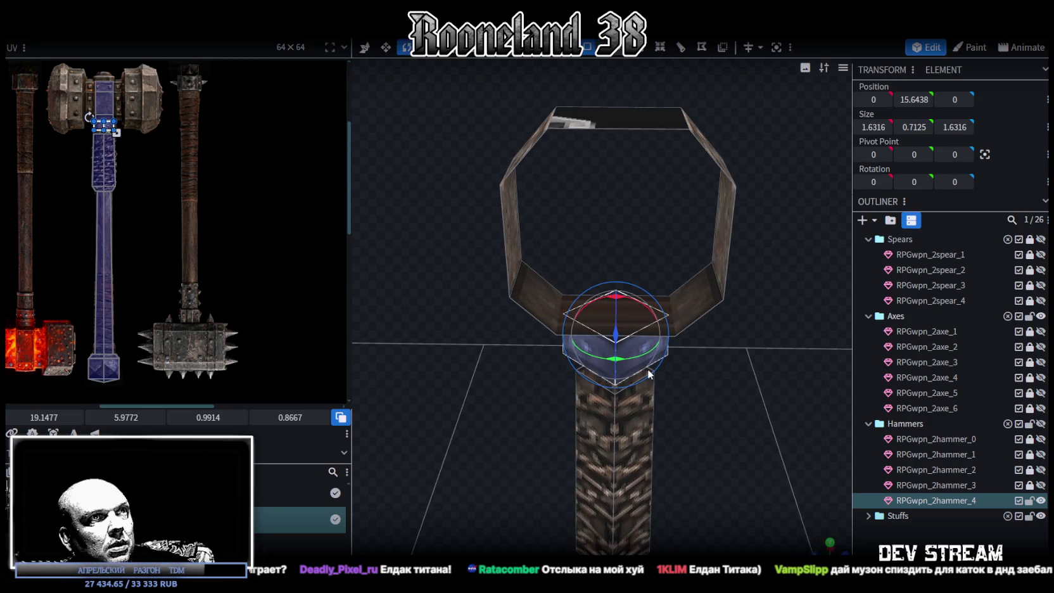
pyautogui.moveTo(629, 363); pyautogui.dragTo(584, 367)
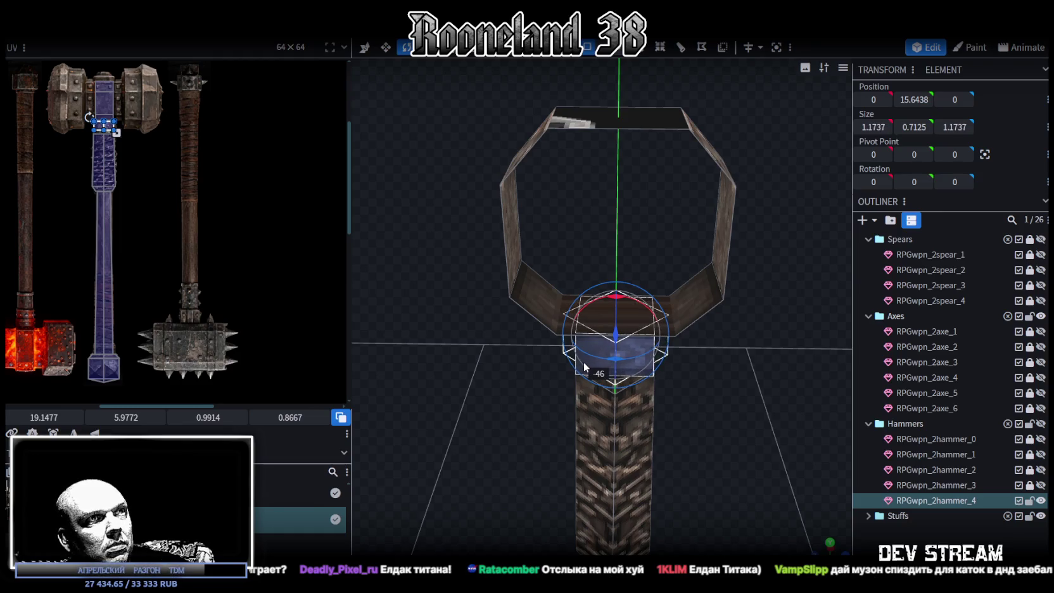
pyautogui.moveTo(752, 405)
pyautogui.mouseDown()
pyautogui.moveTo(718, 330)
pyautogui.moveTo(602, 339)
pyautogui.moveTo(832, 390)
pyautogui.moveTo(683, 326)
pyautogui.moveTo(717, 337)
pyautogui.moveTo(624, 342)
pyautogui.moveTo(640, 324)
pyautogui.moveTo(688, 353)
pyautogui.moveTo(838, 358)
pyautogui.moveTo(801, 360)
pyautogui.moveTo(734, 394)
pyautogui.moveTo(783, 422)
pyautogui.moveTo(614, 352)
pyautogui.moveTo(723, 356)
pyautogui.moveTo(712, 345)
pyautogui.mouseUp()
pyautogui.press('v')
pyautogui.hotkey('ctrl', 'z')
pyautogui.press('v')
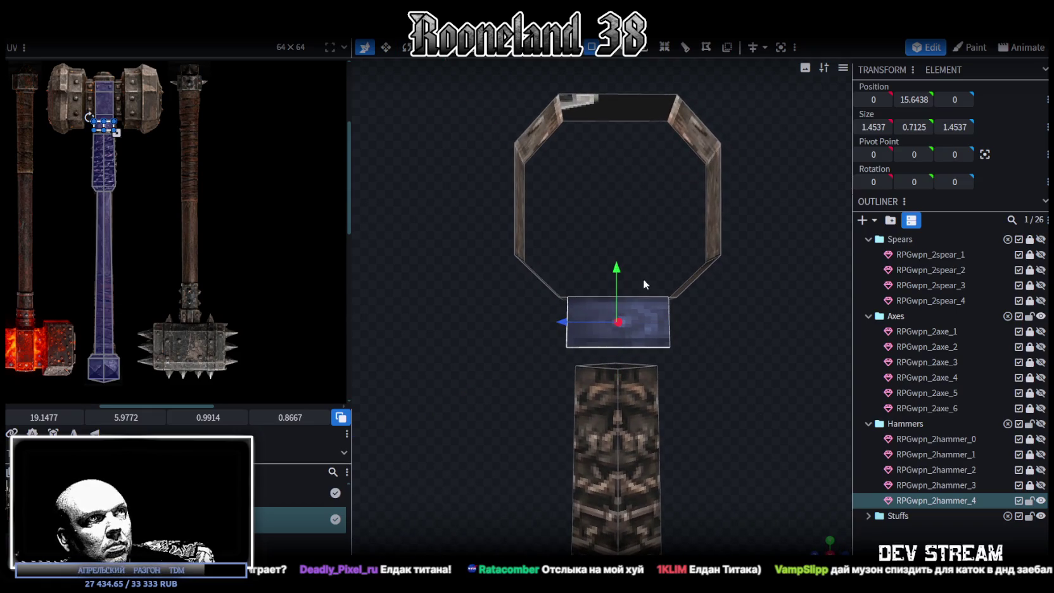
# In vertex mode, flatten the collar's bottom vertices to Position Y 15.
pyautogui.click(618, 54)
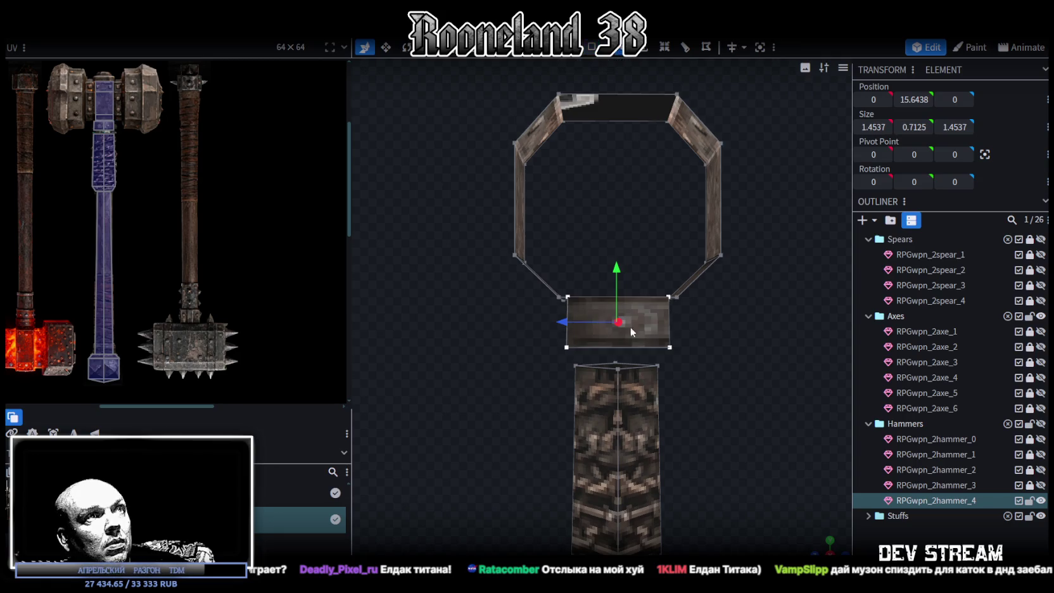
pyautogui.click(618, 367)
pyautogui.moveTo(519, 393); pyautogui.dragTo(712, 332)
pyautogui.press('Return')
pyautogui.moveTo(780, 234)
pyautogui.mouseDown(button='middle')
pyautogui.moveTo(638, 335)
pyautogui.moveTo(593, 318)
pyautogui.moveTo(580, 285)
pyautogui.moveTo(624, 339)
pyautogui.moveTo(712, 323)
pyautogui.moveTo(685, 284)
pyautogui.moveTo(721, 392)
pyautogui.moveTo(755, 395)
pyautogui.moveTo(715, 400)
pyautogui.moveTo(694, 379)
pyautogui.mouseUp(button='middle')
pyautogui.click(623, 339)
pyautogui.click(536, 351)
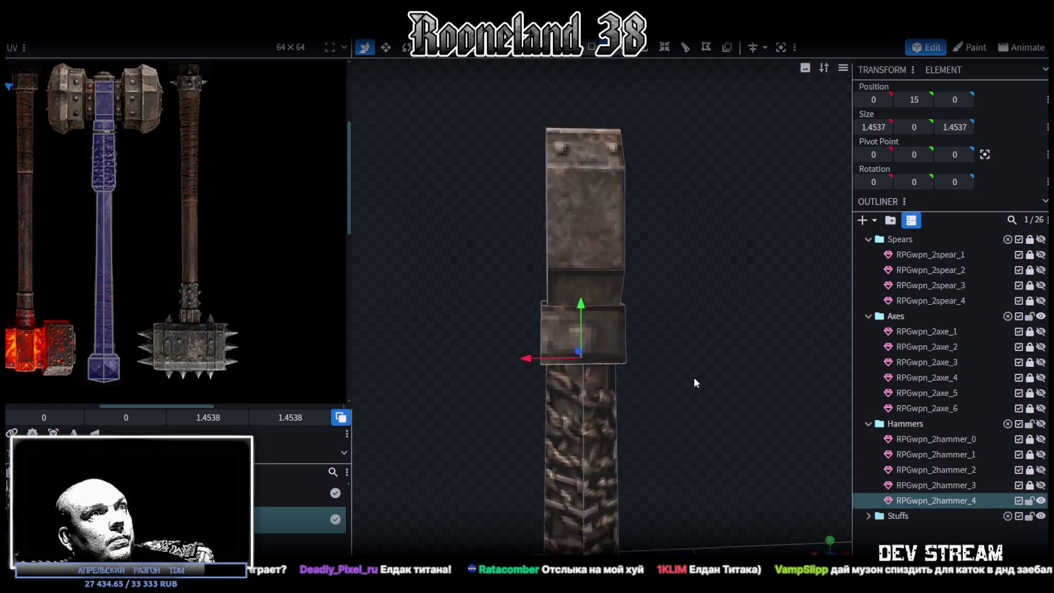
pyautogui.click(590, 228)
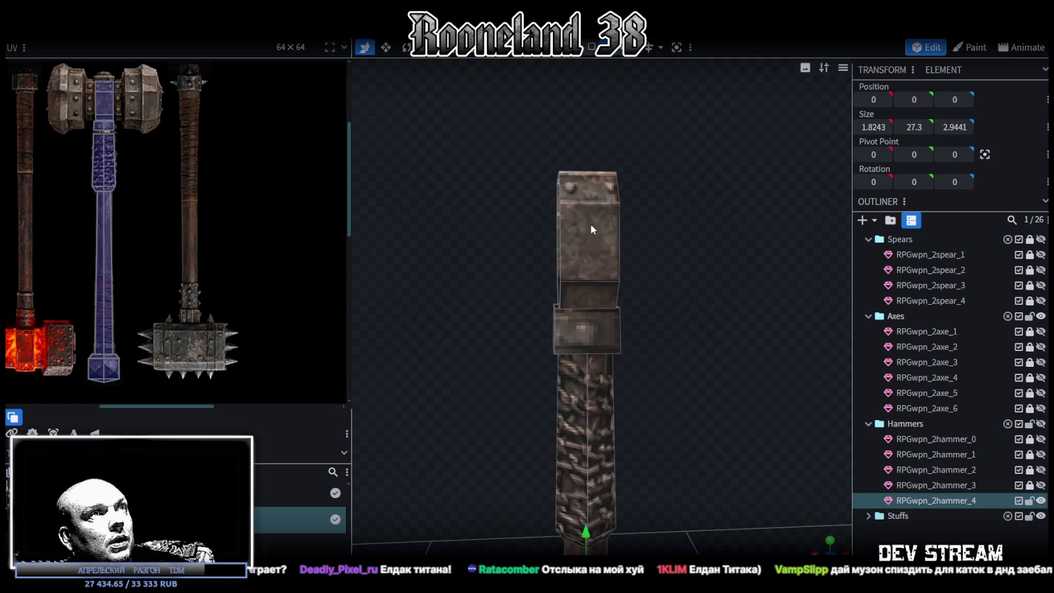
# In face mode, stretch the ring's top piece to a height of 2.1.
pyautogui.click(591, 47)
pyautogui.click(638, 290)
pyautogui.moveTo(729, 273); pyautogui.dragTo(738, 244, button='middle')
pyautogui.press('v')
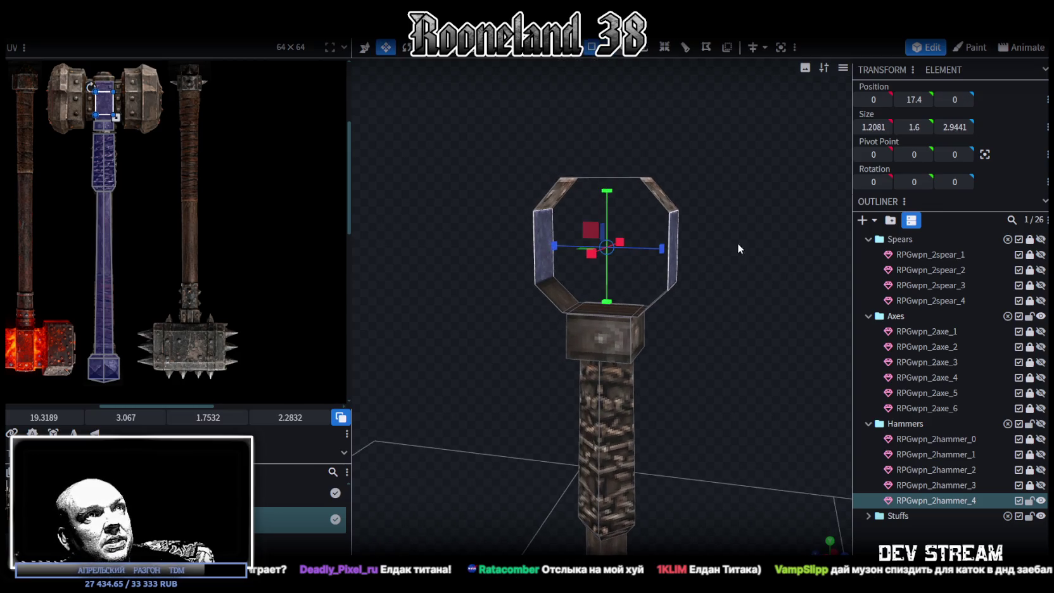
pyautogui.moveTo(607, 191); pyautogui.dragTo(608, 184)
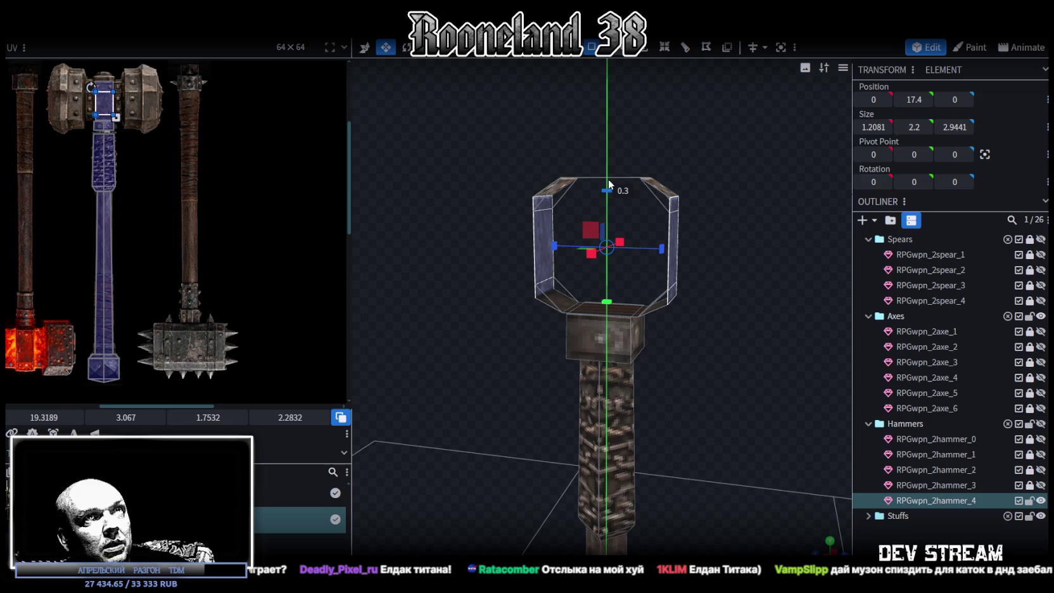
pyautogui.moveTo(607, 183); pyautogui.dragTo(606, 190)
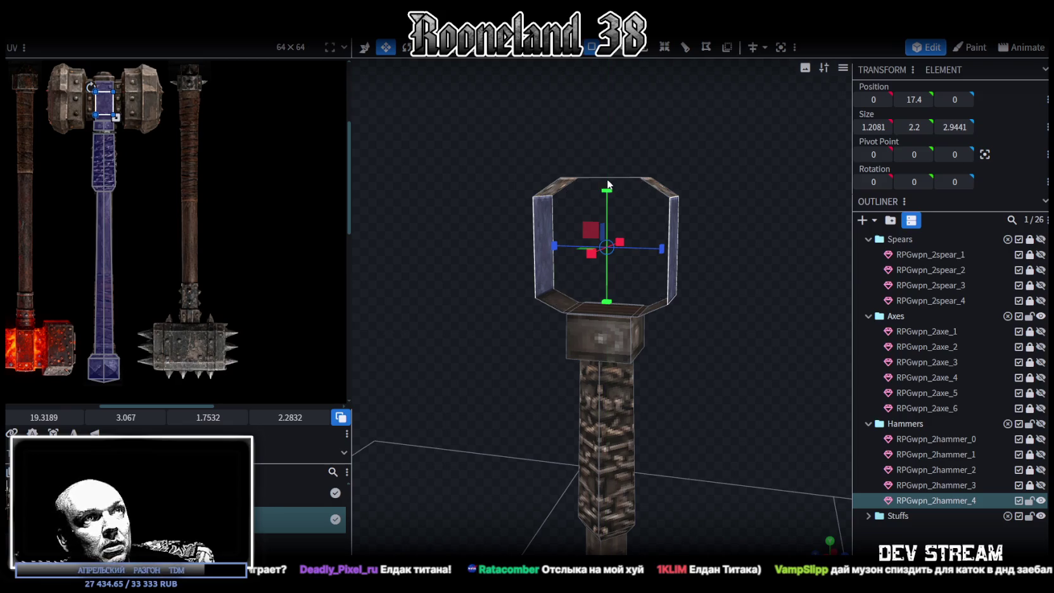
# Select other head pieces and try deepening one, undoing the depth change.
pyautogui.moveTo(741, 216); pyautogui.dragTo(743, 275, button='middle')
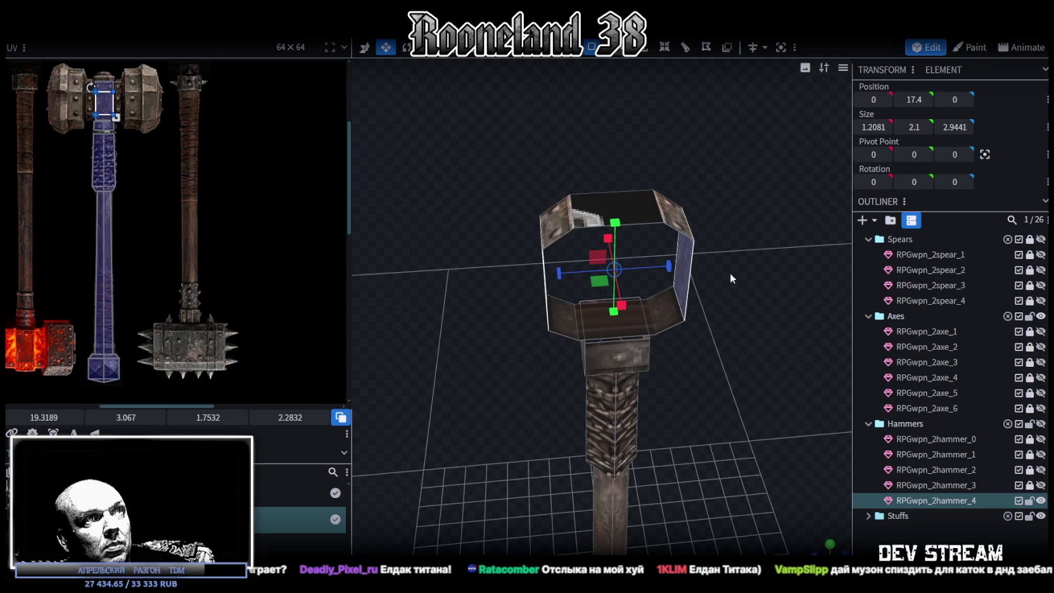
pyautogui.click(638, 322)
pyautogui.click(624, 207)
pyautogui.moveTo(790, 315)
pyautogui.mouseDown()
pyautogui.moveTo(719, 260)
pyautogui.moveTo(679, 251)
pyautogui.mouseUp()
pyautogui.moveTo(679, 252)
pyautogui.mouseDown(button='middle')
pyautogui.moveTo(775, 256)
pyautogui.moveTo(675, 243)
pyautogui.mouseUp(button='middle')
pyautogui.moveTo(662, 247); pyautogui.dragTo(672, 248)
pyautogui.moveTo(733, 250)
pyautogui.mouseDown(button='middle')
pyautogui.moveTo(668, 236)
pyautogui.moveTo(795, 267)
pyautogui.moveTo(651, 268)
pyautogui.moveTo(629, 252)
pyautogui.mouseUp(button='middle')
pyautogui.hotkey('ctrl', 'z')
# Box-select the whole head and stretch it sideways to Size X 5.2081.
pyautogui.moveTo(465, 139); pyautogui.dragTo(663, 299)
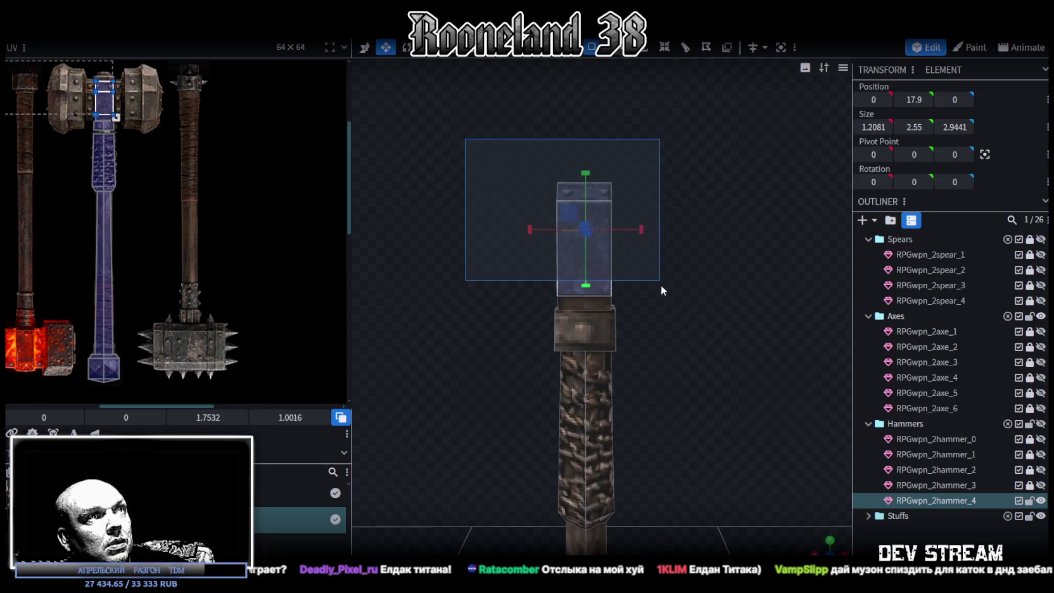
pyautogui.moveTo(710, 297)
pyautogui.mouseDown(button='middle')
pyautogui.moveTo(670, 298)
pyautogui.moveTo(762, 309)
pyautogui.moveTo(686, 274)
pyautogui.mouseUp(button='middle')
pyautogui.moveTo(639, 249); pyautogui.dragTo(720, 258)
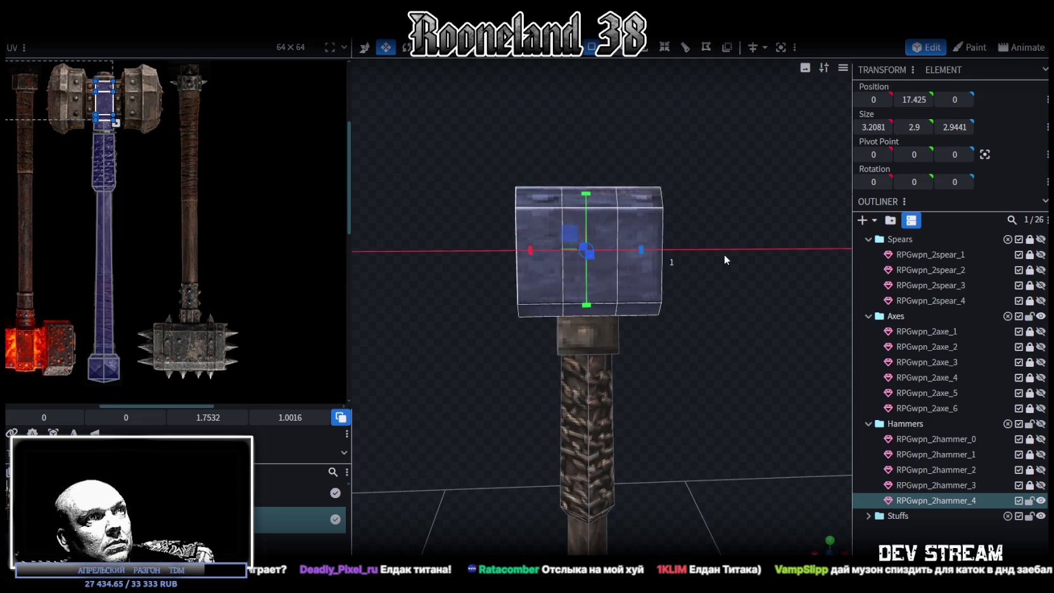
pyautogui.scroll(-2, 719, 403)
pyautogui.moveTo(720, 403)
pyautogui.mouseDown(button='middle')
pyautogui.moveTo(679, 385)
pyautogui.moveTo(633, 419)
pyautogui.moveTo(692, 409)
pyautogui.moveTo(689, 246)
pyautogui.mouseUp(button='middle')
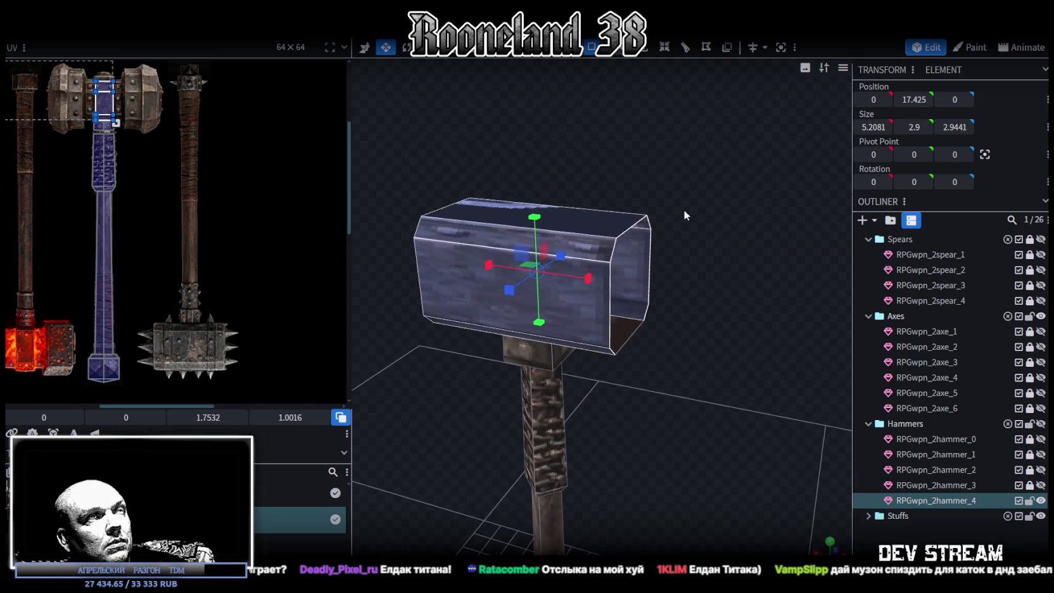
pyautogui.click(595, 48)
pyautogui.scroll(2, 599, 308)
pyautogui.click(617, 232)
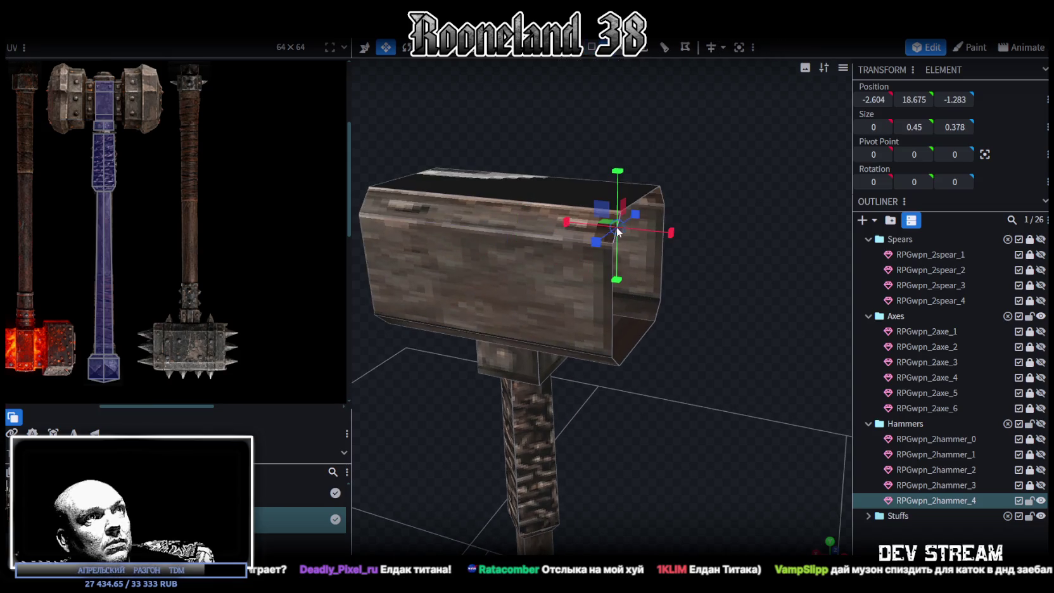
pyautogui.click(661, 198)
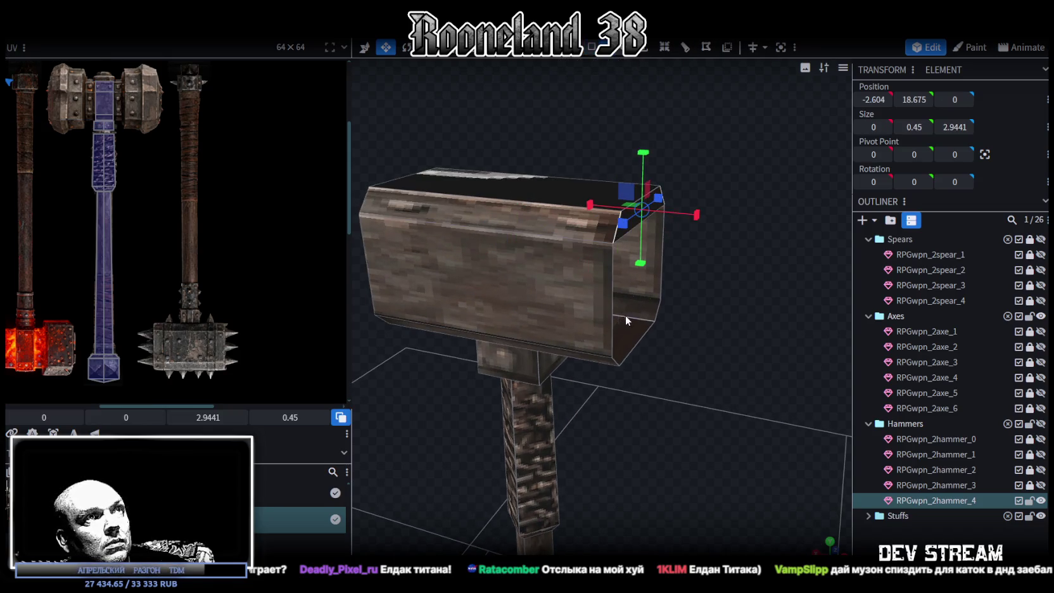
pyautogui.moveTo(766, 330); pyautogui.dragTo(695, 280, button='middle')
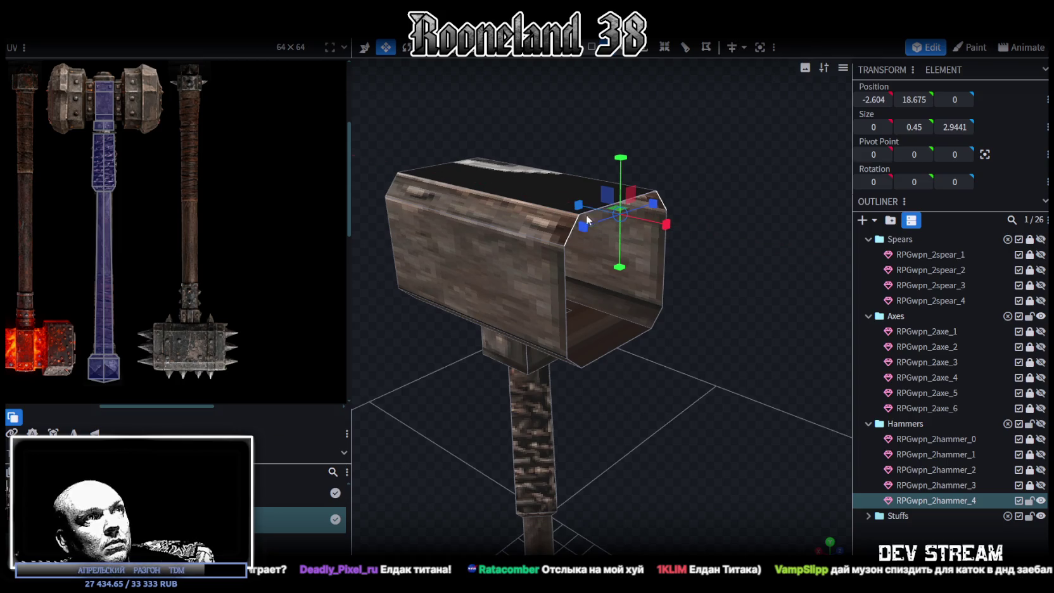
pyautogui.click(616, 350)
pyautogui.click(615, 209)
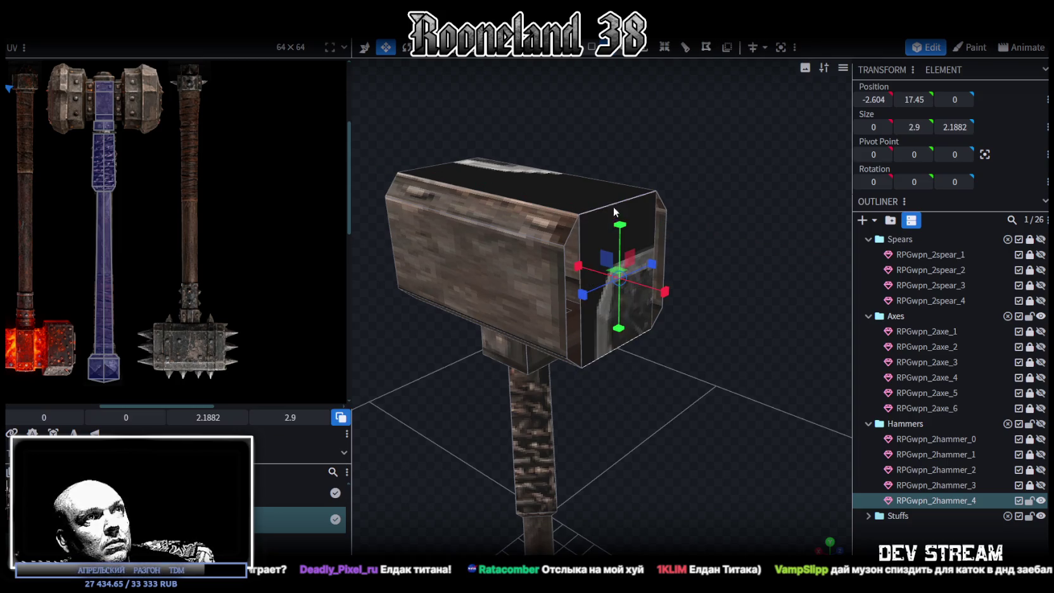
pyautogui.click(563, 293)
pyautogui.click(581, 240)
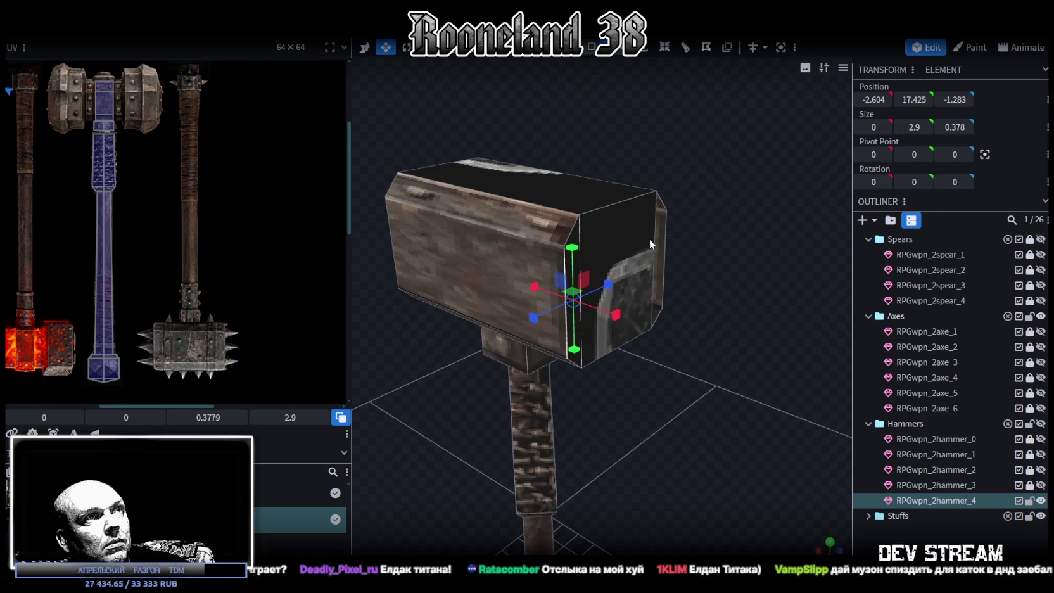
pyautogui.click(658, 239)
pyautogui.click(665, 223)
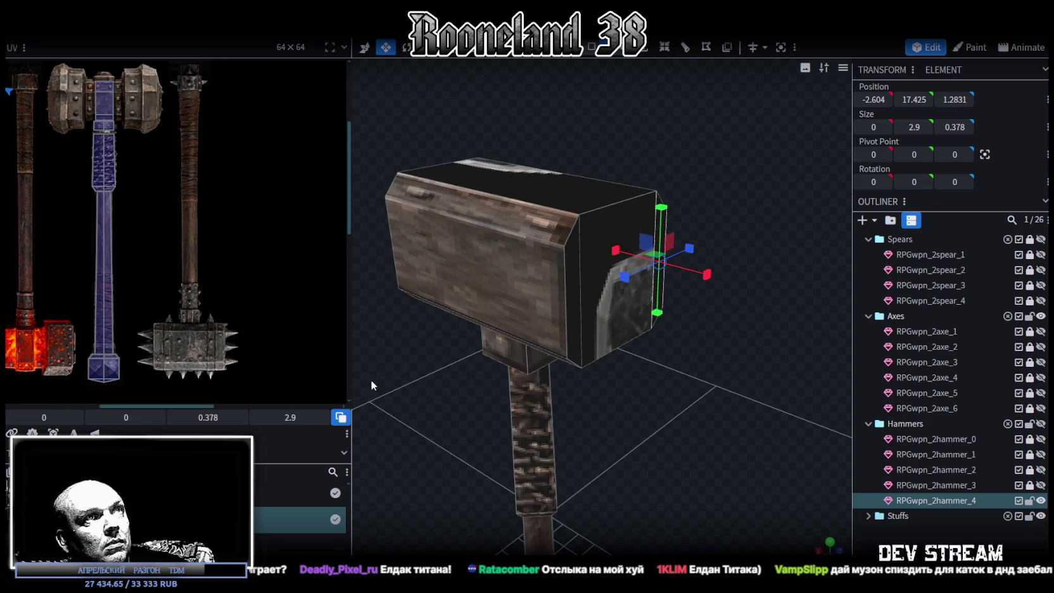
pyautogui.moveTo(374, 380); pyautogui.dragTo(481, 229)
pyautogui.click(481, 229)
pyautogui.click(487, 420)
pyautogui.click(497, 405)
pyautogui.click(418, 290)
pyautogui.click(431, 262)
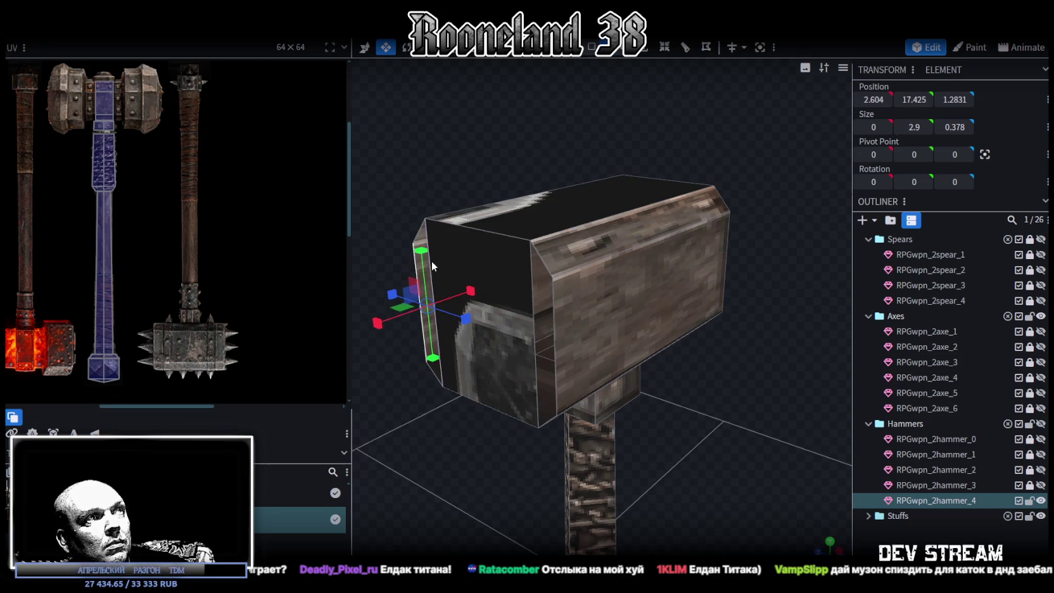
pyautogui.click(533, 305)
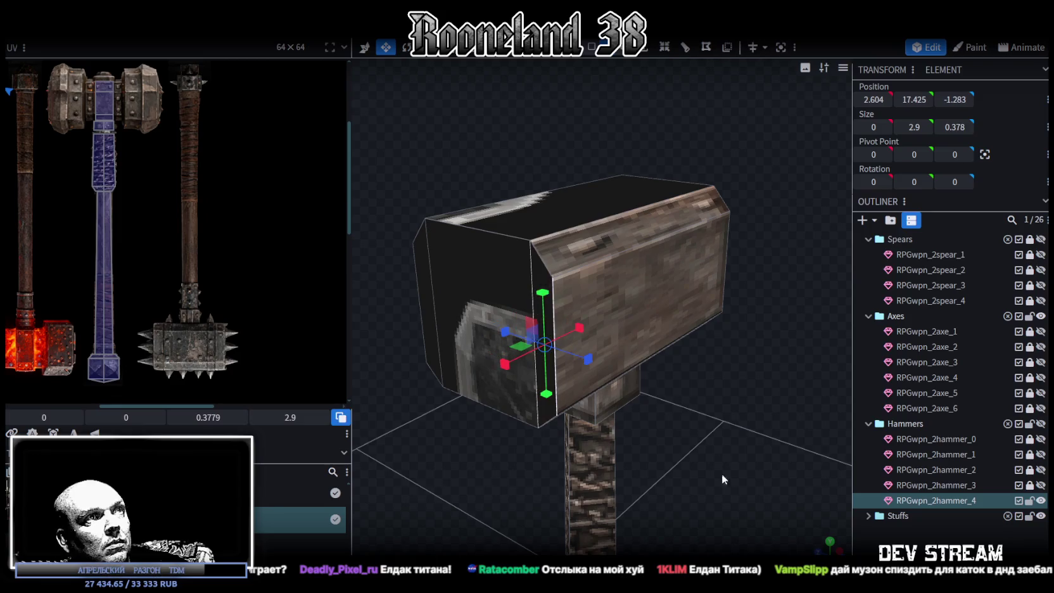
pyautogui.moveTo(717, 454); pyautogui.dragTo(684, 445)
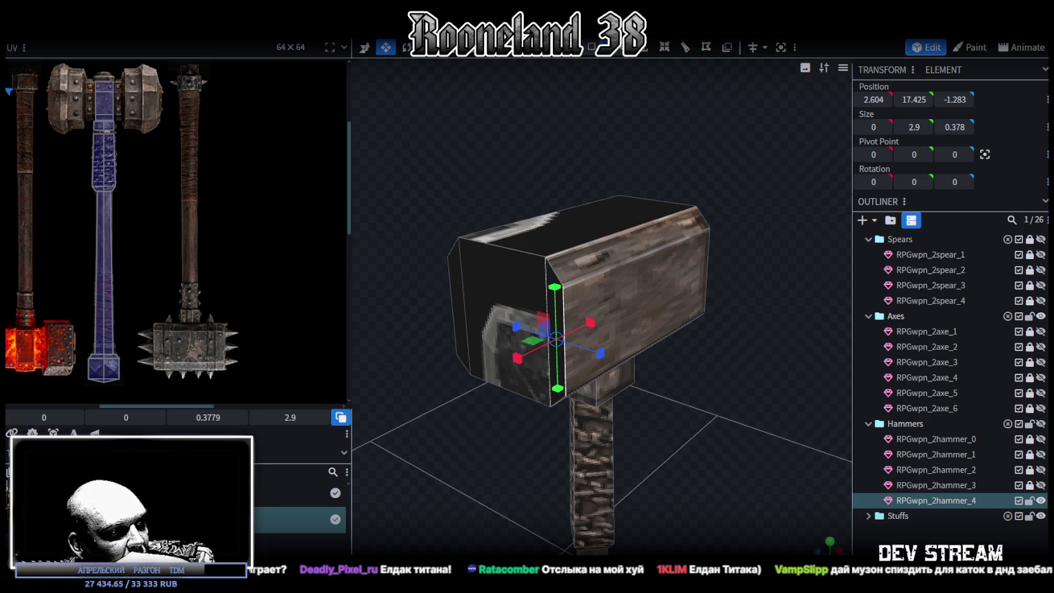
pyautogui.moveTo(539, 350)
pyautogui.mouseDown()
pyautogui.moveTo(446, 315)
pyautogui.moveTo(690, 392)
pyautogui.moveTo(688, 364)
pyautogui.moveTo(708, 361)
pyautogui.moveTo(703, 373)
pyautogui.mouseUp()
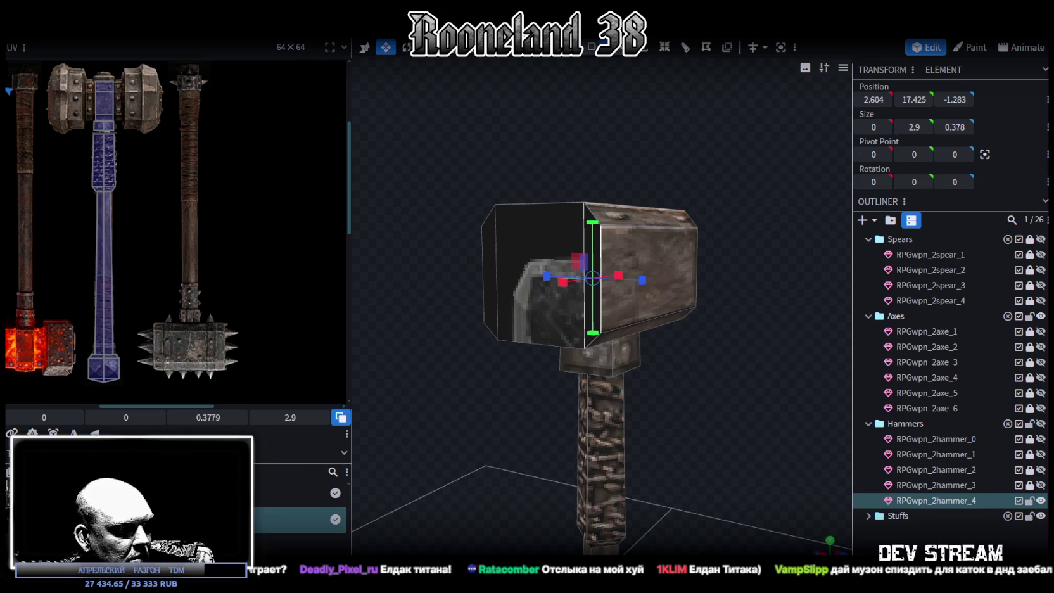
pyautogui.moveTo(701, 308)
pyautogui.mouseDown()
pyautogui.moveTo(718, 390)
pyautogui.moveTo(685, 420)
pyautogui.moveTo(734, 402)
pyautogui.moveTo(700, 370)
pyautogui.moveTo(630, 371)
pyautogui.moveTo(563, 352)
pyautogui.mouseUp()
pyautogui.click(579, 332)
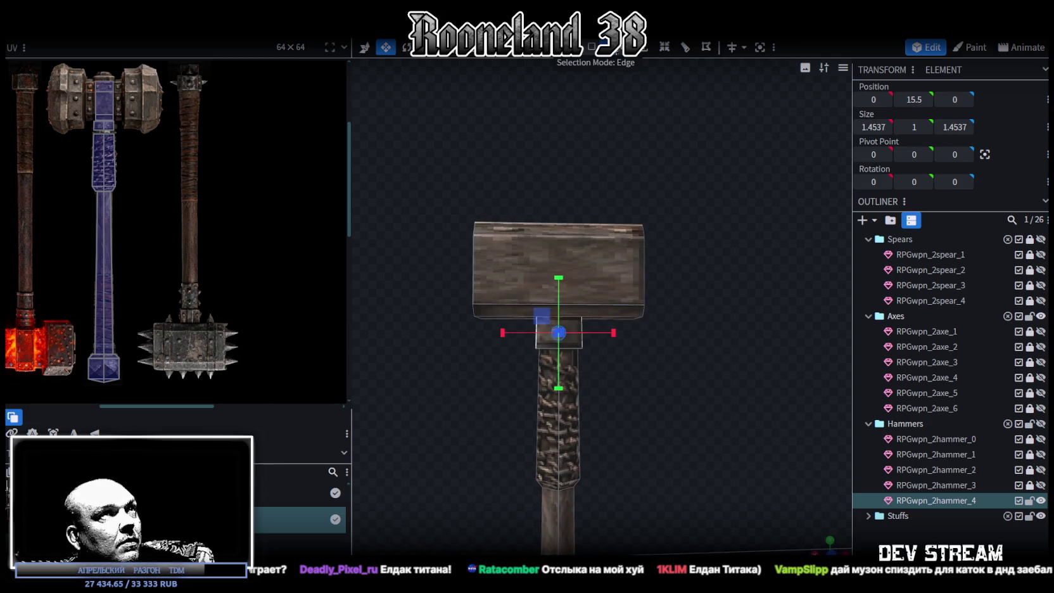
# Move and enlarge the front collar face's UV onto the mace's studded collar texture.
pyautogui.scroll(3, 681, 380)
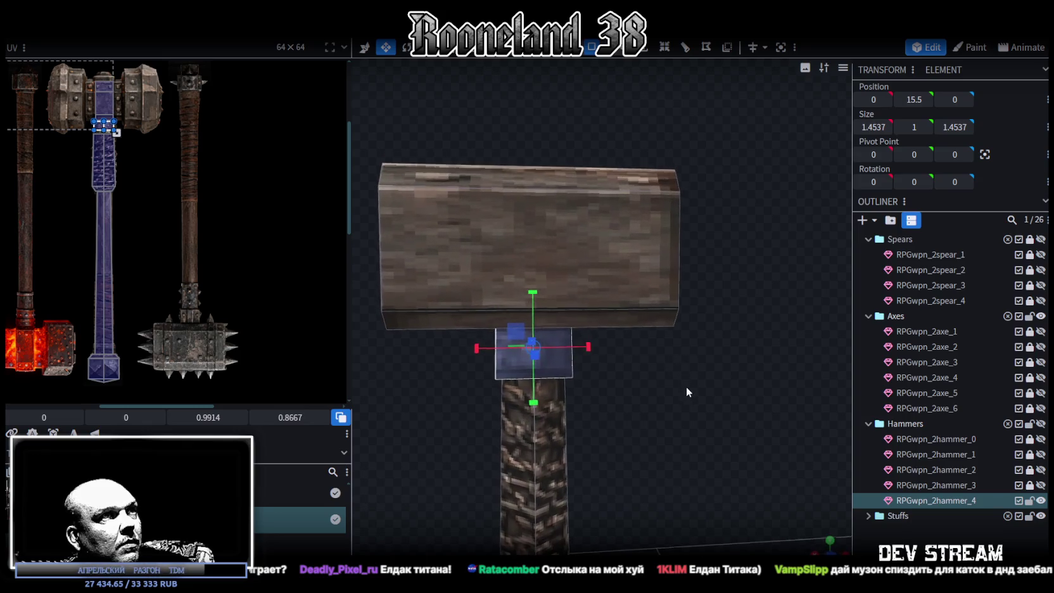
pyautogui.moveTo(645, 343)
pyautogui.mouseDown()
pyautogui.moveTo(626, 363)
pyautogui.moveTo(551, 348)
pyautogui.mouseUp()
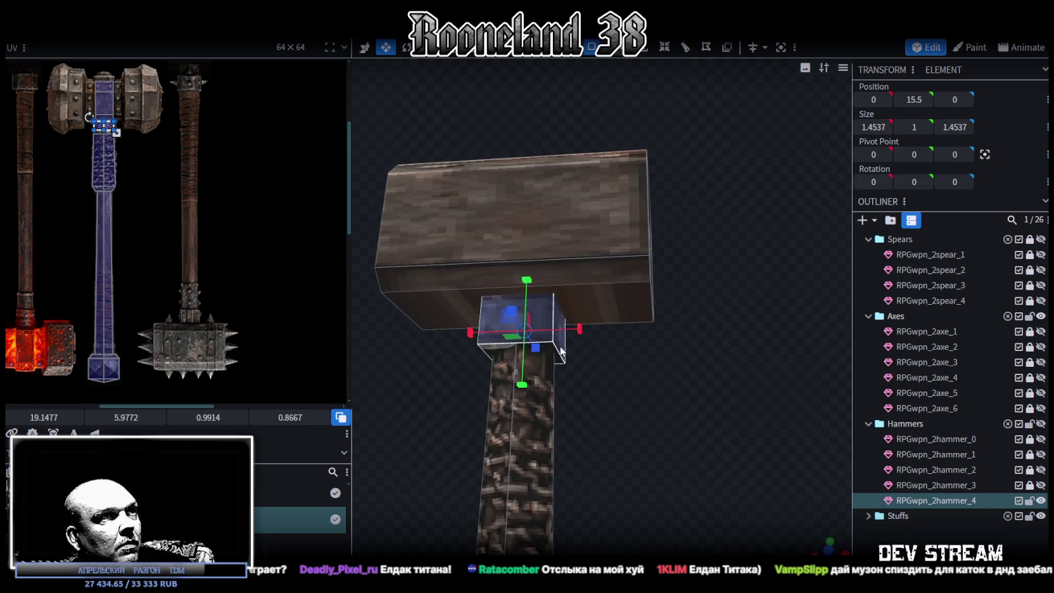
pyautogui.scroll(1, 183, 265)
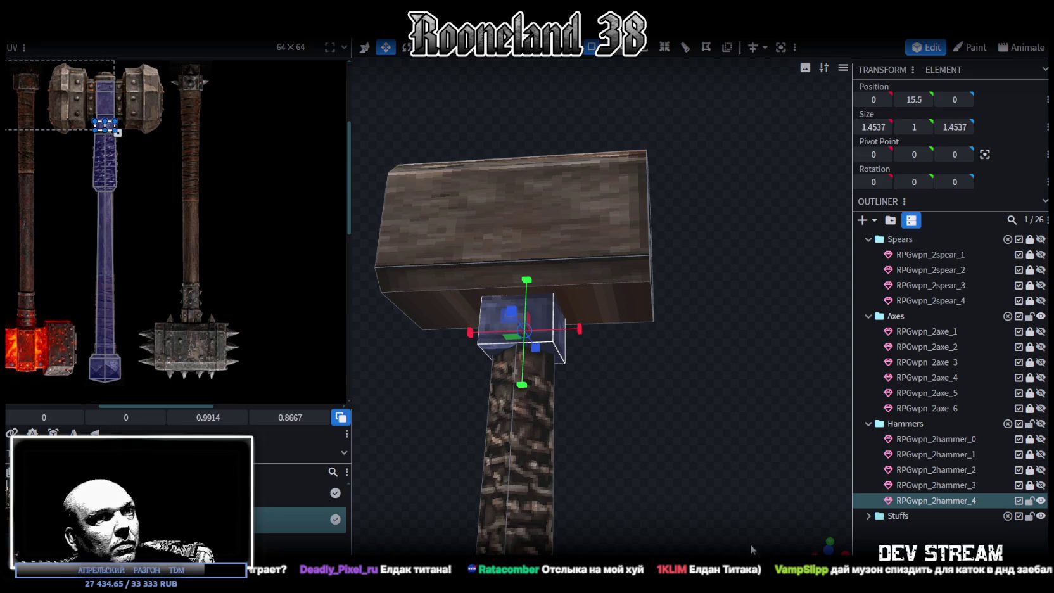
pyautogui.press('KP_1')
pyautogui.click(607, 341)
pyautogui.moveTo(62, 145); pyautogui.dragTo(186, 297)
pyautogui.scroll(3, 186, 296)
pyautogui.moveTo(157, 254); pyautogui.dragTo(197, 353)
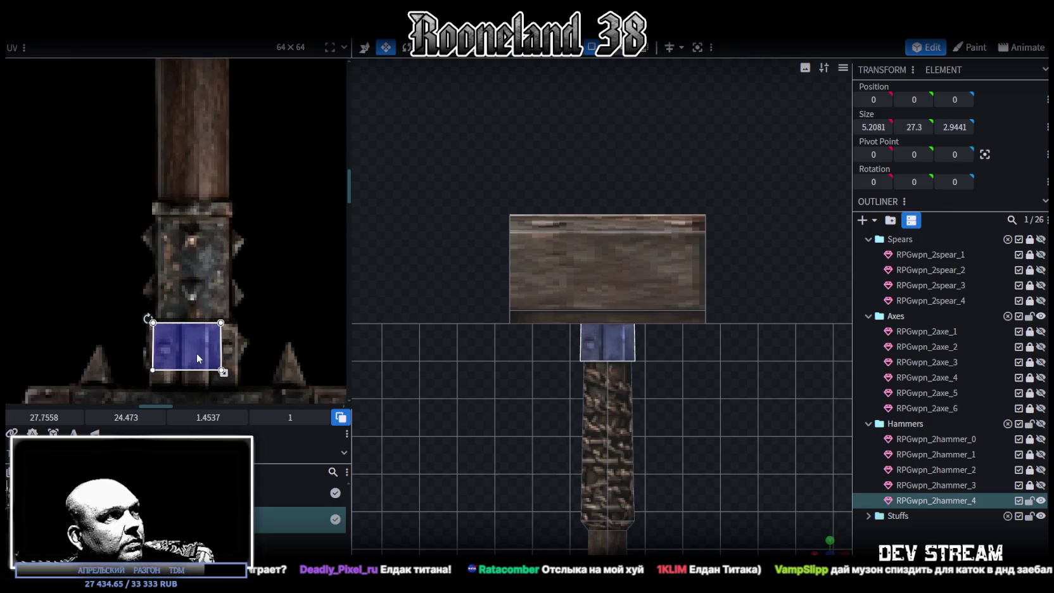
pyautogui.moveTo(169, 348); pyautogui.dragTo(170, 347)
pyautogui.moveTo(217, 373); pyautogui.dragTo(241, 388)
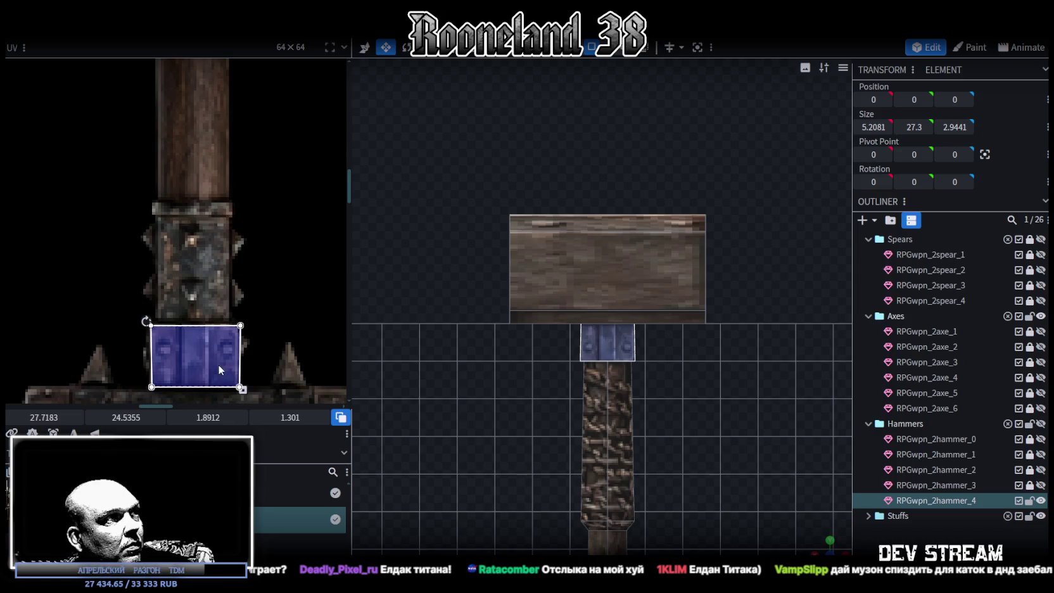
pyautogui.moveTo(218, 368); pyautogui.dragTo(216, 369)
pyautogui.scroll(2, 216, 369)
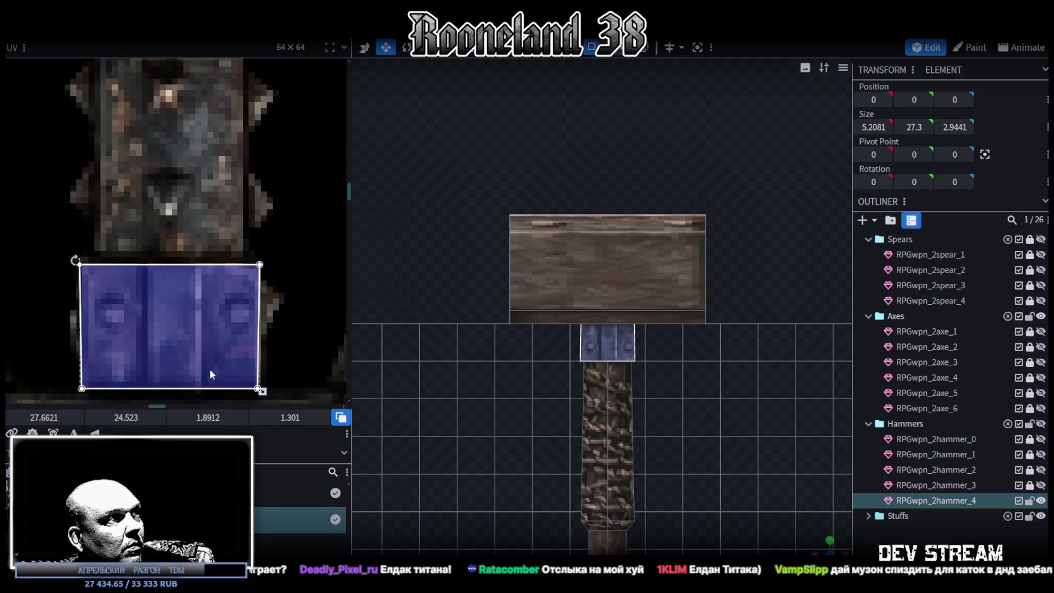
pyautogui.moveTo(226, 369); pyautogui.dragTo(225, 368)
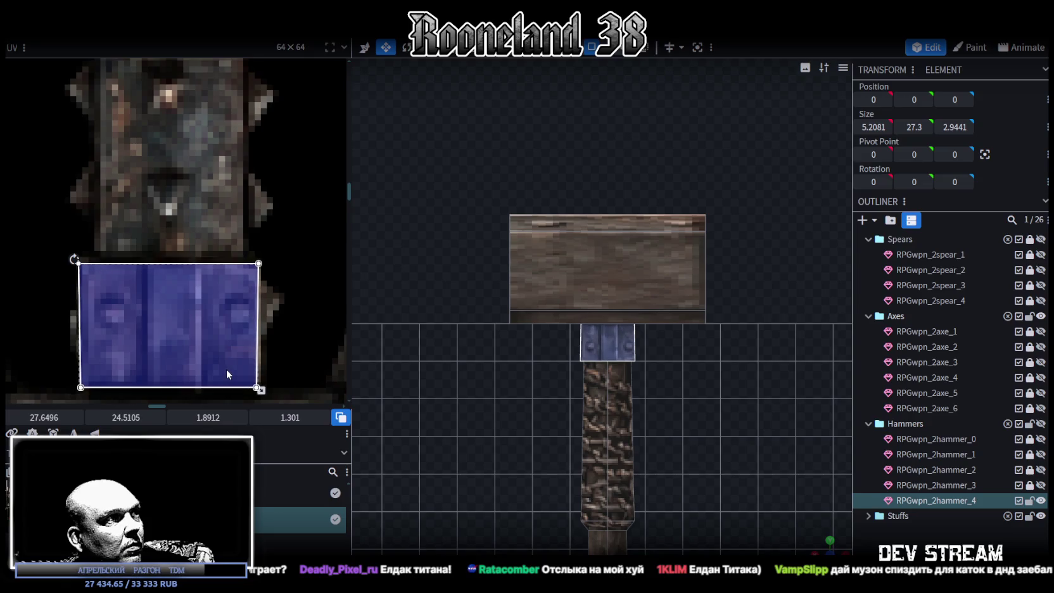
pyautogui.scroll(1, 608, 380)
# Remap the next collar face's UV onto the mace collar and enlarge it to fit.
pyautogui.moveTo(569, 381)
pyautogui.mouseDown()
pyautogui.moveTo(754, 386)
pyautogui.moveTo(591, 351)
pyautogui.moveTo(663, 414)
pyautogui.moveTo(640, 412)
pyautogui.mouseUp()
pyautogui.click(631, 389)
pyautogui.click(833, 553)
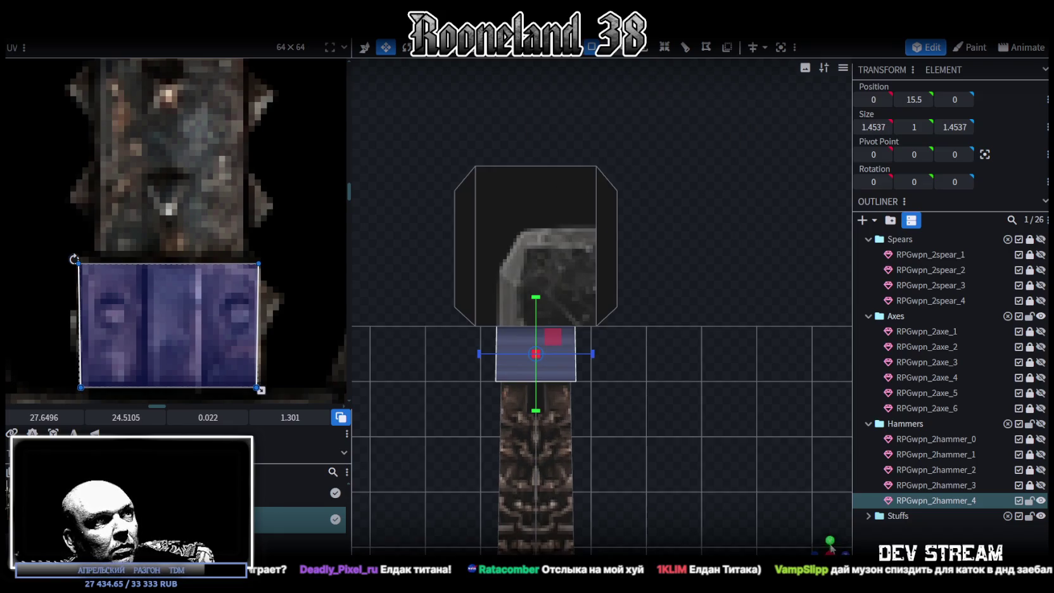
pyautogui.click(89, 366)
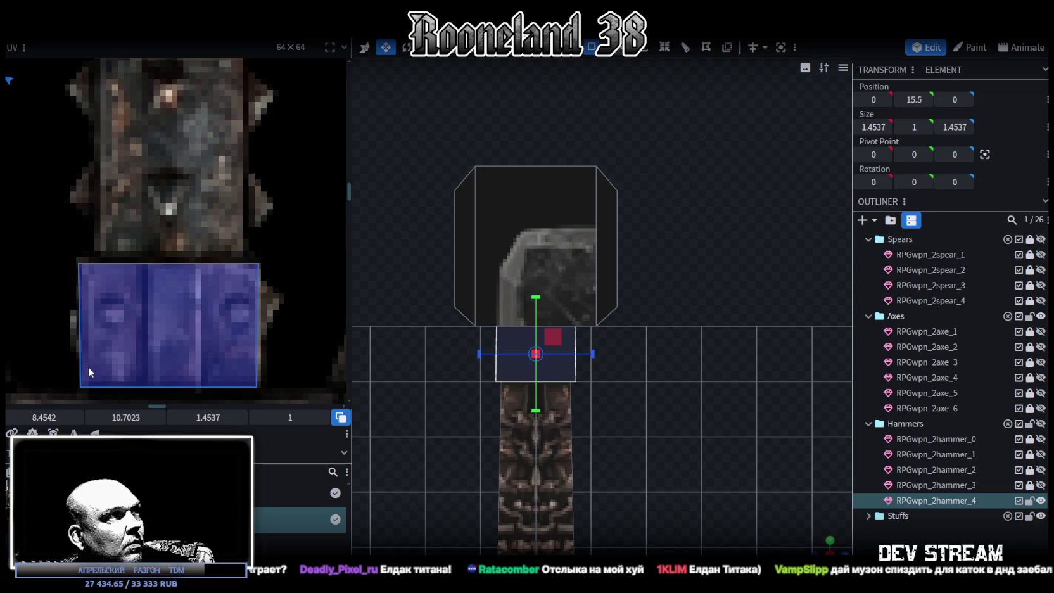
pyautogui.scroll(-3, 91, 284)
pyautogui.scroll(-3, 197, 275)
pyautogui.scroll(-3, 131, 207)
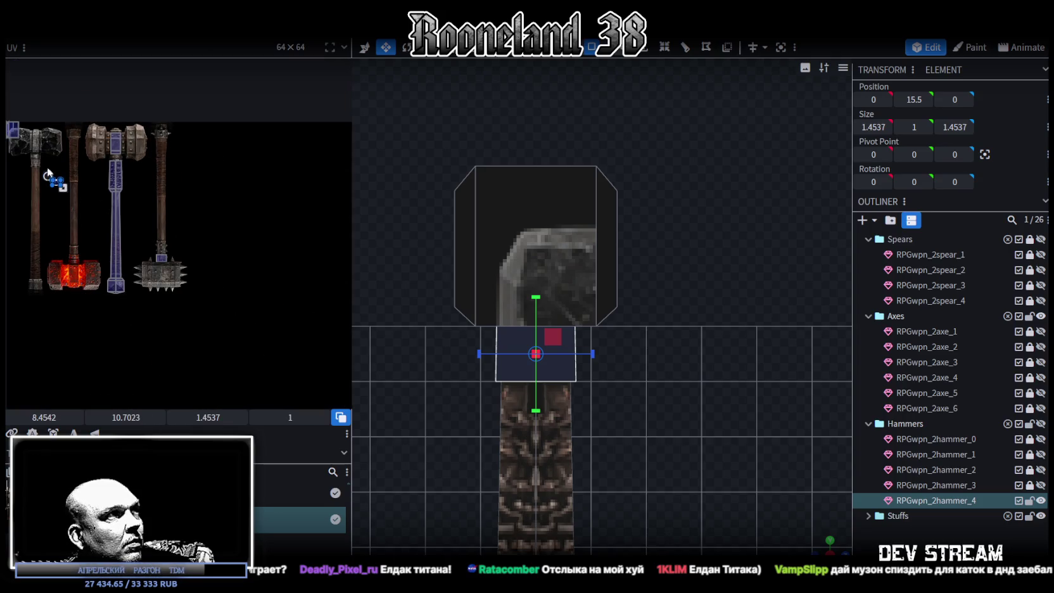
pyautogui.moveTo(56, 187); pyautogui.dragTo(159, 252)
pyautogui.scroll(3, 158, 254)
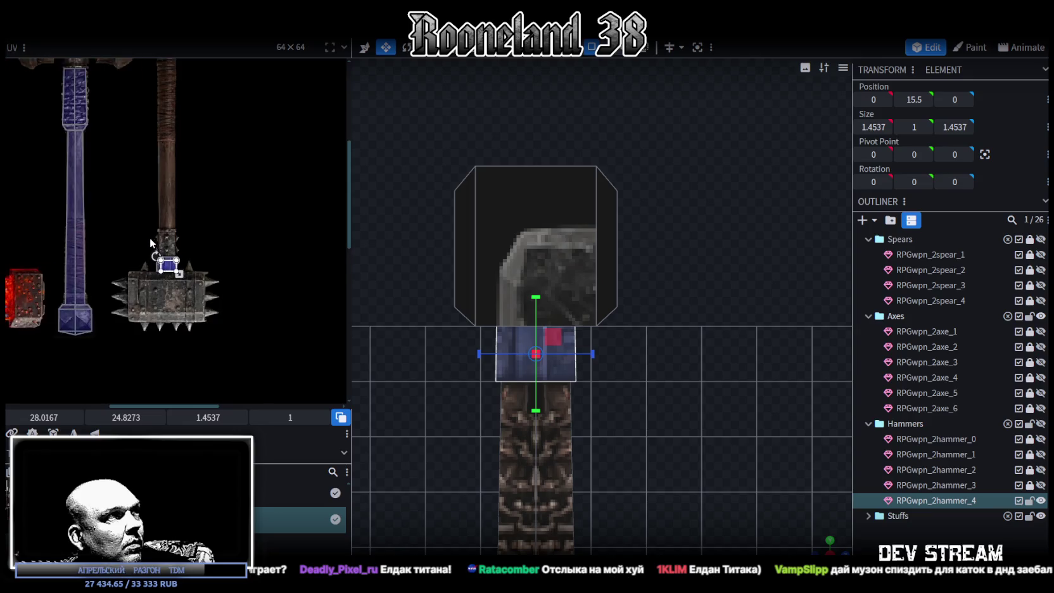
pyautogui.scroll(3, 158, 257)
pyautogui.click(183, 247)
pyautogui.scroll(2, 183, 246)
pyautogui.scroll(2, 171, 252)
pyautogui.moveTo(171, 252); pyautogui.dragTo(161, 254)
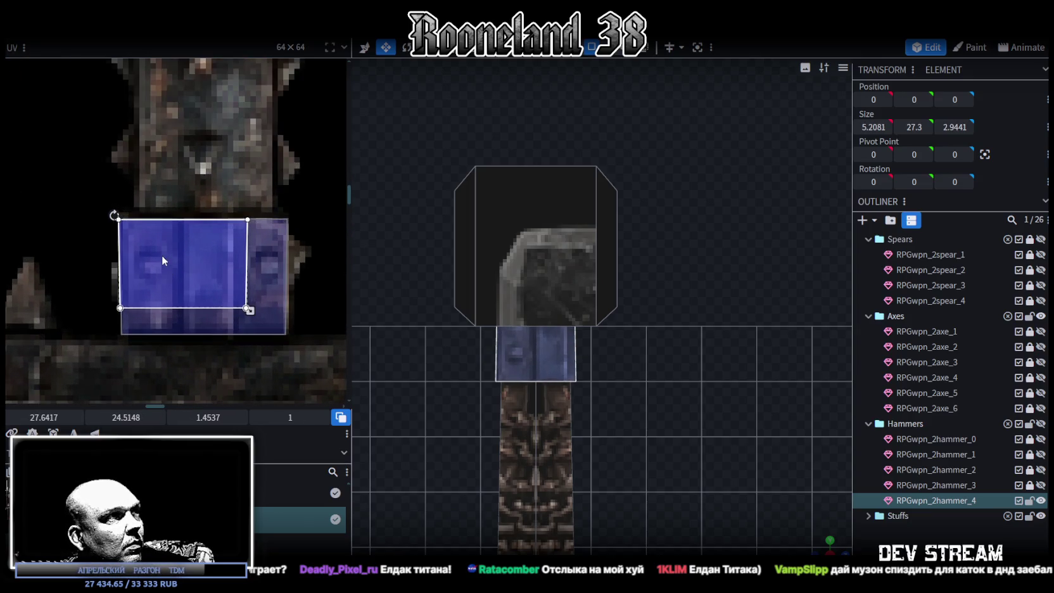
pyautogui.moveTo(249, 310); pyautogui.dragTo(288, 335)
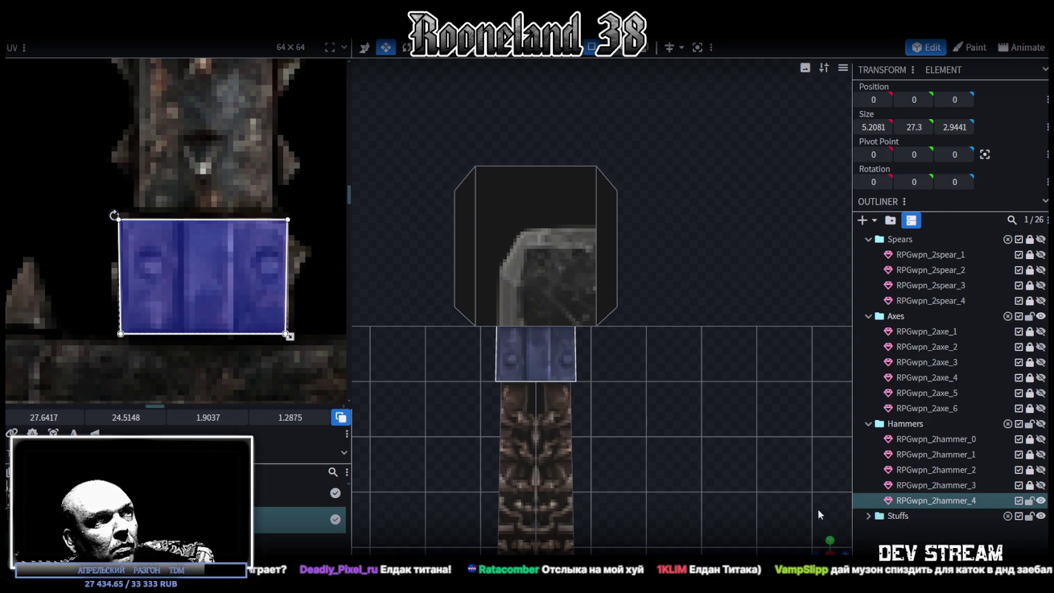
# Project the collar's top face UV from top view and fit it as a 1.3912 square.
pyautogui.moveTo(820, 546); pyautogui.dragTo(823, 520)
pyautogui.click(551, 358)
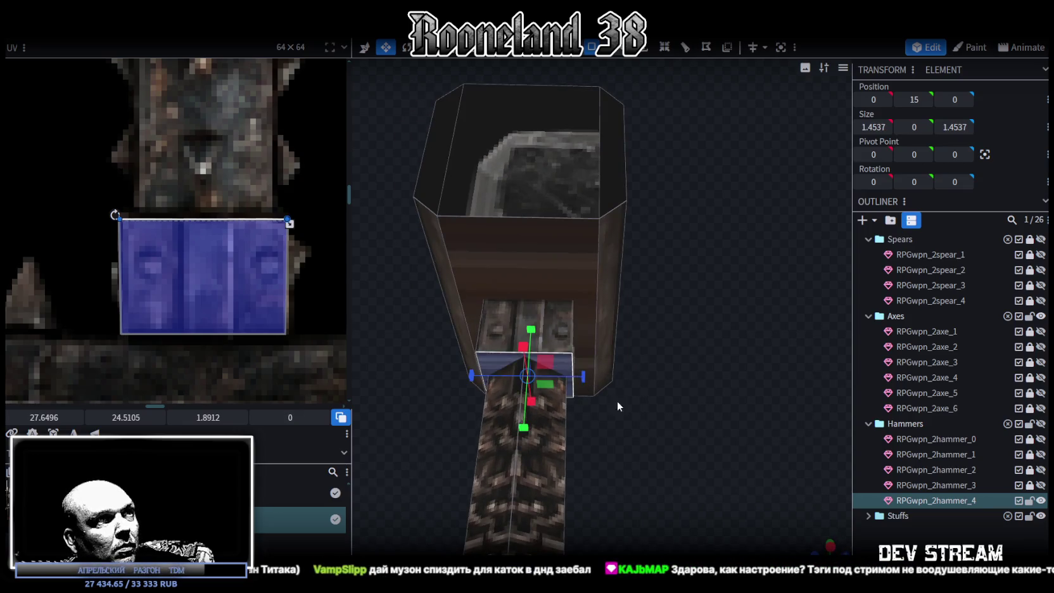
pyautogui.press('KP_7')
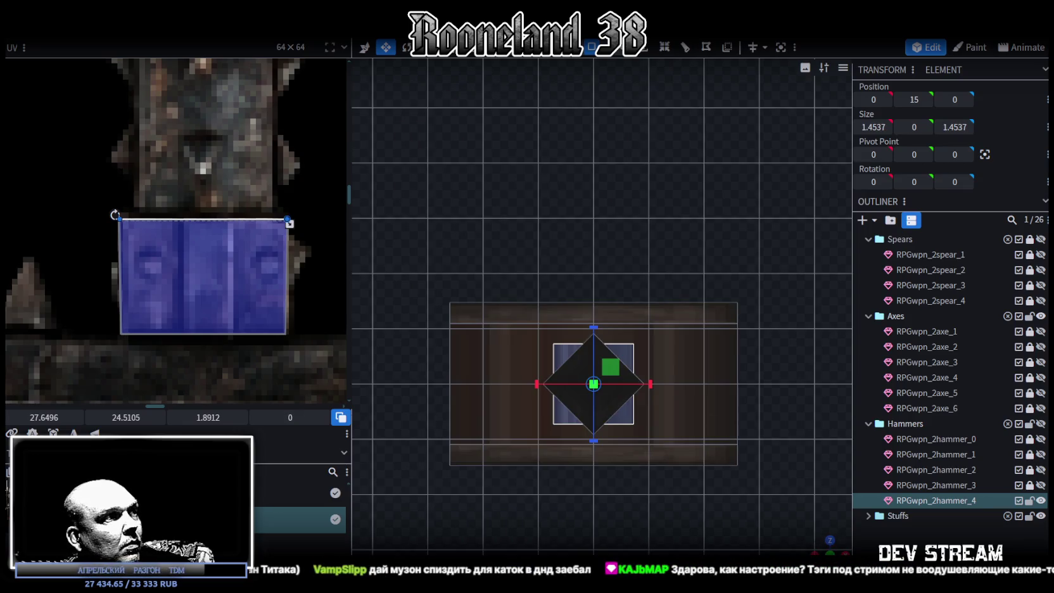
pyautogui.click(54, 432)
pyautogui.scroll(-3, 139, 265)
pyautogui.scroll(-3, 116, 267)
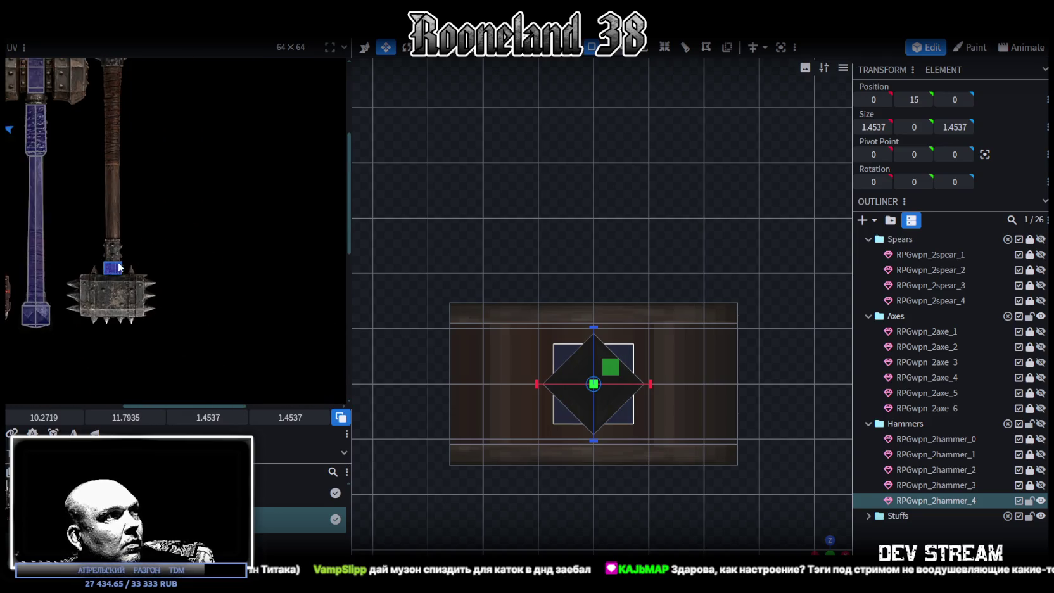
pyautogui.moveTo(118, 268); pyautogui.dragTo(196, 345, button='middle')
pyautogui.moveTo(55, 269); pyautogui.dragTo(244, 388)
pyautogui.scroll(3, 244, 387)
pyautogui.scroll(2, 240, 355)
pyautogui.moveTo(235, 310)
pyautogui.mouseDown()
pyautogui.moveTo(214, 312)
pyautogui.moveTo(127, 247)
pyautogui.mouseUp()
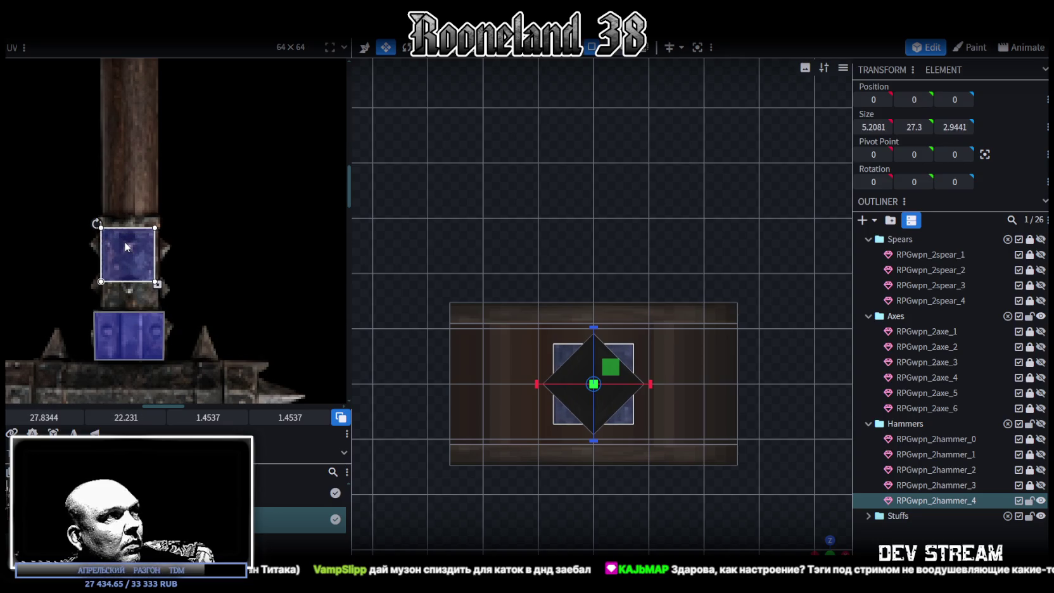
pyautogui.scroll(2, 128, 247)
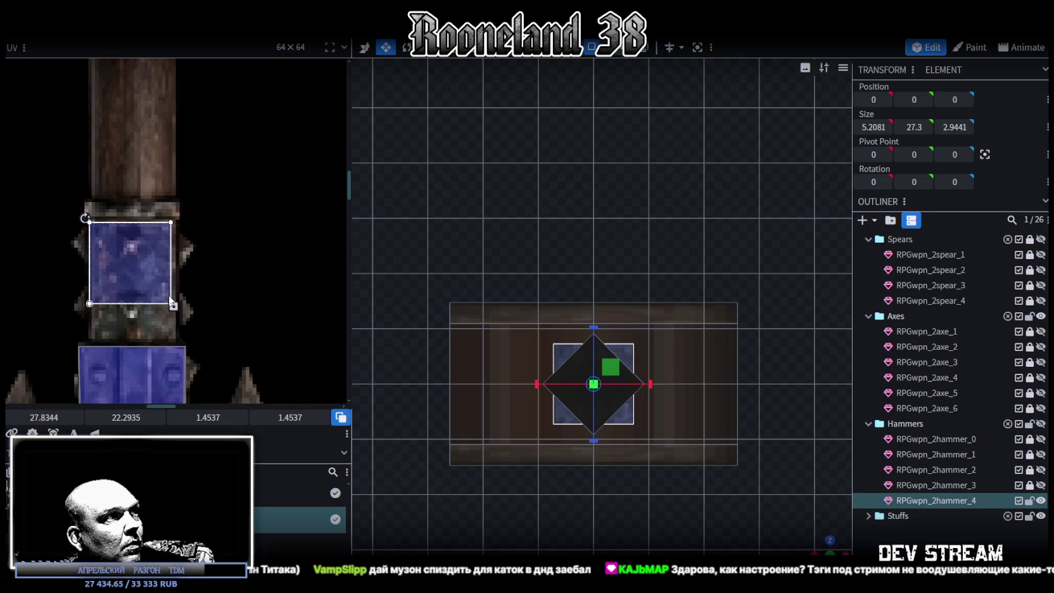
pyautogui.moveTo(169, 301)
pyautogui.mouseDown()
pyautogui.moveTo(143, 267)
pyautogui.moveTo(140, 311)
pyautogui.moveTo(172, 345)
pyautogui.mouseUp()
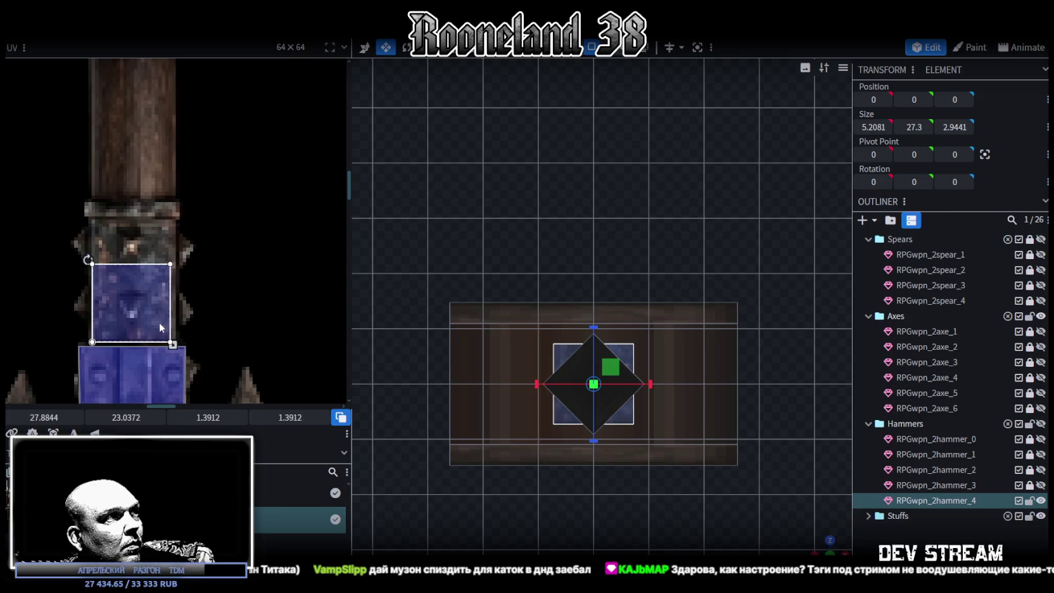
pyautogui.moveTo(728, 355)
pyautogui.mouseDown()
pyautogui.moveTo(691, 431)
pyautogui.moveTo(686, 332)
pyautogui.moveTo(647, 326)
pyautogui.mouseUp()
pyautogui.scroll(5, 617, 309)
pyautogui.scroll(-3, 204, 313)
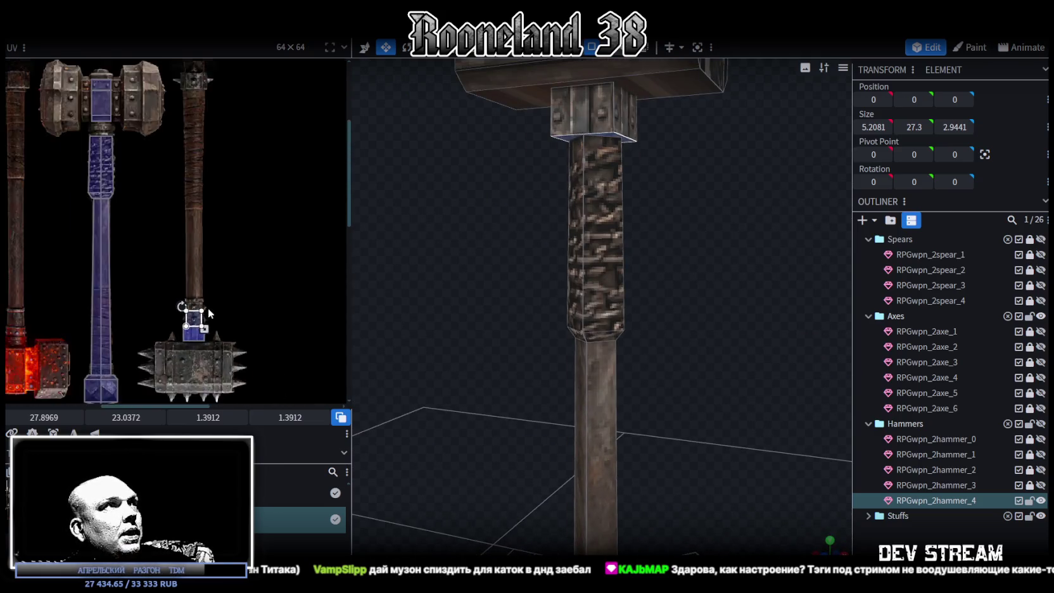
pyautogui.scroll(-2, 207, 308)
pyautogui.scroll(4, 212, 370)
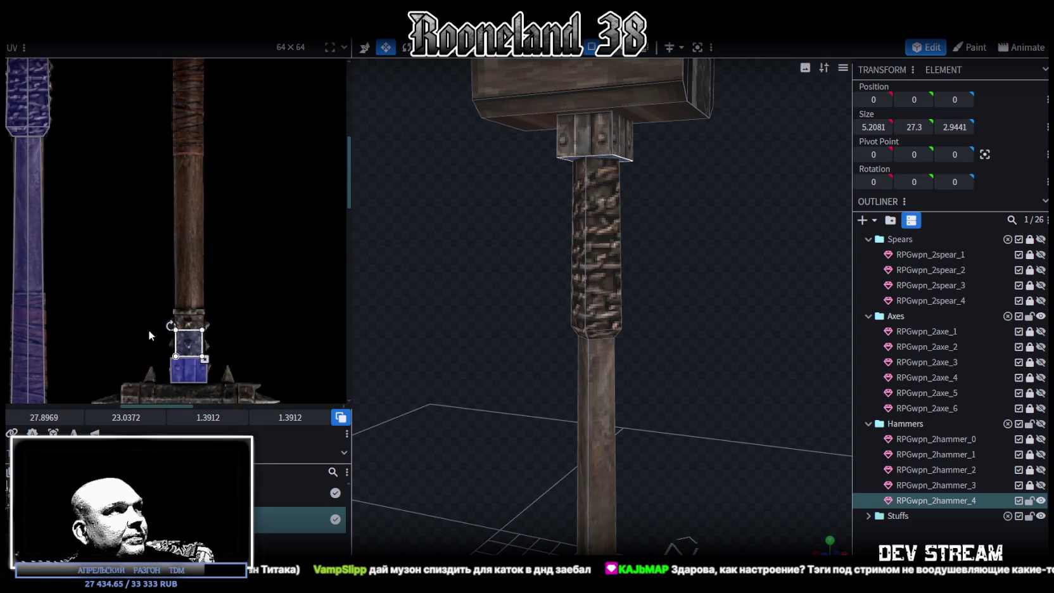
pyautogui.moveTo(726, 345); pyautogui.dragTo(668, 309)
pyautogui.moveTo(476, 276); pyautogui.dragTo(622, 383)
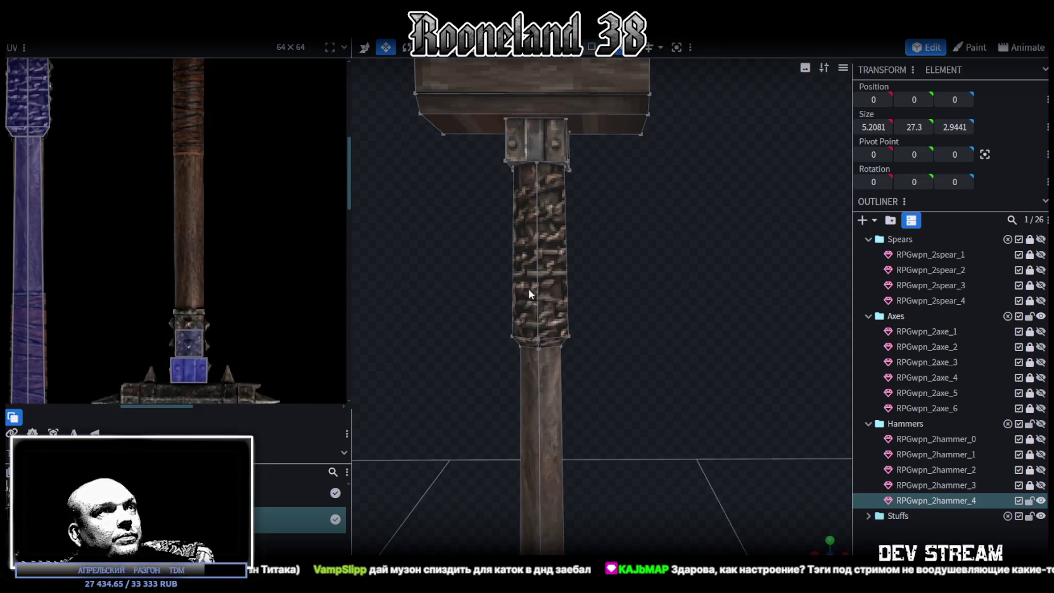
pyautogui.press('v')
pyautogui.moveTo(539, 292); pyautogui.dragTo(545, 171)
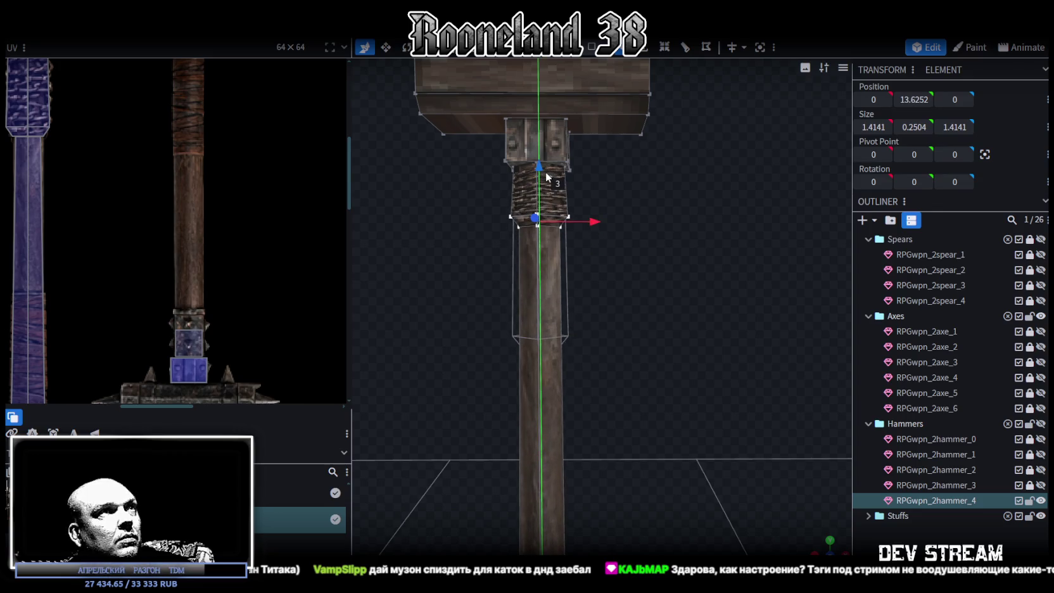
pyautogui.moveTo(546, 177); pyautogui.dragTo(546, 178)
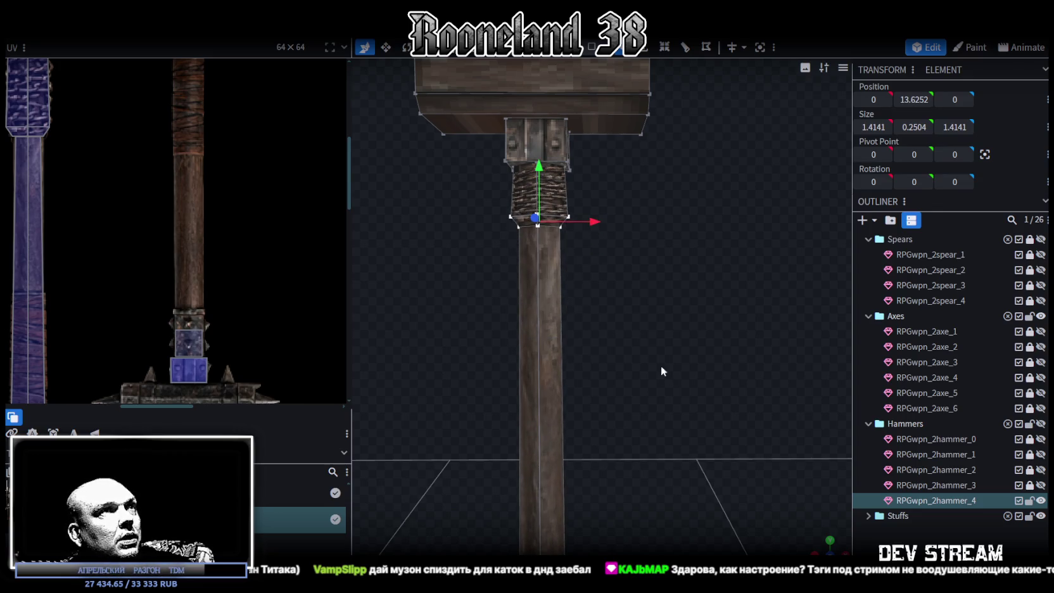
pyautogui.scroll(-3, 176, 241)
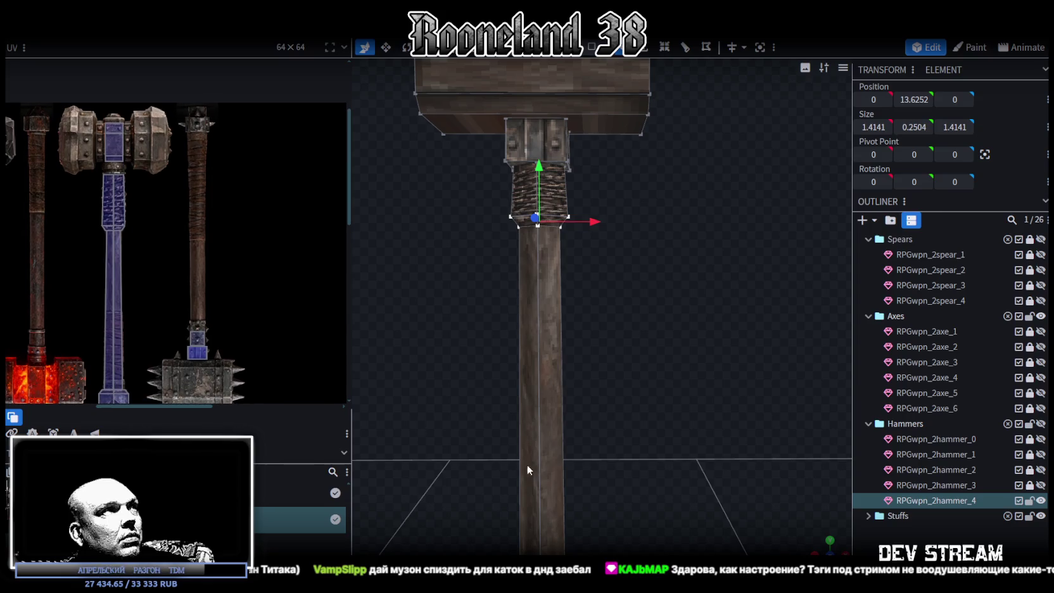
pyautogui.moveTo(527, 464)
pyautogui.mouseDown()
pyautogui.moveTo(597, 312)
pyautogui.moveTo(582, 489)
pyautogui.moveTo(564, 359)
pyautogui.mouseUp()
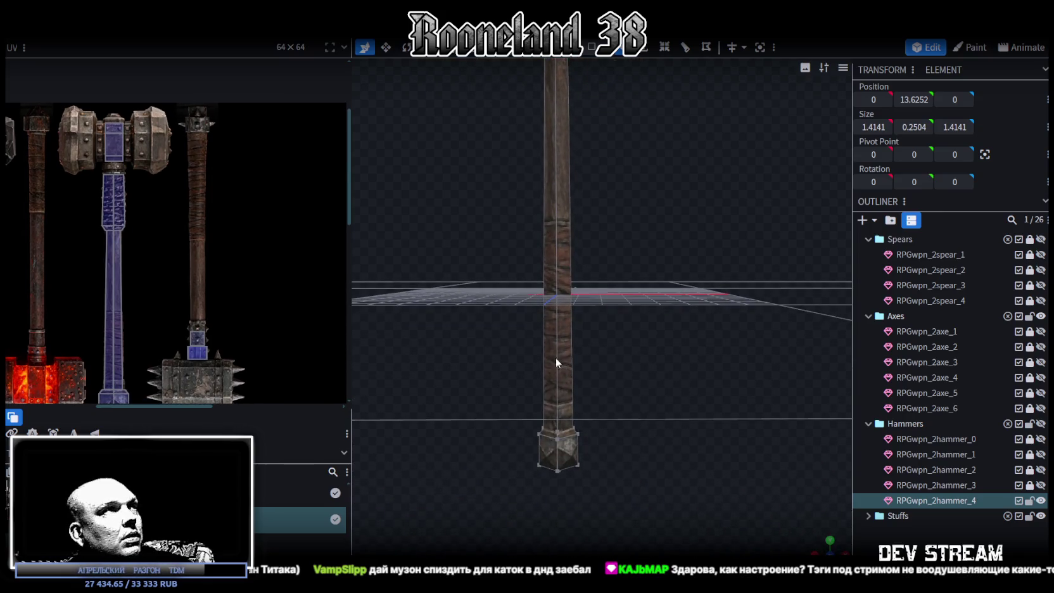
pyautogui.moveTo(616, 489)
pyautogui.mouseDown()
pyautogui.moveTo(593, 349)
pyautogui.moveTo(629, 449)
pyautogui.moveTo(608, 254)
pyautogui.mouseUp()
pyautogui.click(587, 48)
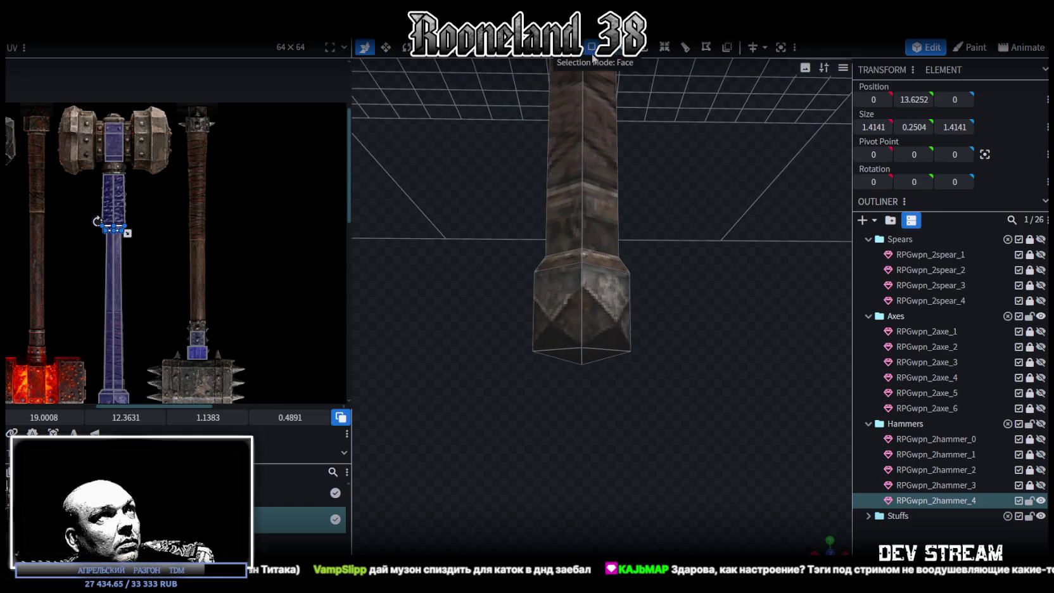
# Move the end cap's bottom face up 0.5 to Y -7.65, leaving a flat plate.
pyautogui.moveTo(597, 413); pyautogui.dragTo(583, 395)
pyautogui.click(588, 333)
pyautogui.moveTo(649, 425)
pyautogui.mouseDown()
pyautogui.moveTo(659, 393)
pyautogui.moveTo(681, 411)
pyautogui.moveTo(651, 407)
pyautogui.mouseUp()
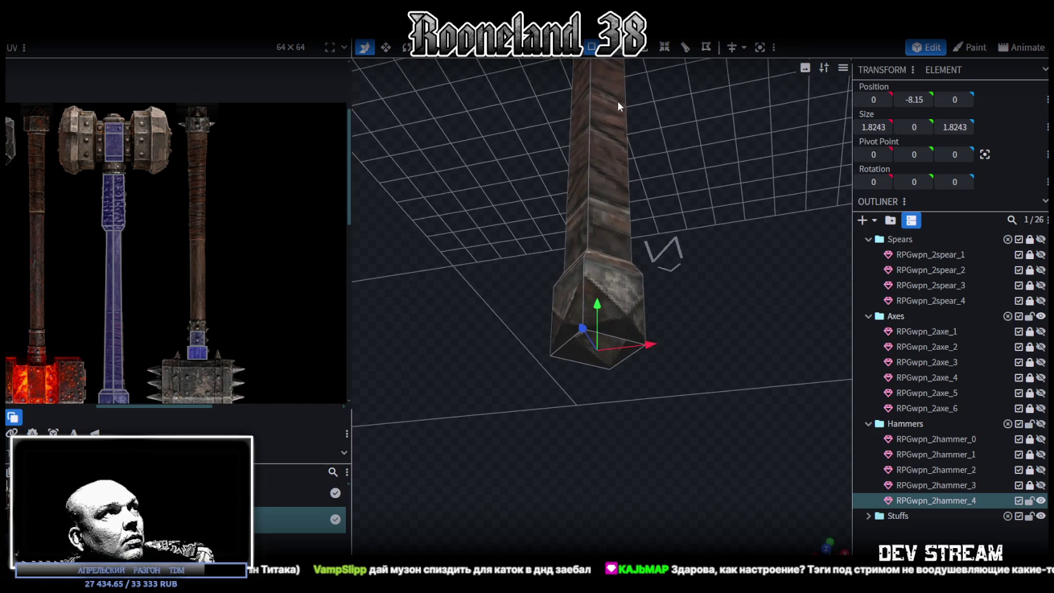
pyautogui.click(592, 362)
pyautogui.moveTo(597, 362)
pyautogui.mouseDown()
pyautogui.moveTo(664, 276)
pyautogui.moveTo(690, 319)
pyautogui.mouseUp()
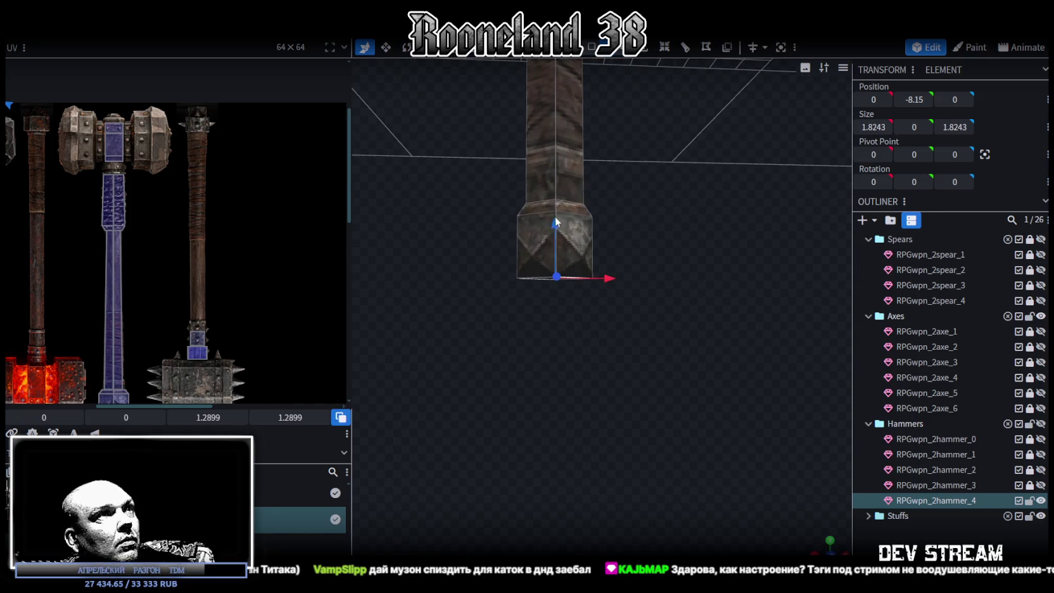
pyautogui.moveTo(556, 221)
pyautogui.mouseDown()
pyautogui.moveTo(624, 122)
pyautogui.moveTo(587, 276)
pyautogui.moveTo(589, 447)
pyautogui.mouseUp()
pyautogui.scroll(3, 621, 273)
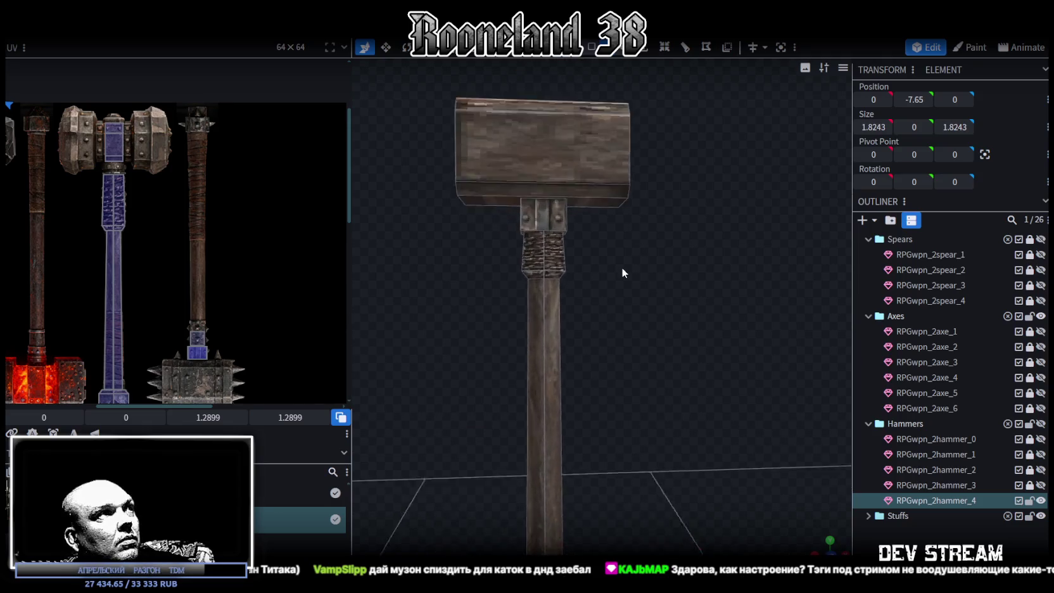
# Select the collar faces under the hammer head and inspect their region on the texture.
pyautogui.scroll(2, 621, 274)
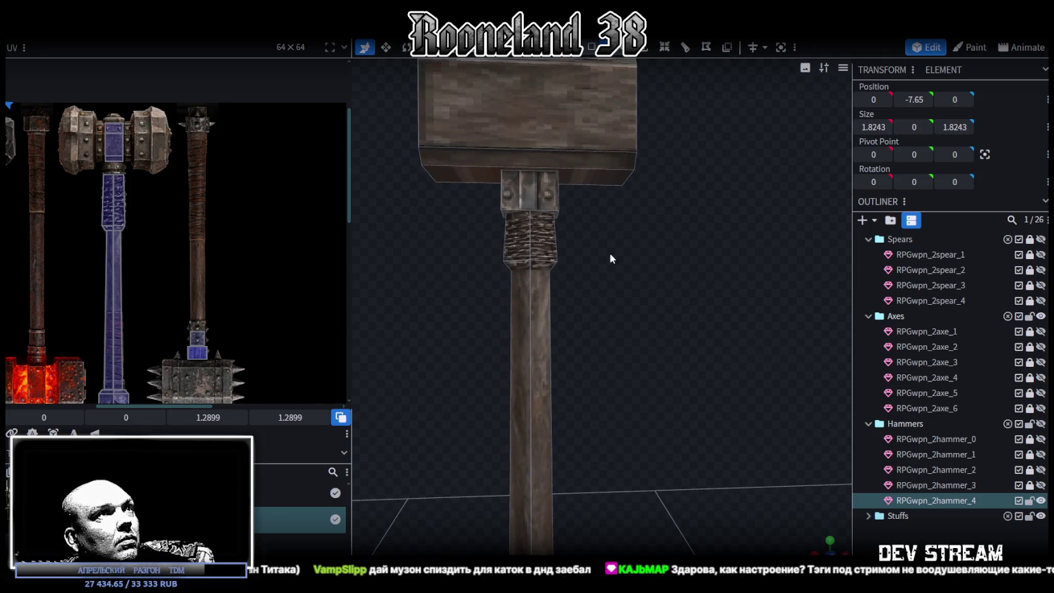
pyautogui.moveTo(610, 251); pyautogui.dragTo(583, 247)
pyautogui.click(519, 180)
pyautogui.scroll(2, 172, 363)
pyautogui.scroll(3, 328, 273)
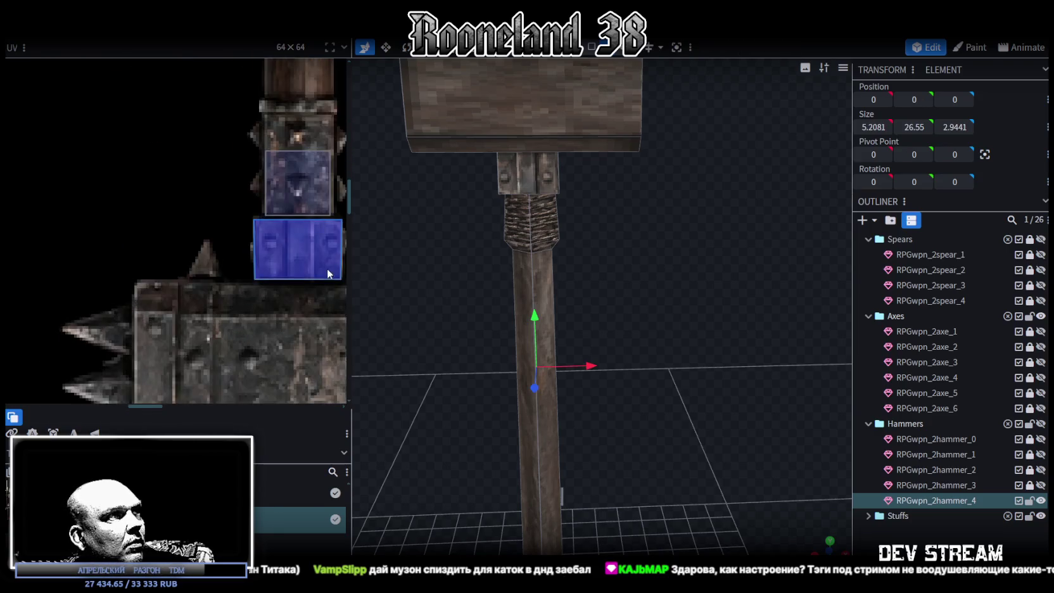
pyautogui.scroll(3, 327, 273)
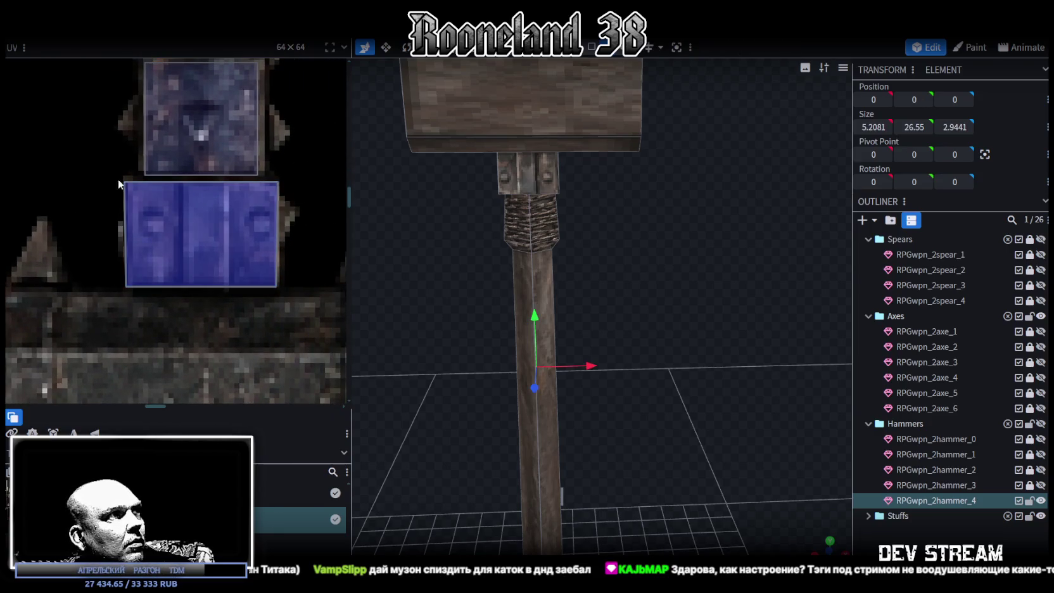
pyautogui.moveTo(118, 179); pyautogui.dragTo(132, 290)
pyautogui.moveTo(125, 287); pyautogui.dragTo(133, 289)
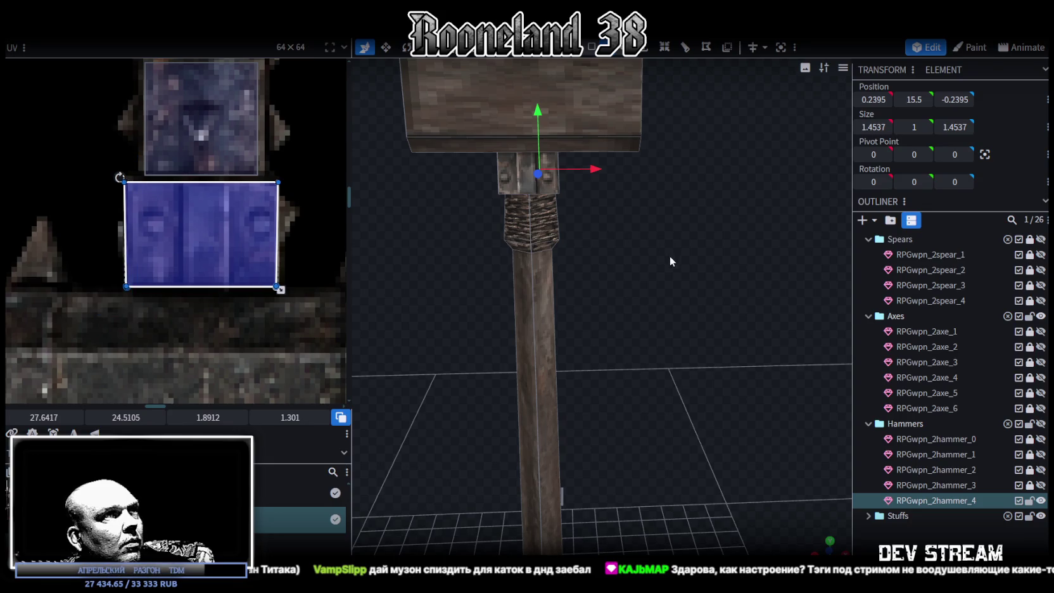
# Copy the collar's four faces and paste them as new Mesh Selection geometry.
pyautogui.moveTo(670, 261); pyautogui.dragTo(582, 258)
pyautogui.scroll(3, 707, 270)
pyautogui.scroll(-3, 592, 290)
pyautogui.scroll(-3, 539, 426)
pyautogui.moveTo(611, 251)
pyautogui.mouseDown()
pyautogui.moveTo(608, 442)
pyautogui.moveTo(612, 389)
pyautogui.moveTo(573, 472)
pyautogui.moveTo(667, 402)
pyautogui.mouseUp()
pyautogui.scroll(1, 644, 215)
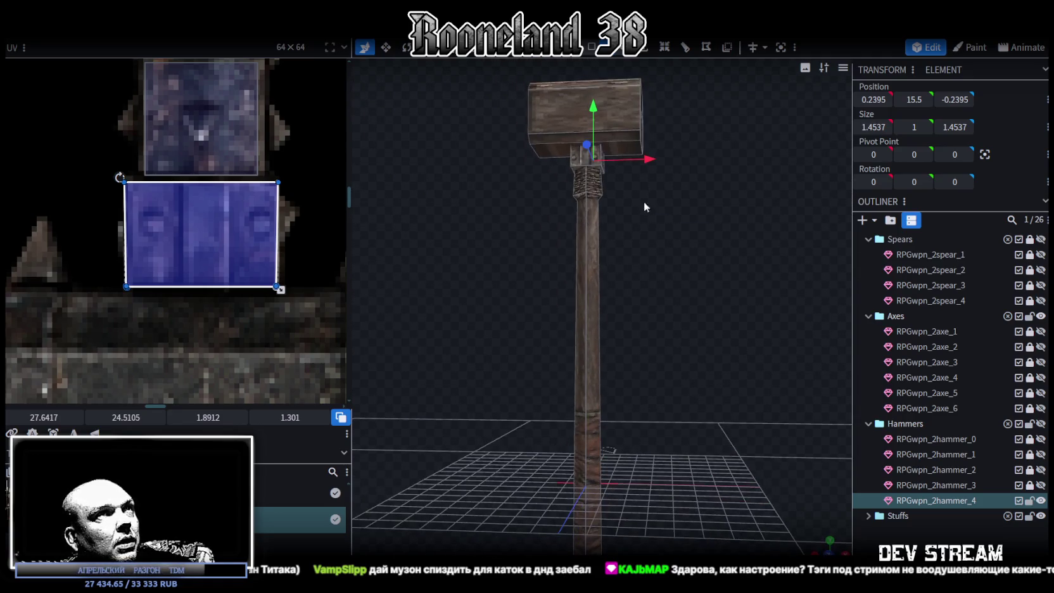
pyautogui.moveTo(646, 247)
pyautogui.mouseDown()
pyautogui.moveTo(588, 191)
pyautogui.moveTo(642, 225)
pyautogui.mouseUp()
pyautogui.click(581, 166)
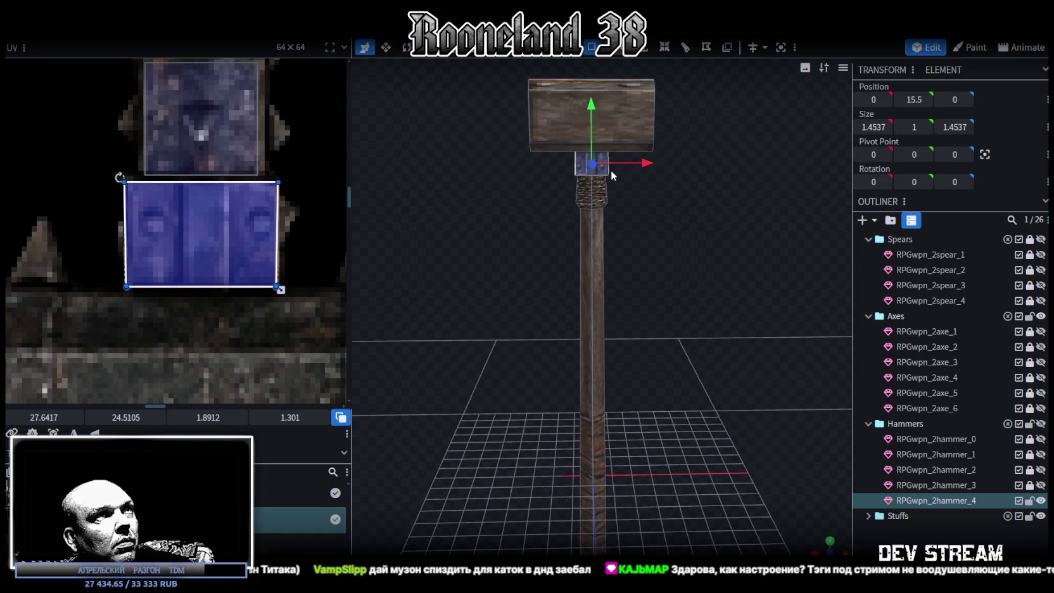
pyautogui.hotkey('ctrl', 'c')
pyautogui.hotkey('ctrl', 'v')
pyautogui.click(631, 198)
# Lower the pasted collar to the handle's bottom at Y -8.15, just below the end cap.
pyautogui.moveTo(591, 130); pyautogui.dragTo(588, 460)
pyautogui.moveTo(647, 355); pyautogui.dragTo(650, 234)
pyautogui.moveTo(589, 147)
pyautogui.mouseDown()
pyautogui.moveTo(584, 280)
pyautogui.moveTo(635, 426)
pyautogui.moveTo(622, 439)
pyautogui.moveTo(687, 360)
pyautogui.mouseUp()
pyautogui.scroll(3, 633, 435)
pyautogui.scroll(3, 682, 386)
pyautogui.moveTo(614, 114)
pyautogui.mouseDown()
pyautogui.moveTo(614, 178)
pyautogui.moveTo(616, 154)
pyautogui.mouseUp()
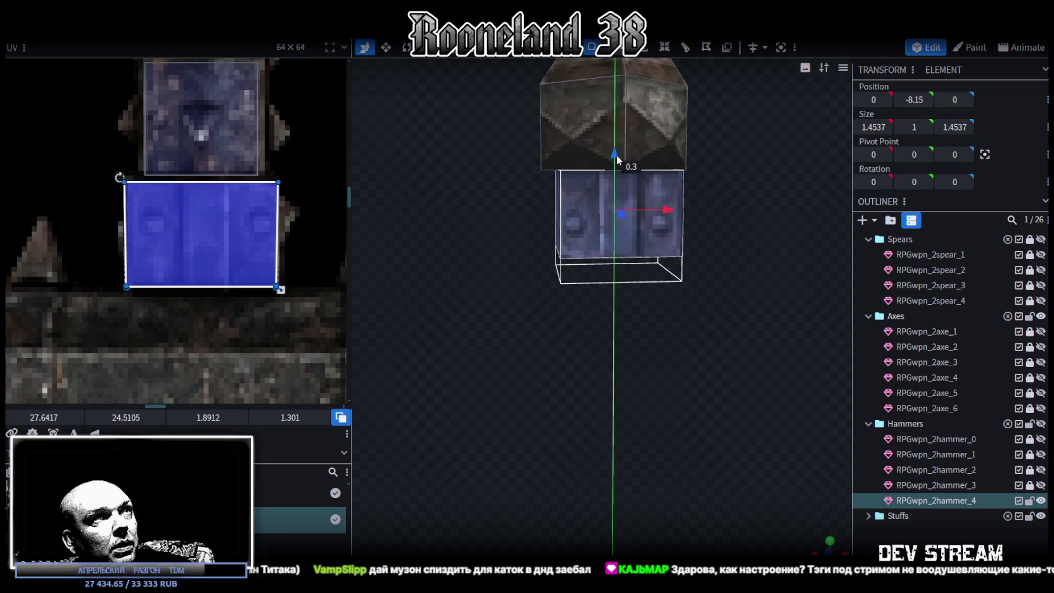
# Move the bottom collar flush under the end cap and shrink its X/Z width.
pyautogui.moveTo(696, 266); pyautogui.dragTo(698, 372)
pyautogui.press('s')
pyautogui.moveTo(643, 235); pyautogui.dragTo(628, 268)
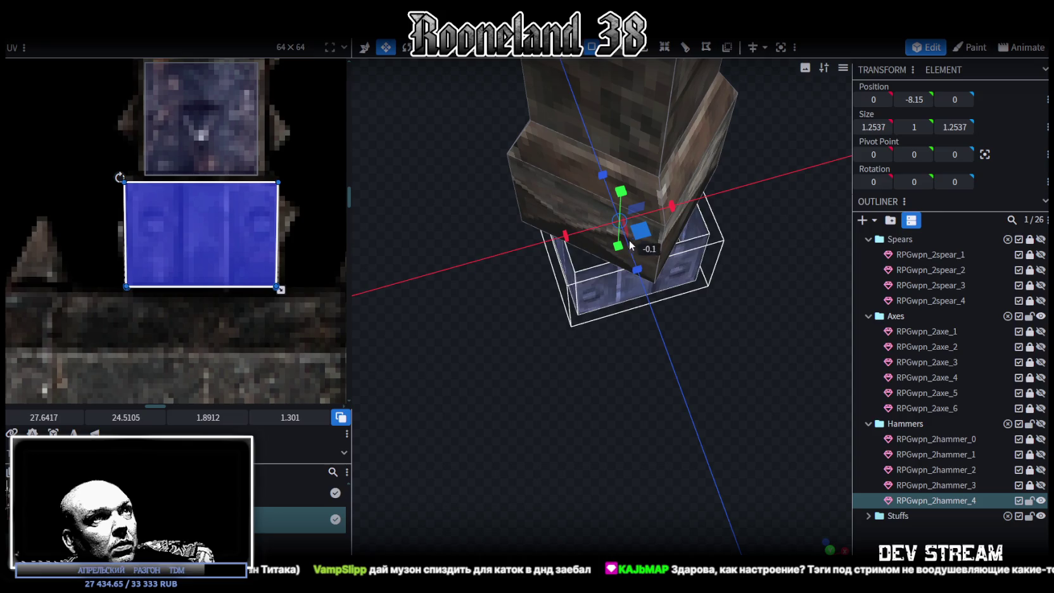
pyautogui.press('KP_1')
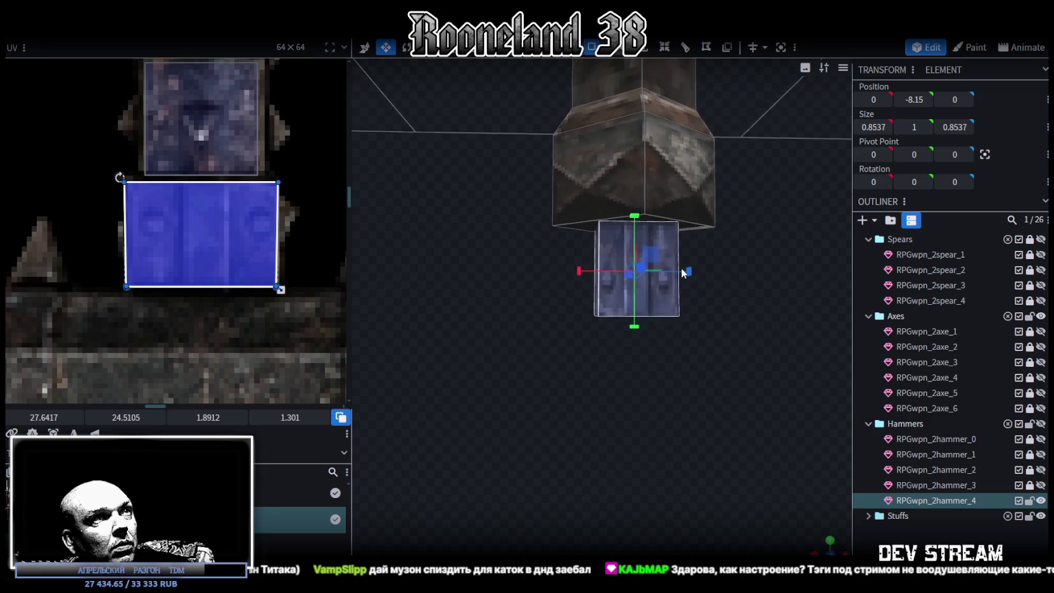
pyautogui.scroll(-3, 303, 212)
pyautogui.scroll(-3, 301, 213)
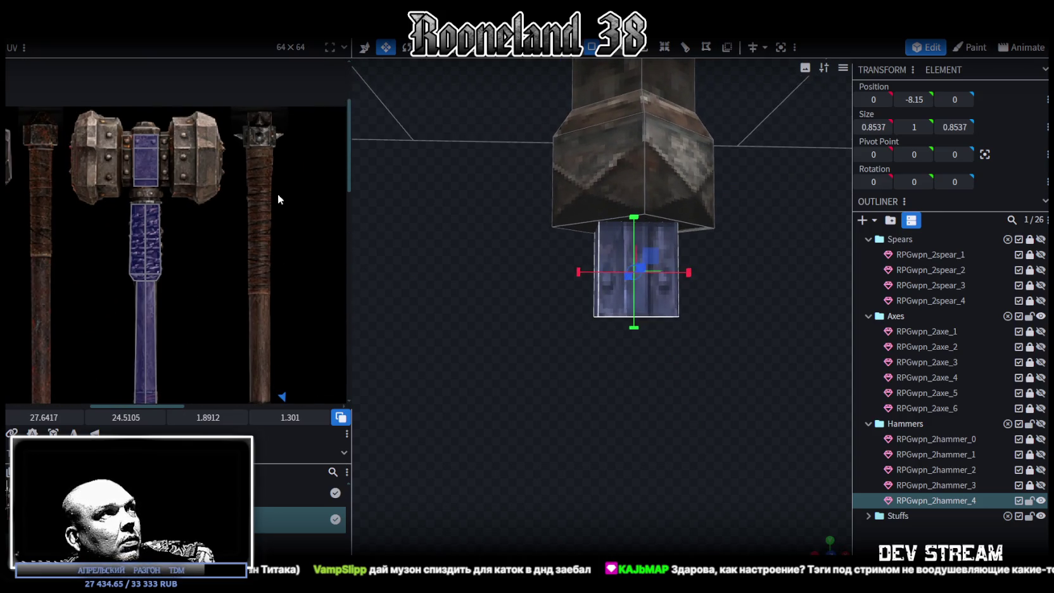
pyautogui.moveTo(420, 178)
pyautogui.mouseDown()
pyautogui.moveTo(704, 251)
pyautogui.moveTo(670, 260)
pyautogui.moveTo(737, 287)
pyautogui.moveTo(767, 257)
pyautogui.mouseUp()
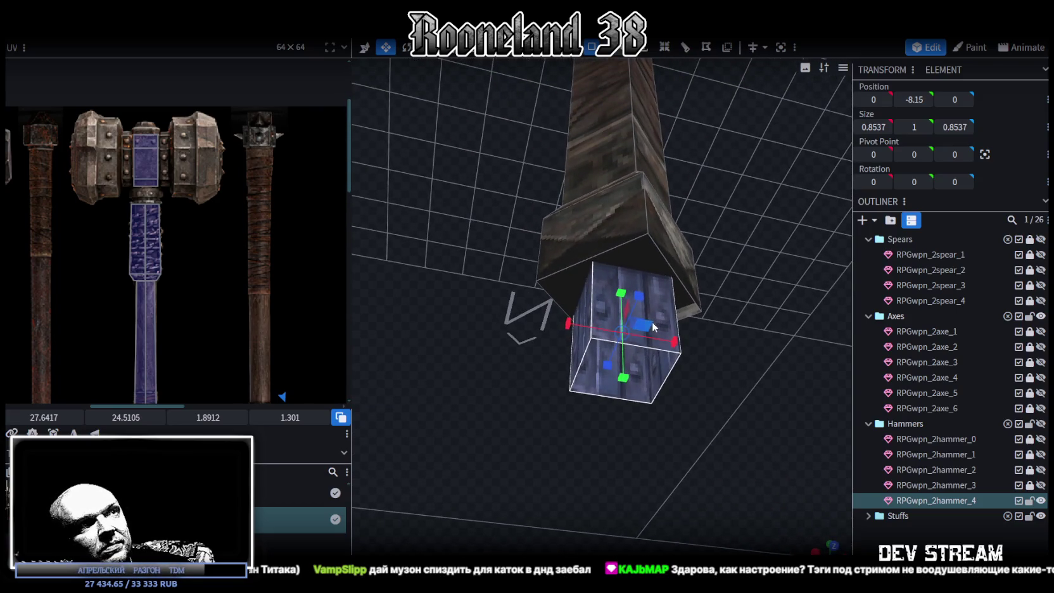
# Bring the collar back out to 1.4073 wide on X and Z at height -8.15.
pyautogui.press('r')
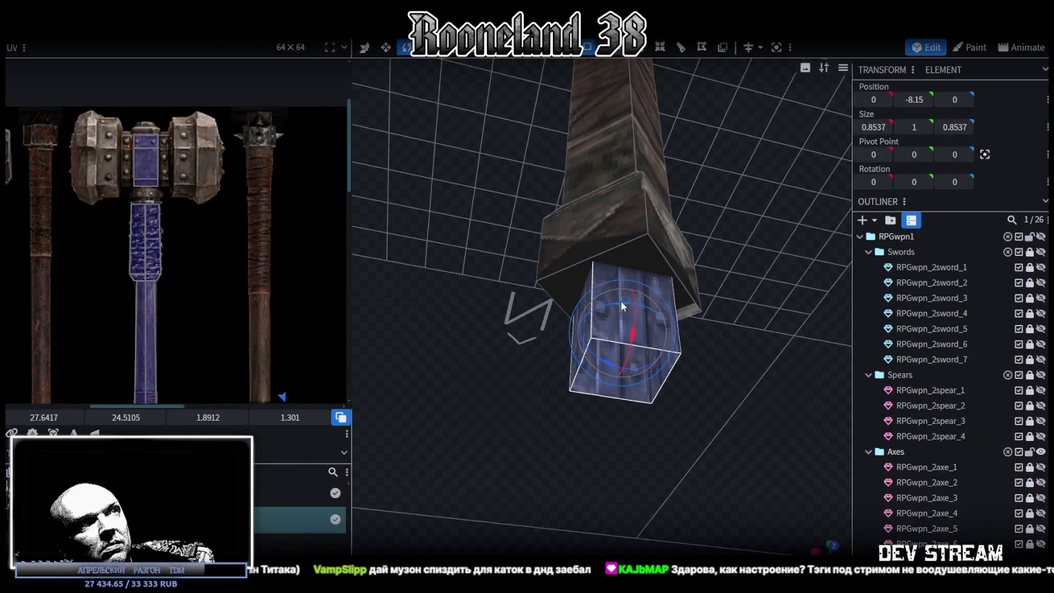
pyautogui.moveTo(622, 307); pyautogui.dragTo(576, 313)
pyautogui.moveTo(634, 380)
pyautogui.mouseDown()
pyautogui.moveTo(758, 366)
pyautogui.moveTo(708, 337)
pyautogui.moveTo(673, 405)
pyautogui.moveTo(668, 312)
pyautogui.mouseUp()
pyautogui.press('v')
pyautogui.moveTo(644, 227)
pyautogui.mouseDown()
pyautogui.moveTo(658, 248)
pyautogui.moveTo(659, 325)
pyautogui.moveTo(641, 357)
pyautogui.mouseUp()
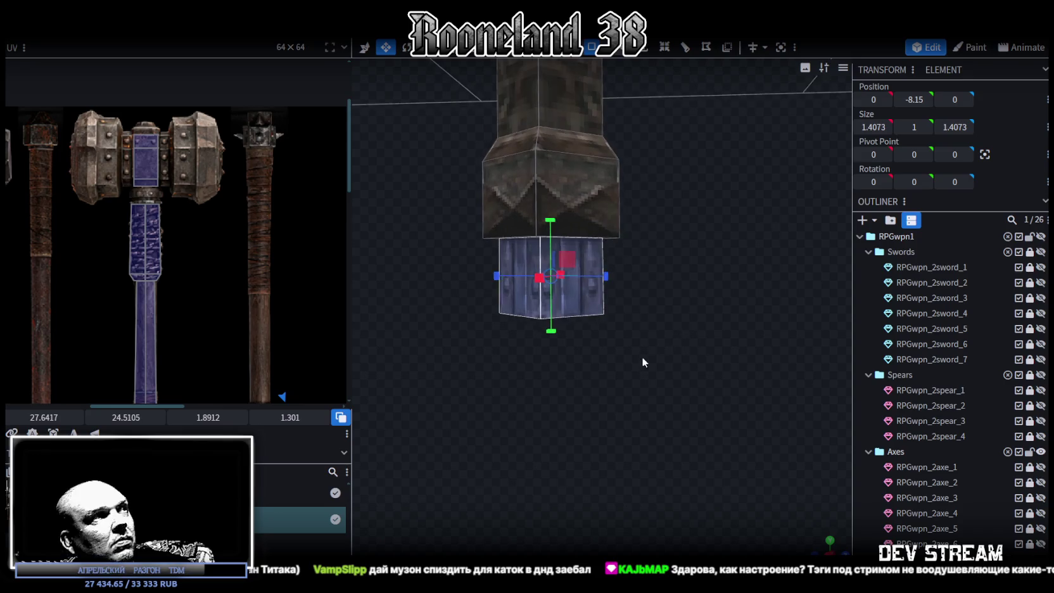
# Raise the collar's bottom vertices to make the collar shorter.
pyautogui.click(616, 54)
pyautogui.moveTo(490, 374); pyautogui.dragTo(712, 304)
pyautogui.press('v')
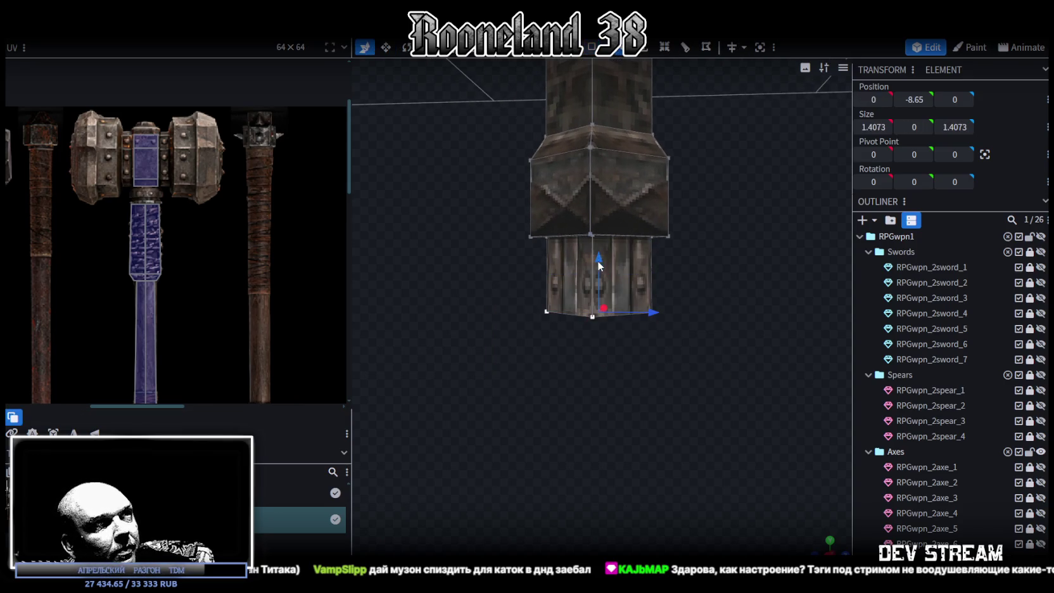
pyautogui.moveTo(599, 266); pyautogui.dragTo(599, 251)
pyautogui.scroll(-1, 632, 76)
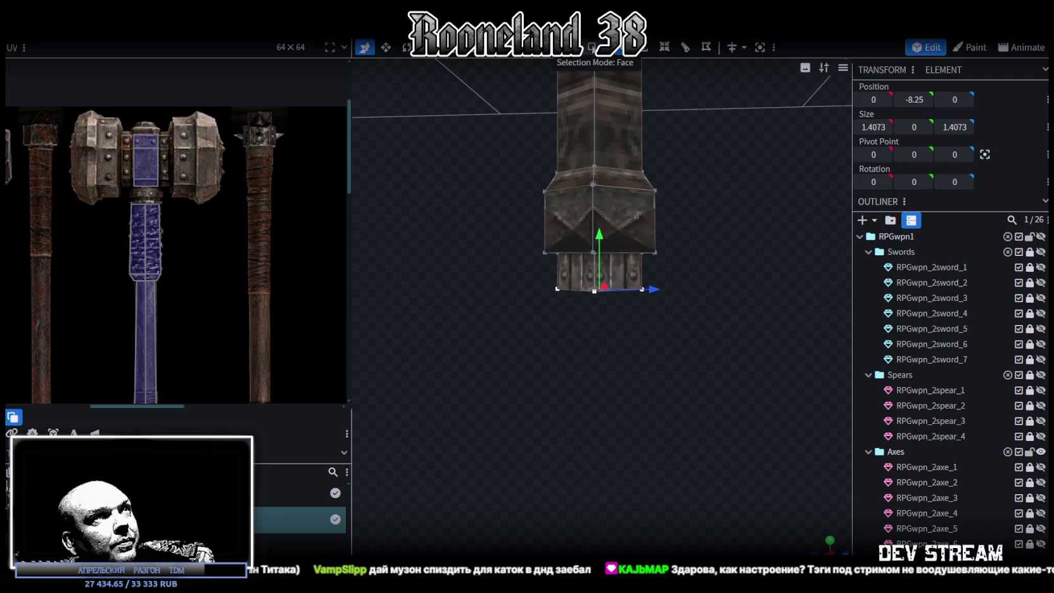
# Place the collar bottom face's UV above the spiked mace and shrink it.
pyautogui.click(592, 48)
pyautogui.moveTo(518, 356); pyautogui.dragTo(689, 269)
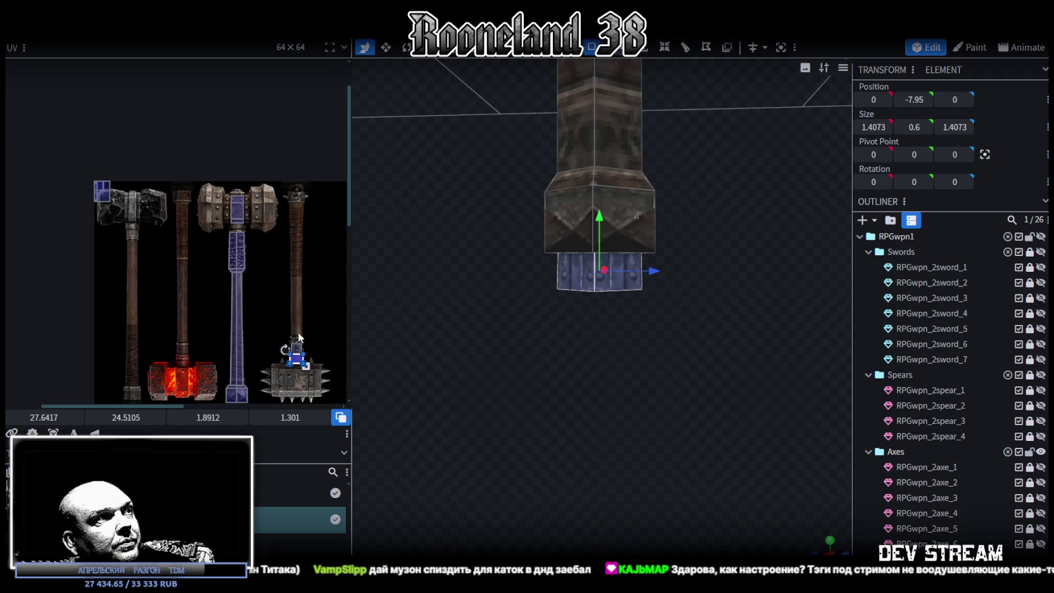
pyautogui.moveTo(296, 358)
pyautogui.mouseDown()
pyautogui.moveTo(293, 138)
pyautogui.moveTo(260, 141)
pyautogui.mouseUp()
pyautogui.scroll(3, 284, 156)
pyautogui.scroll(3, 283, 155)
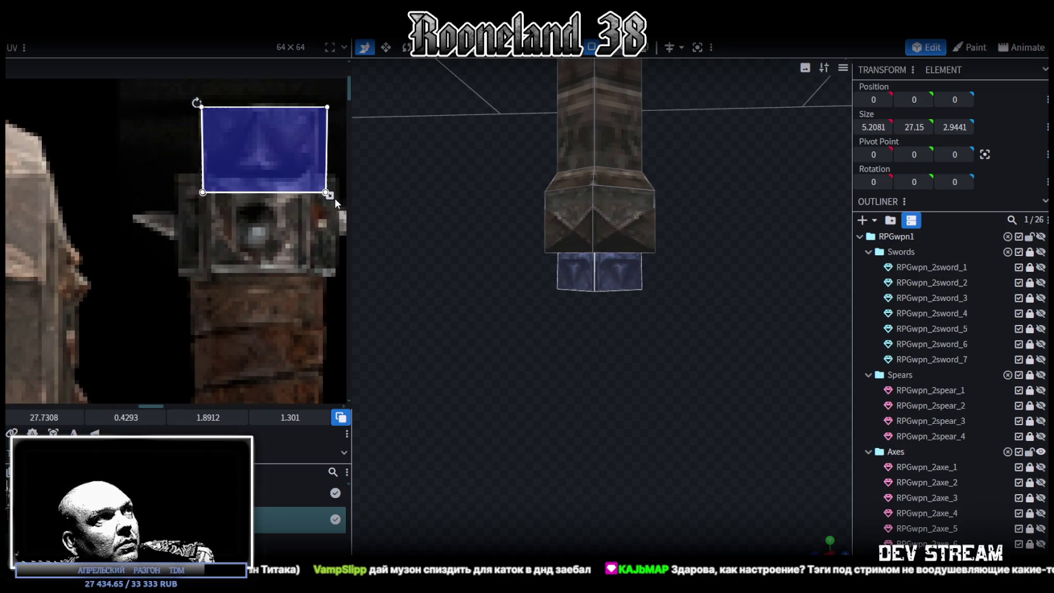
pyautogui.moveTo(330, 195); pyautogui.dragTo(314, 174)
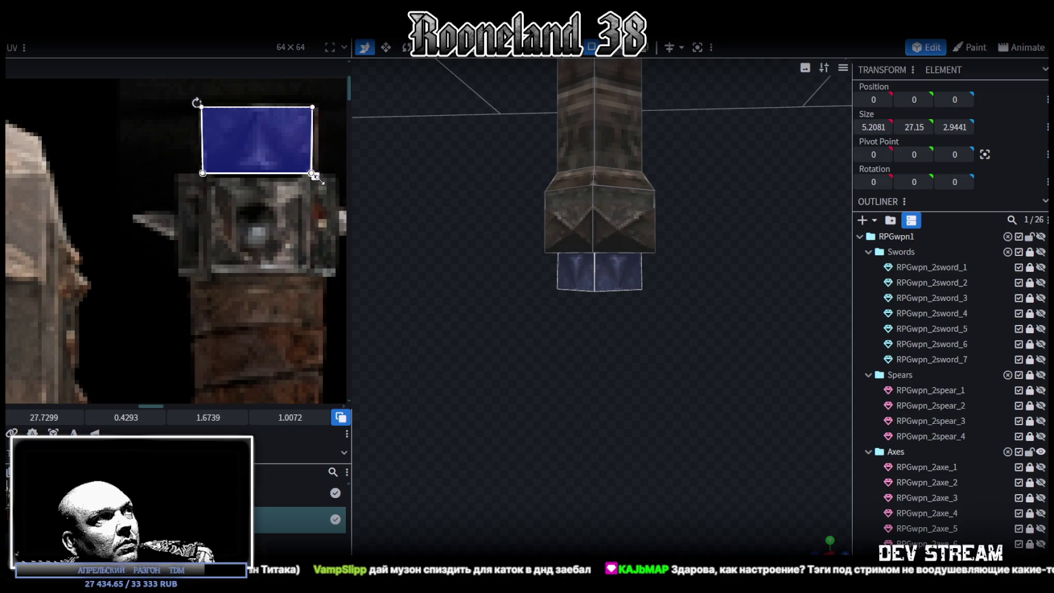
pyautogui.moveTo(359, 207)
pyautogui.mouseDown()
pyautogui.moveTo(644, 375)
pyautogui.moveTo(617, 341)
pyautogui.mouseUp()
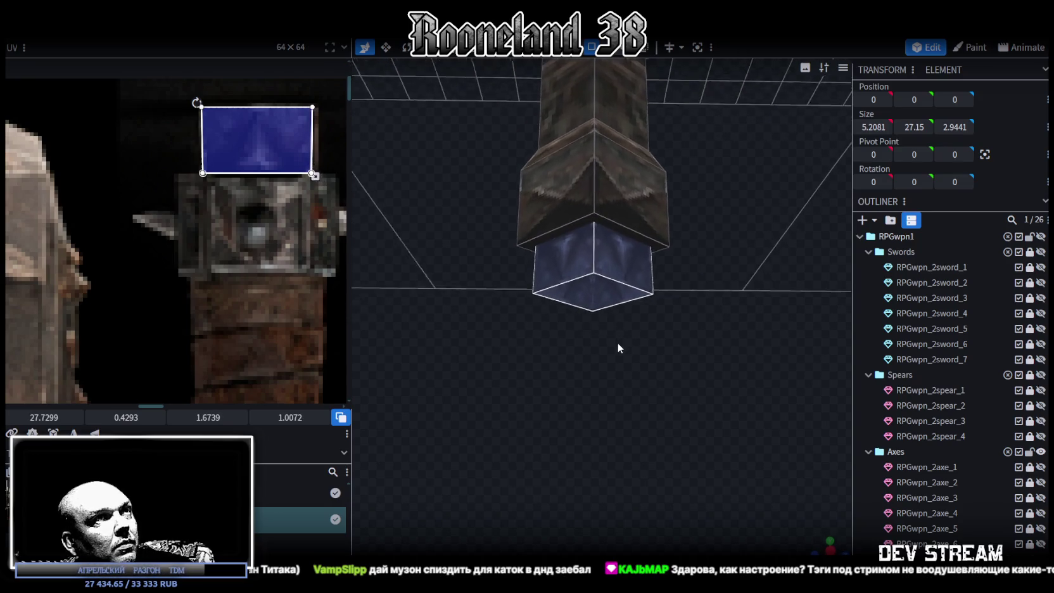
pyautogui.click(622, 281)
# Map the collar's bottom face onto the spiked spear-top ring, about 1.4327 square.
pyautogui.click(620, 280)
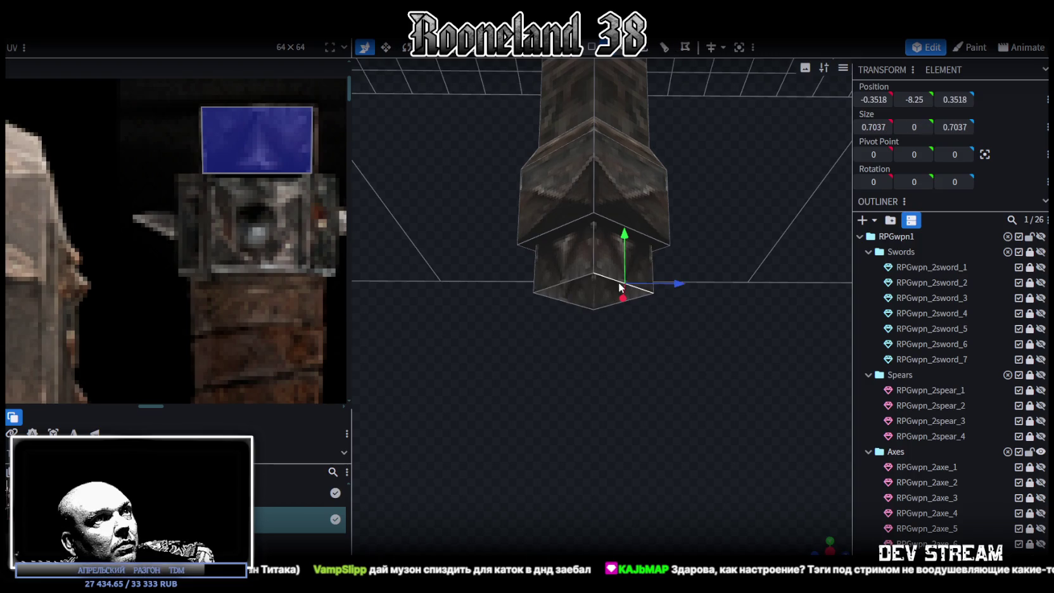
pyautogui.click(561, 299)
pyautogui.scroll(-3, 196, 287)
pyautogui.scroll(-2, 197, 286)
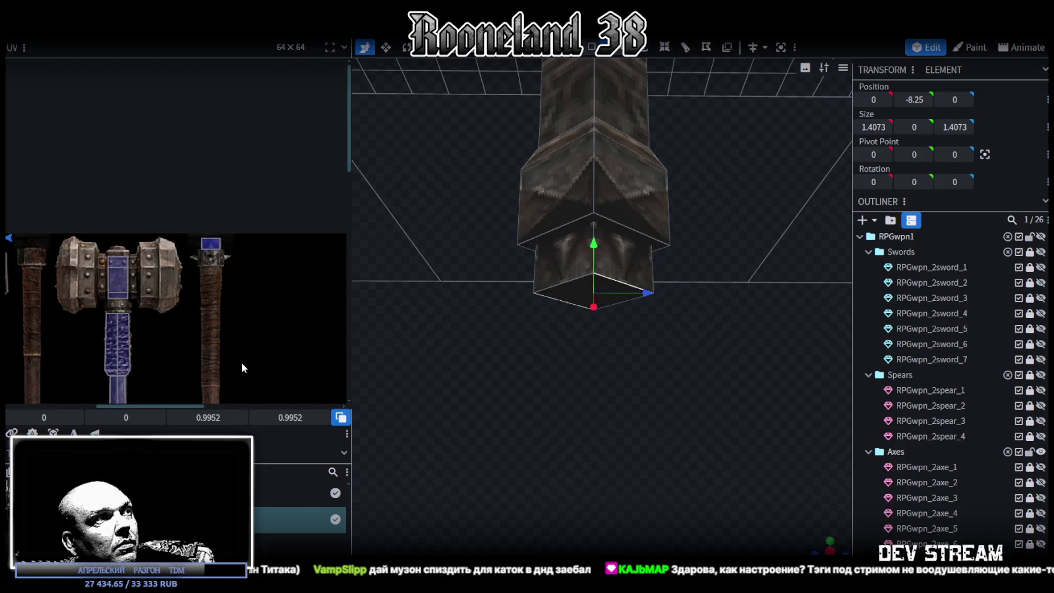
pyautogui.scroll(2, 263, 295)
pyautogui.moveTo(24, 204)
pyautogui.mouseDown()
pyautogui.moveTo(330, 213)
pyautogui.moveTo(288, 181)
pyautogui.mouseUp()
pyautogui.scroll(3, 329, 212)
pyautogui.scroll(2, 330, 211)
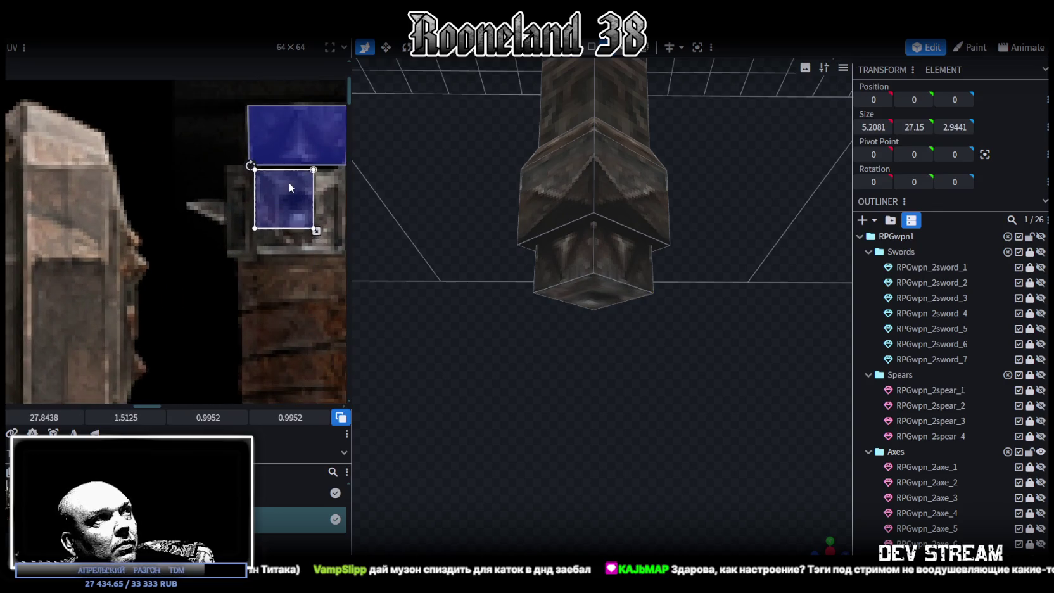
pyautogui.moveTo(323, 226); pyautogui.dragTo(265, 206, button='middle')
pyautogui.moveTo(257, 210); pyautogui.dragTo(290, 226)
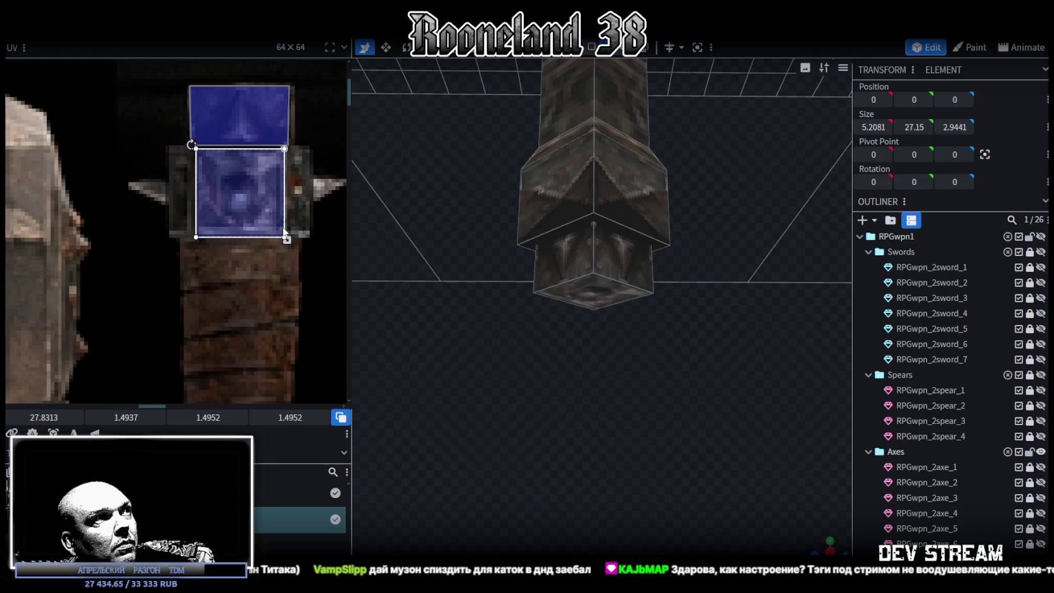
pyautogui.moveTo(669, 412); pyautogui.dragTo(578, 230)
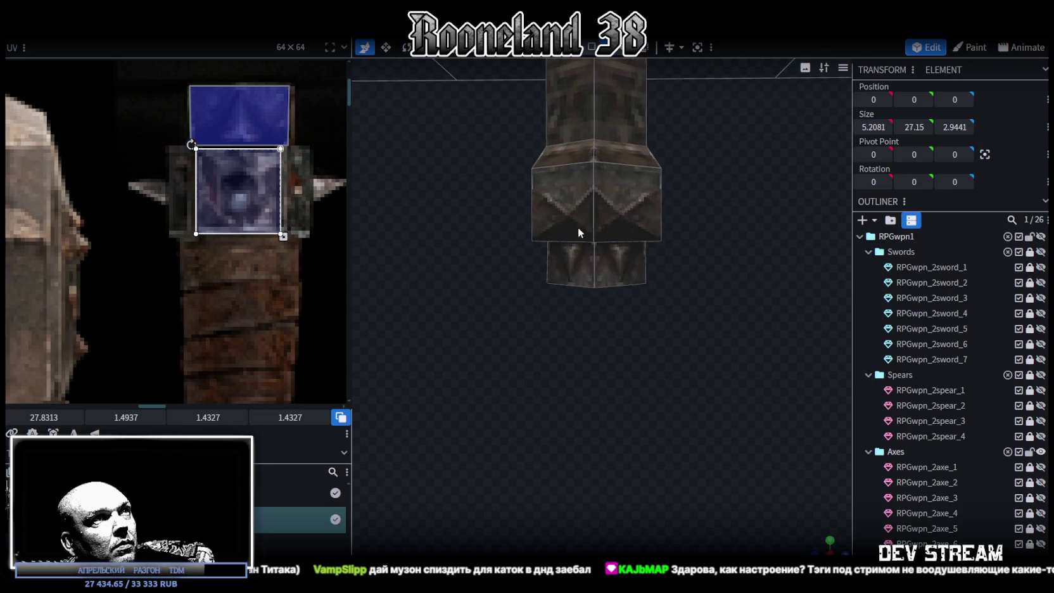
# Clear the selection and return to individual face selection mode.
pyautogui.click(314, 245)
pyautogui.scroll(-4, 313, 246)
pyautogui.scroll(-2, 224, 267)
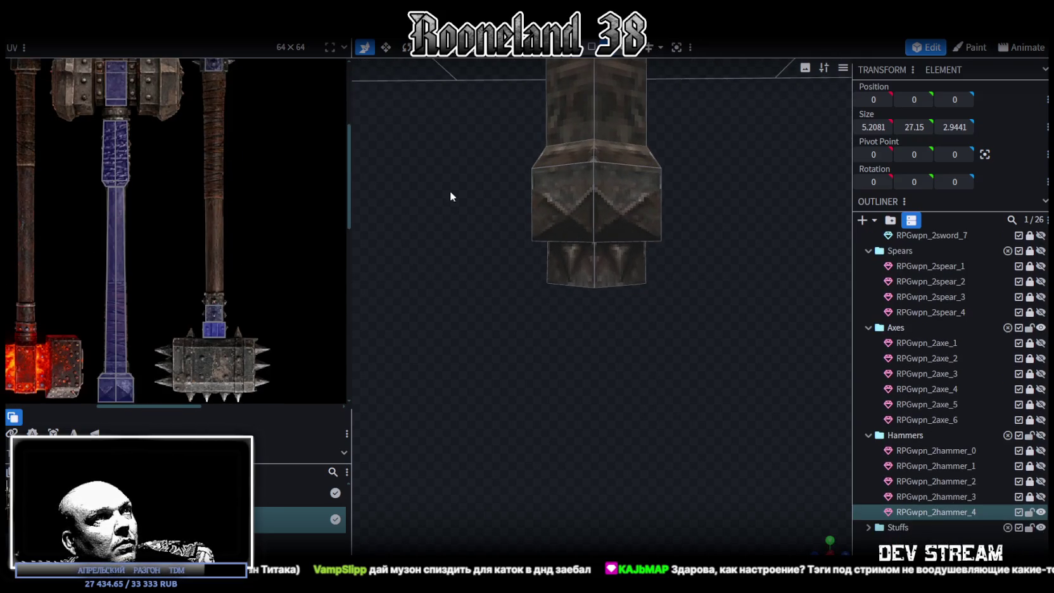
pyautogui.click(591, 47)
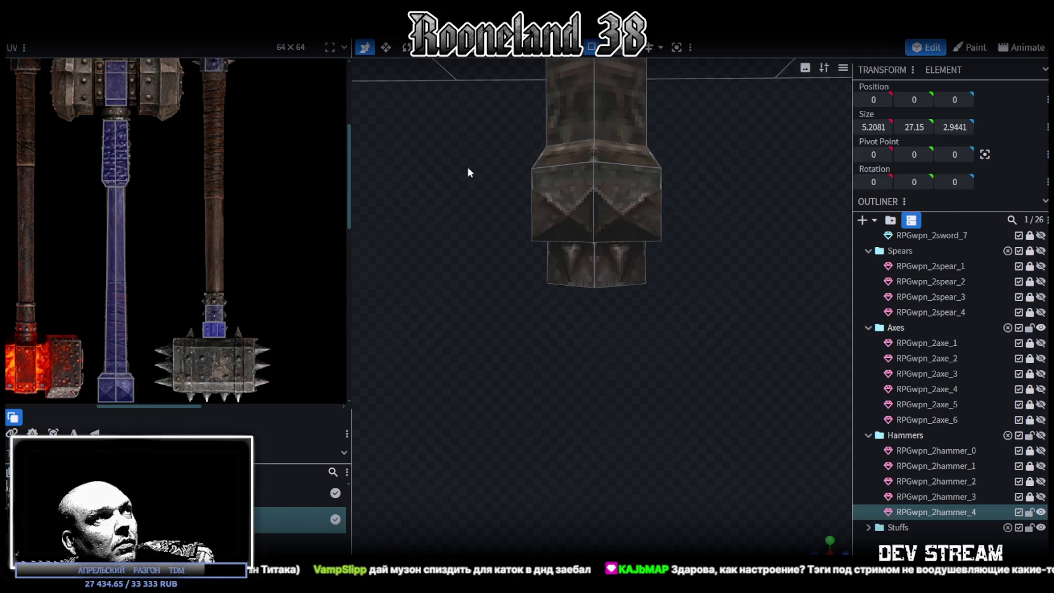
pyautogui.scroll(1, 243, 166)
# Select the lower band's flat top face and raise it slightly.
pyautogui.click(649, 200)
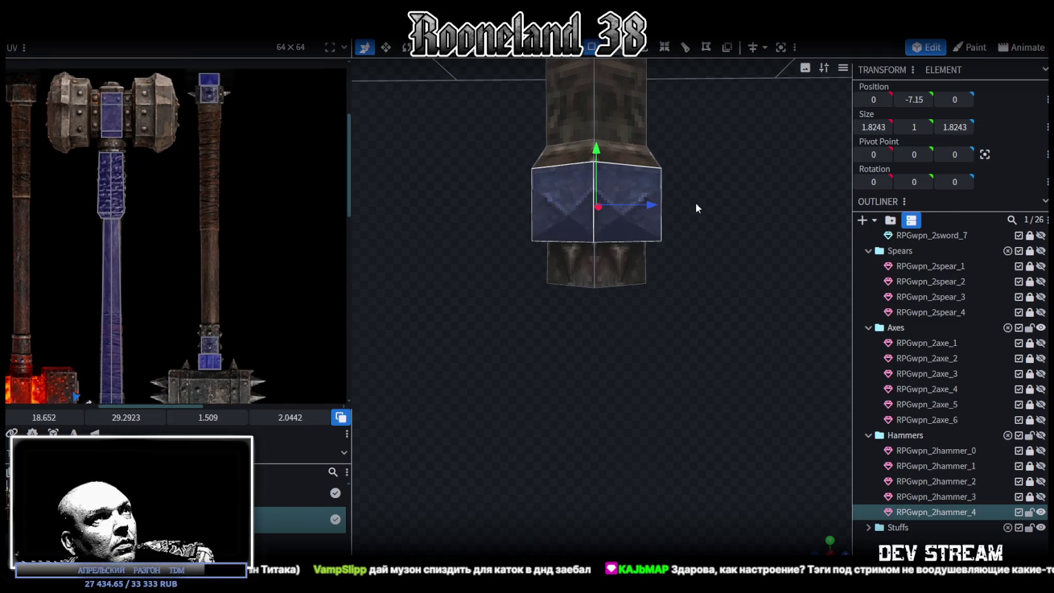
pyautogui.scroll(2, 696, 207)
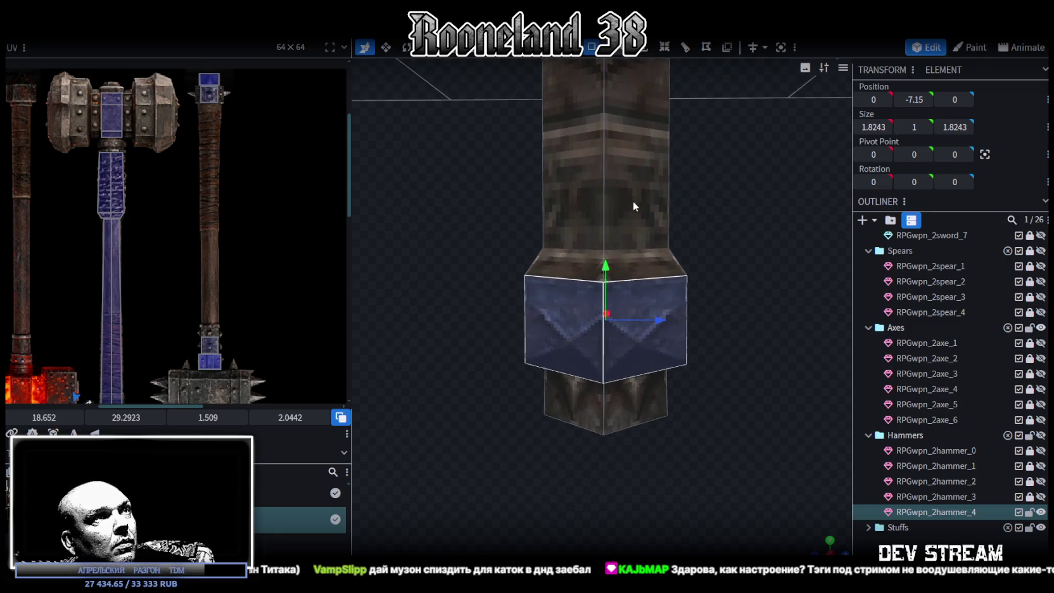
pyautogui.click(636, 266)
pyautogui.moveTo(466, 281)
pyautogui.mouseDown()
pyautogui.moveTo(776, 300)
pyautogui.moveTo(642, 296)
pyautogui.mouseUp()
pyautogui.click(642, 296)
pyautogui.moveTo(765, 303)
pyautogui.mouseDown()
pyautogui.moveTo(698, 270)
pyautogui.moveTo(644, 186)
pyautogui.mouseUp()
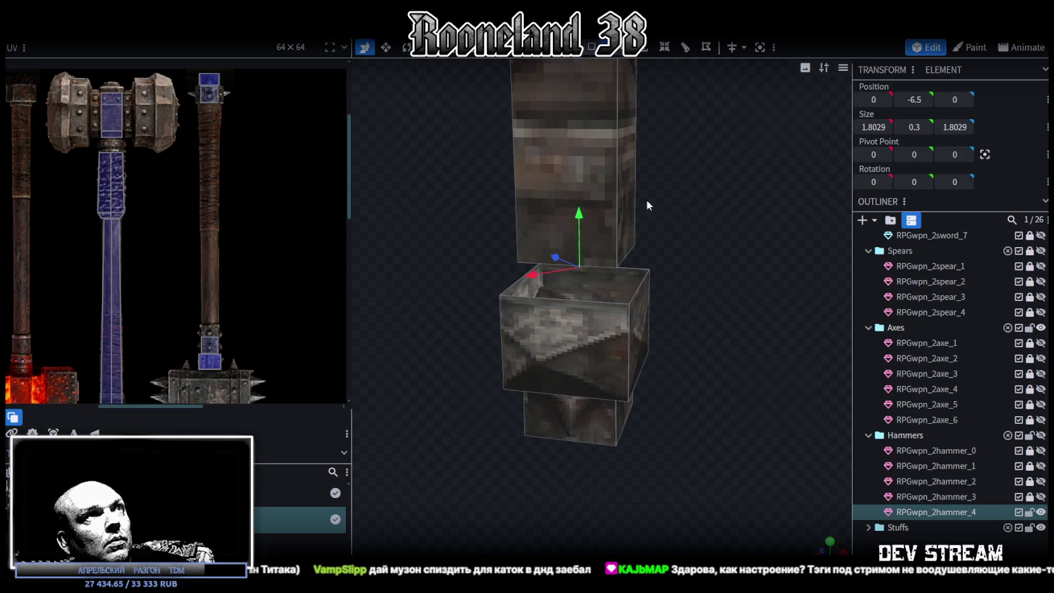
pyautogui.click(602, 299)
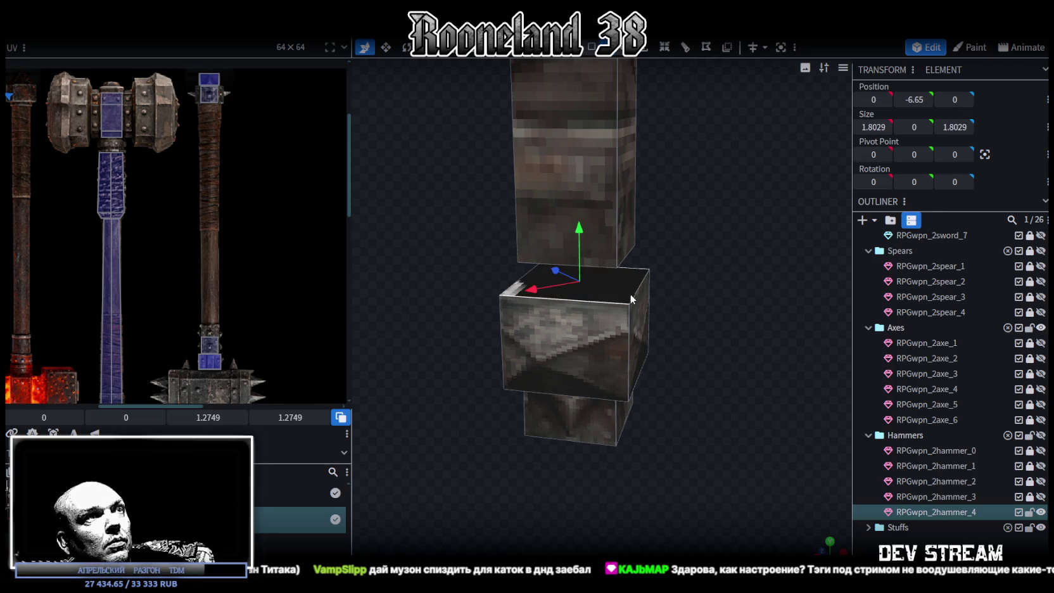
pyautogui.moveTo(578, 237); pyautogui.dragTo(588, 213)
# Settle the band's top edge at -6.55 from the front view, then reselect the band in side view.
pyautogui.press('KP_1')
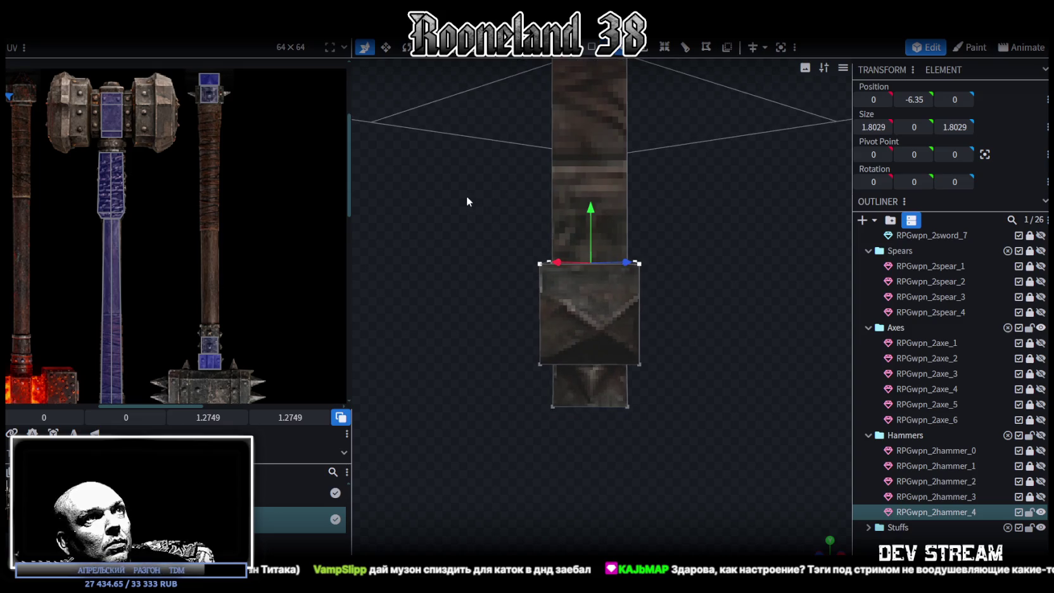
pyautogui.moveTo(467, 197); pyautogui.dragTo(704, 300)
pyautogui.moveTo(590, 212); pyautogui.dragTo(589, 220)
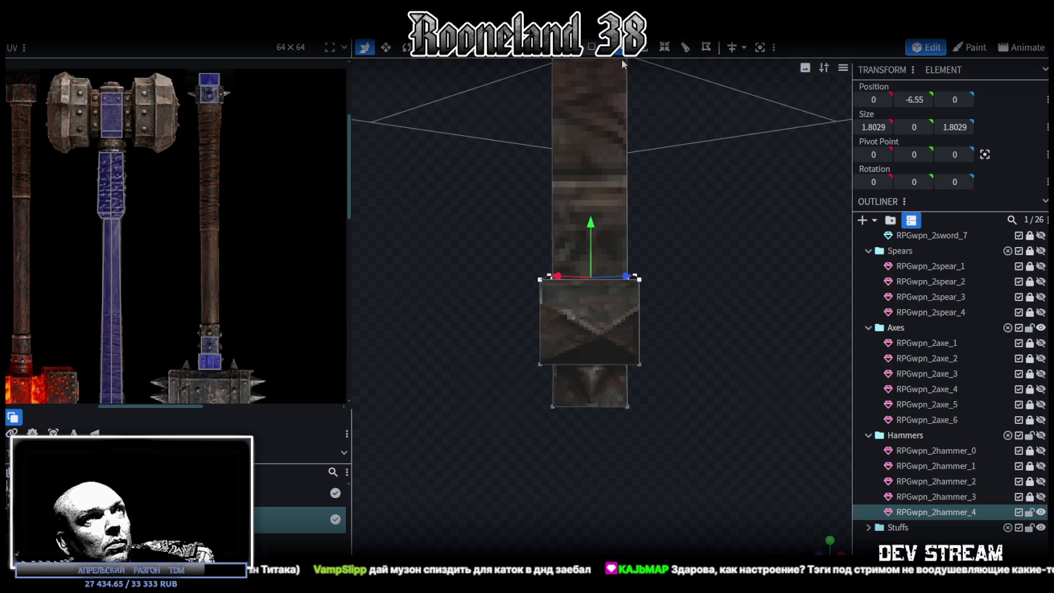
pyautogui.moveTo(605, 71); pyautogui.dragTo(685, 252, button='middle')
pyautogui.click(546, 314)
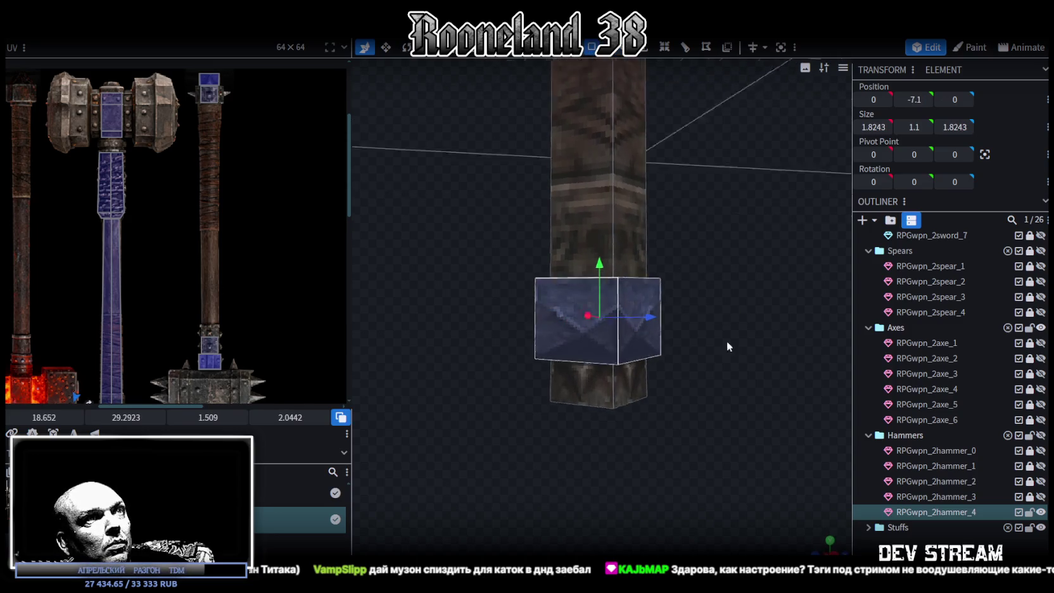
pyautogui.moveTo(726, 340); pyautogui.dragTo(734, 367, button='middle')
pyautogui.moveTo(725, 440)
pyautogui.mouseDown(button='middle')
pyautogui.moveTo(696, 270)
pyautogui.moveTo(619, 350)
pyautogui.mouseUp(button='middle')
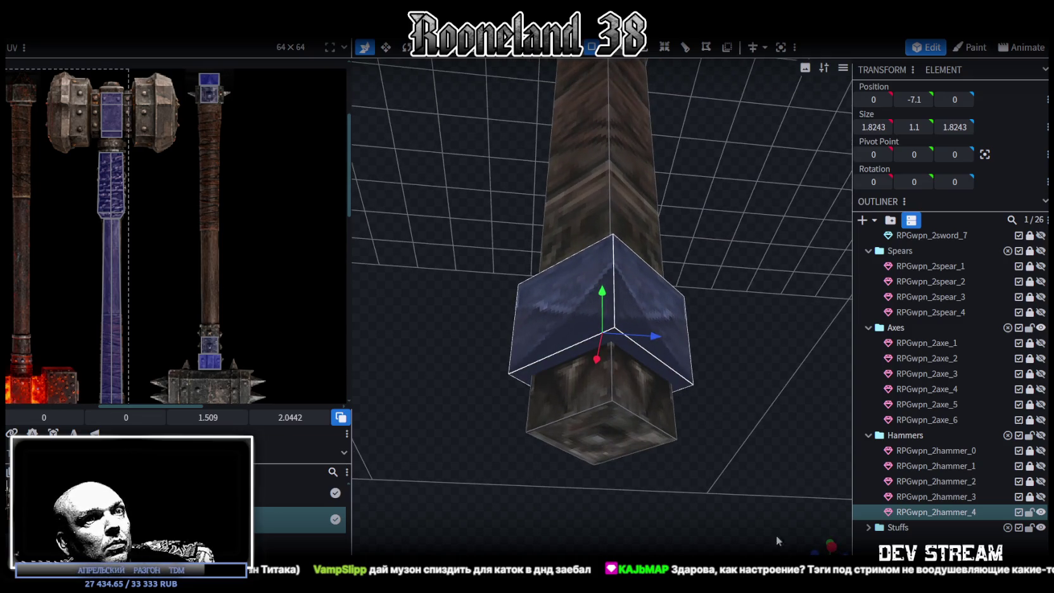
pyautogui.click(833, 546)
pyautogui.scroll(-5, 640, 481)
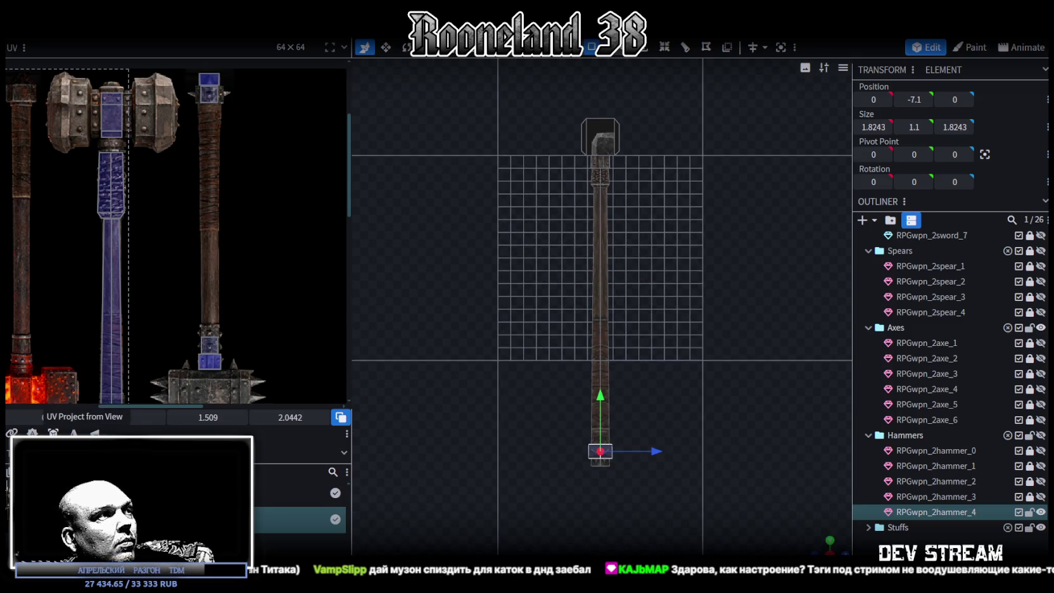
# Re-project the band's UVs from view and move them onto the spiked hammer's top.
pyautogui.click(53, 433)
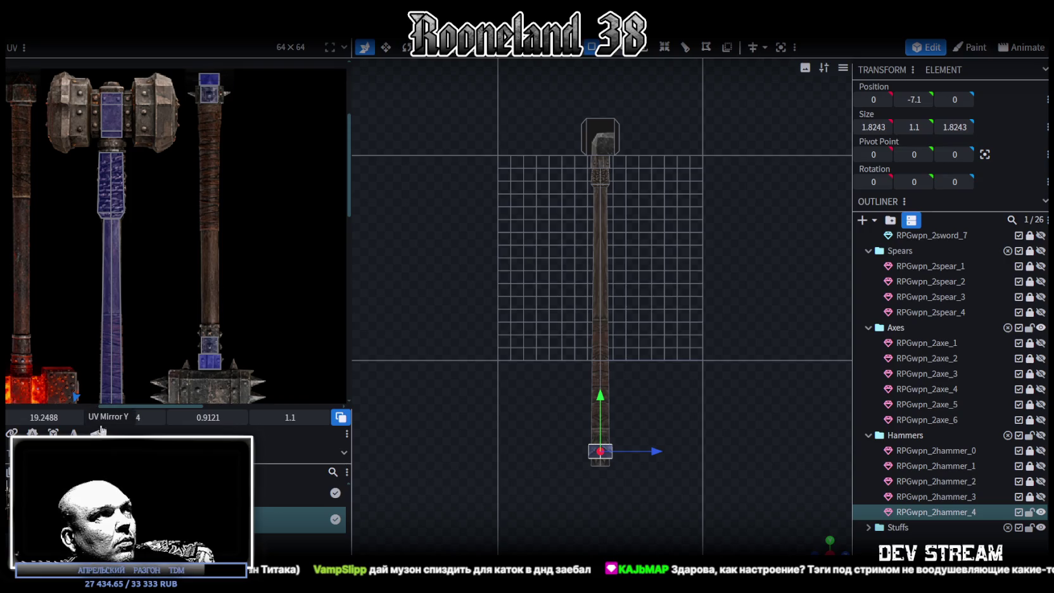
pyautogui.scroll(-1, 279, 359)
pyautogui.scroll(-2, 154, 290)
pyautogui.scroll(-1, 151, 268)
pyautogui.moveTo(151, 269); pyautogui.dragTo(74, 279, button='middle')
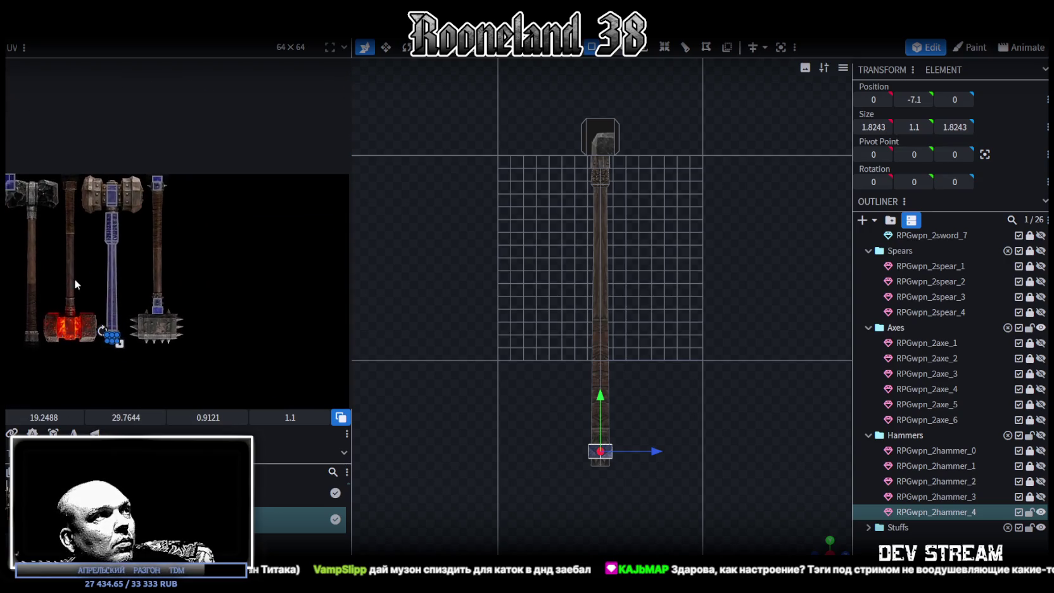
pyautogui.scroll(3, 75, 278)
pyautogui.moveTo(127, 352); pyautogui.dragTo(202, 101)
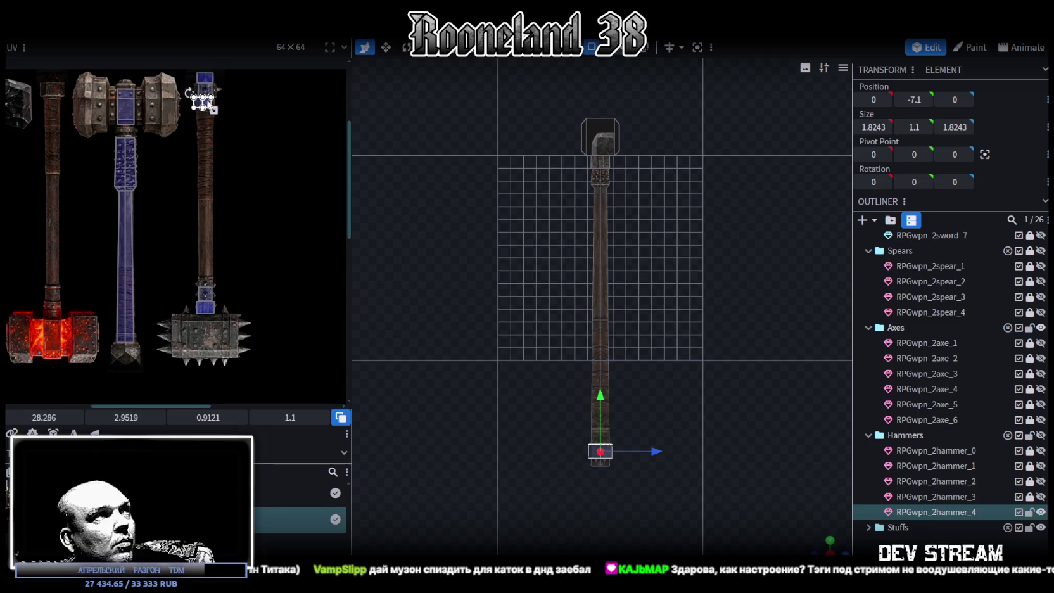
# Position and enlarge the band's UV area to cover the hammer's top section.
pyautogui.scroll(2, 201, 102)
pyautogui.scroll(2, 215, 83)
pyautogui.moveTo(215, 83); pyautogui.dragTo(256, 221, button='middle')
pyautogui.scroll(2, 122, 266)
pyautogui.moveTo(122, 266); pyautogui.dragTo(123, 153)
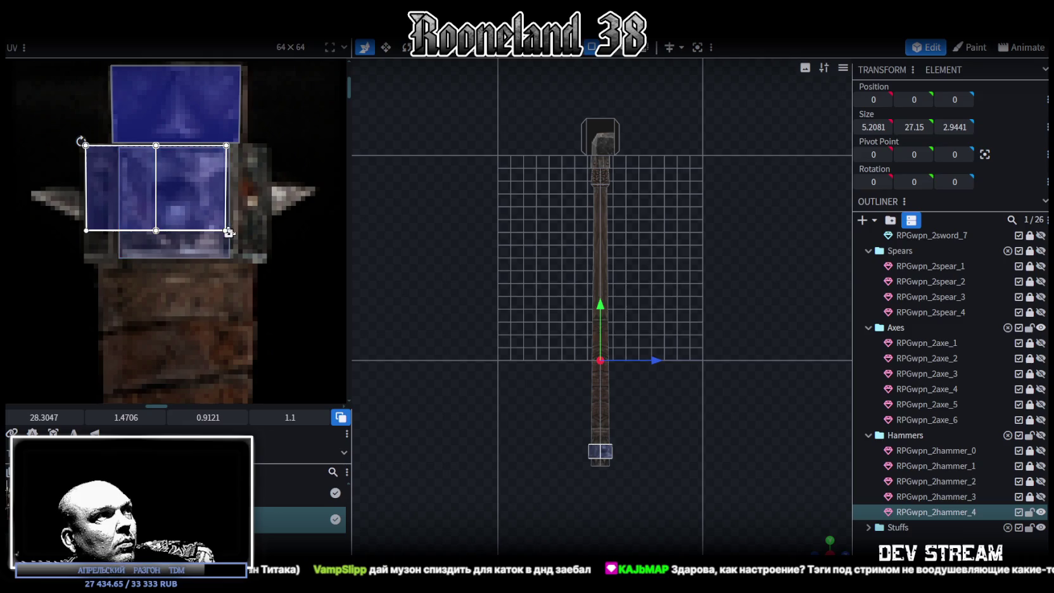
pyautogui.moveTo(228, 233); pyautogui.dragTo(269, 262)
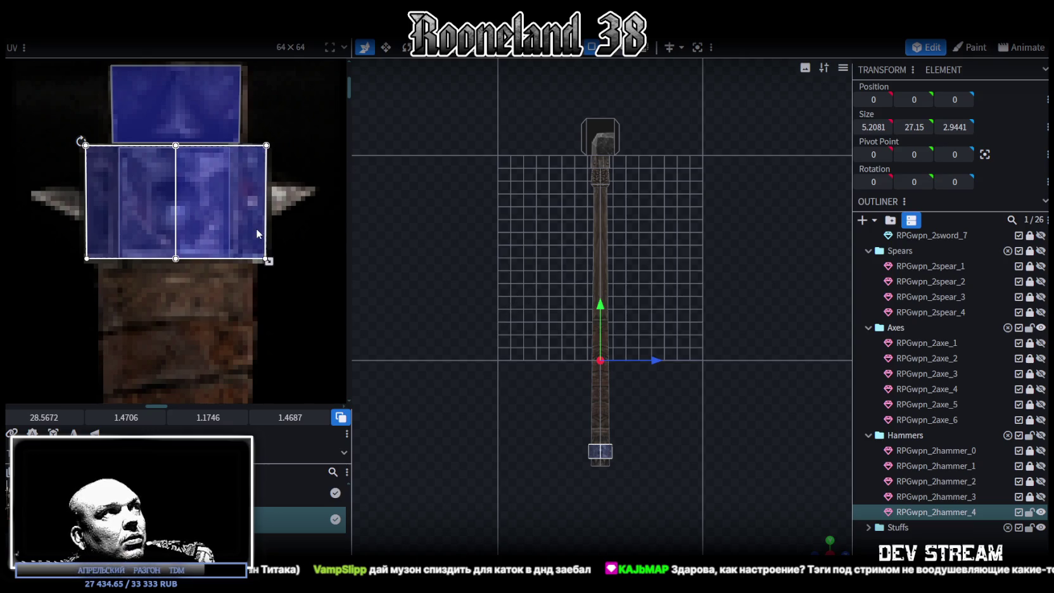
pyautogui.scroll(3, 148, 161)
pyautogui.scroll(1, 140, 204)
pyautogui.moveTo(141, 204); pyautogui.dragTo(141, 209)
pyautogui.scroll(-4, 208, 256)
pyautogui.scroll(2, 274, 288)
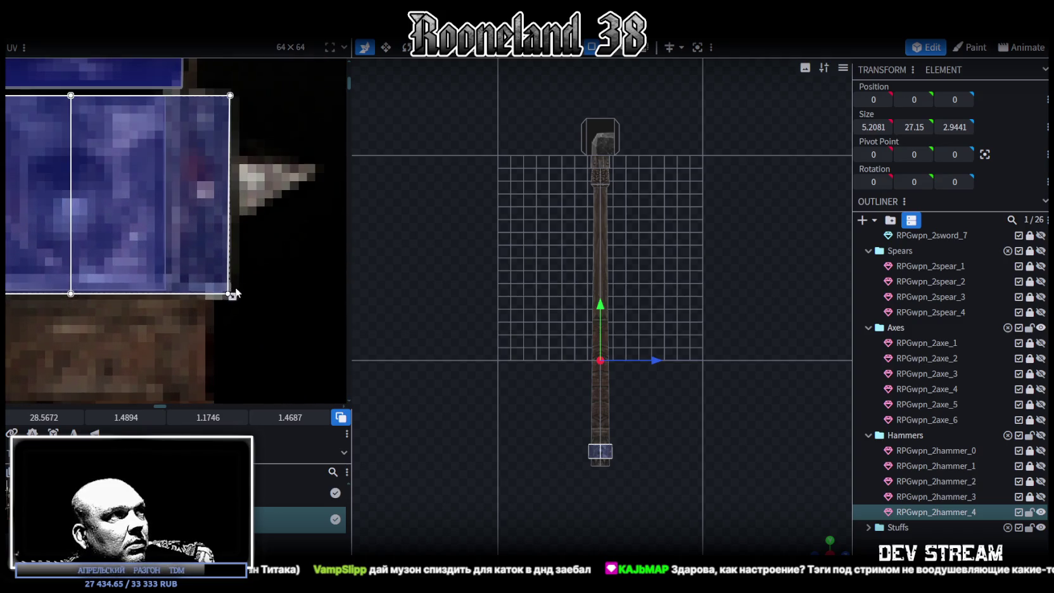
pyautogui.moveTo(231, 296); pyautogui.dragTo(233, 292)
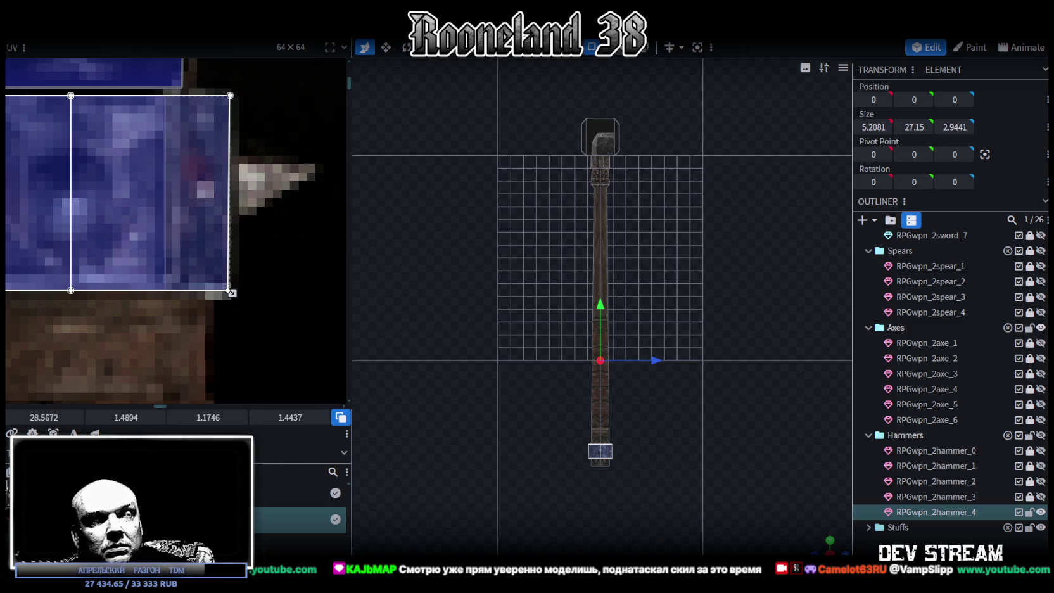
# Zoom the UV editor to review the band's 1.1746 × 1.4437 texture area.
pyautogui.scroll(-3, 259, 267)
pyautogui.scroll(-2, 237, 267)
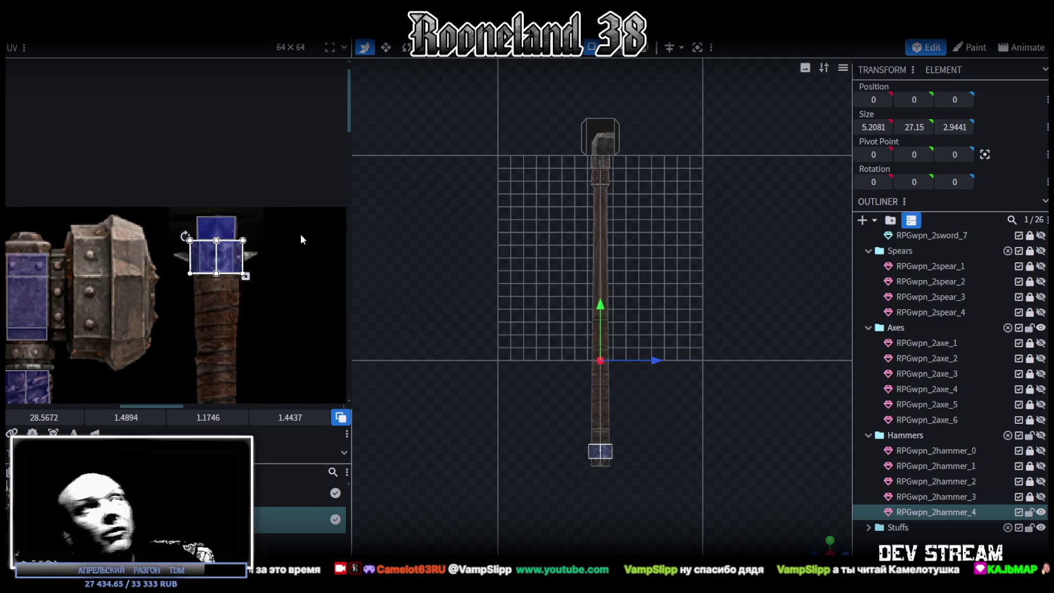
pyautogui.scroll(2, 215, 254)
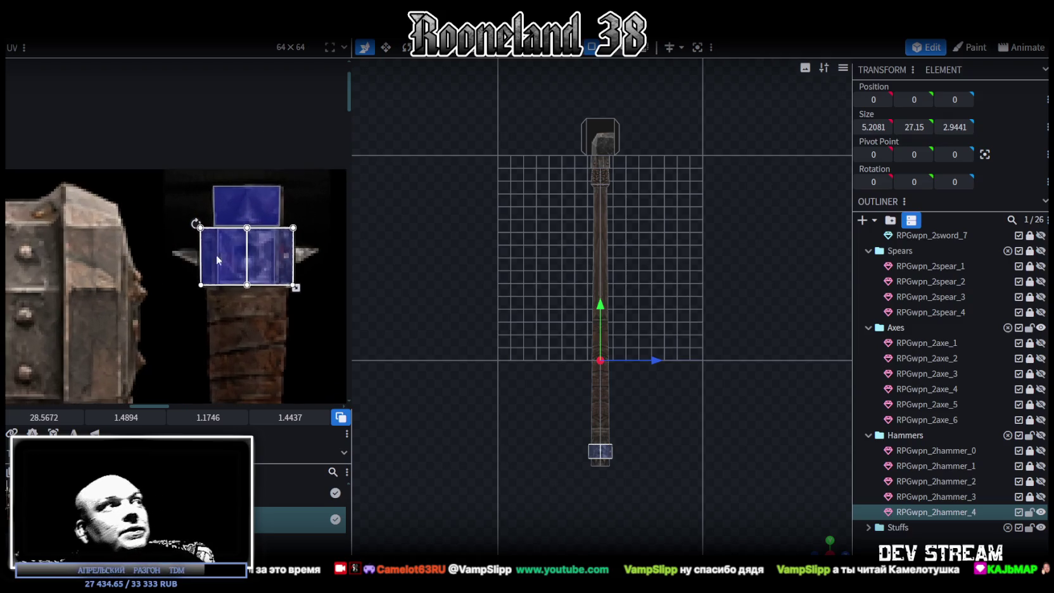
# Select the hammer shaft and pan the UV editor to show all hammers.
pyautogui.scroll(2, 215, 254)
pyautogui.moveTo(235, 254); pyautogui.dragTo(164, 231, button='middle')
pyautogui.hscroll(2, 164, 232)
pyautogui.scroll(-2, 176, 226)
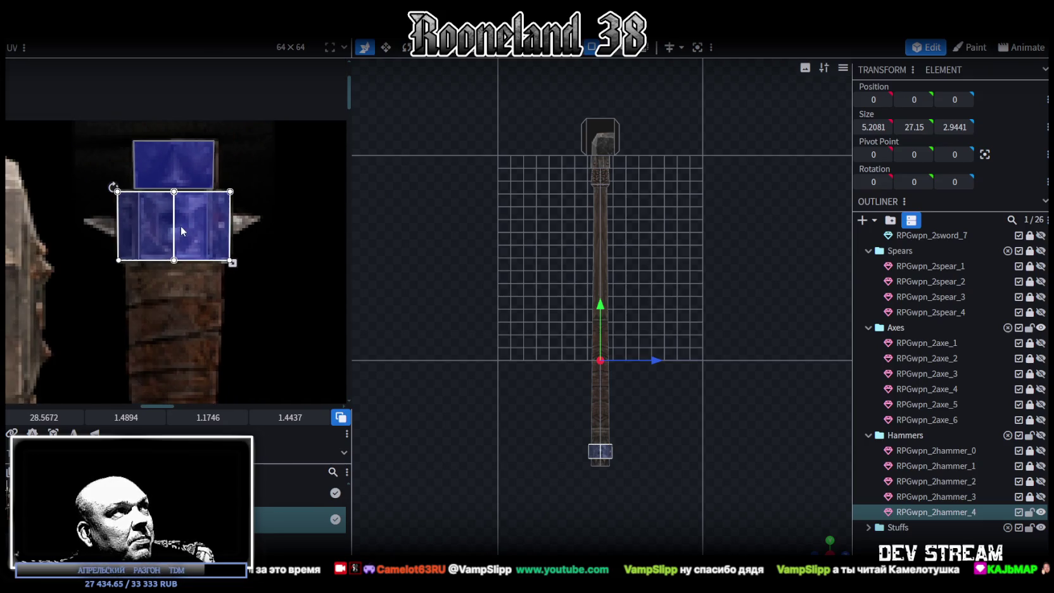
pyautogui.scroll(-1, 182, 232)
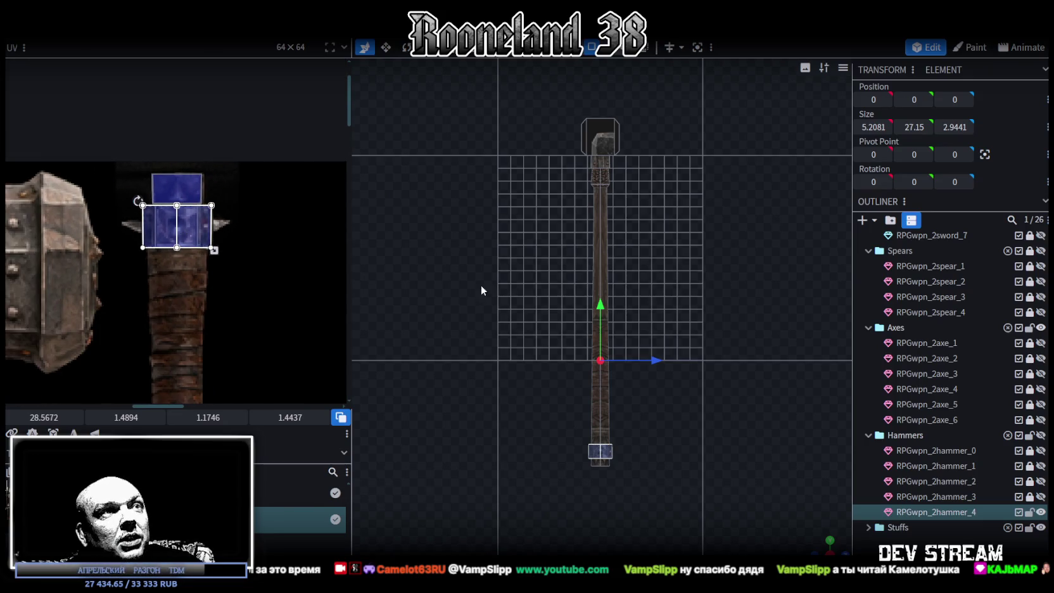
pyautogui.scroll(3, 489, 314)
pyautogui.click(601, 216)
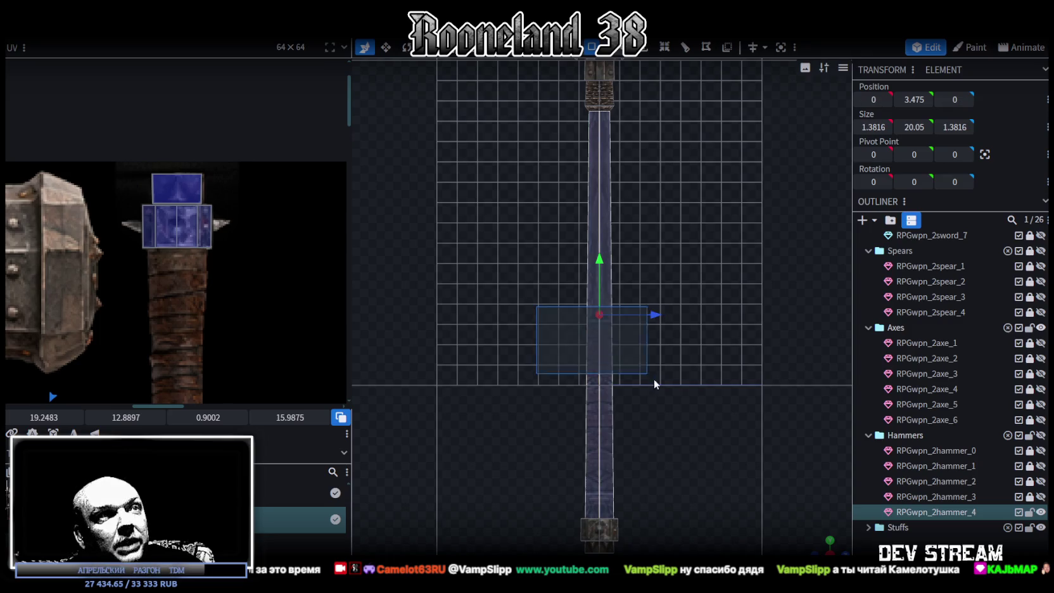
pyautogui.scroll(-3, 222, 303)
pyautogui.moveTo(226, 301); pyautogui.dragTo(224, 264, button='middle')
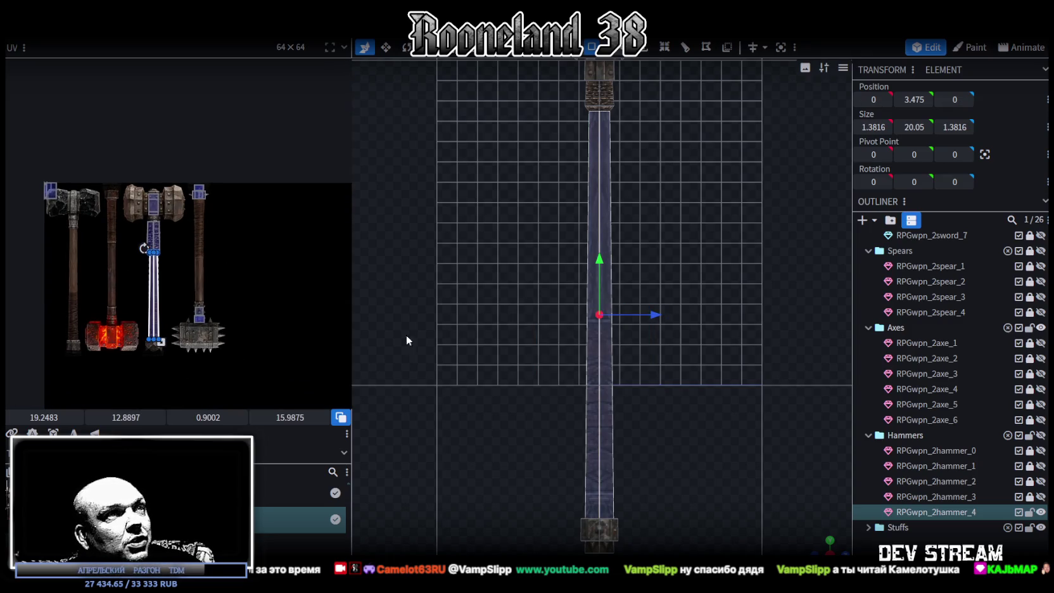
# Select the handle band and re-project its UVs from a top-down view.
pyautogui.moveTo(829, 543)
pyautogui.mouseDown()
pyautogui.moveTo(650, 368)
pyautogui.moveTo(675, 386)
pyautogui.mouseUp()
pyautogui.click(591, 351)
pyautogui.moveTo(608, 371)
pyautogui.mouseDown()
pyautogui.moveTo(611, 303)
pyautogui.moveTo(616, 508)
pyautogui.moveTo(498, 339)
pyautogui.moveTo(635, 385)
pyautogui.moveTo(443, 281)
pyautogui.moveTo(536, 451)
pyautogui.moveTo(546, 538)
pyautogui.mouseUp()
pyautogui.click(634, 393)
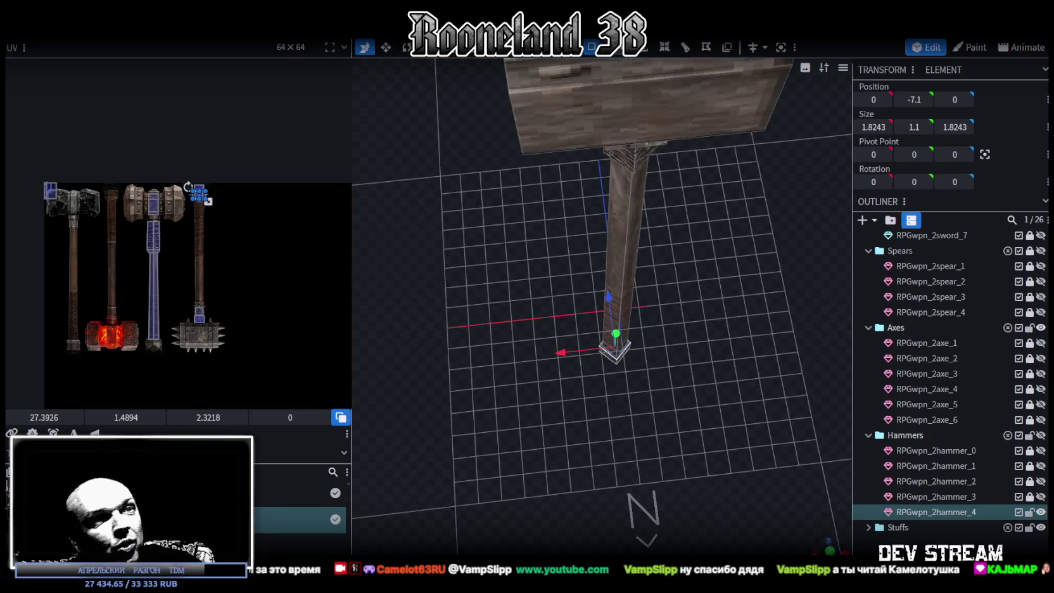
pyautogui.press('KP_7')
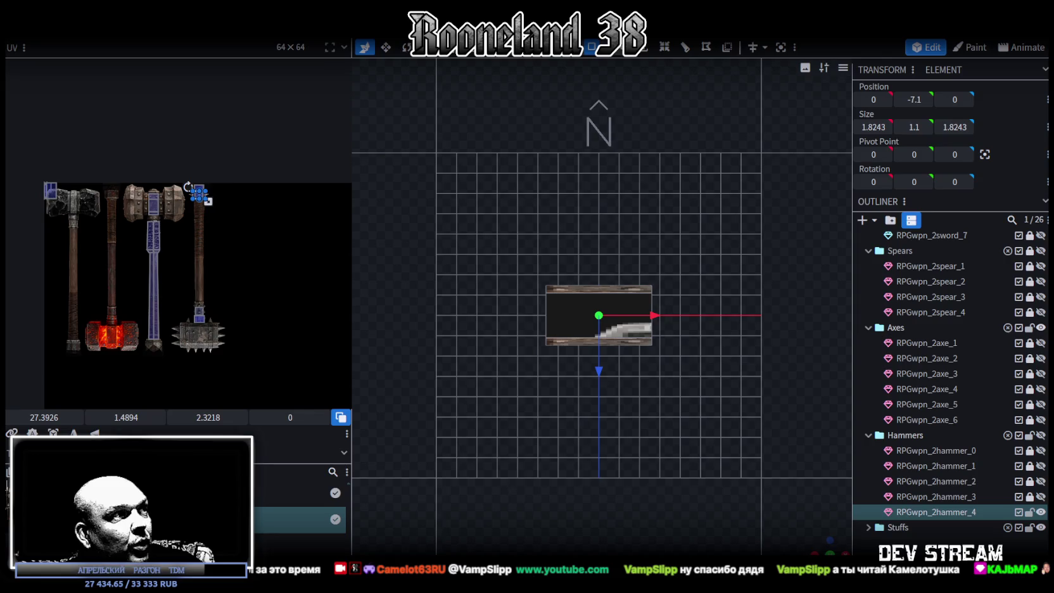
pyautogui.click(54, 432)
# Fit the end face's UV over the square spiked block at 1.4941 × 1.4941.
pyautogui.scroll(3, 167, 191)
pyautogui.scroll(2, 167, 215)
pyautogui.moveTo(167, 214)
pyautogui.mouseDown()
pyautogui.moveTo(255, 255)
pyautogui.moveTo(259, 274)
pyautogui.moveTo(252, 210)
pyautogui.moveTo(286, 254)
pyautogui.mouseUp()
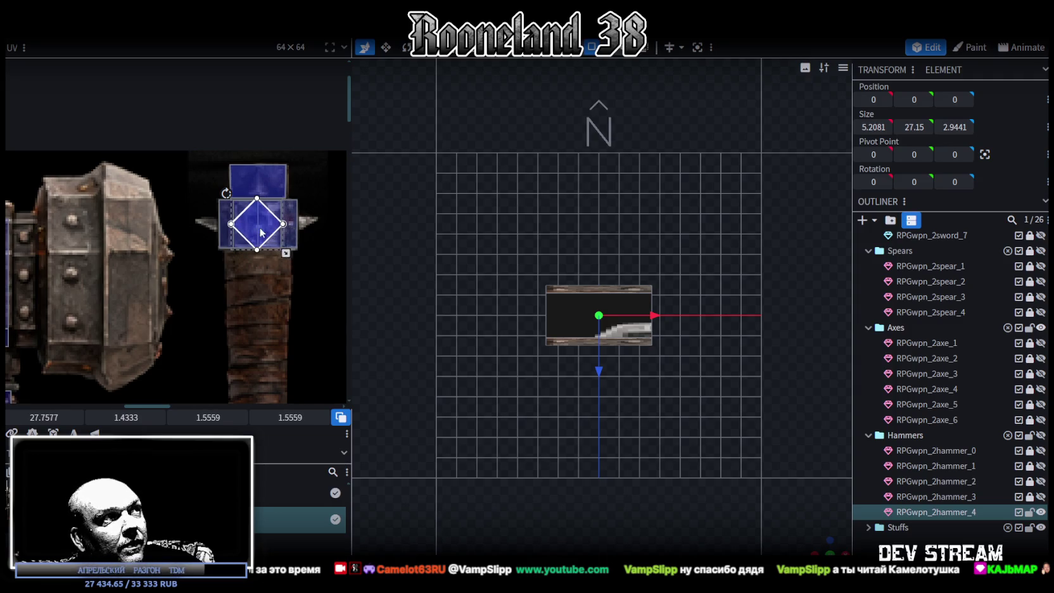
pyautogui.scroll(3, 260, 232)
pyautogui.moveTo(255, 226); pyautogui.dragTo(257, 236)
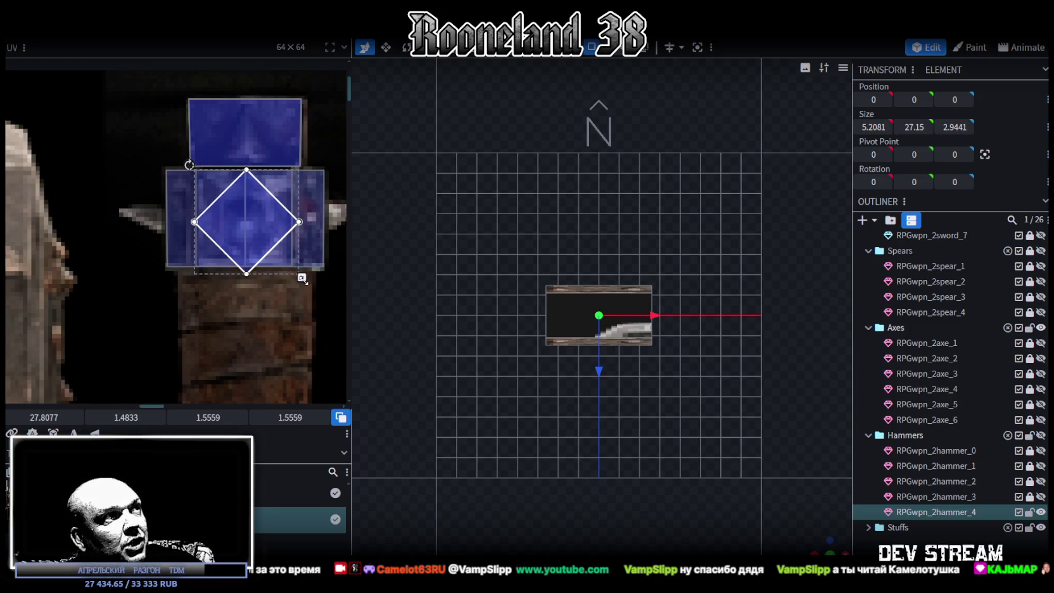
pyautogui.moveTo(302, 278); pyautogui.dragTo(298, 274)
pyautogui.moveTo(245, 227); pyautogui.dragTo(243, 228)
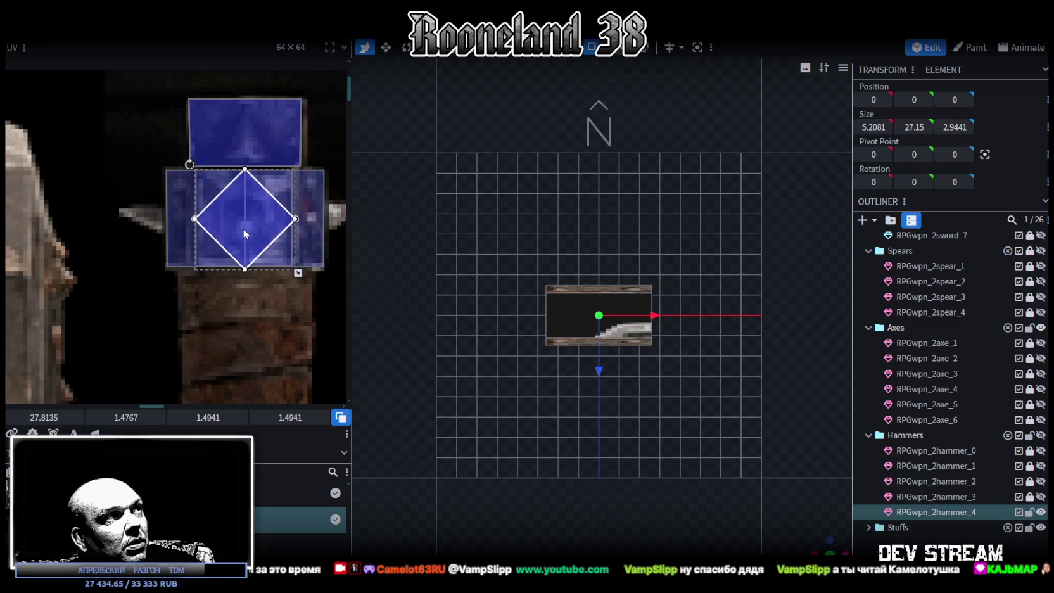
pyautogui.moveTo(837, 533)
pyautogui.mouseDown()
pyautogui.moveTo(696, 482)
pyautogui.moveTo(734, 426)
pyautogui.moveTo(735, 380)
pyautogui.mouseUp()
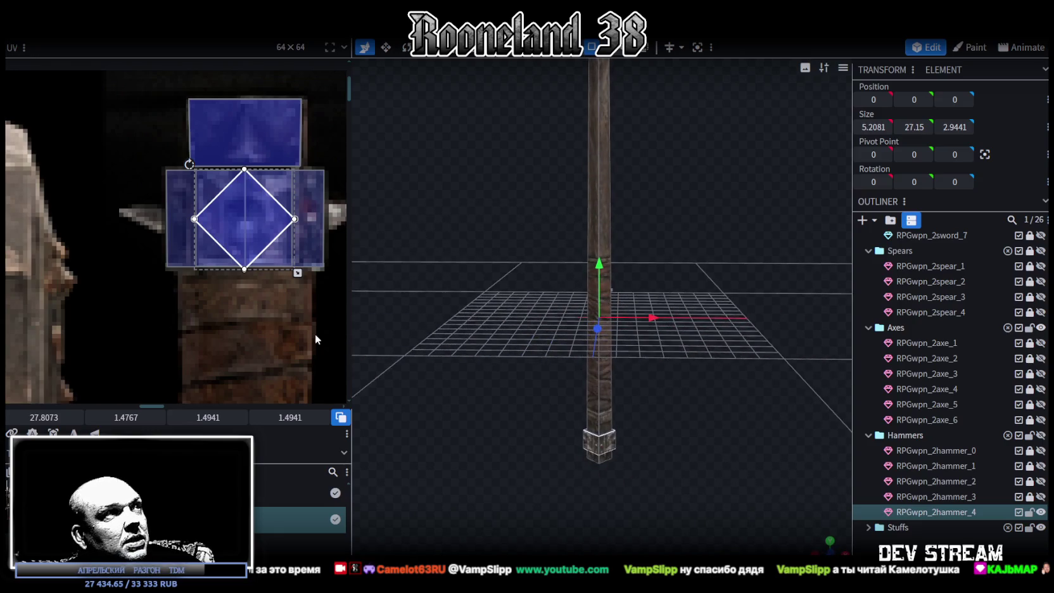
pyautogui.scroll(-3, 316, 334)
pyautogui.scroll(-2, 288, 331)
# Move the handle cube's UV face onto the long wooden handle strip and stretch it to cover the strip.
pyautogui.click(595, 190)
pyautogui.scroll(-3, 689, 322)
pyautogui.scroll(3, 290, 292)
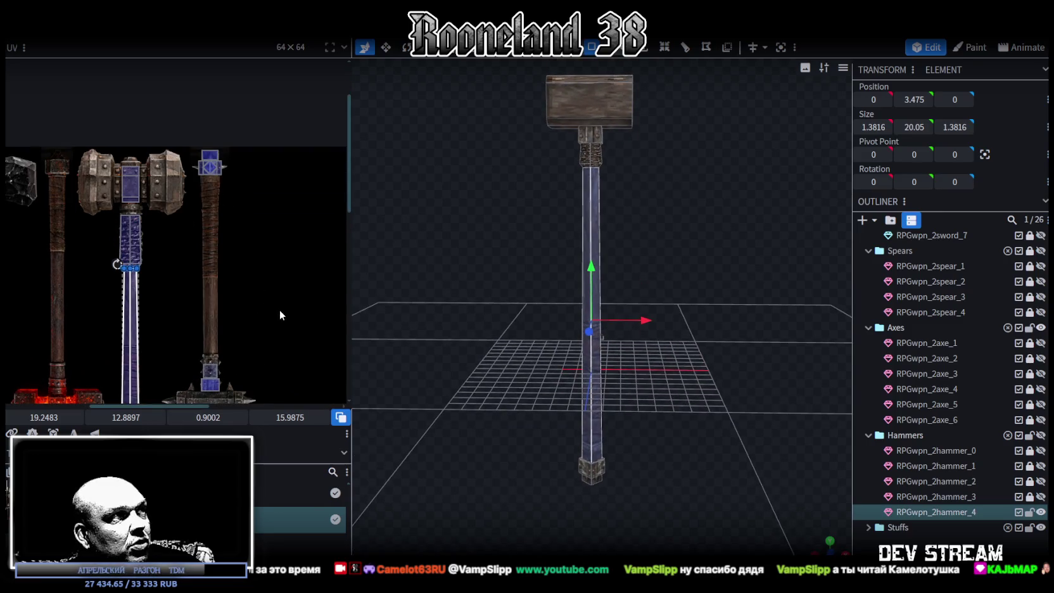
pyautogui.moveTo(129, 323); pyautogui.dragTo(254, 247)
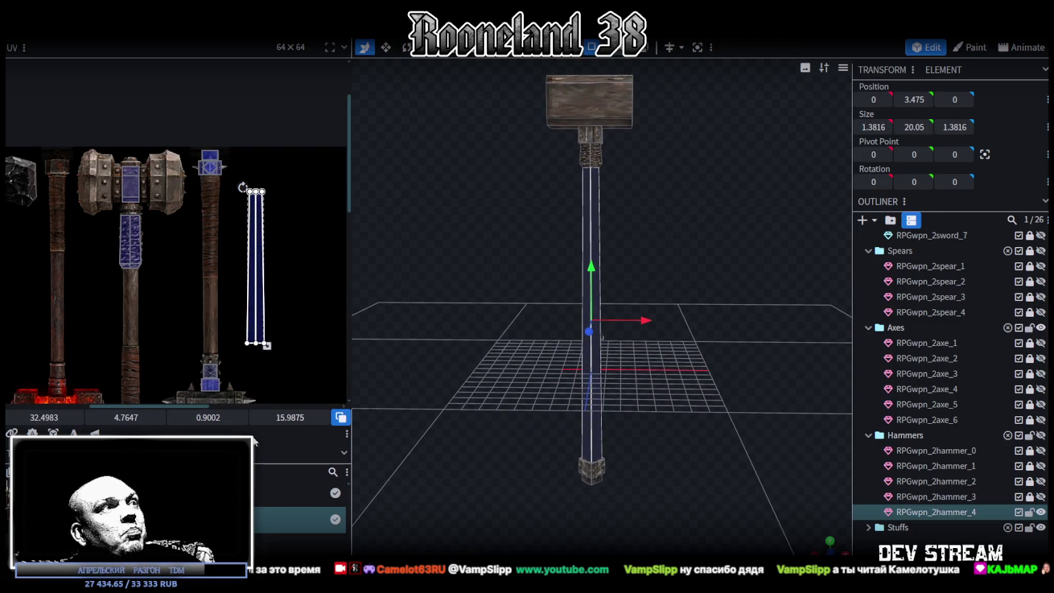
pyautogui.scroll(2, 253, 266)
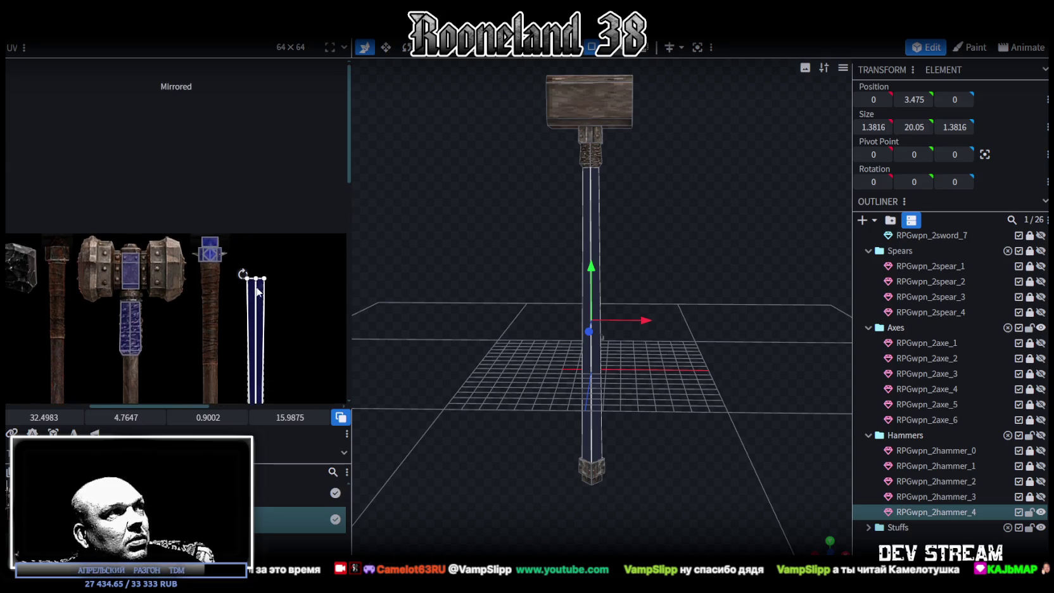
pyautogui.scroll(2, 203, 255)
pyautogui.moveTo(203, 256); pyautogui.dragTo(152, 240)
pyautogui.scroll(1, 155, 240)
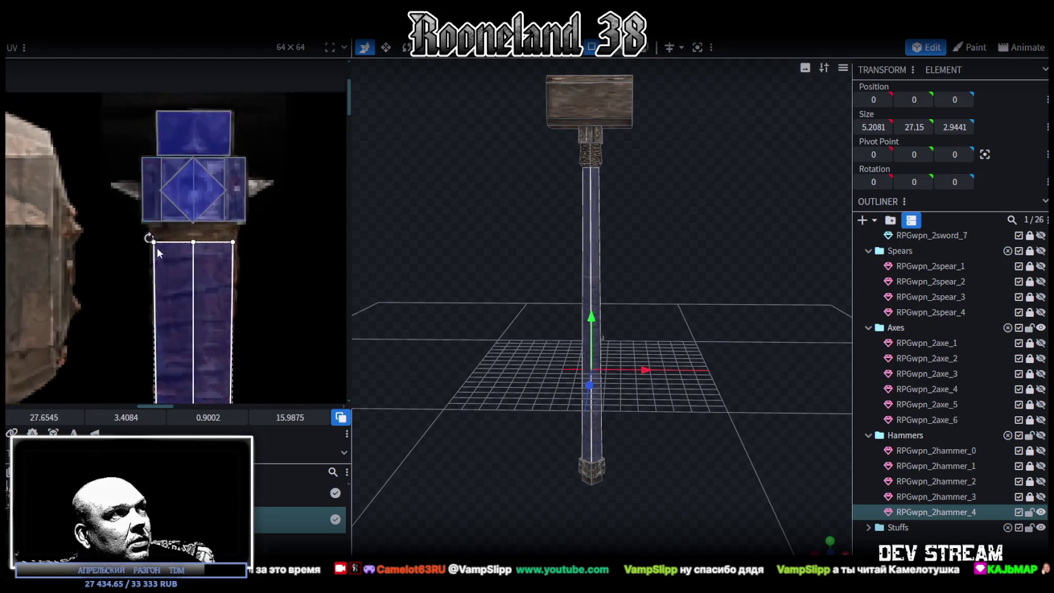
pyautogui.scroll(1, 158, 242)
pyautogui.scroll(-2, 158, 242)
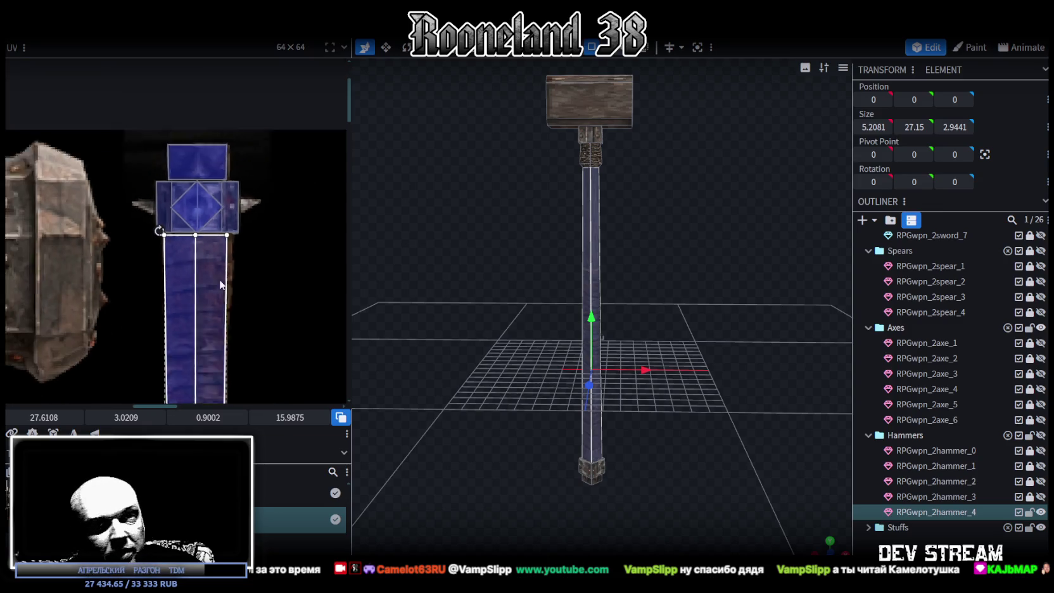
pyautogui.scroll(-1, 250, 158)
pyautogui.scroll(-1, 255, 341)
pyautogui.scroll(-1, 267, 191)
pyautogui.scroll(-1, 273, 257)
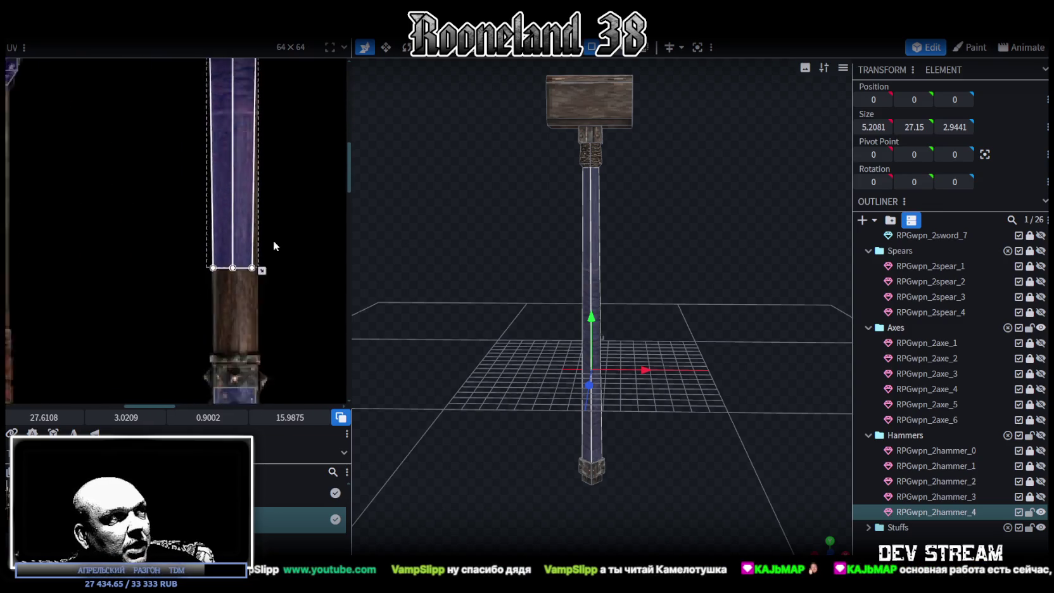
pyautogui.scroll(-1, 268, 193)
pyautogui.scroll(2, 259, 191)
pyautogui.moveTo(251, 171); pyautogui.dragTo(259, 317)
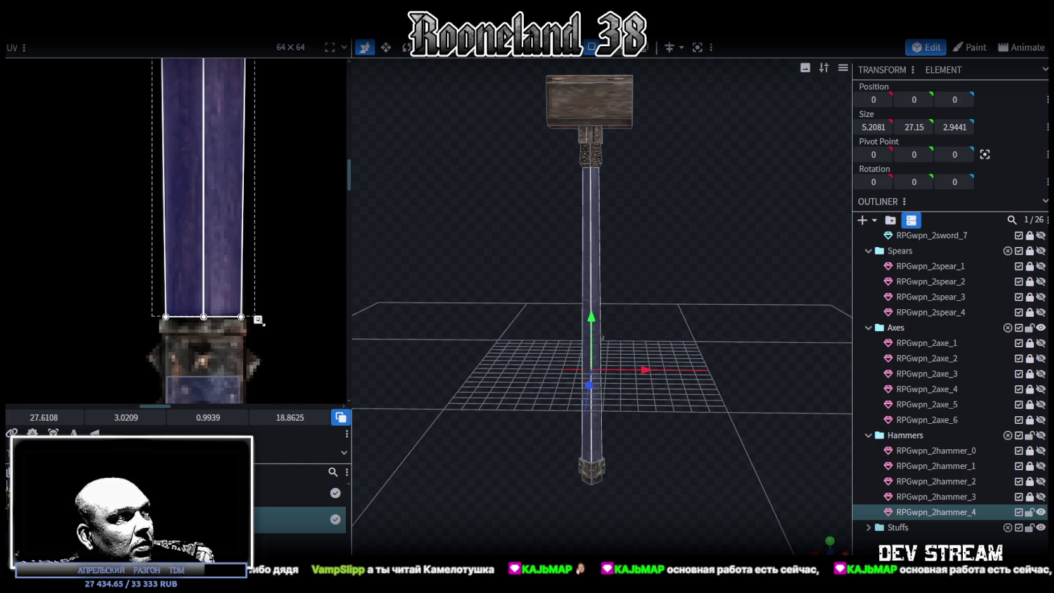
# Trim the handle UV's top edge and right side to fit the strip.
pyautogui.scroll(1, 183, 316)
pyautogui.scroll(1, 178, 316)
pyautogui.click(139, 281)
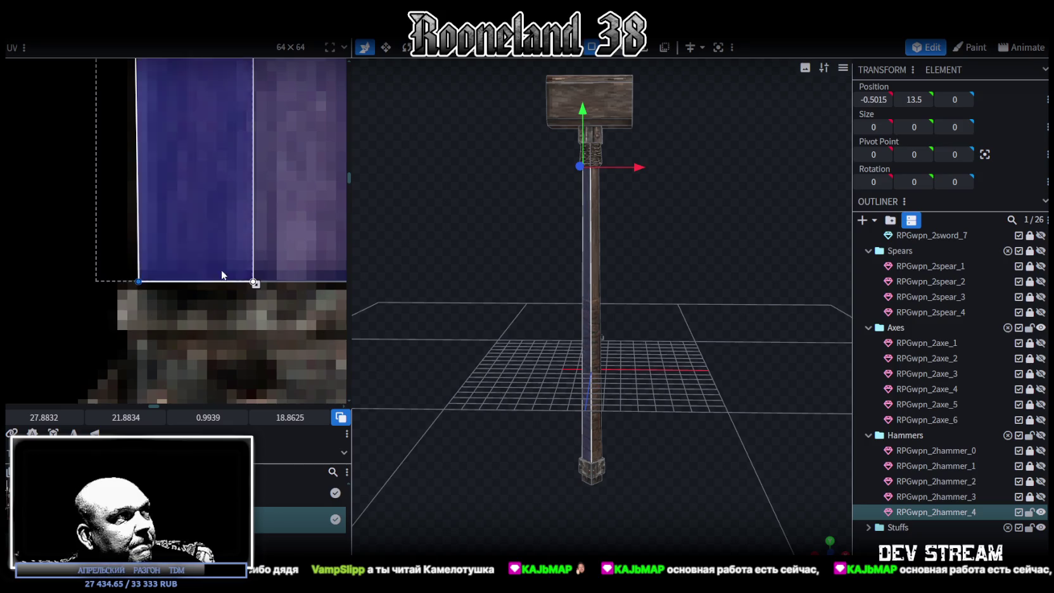
pyautogui.scroll(-2, 164, 282)
pyautogui.scroll(-2, 254, 202)
pyautogui.scroll(-1, 278, 190)
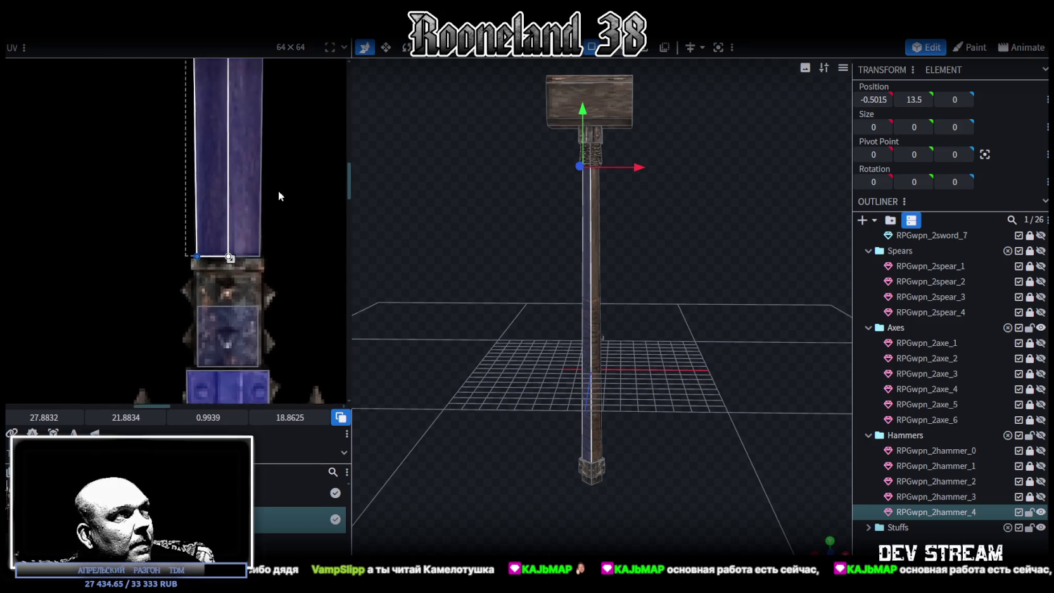
pyautogui.scroll(1, 291, 304)
pyautogui.scroll(1, 282, 314)
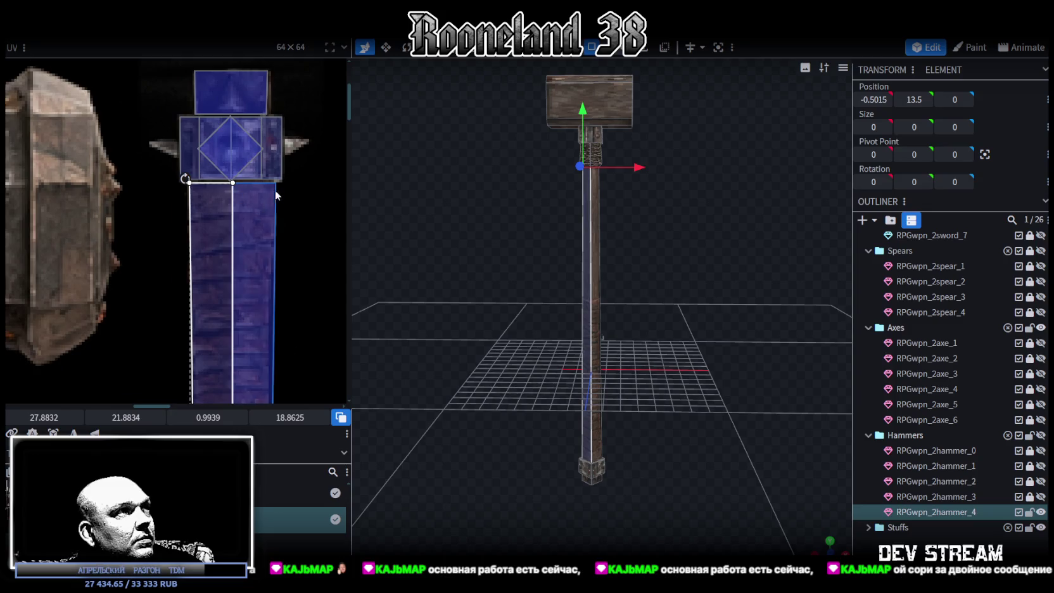
pyautogui.scroll(2, 272, 254)
pyautogui.click(269, 200)
pyautogui.moveTo(235, 192); pyautogui.dragTo(19, 172)
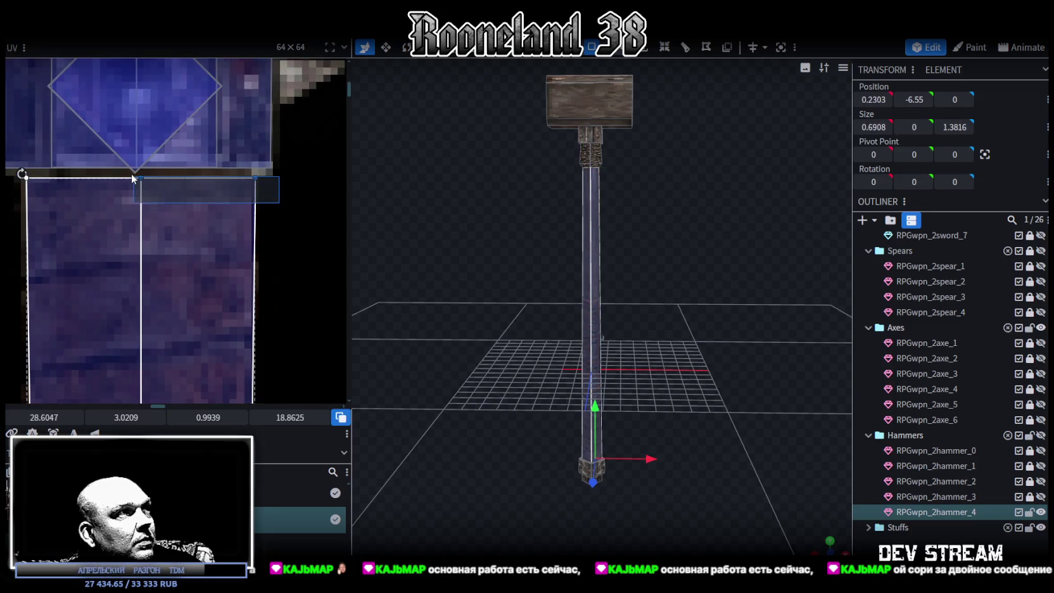
pyautogui.moveTo(45, 418); pyautogui.dragTo(41, 417)
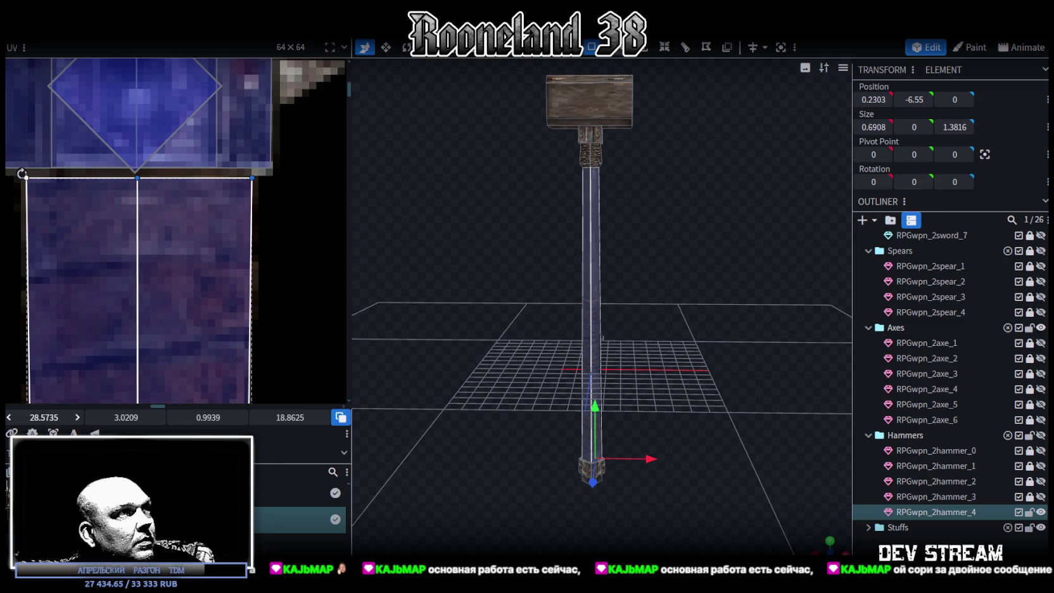
pyautogui.click(190, 304)
pyautogui.moveTo(45, 418); pyautogui.dragTo(51, 417)
pyautogui.moveTo(175, 399); pyautogui.dragTo(171, 399)
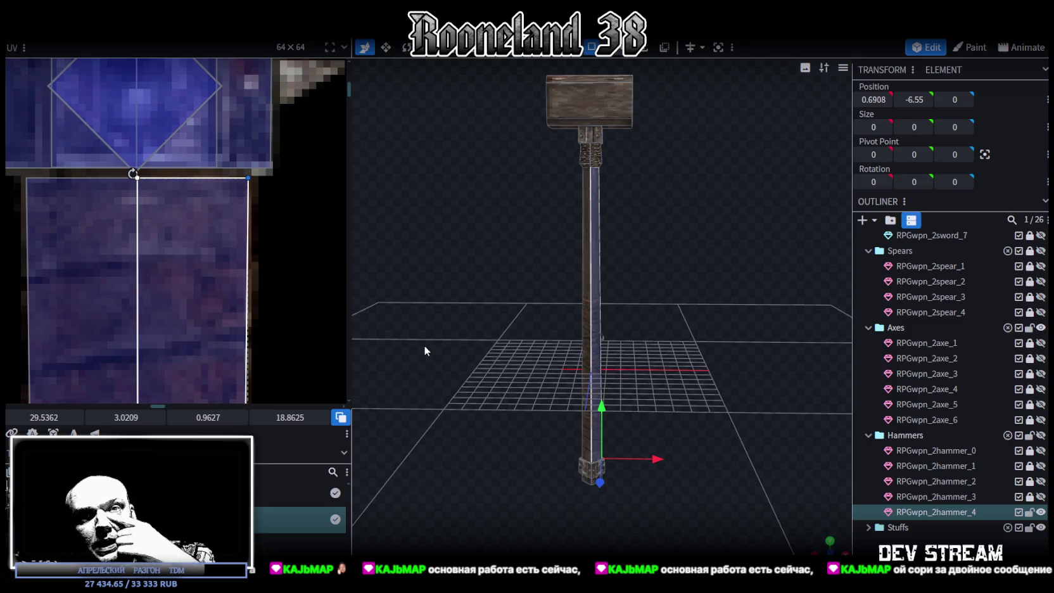
# Nudge both bottom UV corners inward to a 0.9939 × 18.8625 strip, then inspect the shaft.
pyautogui.scroll(-3, 271, 328)
pyautogui.scroll(3, 255, 335)
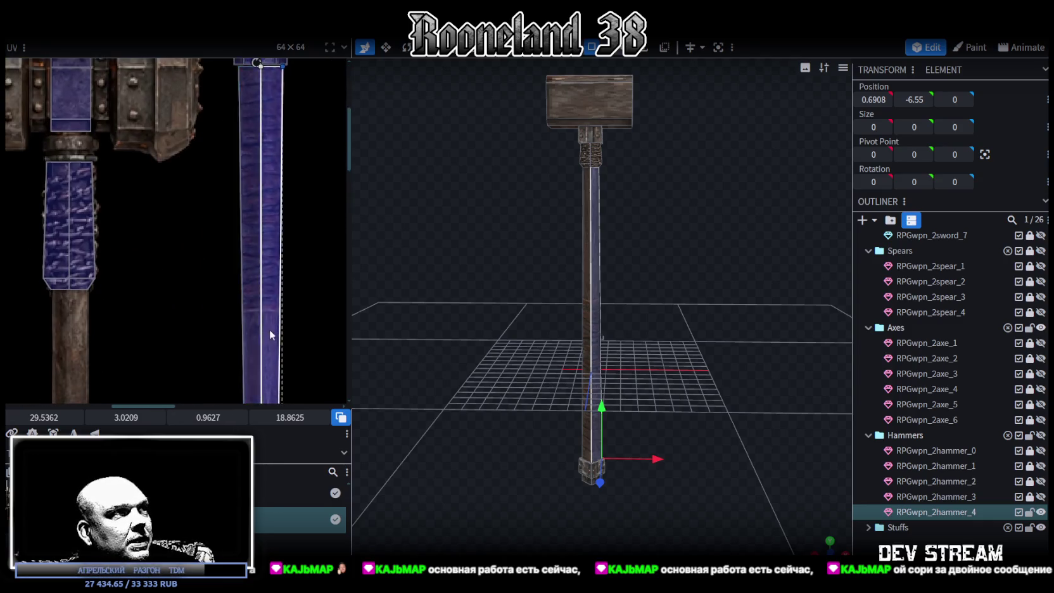
pyautogui.scroll(2, 244, 296)
pyautogui.click(249, 248)
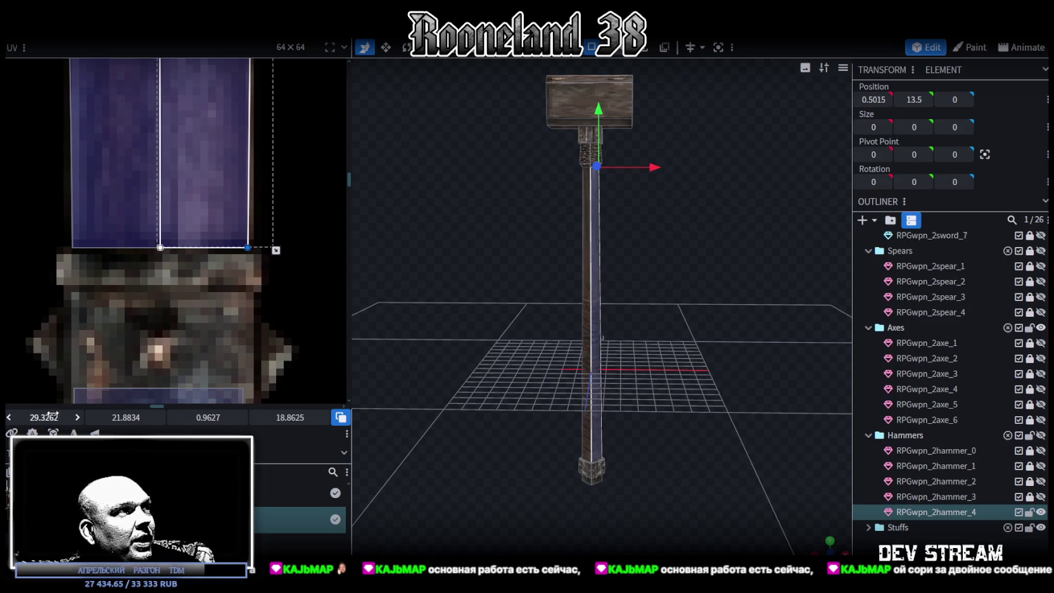
pyautogui.moveTo(46, 419); pyautogui.dragTo(40, 418)
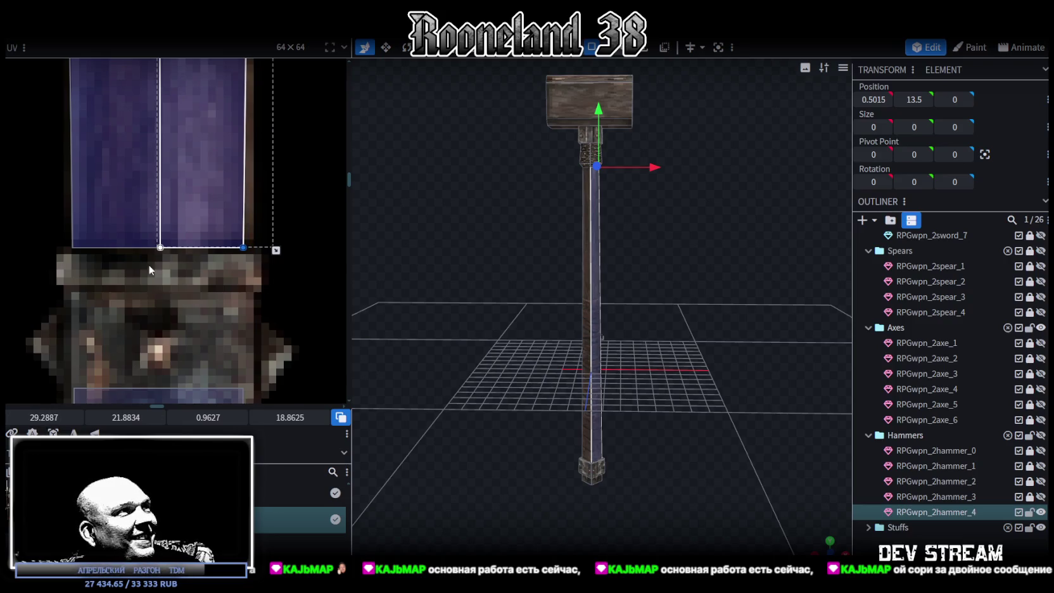
pyautogui.click(72, 249)
pyautogui.moveTo(43, 418); pyautogui.dragTo(40, 417)
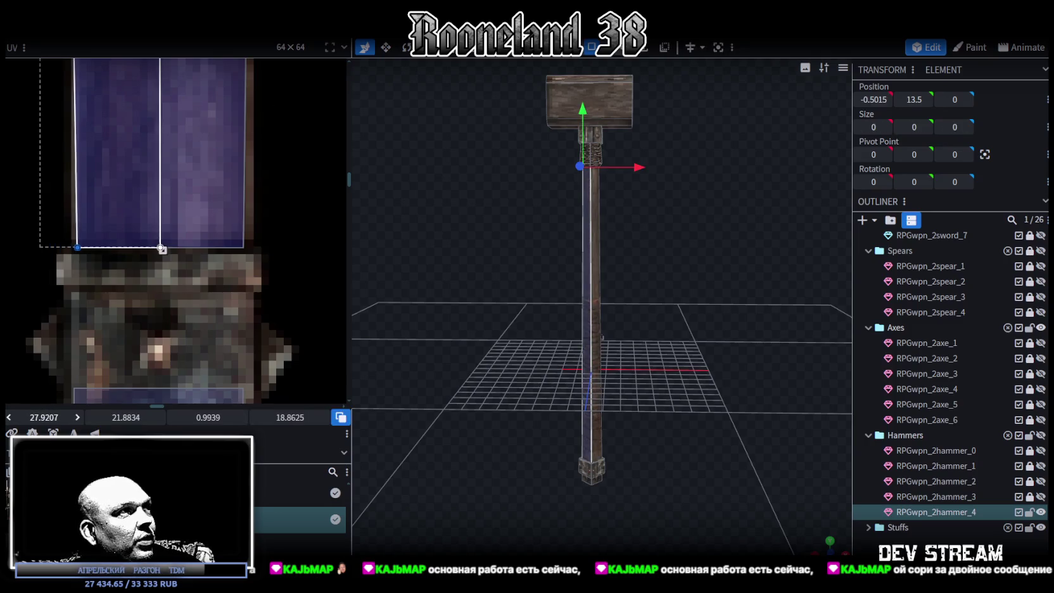
pyautogui.scroll(-3, 128, 295)
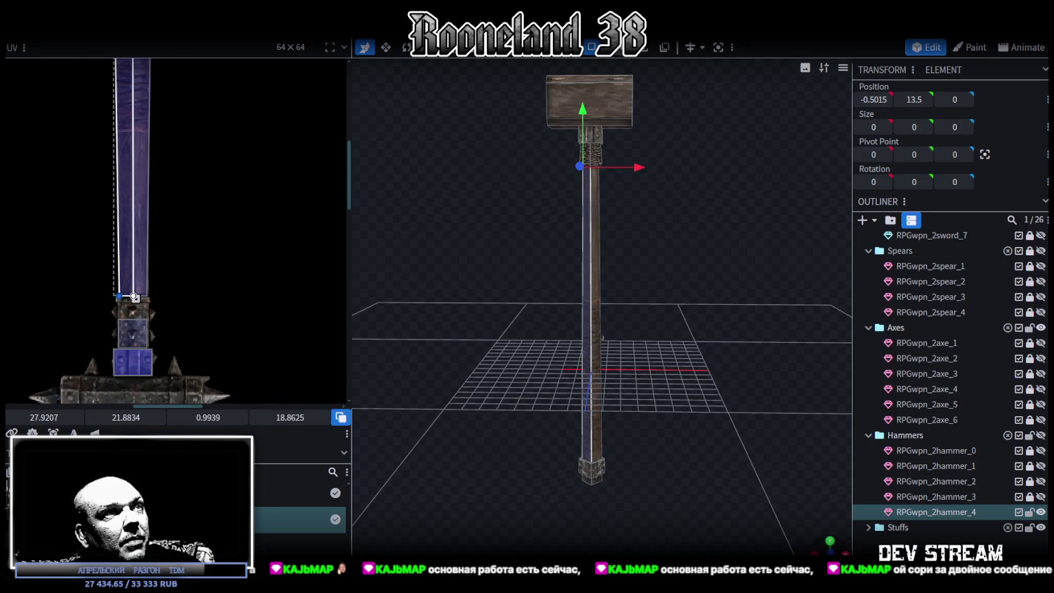
pyautogui.click(715, 447)
pyautogui.moveTo(715, 447)
pyautogui.mouseDown()
pyautogui.moveTo(693, 382)
pyautogui.moveTo(655, 441)
pyautogui.moveTo(663, 410)
pyautogui.mouseUp()
pyautogui.scroll(5, 650, 453)
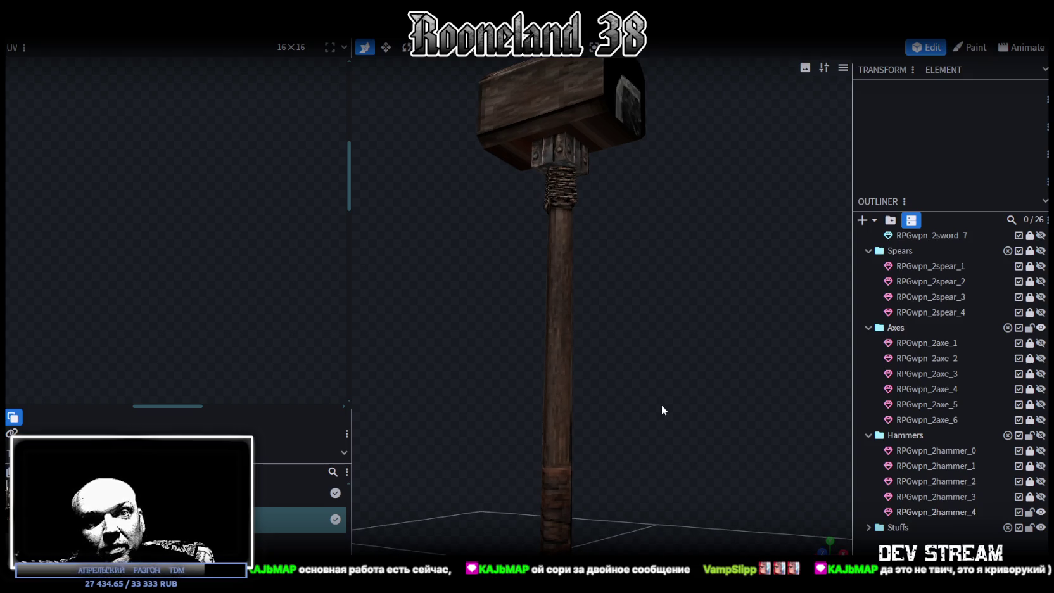
# Select the tapered collar below the hammer head and project its UV from the front view.
pyautogui.click(554, 184)
pyautogui.moveTo(521, 212); pyautogui.dragTo(388, 234)
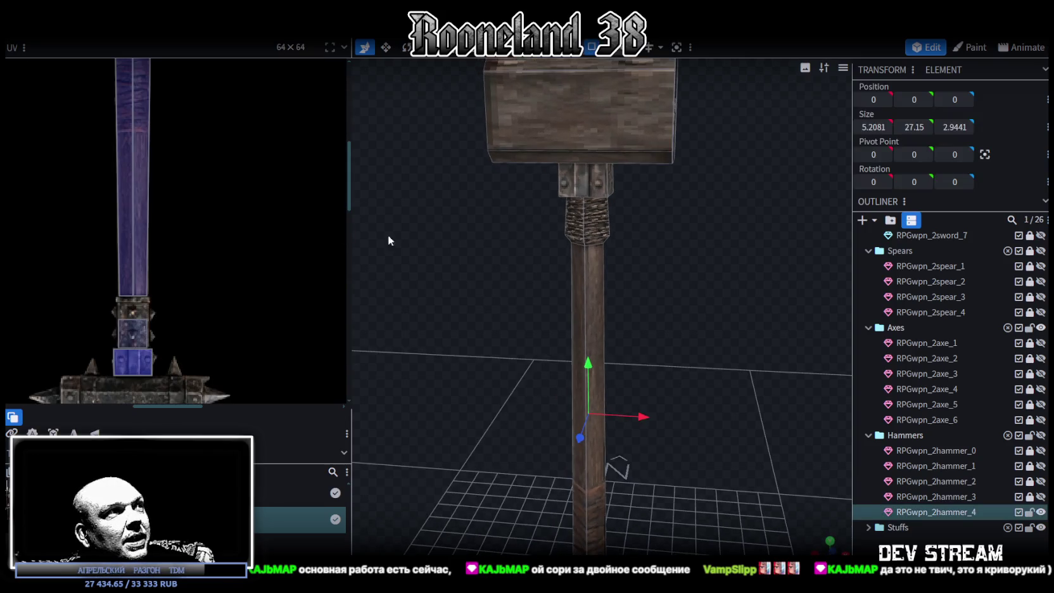
pyautogui.scroll(-2, 248, 222)
pyautogui.scroll(3, 247, 221)
pyautogui.moveTo(451, 216)
pyautogui.mouseDown()
pyautogui.moveTo(688, 218)
pyautogui.moveTo(548, 192)
pyautogui.mouseUp()
pyautogui.click(599, 202)
pyautogui.moveTo(652, 218)
pyautogui.mouseDown()
pyautogui.moveTo(577, 247)
pyautogui.moveTo(454, 254)
pyautogui.moveTo(717, 242)
pyautogui.moveTo(602, 234)
pyautogui.mouseUp()
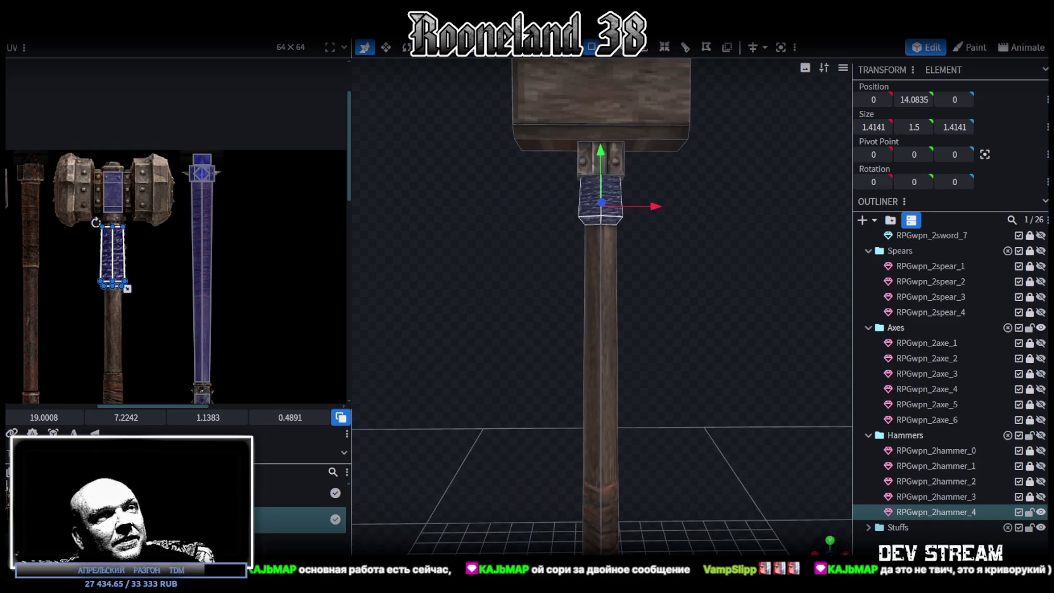
pyautogui.press('KP_1')
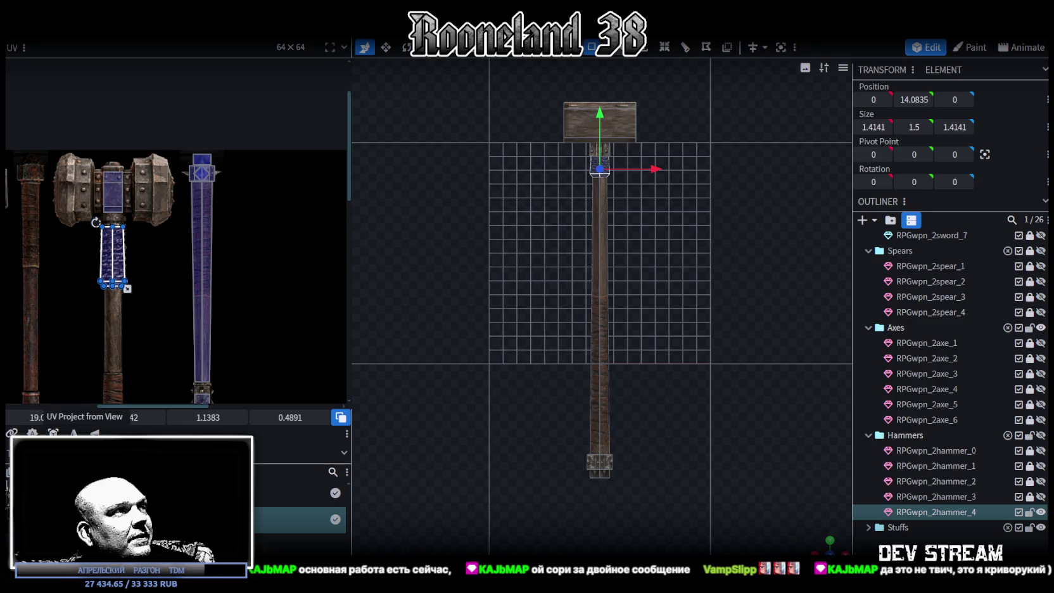
pyautogui.click(53, 433)
pyautogui.click(95, 434)
# Place and scale the collar's UV over the blue metal region, 0.8008 × 0.2549.
pyautogui.moveTo(135, 271); pyautogui.dragTo(106, 208, button='middle')
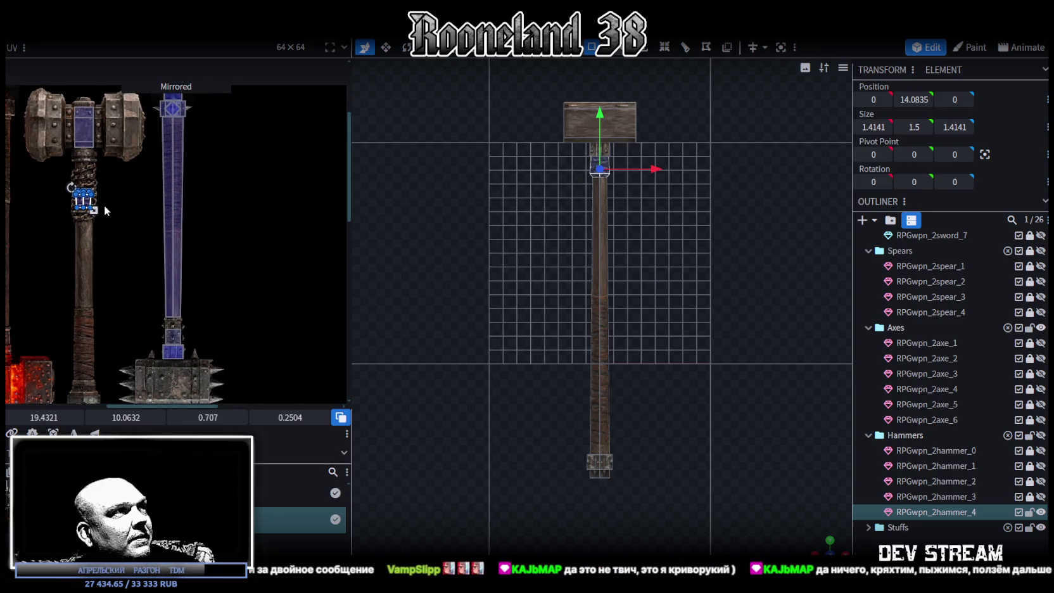
pyautogui.moveTo(93, 208); pyautogui.dragTo(167, 317)
pyautogui.scroll(5, 168, 317)
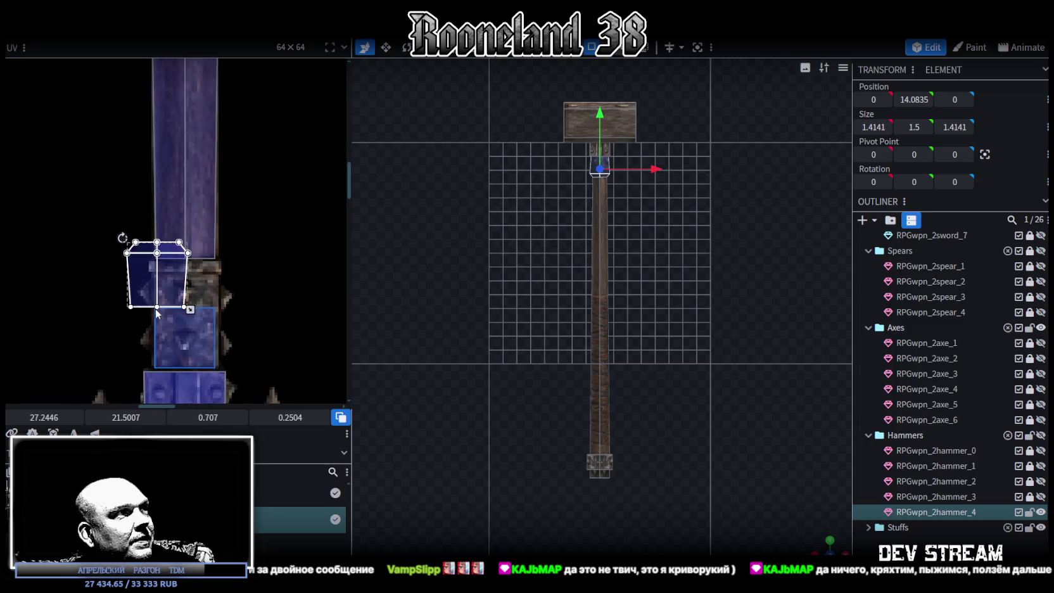
pyautogui.moveTo(151, 275); pyautogui.dragTo(153, 280)
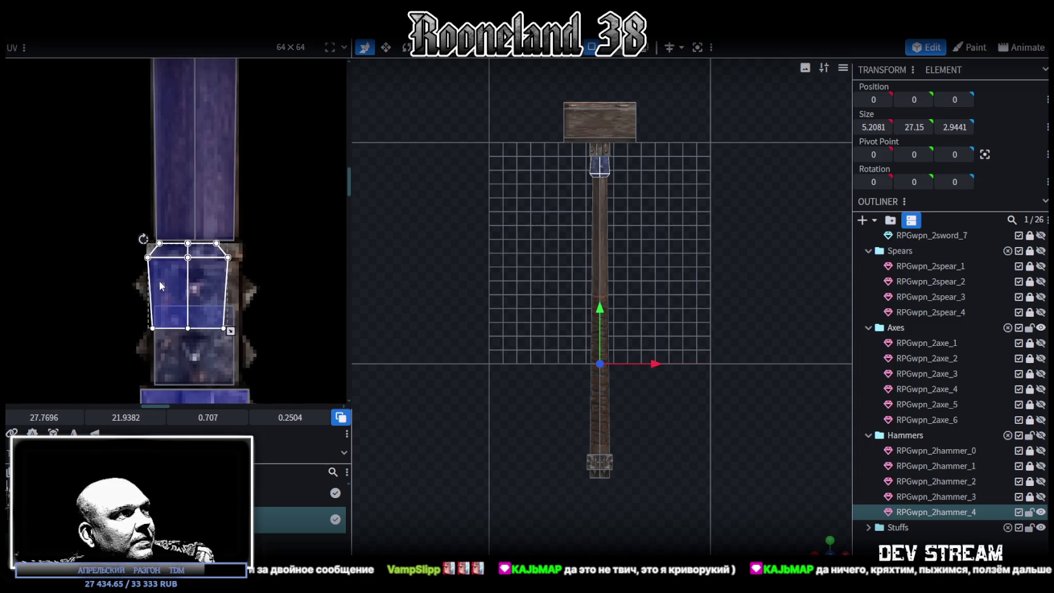
pyautogui.scroll(4, 160, 280)
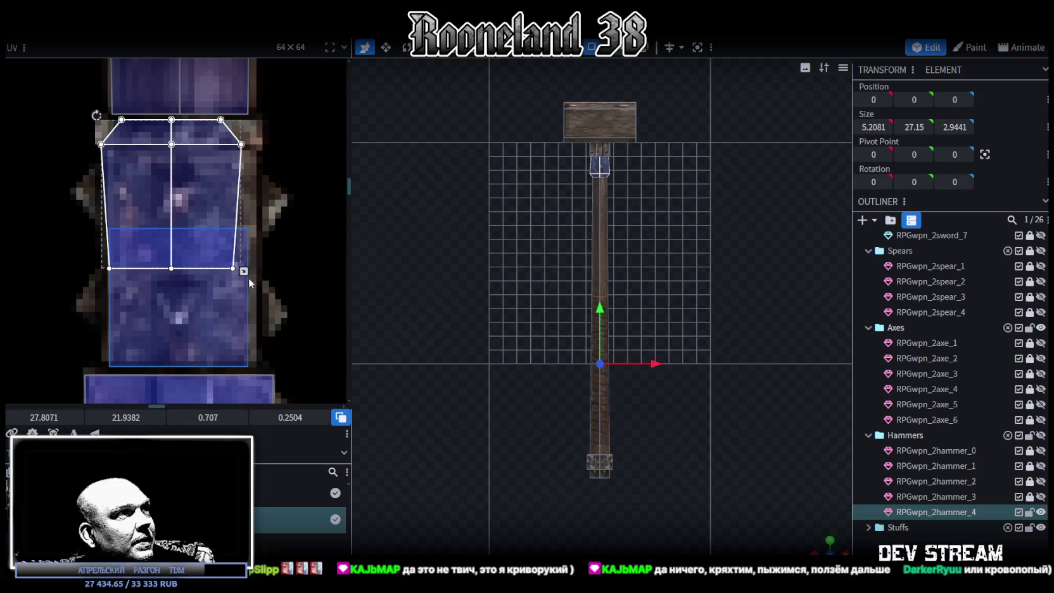
pyautogui.moveTo(242, 270); pyautogui.dragTo(262, 373)
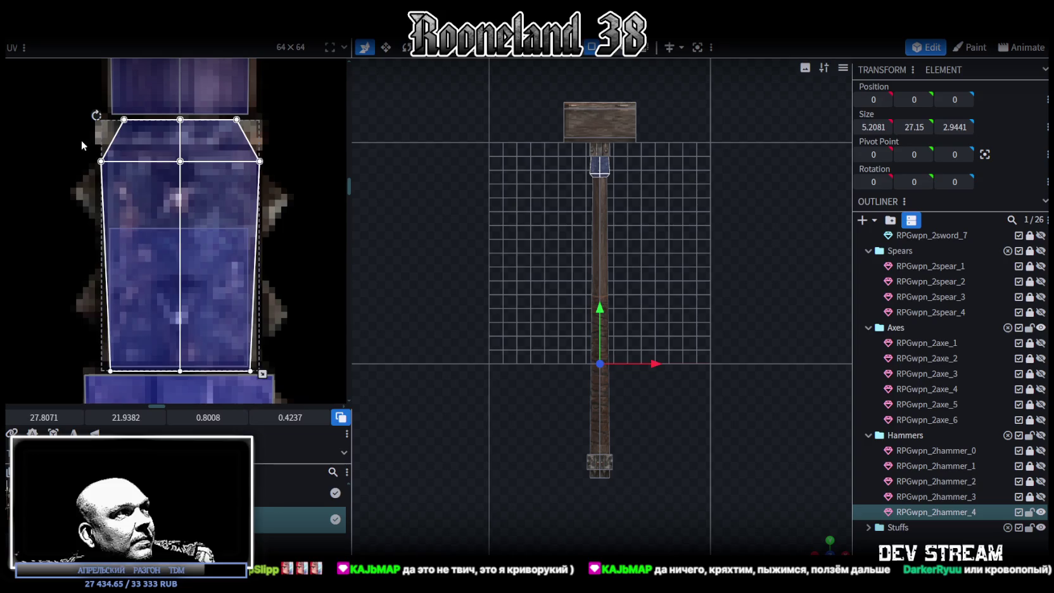
pyautogui.moveTo(82, 143); pyautogui.dragTo(280, 170)
pyautogui.moveTo(133, 418); pyautogui.dragTo(120, 418)
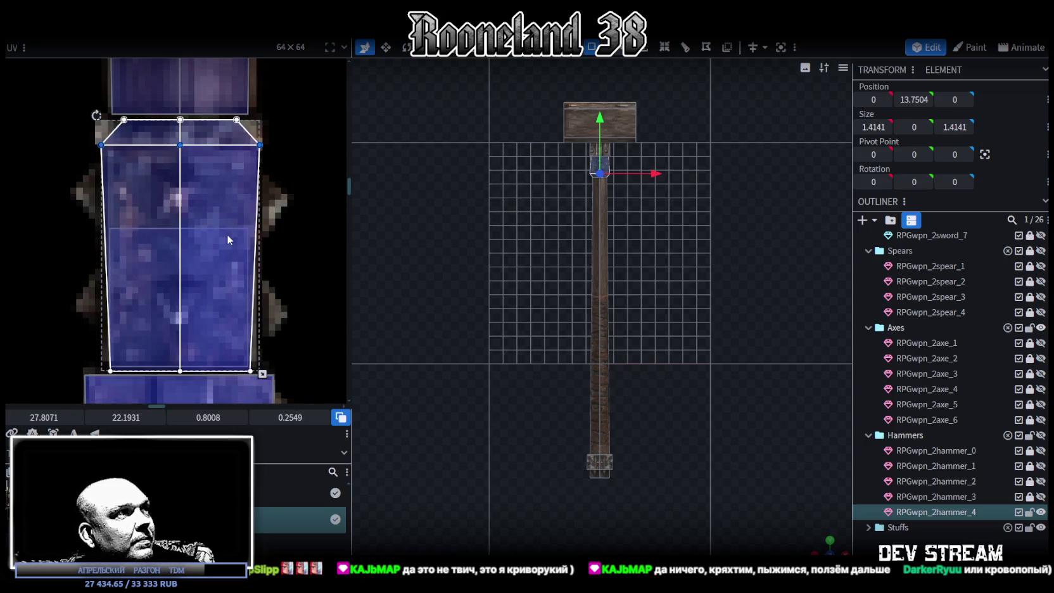
pyautogui.scroll(2, 226, 239)
pyautogui.scroll(3, 597, 213)
pyautogui.scroll(2, 661, 479)
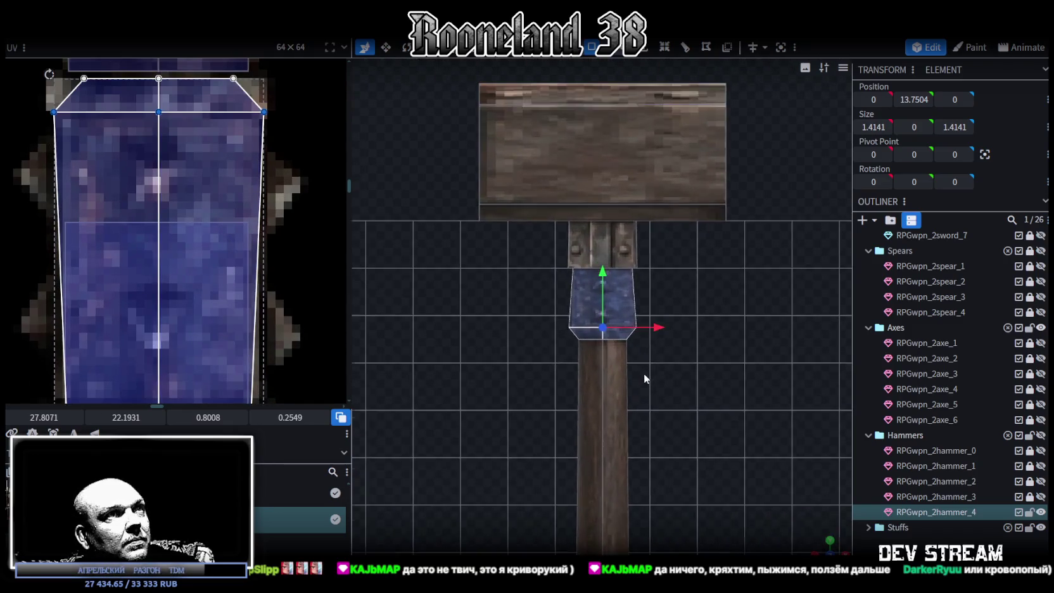
pyautogui.scroll(1, 652, 361)
pyautogui.click(620, 49)
# Move the collar's bottom vertices 0.6 down and taper them to 1.2141 wide.
pyautogui.moveTo(514, 404); pyautogui.dragTo(715, 327)
pyautogui.moveTo(605, 288); pyautogui.dragTo(602, 335)
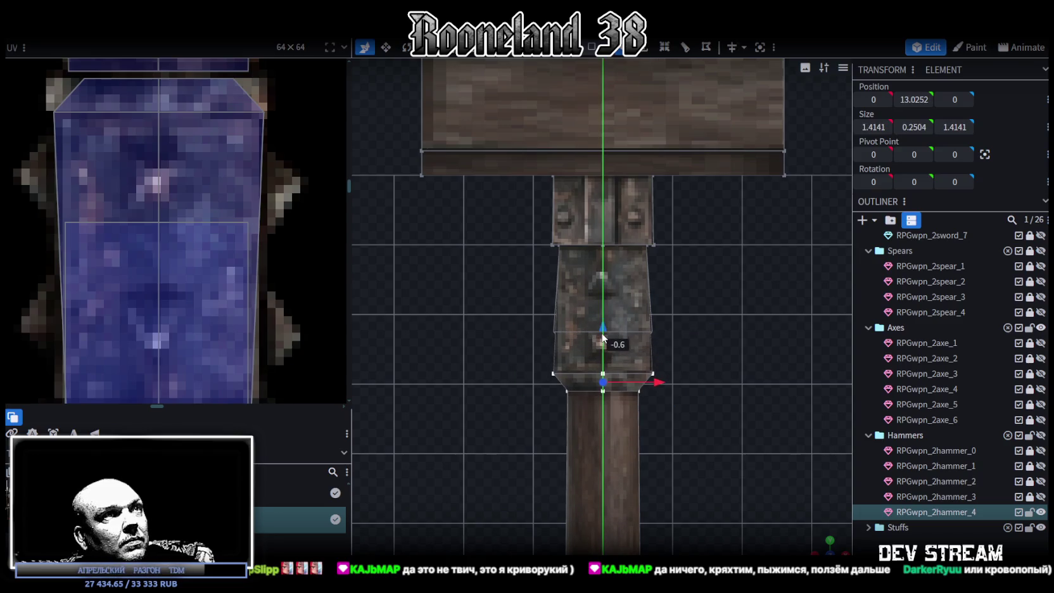
pyautogui.moveTo(602, 337); pyautogui.dragTo(605, 330)
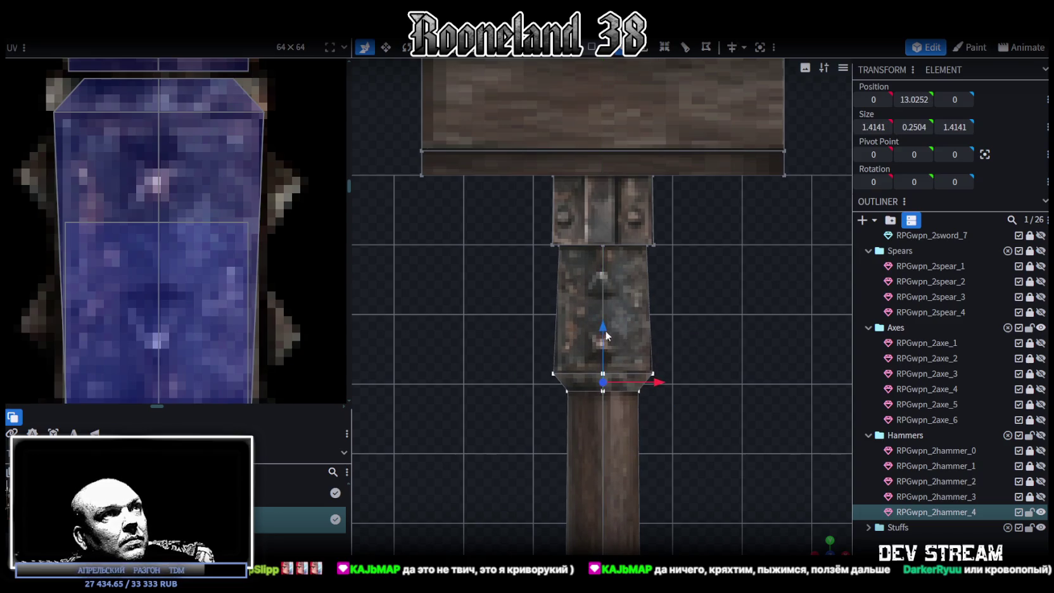
pyautogui.scroll(-1, 749, 402)
pyautogui.press('s')
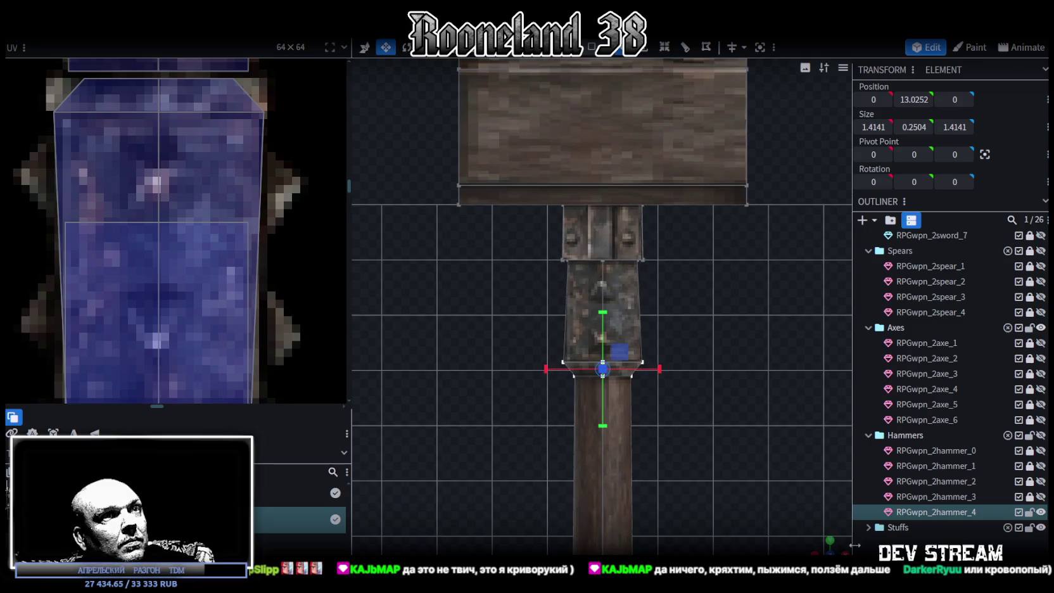
pyautogui.moveTo(816, 548); pyautogui.dragTo(816, 544)
pyautogui.moveTo(610, 381); pyautogui.dragTo(604, 380)
pyautogui.press('KP_1')
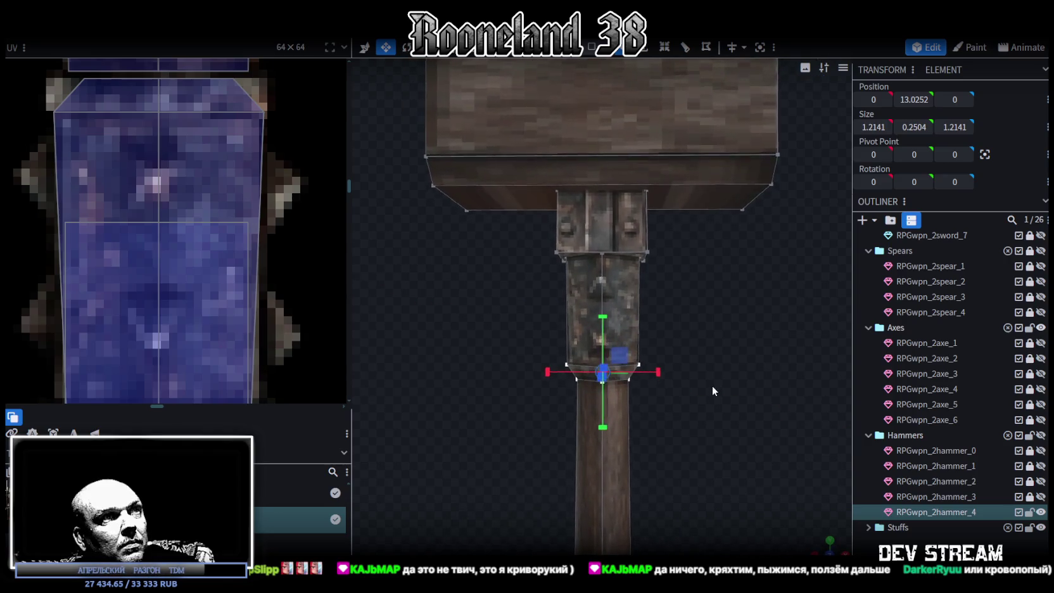
# Select the hammer head block of RPGwpn_2hammer_4 and view it side-on.
pyautogui.scroll(-2, 711, 386)
pyautogui.scroll(-2, 709, 397)
pyautogui.scroll(-2, 693, 341)
pyautogui.scroll(-2, 679, 311)
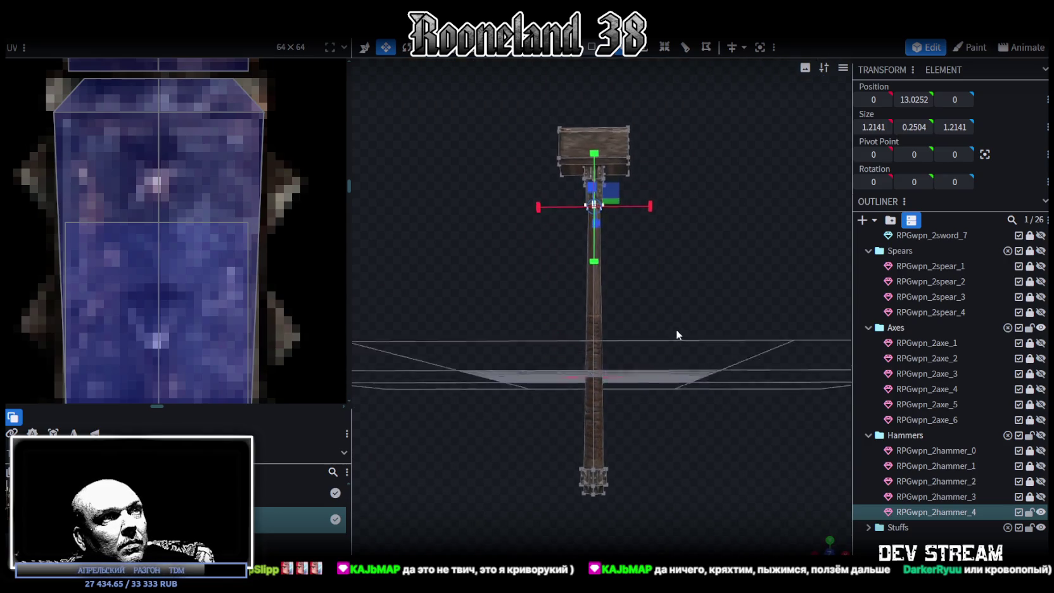
pyautogui.moveTo(677, 330); pyautogui.dragTo(663, 352)
pyautogui.click(701, 298)
pyautogui.moveTo(701, 297)
pyautogui.mouseDown()
pyautogui.moveTo(658, 391)
pyautogui.moveTo(623, 336)
pyautogui.moveTo(599, 352)
pyautogui.moveTo(677, 360)
pyautogui.moveTo(700, 402)
pyautogui.moveTo(638, 257)
pyautogui.mouseUp()
pyautogui.click(638, 256)
pyautogui.moveTo(612, 515); pyautogui.dragTo(691, 187)
pyautogui.click(588, 259)
pyautogui.moveTo(588, 259)
pyautogui.mouseDown()
pyautogui.moveTo(713, 322)
pyautogui.moveTo(742, 314)
pyautogui.moveTo(703, 290)
pyautogui.moveTo(649, 295)
pyautogui.mouseUp()
pyautogui.moveTo(565, 233)
pyautogui.mouseDown()
pyautogui.moveTo(754, 317)
pyautogui.moveTo(594, 318)
pyautogui.moveTo(657, 306)
pyautogui.moveTo(666, 273)
pyautogui.mouseUp()
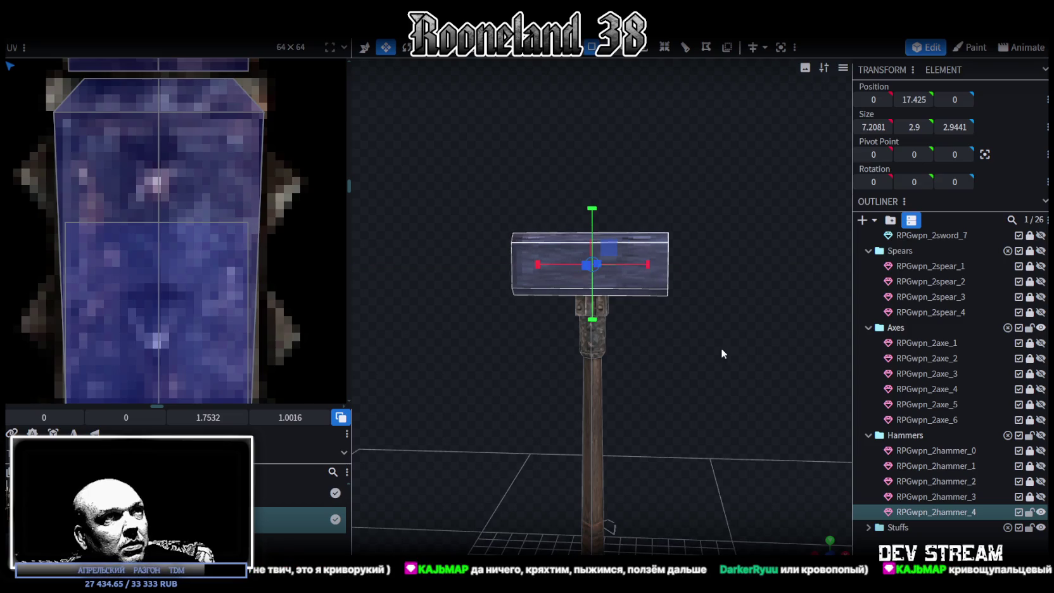
# Enlarge the hammer head to 7.2081 × 3.9 × 3.9441 and raise it 0.5.
pyautogui.moveTo(721, 348)
pyautogui.mouseDown()
pyautogui.moveTo(618, 369)
pyautogui.moveTo(566, 246)
pyautogui.moveTo(552, 240)
pyautogui.mouseUp()
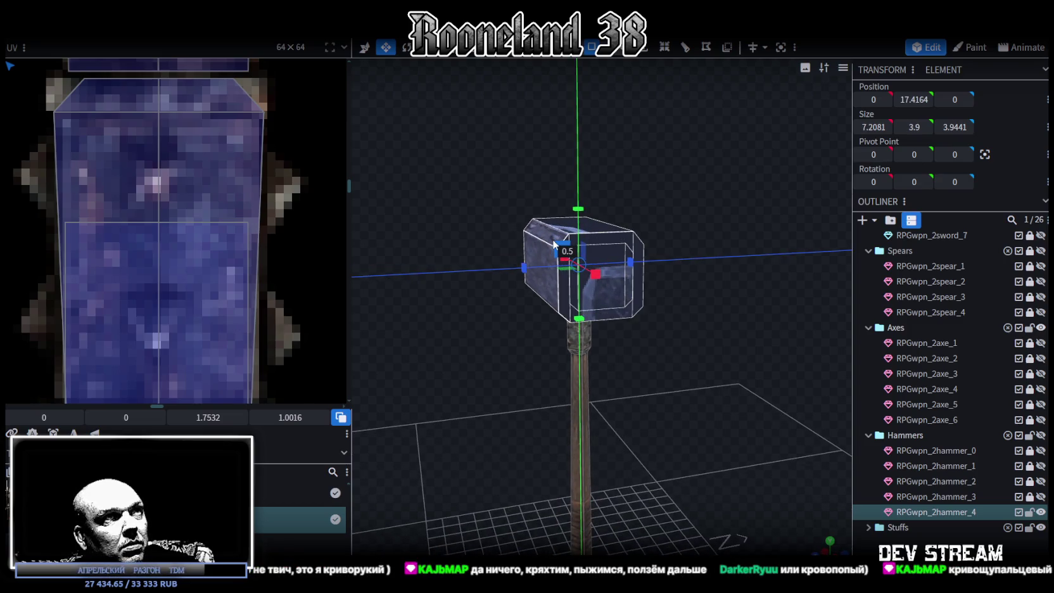
pyautogui.moveTo(469, 381)
pyautogui.mouseDown()
pyautogui.moveTo(571, 364)
pyautogui.moveTo(606, 318)
pyautogui.mouseUp()
pyautogui.press('v')
pyautogui.moveTo(592, 209); pyautogui.dragTo(589, 199)
# Compare the new head against RPGwpn_2hammer_3 and RPGwpn_2hammer_1 by toggling their visibility.
pyautogui.moveTo(640, 317); pyautogui.dragTo(660, 355)
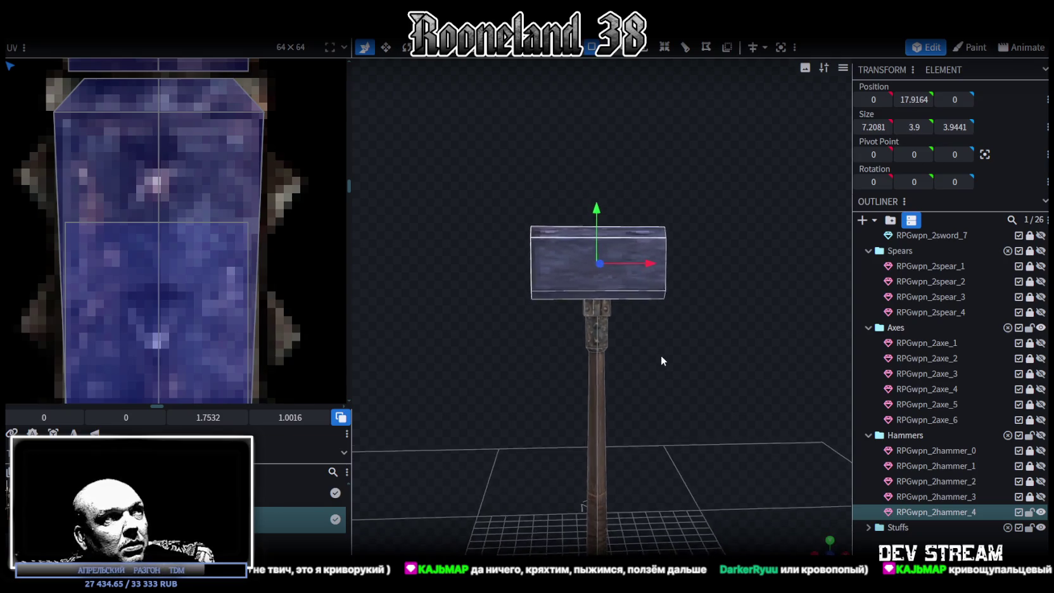
pyautogui.scroll(-2, 181, 300)
pyautogui.scroll(-2, 180, 301)
pyautogui.scroll(-2, 191, 317)
pyautogui.moveTo(663, 400)
pyautogui.mouseDown()
pyautogui.moveTo(679, 368)
pyautogui.moveTo(675, 385)
pyautogui.moveTo(498, 385)
pyautogui.moveTo(650, 352)
pyautogui.moveTo(665, 377)
pyautogui.mouseUp()
pyautogui.scroll(-2, 665, 378)
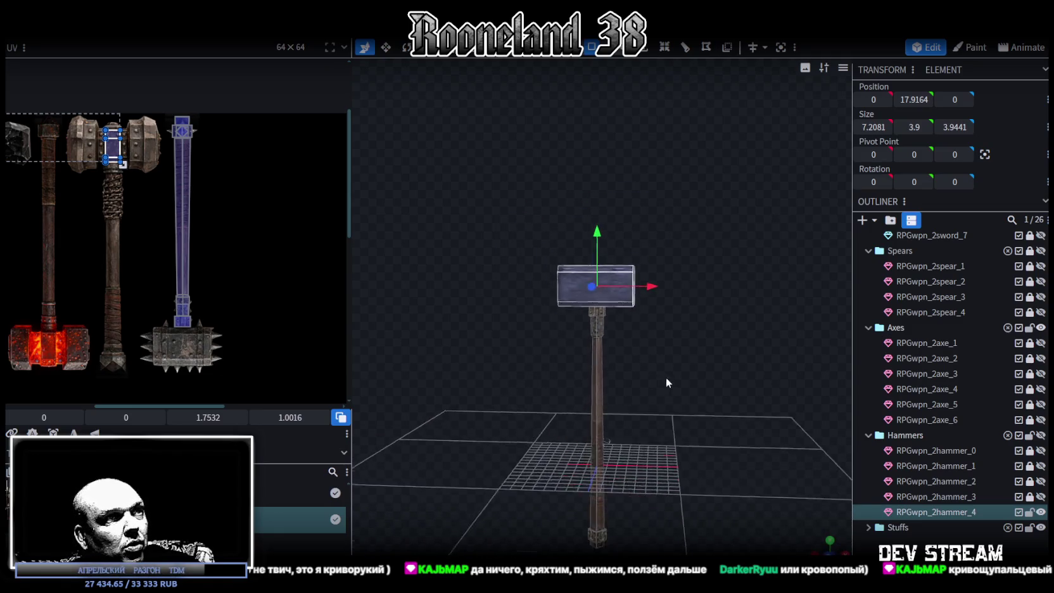
pyautogui.click(1039, 496)
pyautogui.click(1040, 497)
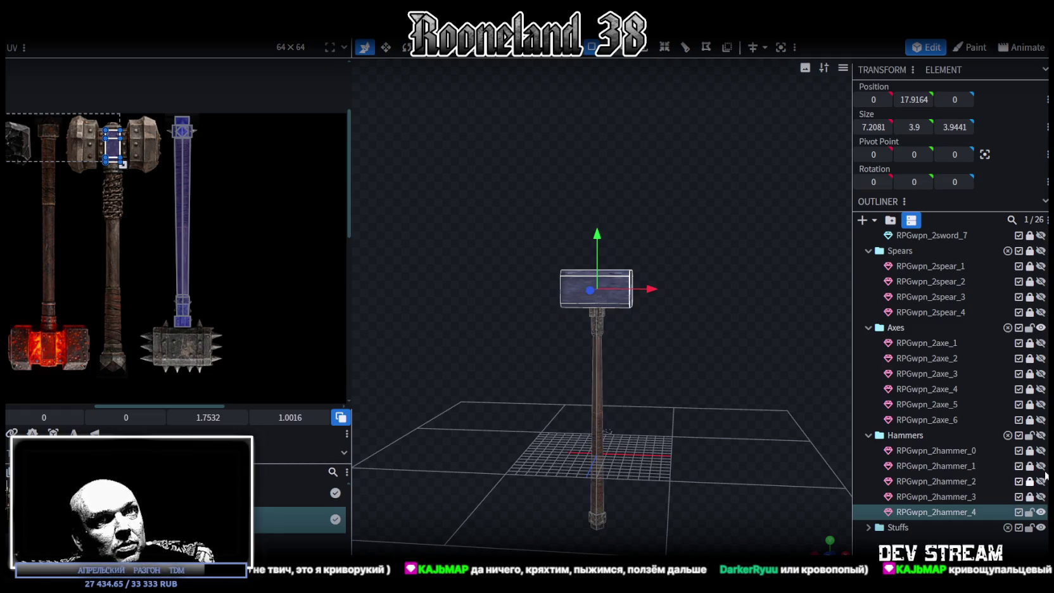
pyautogui.click(1040, 466)
pyautogui.click(1040, 465)
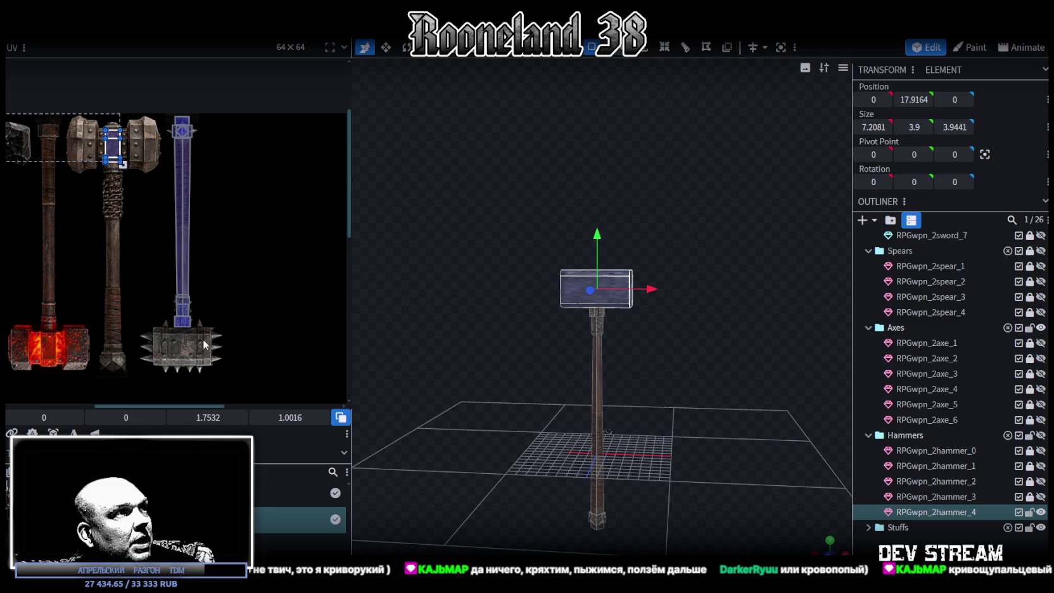
# Shorten the hammer head to 6.7081 units long.
pyautogui.scroll(-3, 95, 285)
pyautogui.scroll(1, 161, 282)
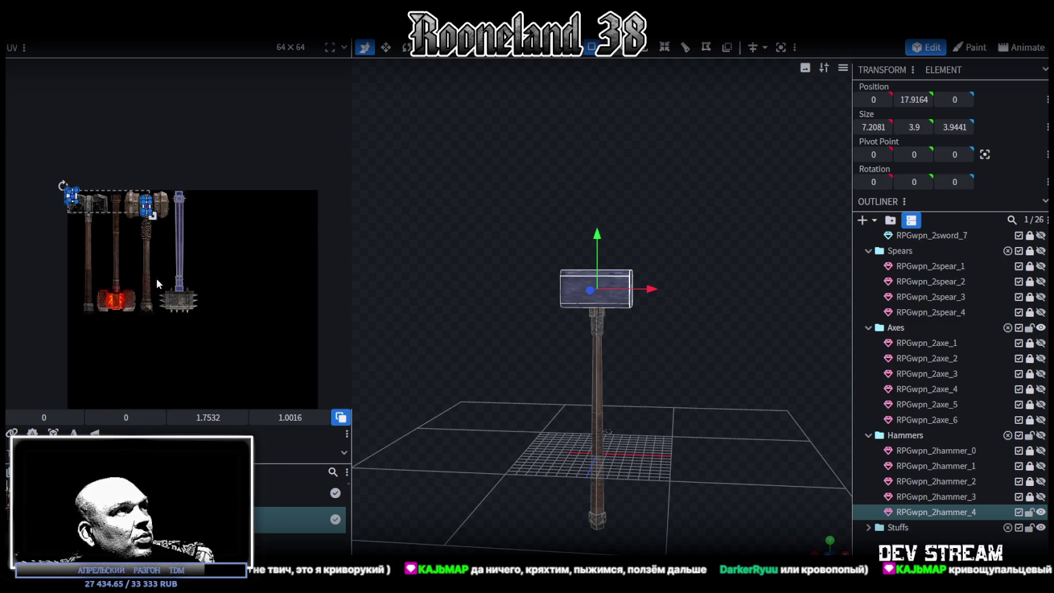
pyautogui.scroll(1, 160, 280)
pyautogui.scroll(2, 671, 355)
pyautogui.scroll(3, 675, 373)
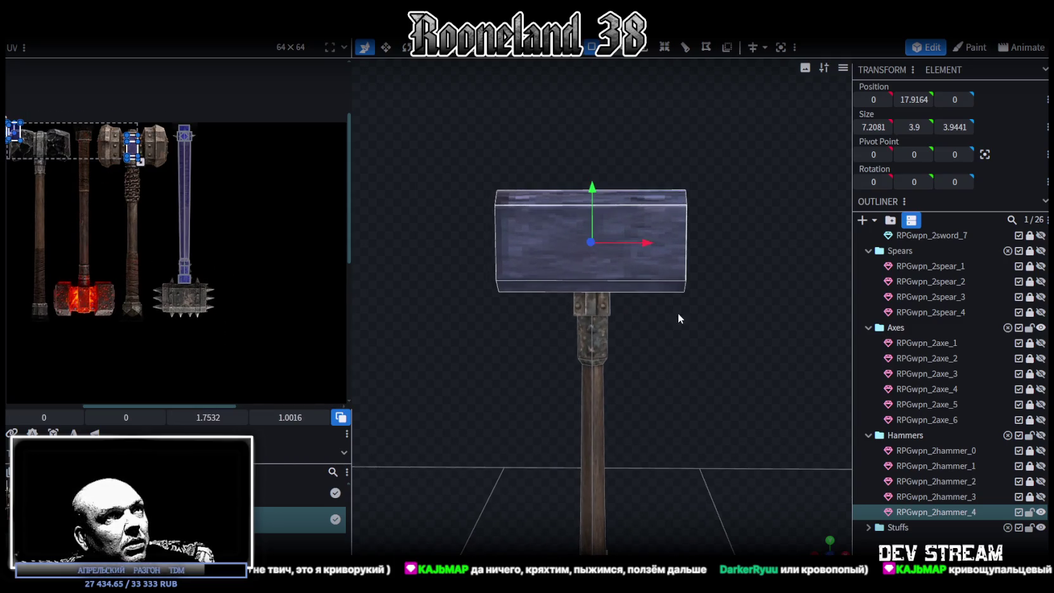
pyautogui.press('s')
pyautogui.moveTo(646, 242); pyautogui.dragTo(632, 242)
# Resize the head's length down to 6.2081 and check it from the front view.
pyautogui.scroll(-2, 685, 375)
pyautogui.moveTo(685, 374)
pyautogui.mouseDown()
pyautogui.moveTo(526, 379)
pyautogui.moveTo(561, 380)
pyautogui.mouseUp()
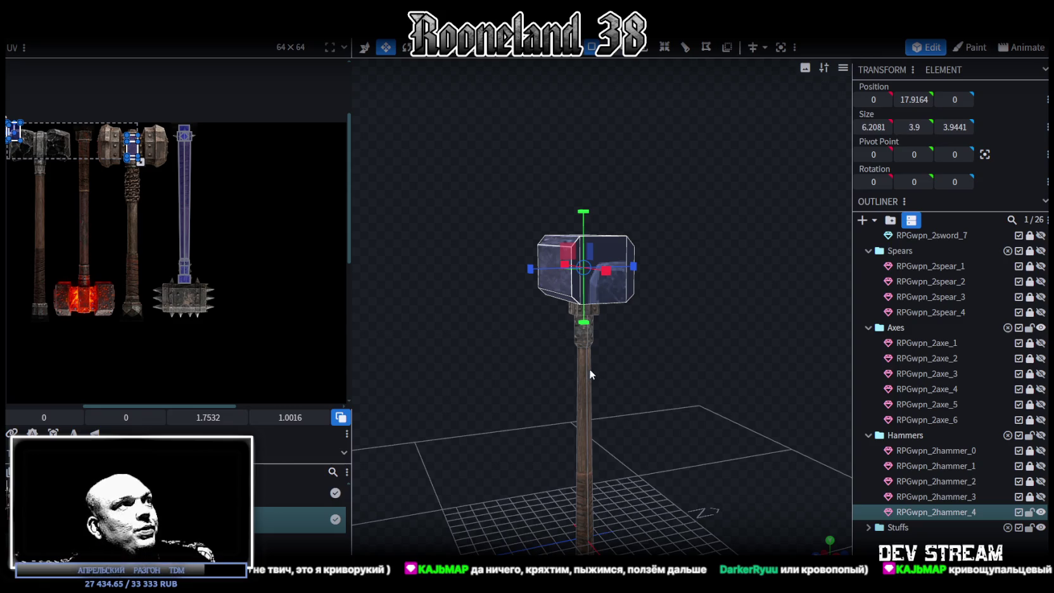
pyautogui.moveTo(592, 368); pyautogui.dragTo(639, 361)
pyautogui.scroll(3, 567, 385)
pyautogui.moveTo(567, 386)
pyautogui.mouseDown()
pyautogui.moveTo(651, 370)
pyautogui.moveTo(666, 292)
pyautogui.moveTo(670, 331)
pyautogui.moveTo(791, 363)
pyautogui.moveTo(781, 330)
pyautogui.moveTo(640, 317)
pyautogui.moveTo(638, 343)
pyautogui.mouseUp()
pyautogui.click(830, 551)
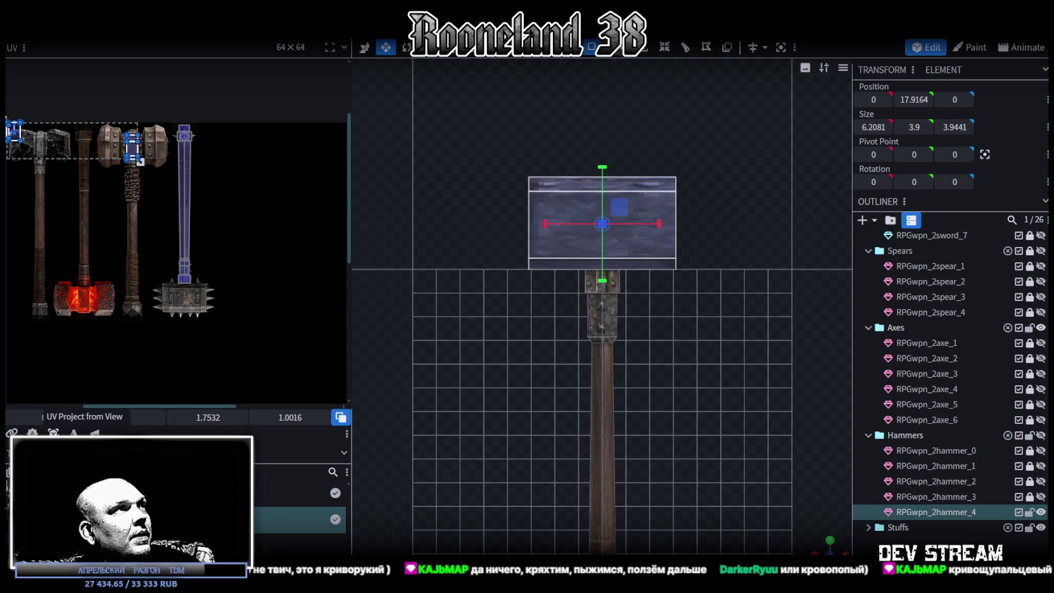
# Project the front face's UVs from view and place them over the mace head artwork.
pyautogui.click(95, 432)
pyautogui.moveTo(230, 160)
pyautogui.mouseDown()
pyautogui.moveTo(170, 357)
pyautogui.moveTo(196, 213)
pyautogui.mouseUp()
pyautogui.scroll(2, 169, 357)
pyautogui.scroll(2, 160, 331)
pyautogui.scroll(1, 196, 210)
pyautogui.scroll(3, 190, 209)
pyautogui.moveTo(153, 242); pyautogui.dragTo(144, 220)
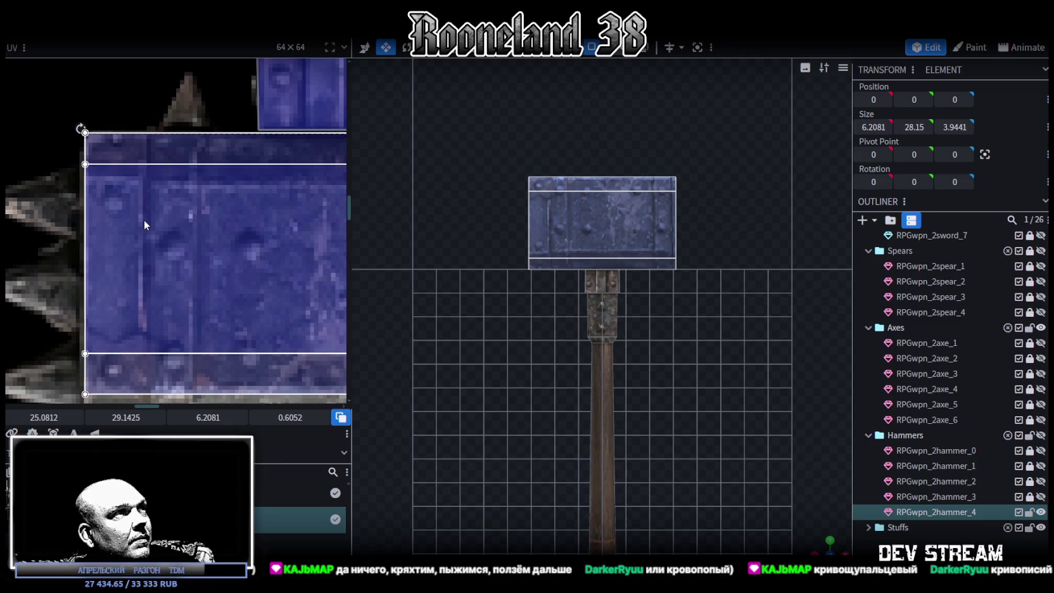
# Nudge and resize the front face's UV box to cover the whole mace head.
pyautogui.scroll(-3, 144, 221)
pyautogui.moveTo(187, 281); pyautogui.dragTo(126, 246, button='middle')
pyautogui.moveTo(179, 246); pyautogui.dragTo(211, 267)
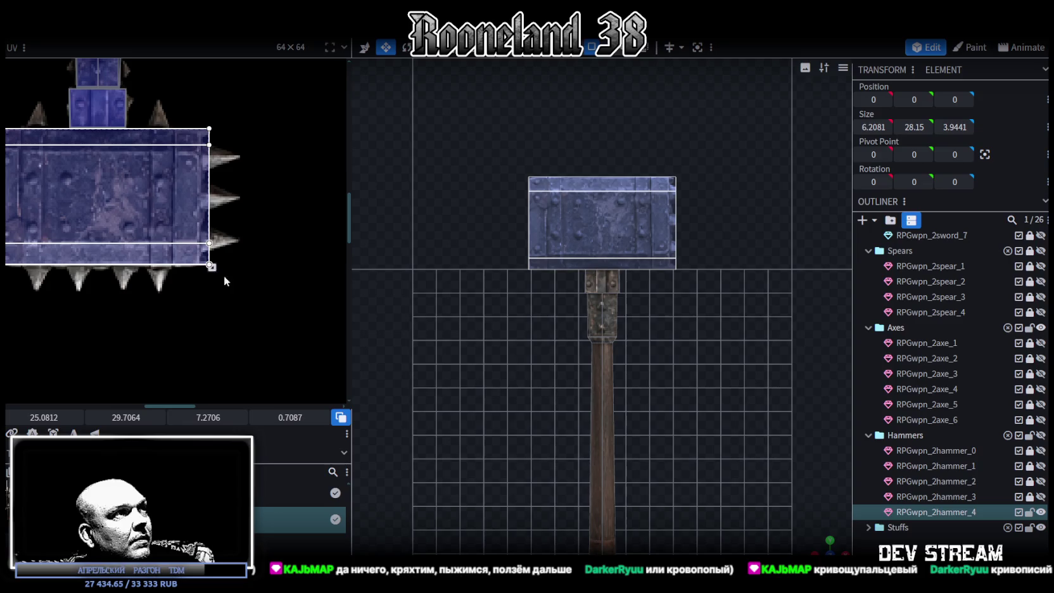
pyautogui.moveTo(185, 301); pyautogui.dragTo(242, 317, button='middle')
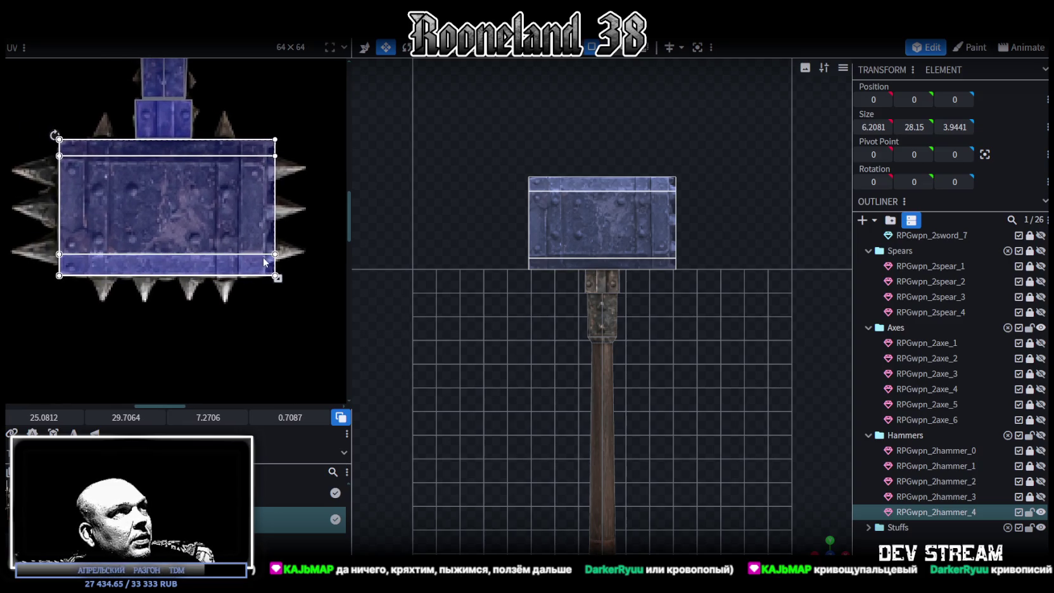
pyautogui.scroll(2, 262, 257)
pyautogui.moveTo(277, 282); pyautogui.dragTo(265, 282)
pyautogui.scroll(-1, 266, 281)
pyautogui.moveTo(129, 229); pyautogui.dragTo(151, 237, button='middle')
# Lower the top face's UV top edge and raise the head's lower bevel face by 0.1.
pyautogui.click(197, 210)
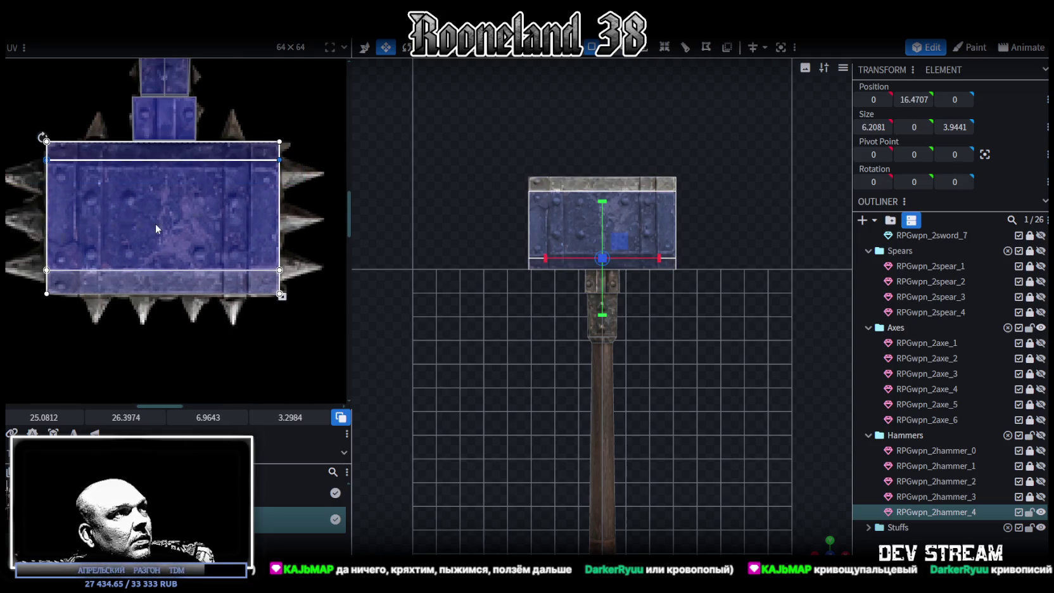
pyautogui.moveTo(127, 417)
pyautogui.mouseDown()
pyautogui.moveTo(146, 418)
pyautogui.moveTo(105, 293)
pyautogui.mouseUp()
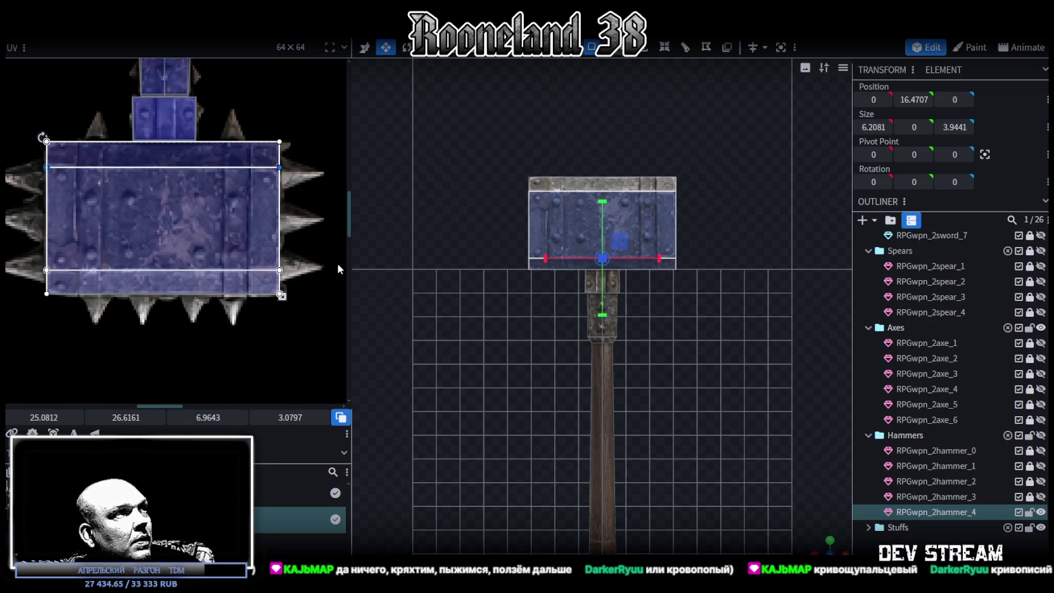
pyautogui.moveTo(806, 531); pyautogui.dragTo(709, 400)
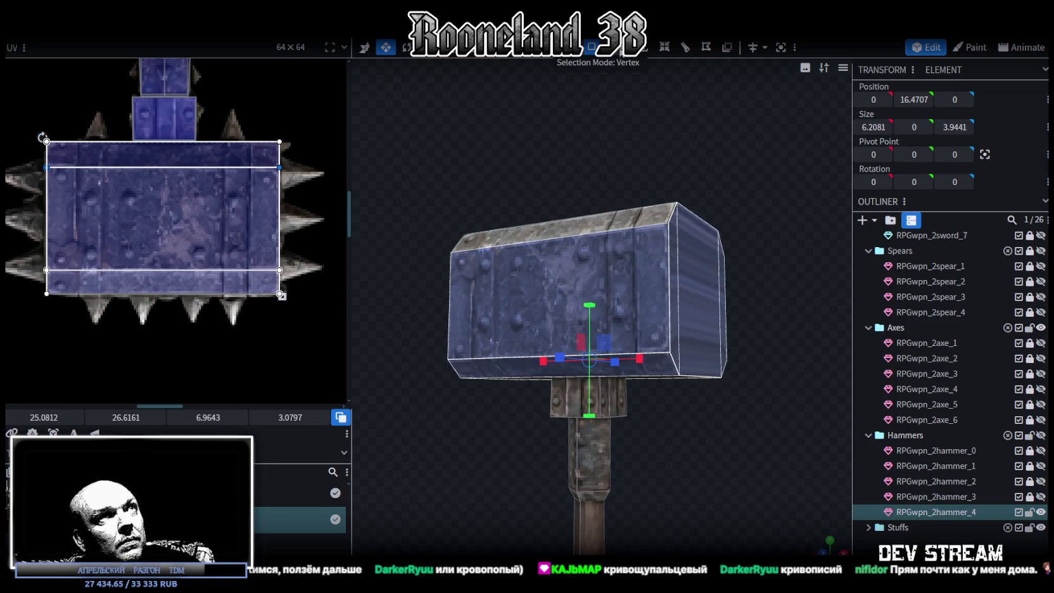
pyautogui.click(657, 352)
pyautogui.moveTo(787, 333); pyautogui.dragTo(595, 320)
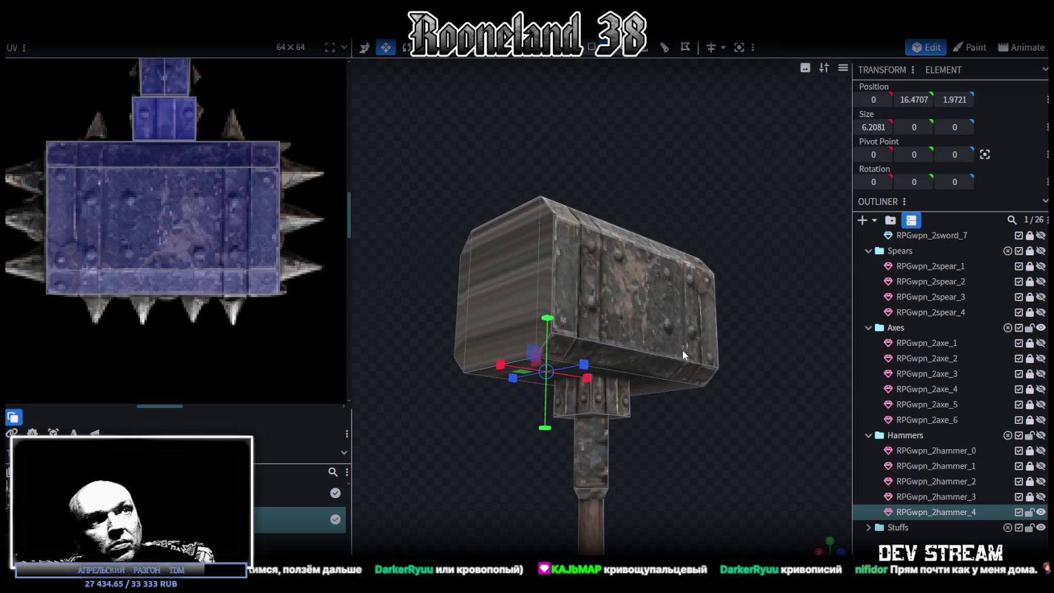
pyautogui.click(660, 355)
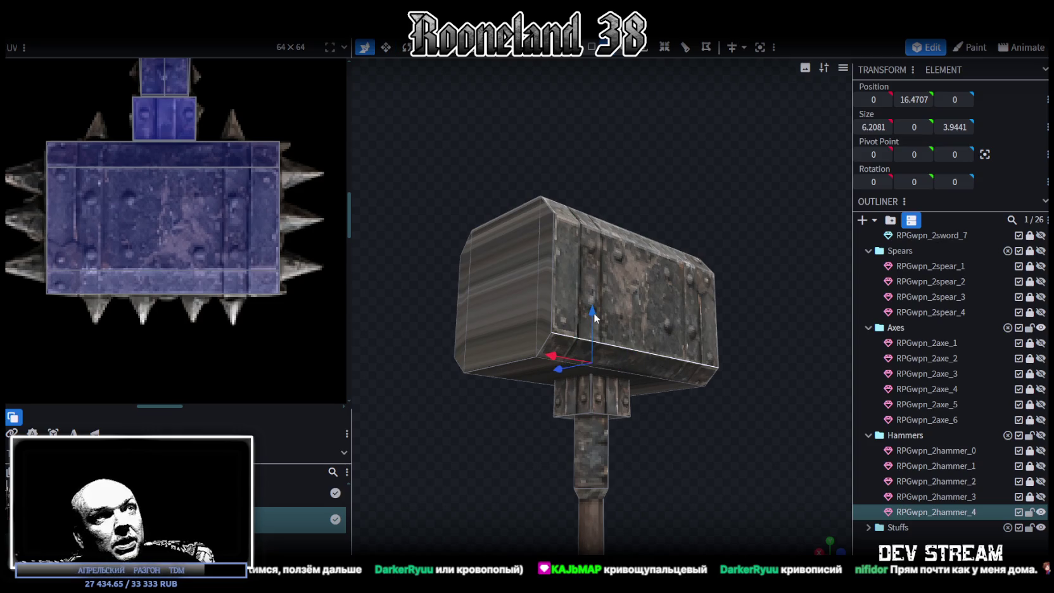
pyautogui.moveTo(593, 315); pyautogui.dragTo(592, 306)
# Select the hammer head's large end face in face mode and snap to a straight side view.
pyautogui.moveTo(386, 255)
pyautogui.mouseDown()
pyautogui.moveTo(479, 291)
pyautogui.moveTo(686, 303)
pyautogui.moveTo(669, 284)
pyautogui.moveTo(650, 286)
pyautogui.moveTo(721, 302)
pyautogui.mouseUp()
pyautogui.scroll(-1, 172, 269)
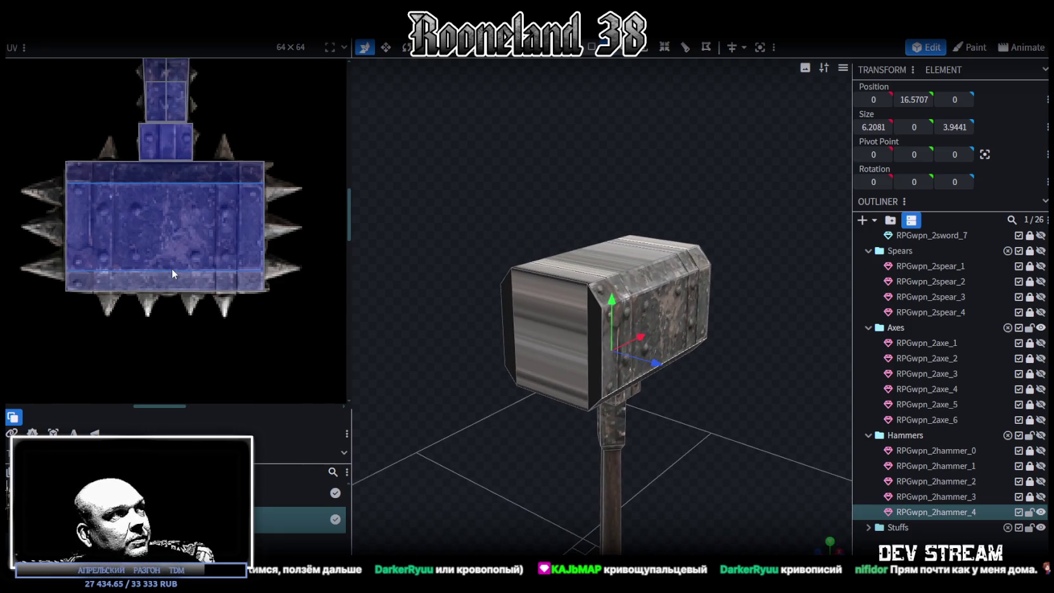
pyautogui.scroll(-1, 171, 268)
pyautogui.moveTo(381, 361); pyautogui.dragTo(445, 437)
pyautogui.click(591, 48)
pyautogui.click(582, 325)
pyautogui.moveTo(757, 302)
pyautogui.mouseDown()
pyautogui.moveTo(489, 292)
pyautogui.moveTo(573, 335)
pyautogui.mouseUp()
pyautogui.click(671, 332)
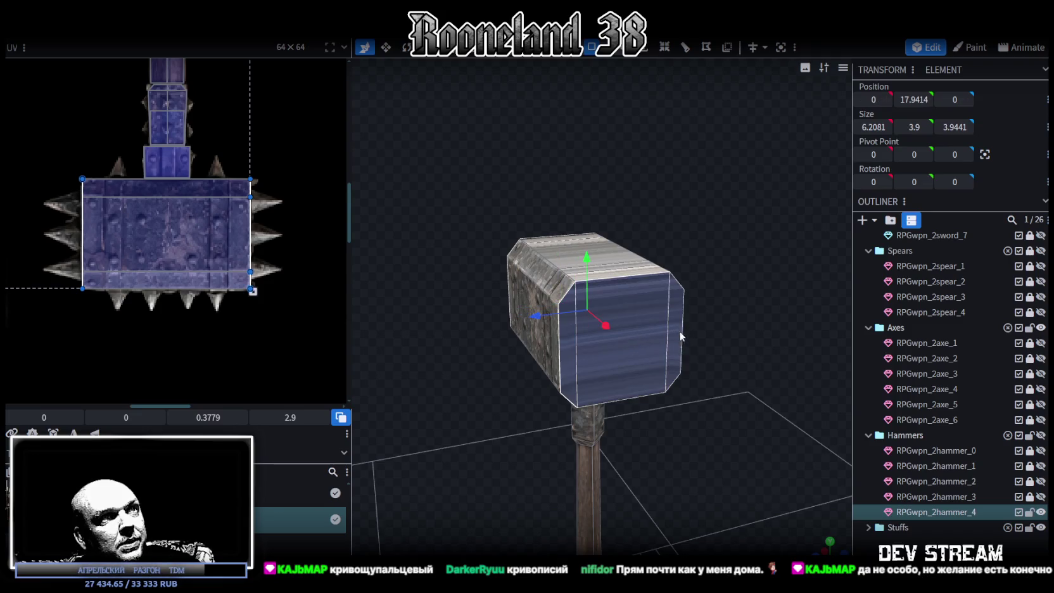
pyautogui.moveTo(681, 336); pyautogui.dragTo(822, 529)
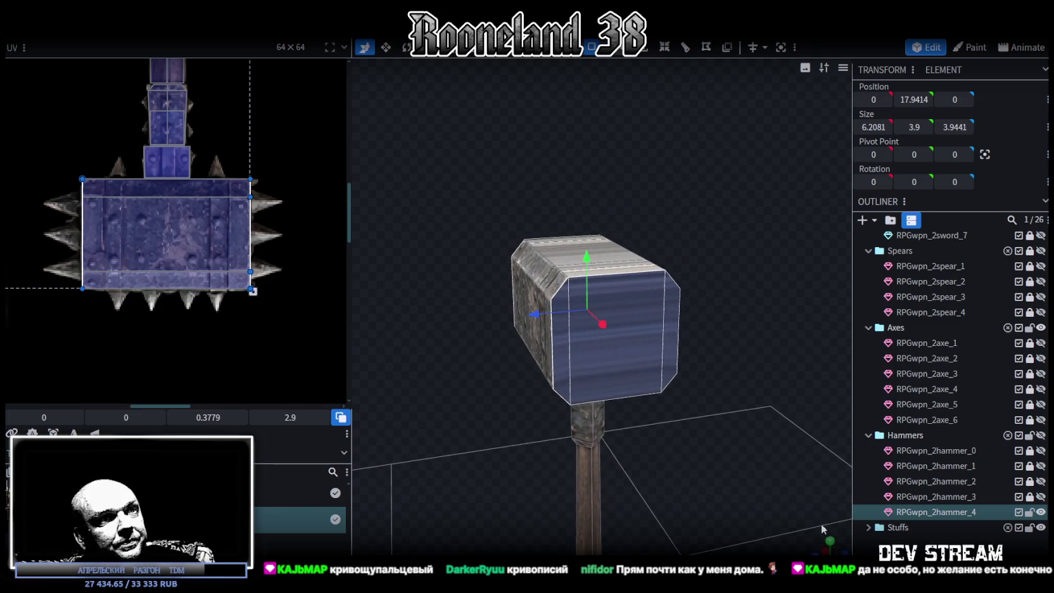
pyautogui.click(831, 548)
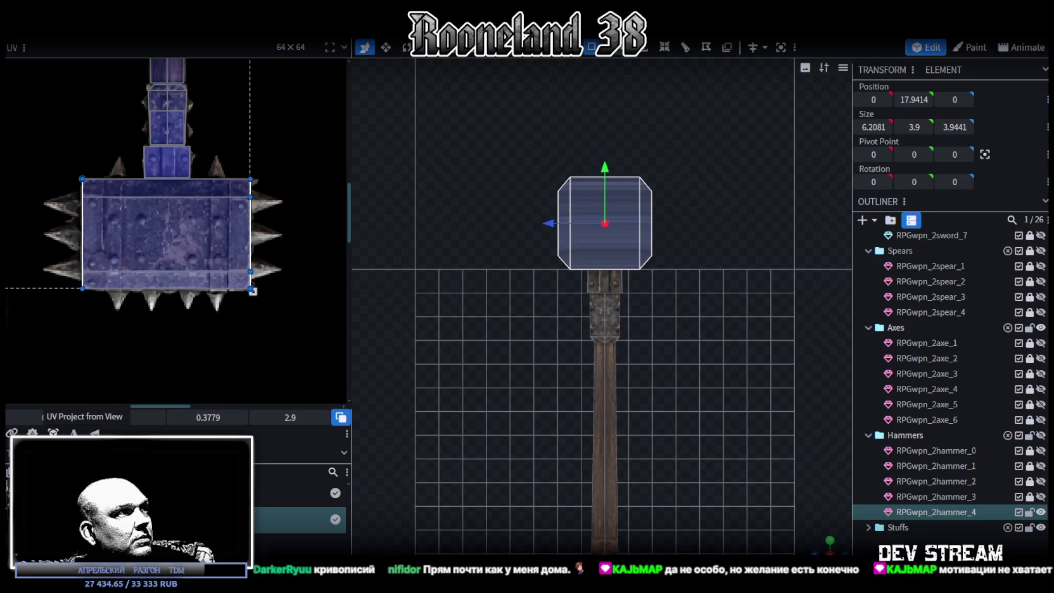
# Project the end face's UVs from view and move them onto the hammer head artwork.
pyautogui.click(53, 432)
pyautogui.scroll(-4, 103, 317)
pyautogui.moveTo(116, 187)
pyautogui.mouseDown()
pyautogui.moveTo(85, 260)
pyautogui.moveTo(120, 298)
pyautogui.mouseUp()
pyautogui.scroll(2, 110, 292)
pyautogui.scroll(2, 127, 301)
pyautogui.moveTo(135, 306); pyautogui.dragTo(92, 298, button='middle')
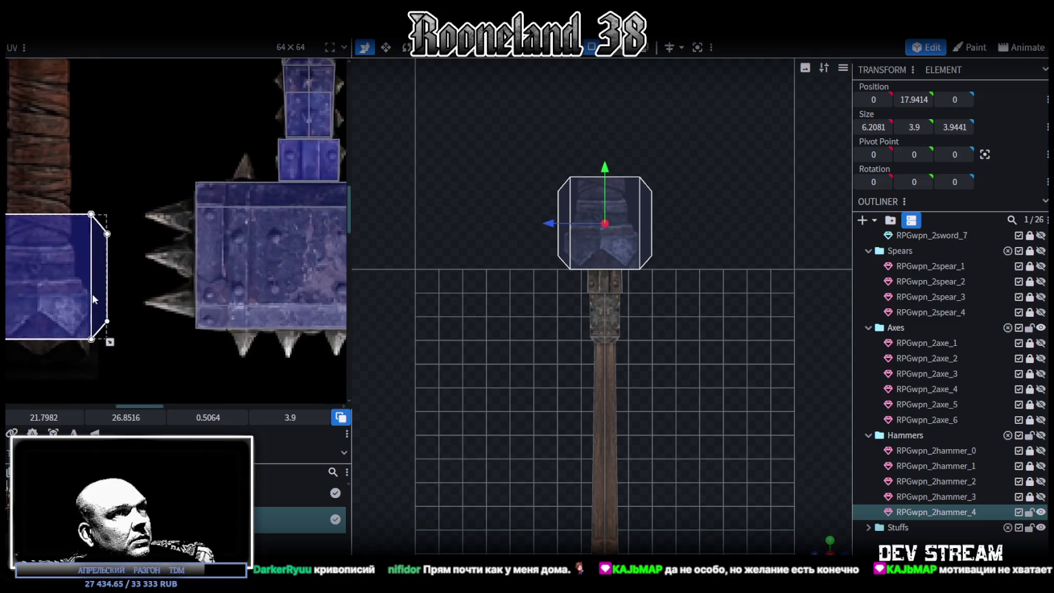
pyautogui.moveTo(532, 405); pyautogui.dragTo(564, 413)
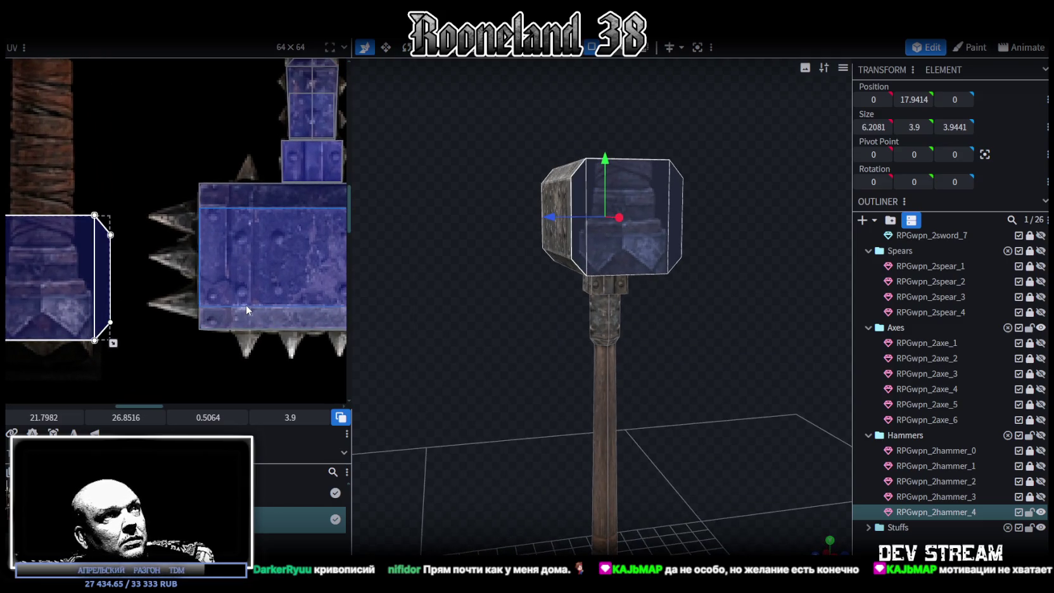
pyautogui.scroll(-2, 245, 305)
pyautogui.moveTo(245, 305); pyautogui.dragTo(218, 296, button='middle')
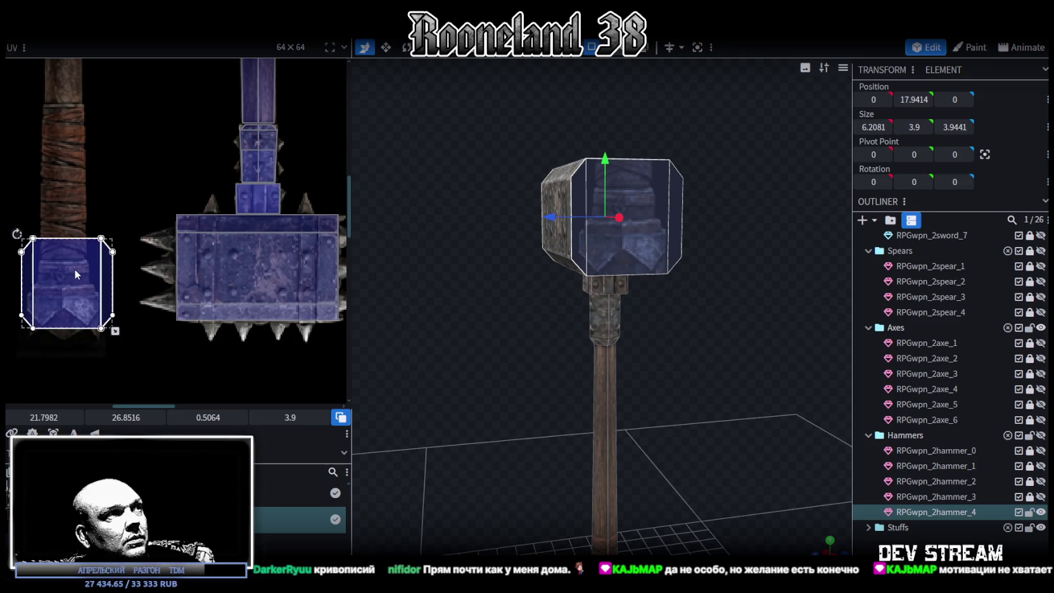
pyautogui.moveTo(76, 273); pyautogui.dragTo(262, 250)
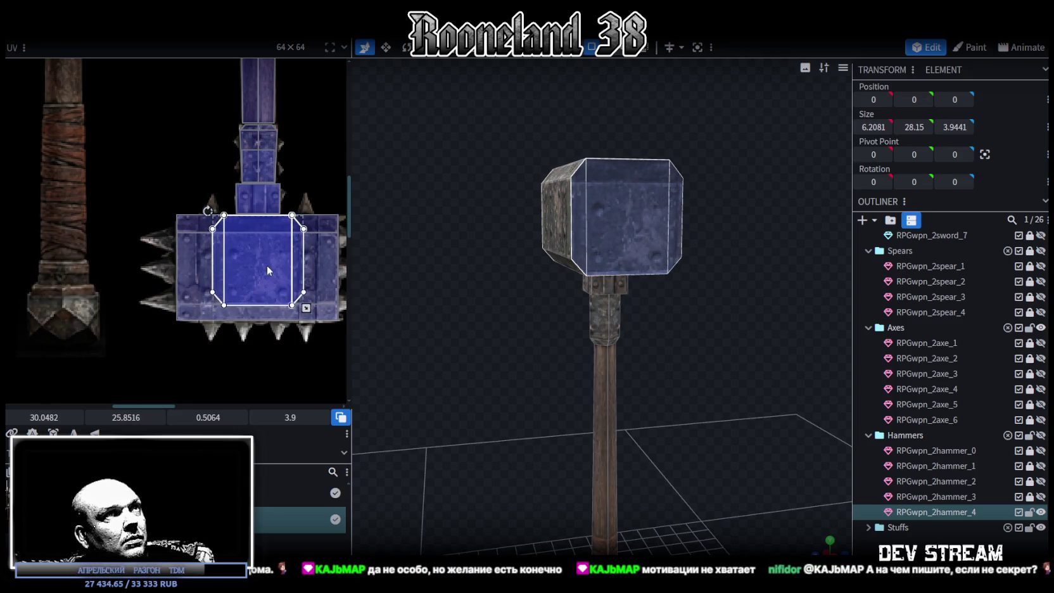
pyautogui.scroll(1, 266, 270)
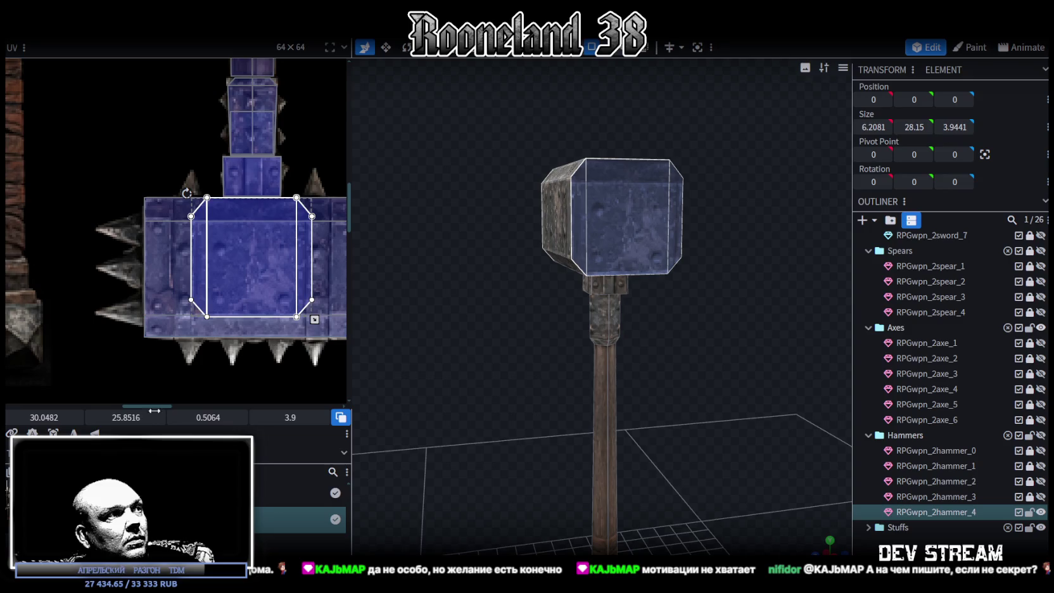
# Mirror the end face's texture and enlarge and widen its UV area to fit the hammer head.
pyautogui.click(95, 432)
pyautogui.moveTo(323, 319); pyautogui.dragTo(335, 340)
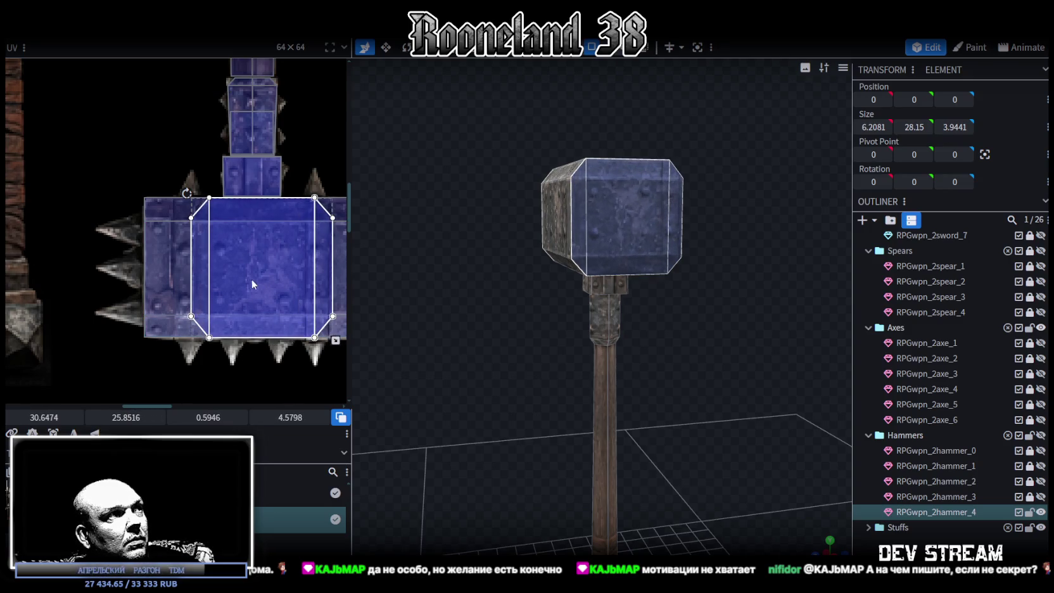
pyautogui.moveTo(252, 279); pyautogui.dragTo(240, 277)
pyautogui.scroll(2, 266, 297)
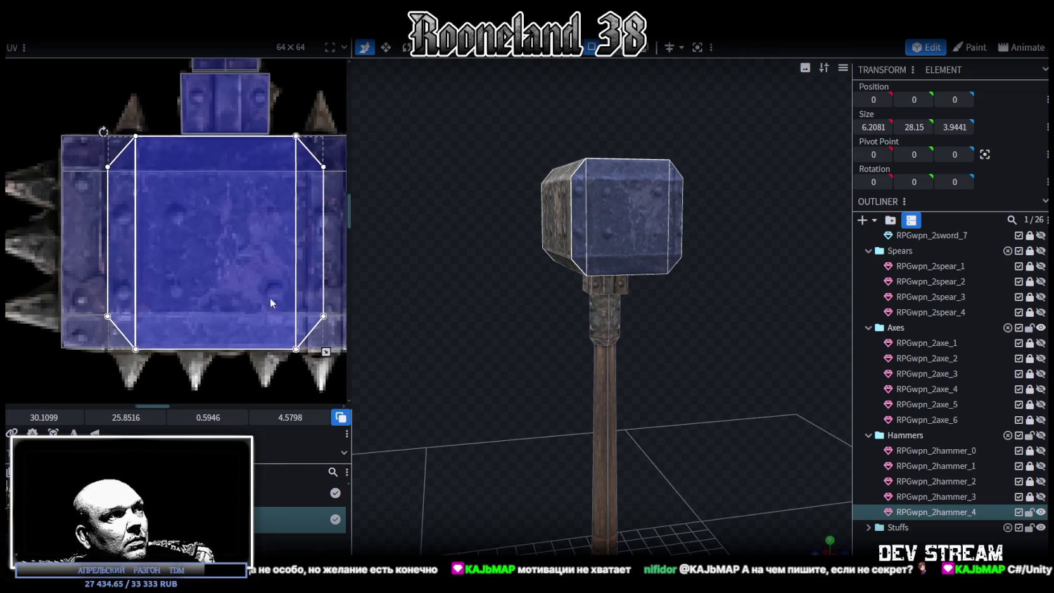
pyautogui.scroll(1, 276, 301)
pyautogui.moveTo(250, 344); pyautogui.dragTo(269, 342)
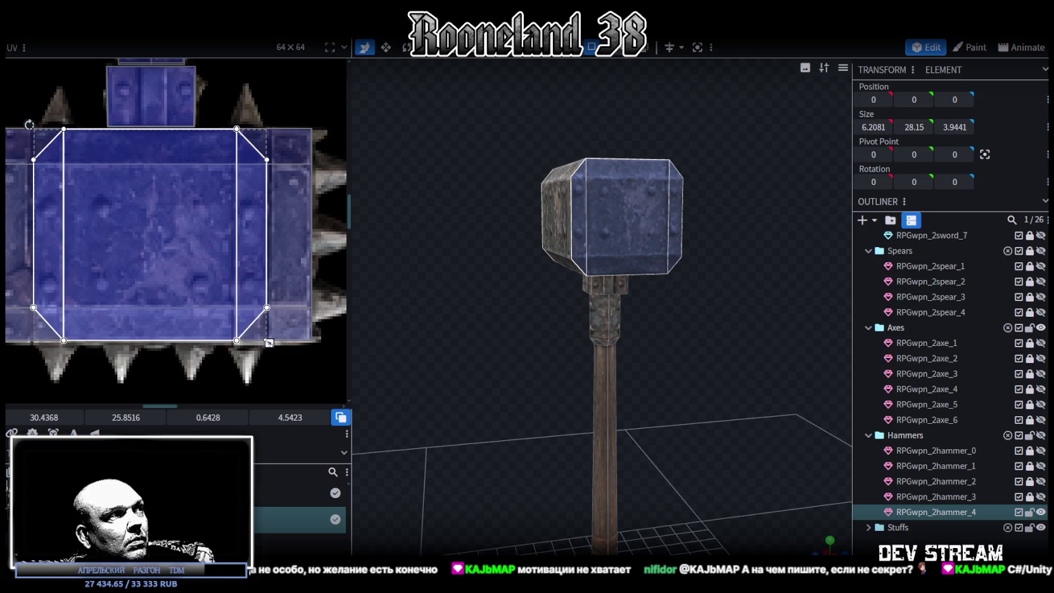
# Project the top face's UVs from a top-down view and stretch them over the hammer head texture.
pyautogui.moveTo(825, 547)
pyautogui.mouseDown()
pyautogui.moveTo(728, 419)
pyautogui.moveTo(695, 410)
pyautogui.moveTo(713, 331)
pyautogui.moveTo(707, 312)
pyautogui.mouseUp()
pyautogui.click(624, 244)
pyautogui.moveTo(712, 219)
pyautogui.mouseDown()
pyautogui.moveTo(639, 245)
pyautogui.moveTo(690, 333)
pyautogui.moveTo(697, 250)
pyautogui.mouseUp()
pyautogui.press('KP_7')
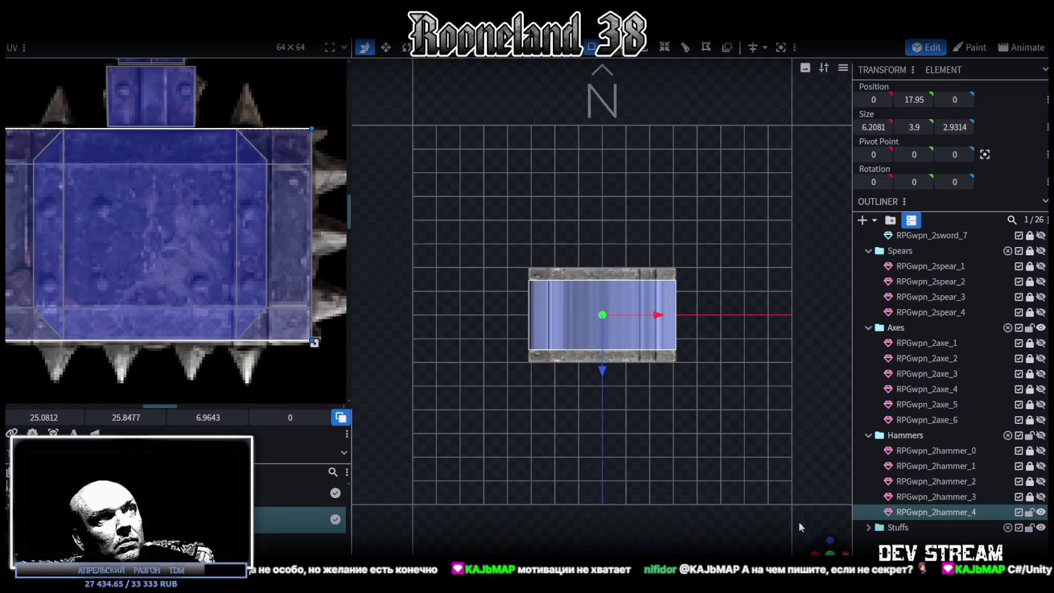
pyautogui.click(141, 283)
pyautogui.scroll(-3, 135, 284)
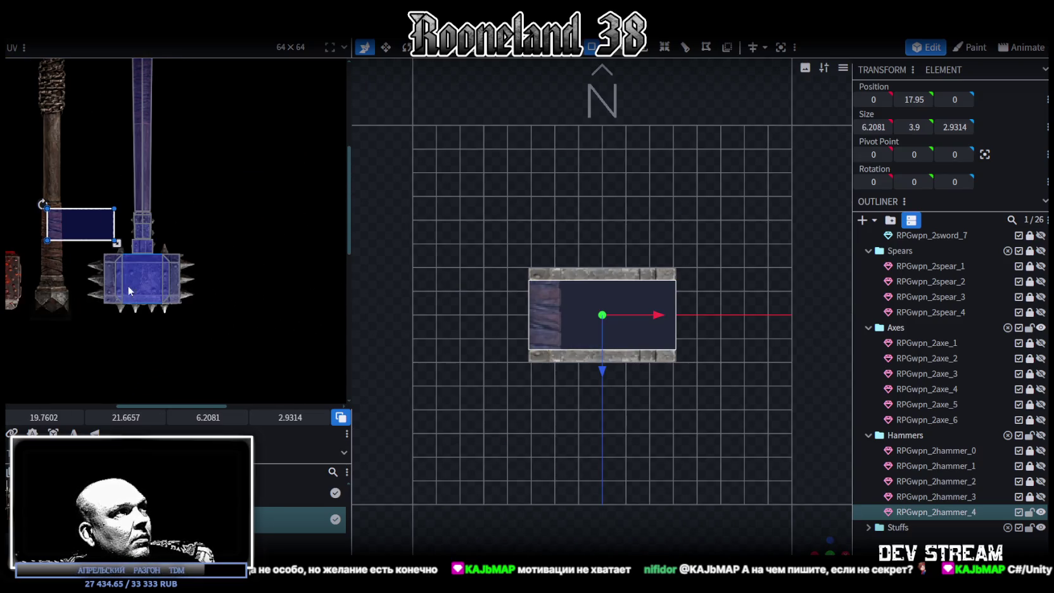
pyautogui.moveTo(76, 216); pyautogui.dragTo(151, 282)
pyautogui.scroll(3, 93, 260)
pyautogui.scroll(2, 92, 259)
pyautogui.scroll(-2, 199, 298)
pyautogui.scroll(1, 197, 289)
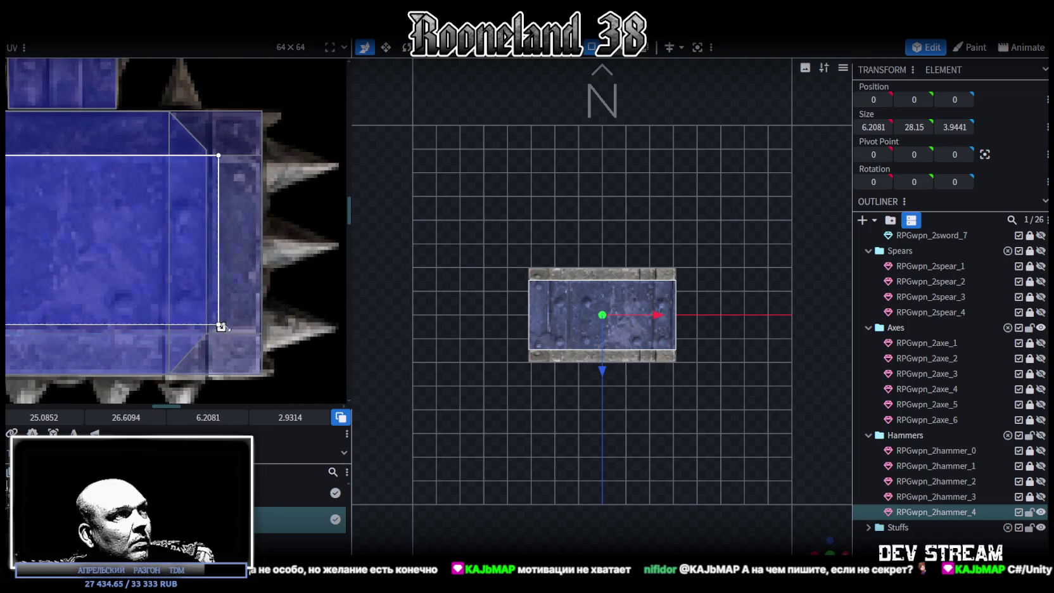
pyautogui.moveTo(221, 327); pyautogui.dragTo(262, 333)
pyautogui.click(840, 525)
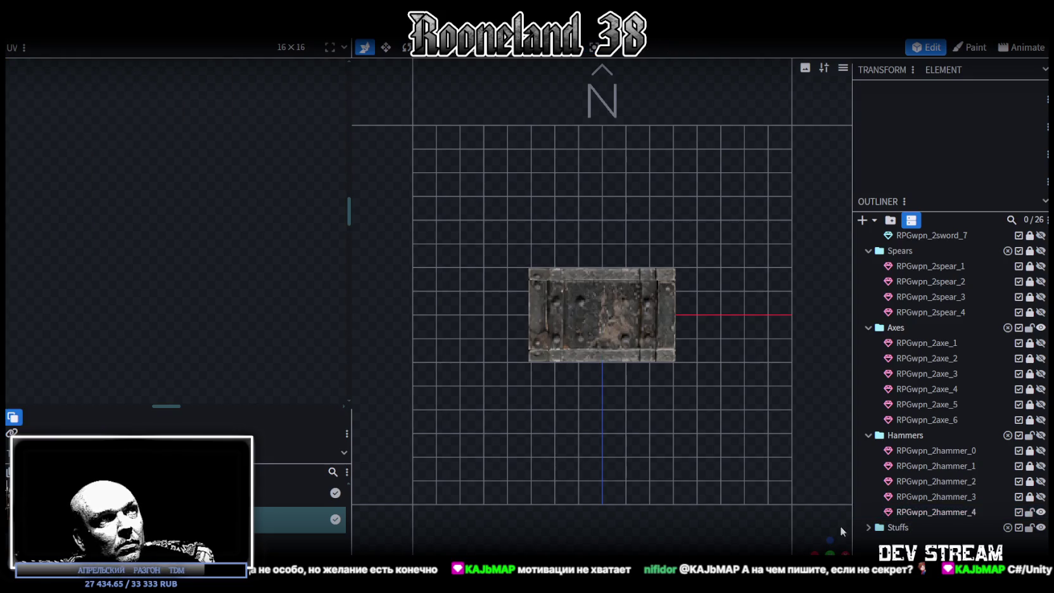
pyautogui.moveTo(737, 434)
pyautogui.mouseDown()
pyautogui.moveTo(647, 343)
pyautogui.moveTo(625, 424)
pyautogui.moveTo(686, 400)
pyautogui.moveTo(671, 395)
pyautogui.mouseUp()
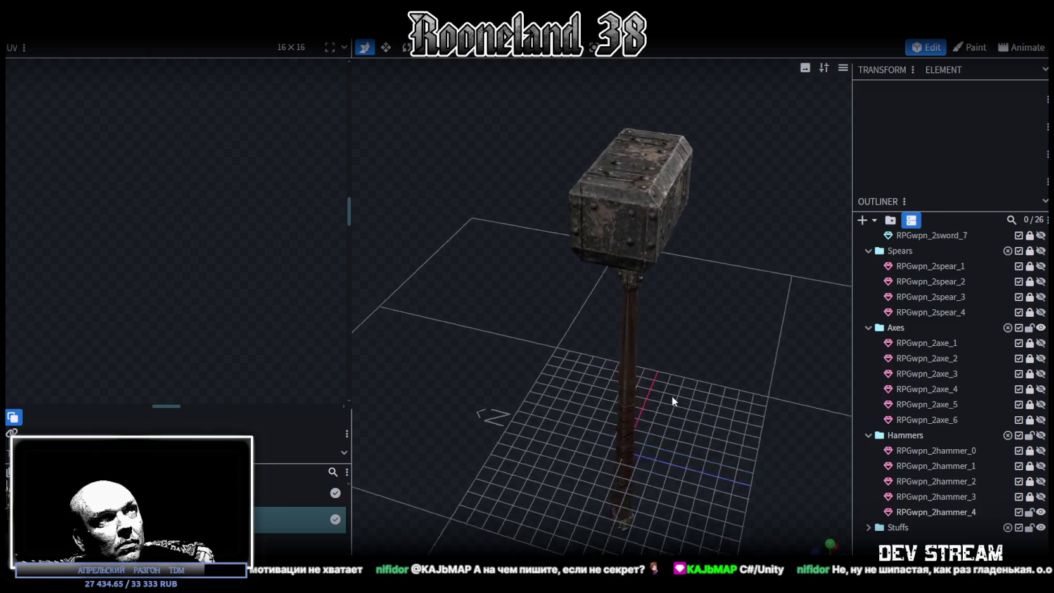
pyautogui.scroll(5, 671, 396)
pyautogui.moveTo(670, 436)
pyautogui.mouseDown()
pyautogui.moveTo(636, 411)
pyautogui.moveTo(569, 391)
pyautogui.moveTo(617, 429)
pyautogui.moveTo(493, 378)
pyautogui.moveTo(602, 446)
pyautogui.moveTo(588, 317)
pyautogui.moveTo(633, 333)
pyautogui.moveTo(614, 393)
pyautogui.moveTo(560, 430)
pyautogui.moveTo(521, 429)
pyautogui.moveTo(631, 420)
pyautogui.moveTo(657, 366)
pyautogui.mouseUp()
pyautogui.click(658, 366)
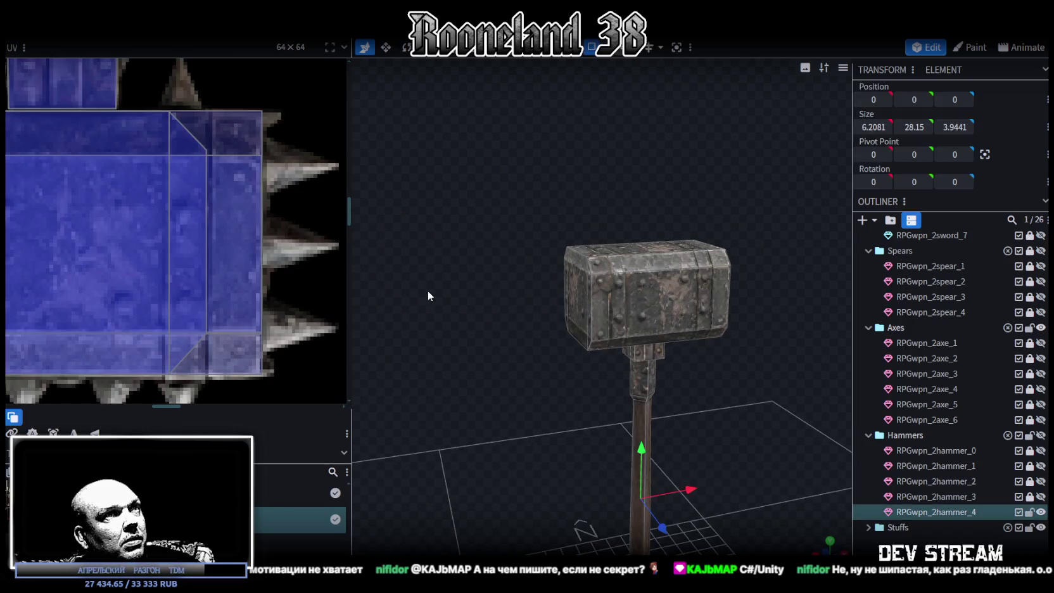
pyautogui.scroll(-2, 164, 281)
pyautogui.scroll(-2, 164, 282)
pyautogui.moveTo(388, 274)
pyautogui.mouseDown()
pyautogui.moveTo(601, 409)
pyautogui.moveTo(589, 416)
pyautogui.moveTo(557, 399)
pyautogui.mouseUp()
pyautogui.scroll(-2, 210, 271)
pyautogui.scroll(-2, 209, 271)
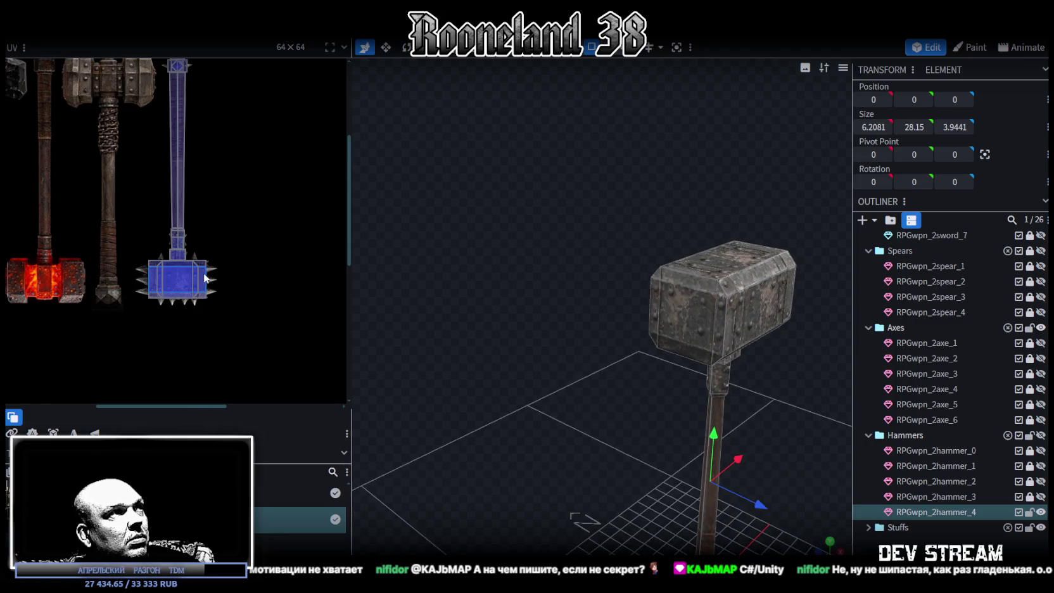
pyautogui.moveTo(515, 417)
pyautogui.mouseDown()
pyautogui.moveTo(589, 362)
pyautogui.moveTo(501, 343)
pyautogui.moveTo(494, 315)
pyautogui.moveTo(518, 380)
pyautogui.mouseUp()
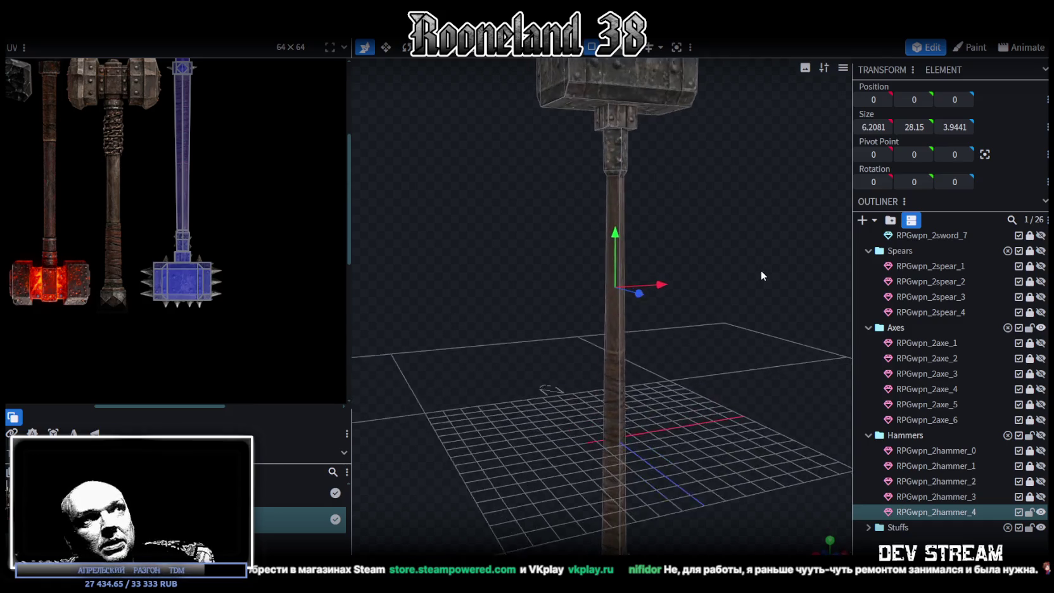
pyautogui.moveTo(642, 318); pyautogui.dragTo(728, 436)
pyautogui.scroll(3, 762, 366)
# Orbit around the hammer head, clicking through its front, corner and end faces.
pyautogui.scroll(2, 610, 290)
pyautogui.click(600, 292)
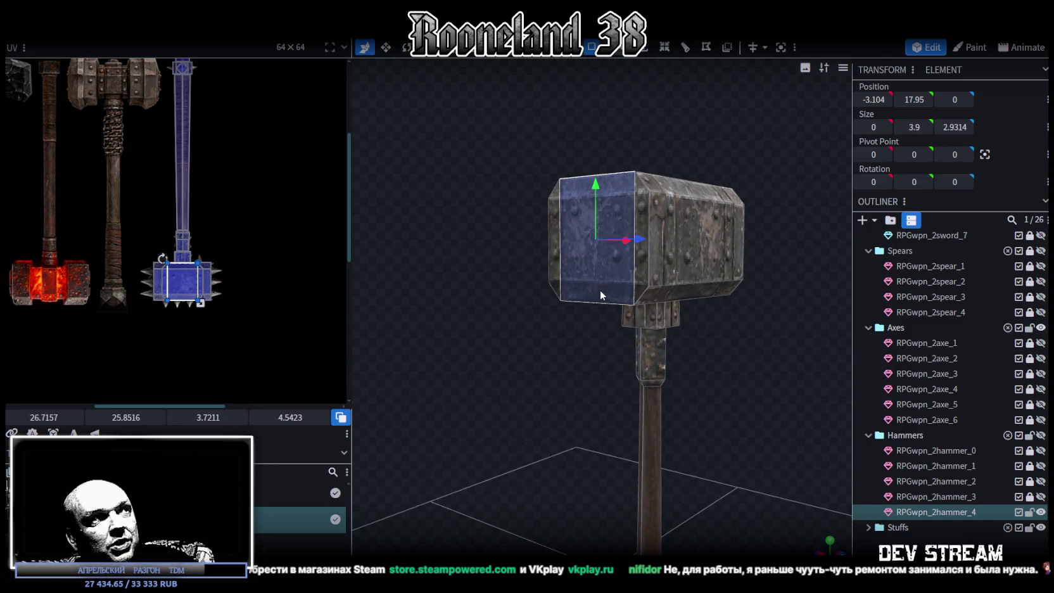
pyautogui.scroll(5, 202, 310)
pyautogui.moveTo(458, 304)
pyautogui.mouseDown()
pyautogui.moveTo(555, 349)
pyautogui.moveTo(568, 373)
pyautogui.moveTo(589, 375)
pyautogui.moveTo(569, 362)
pyautogui.mouseUp()
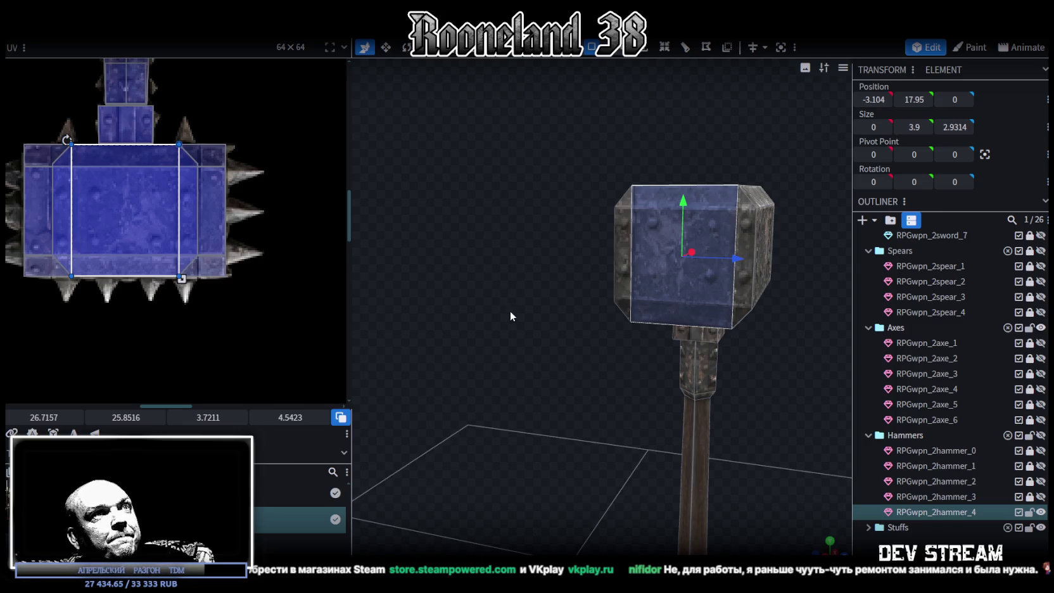
pyautogui.moveTo(532, 328)
pyautogui.mouseDown()
pyautogui.moveTo(473, 323)
pyautogui.moveTo(477, 333)
pyautogui.moveTo(576, 215)
pyautogui.moveTo(524, 243)
pyautogui.moveTo(559, 361)
pyautogui.moveTo(470, 247)
pyautogui.moveTo(539, 249)
pyautogui.moveTo(622, 273)
pyautogui.moveTo(647, 166)
pyautogui.mouseUp()
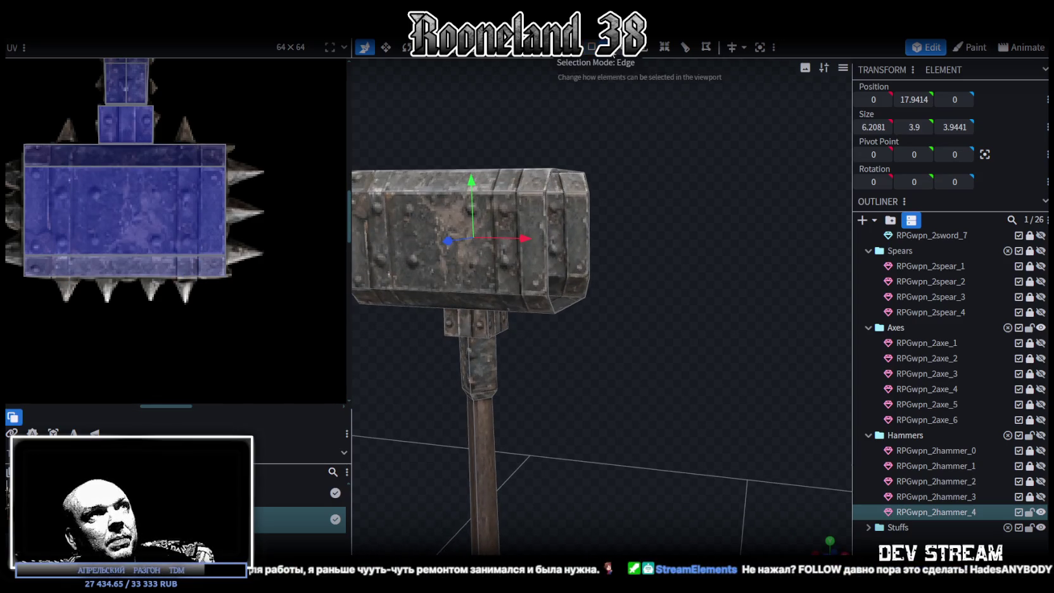
pyautogui.click(550, 178)
pyautogui.click(550, 183)
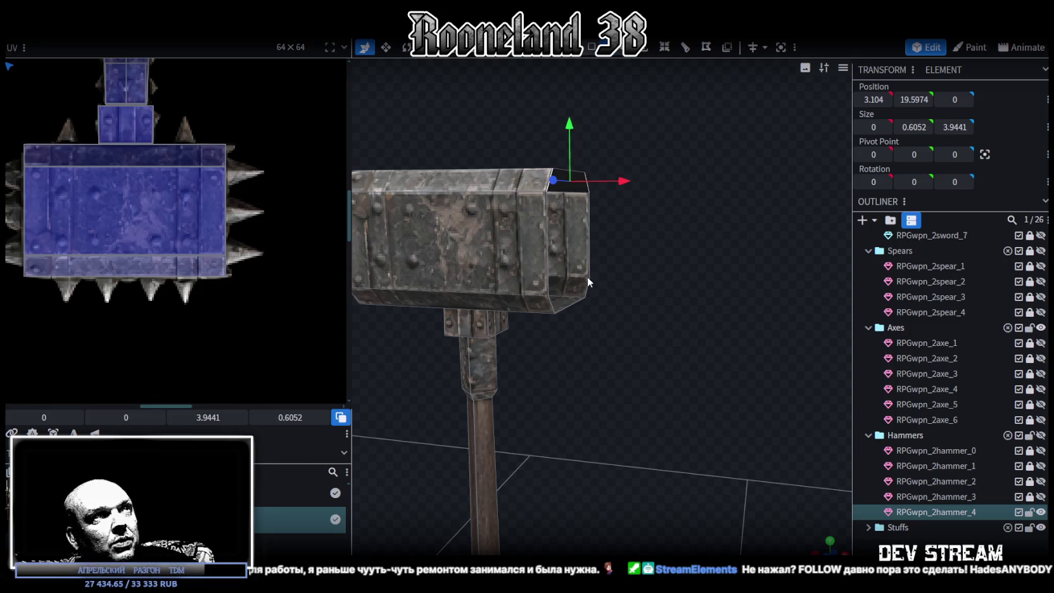
pyautogui.click(586, 294)
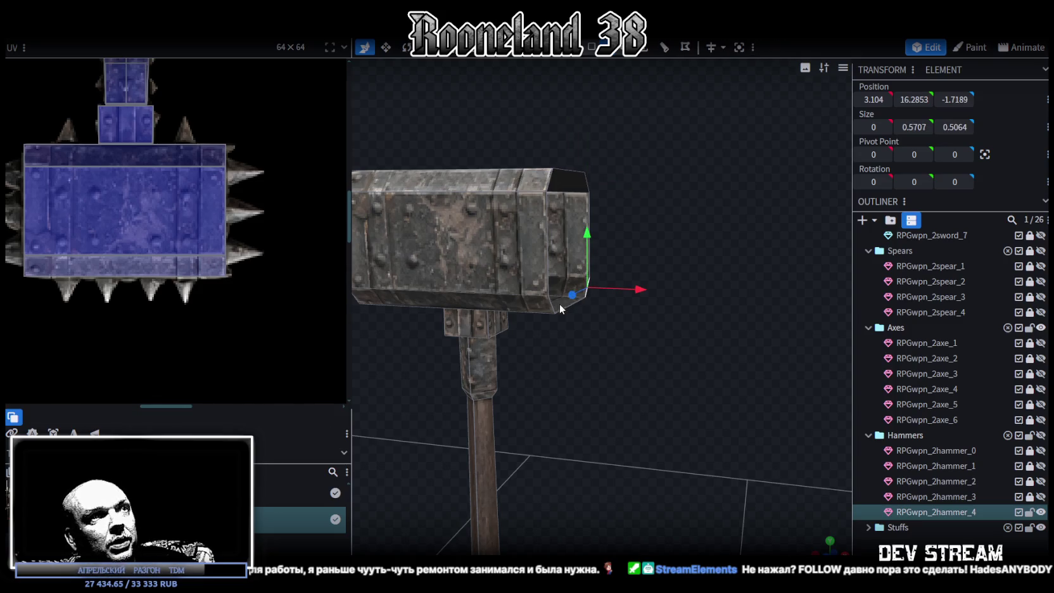
pyautogui.click(583, 243)
pyautogui.moveTo(545, 232); pyautogui.dragTo(659, 396)
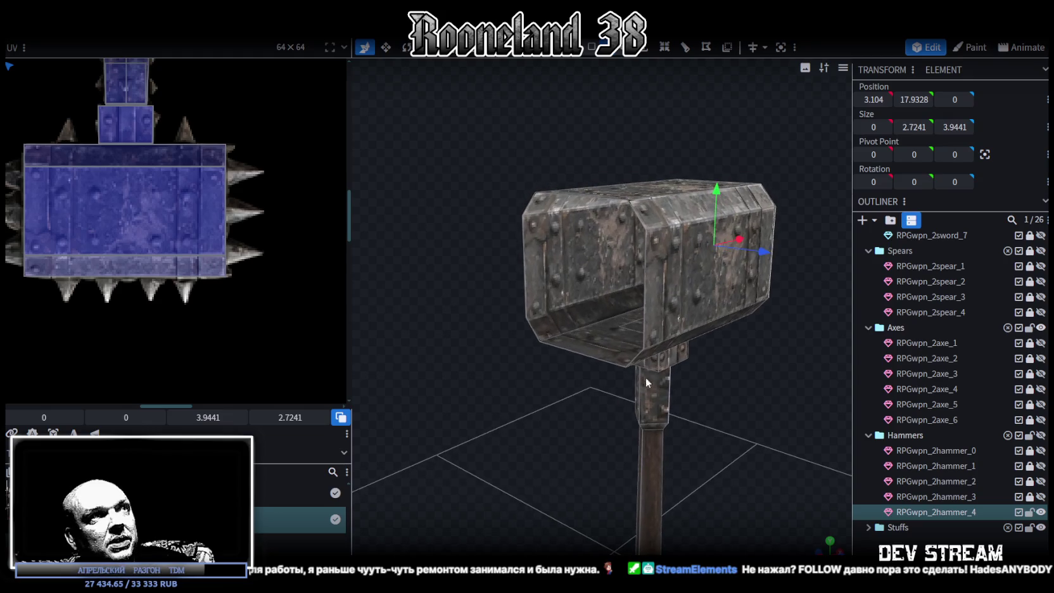
# Select the hammer head's end face and snap to the straight front view.
pyautogui.click(531, 204)
pyautogui.click(628, 224)
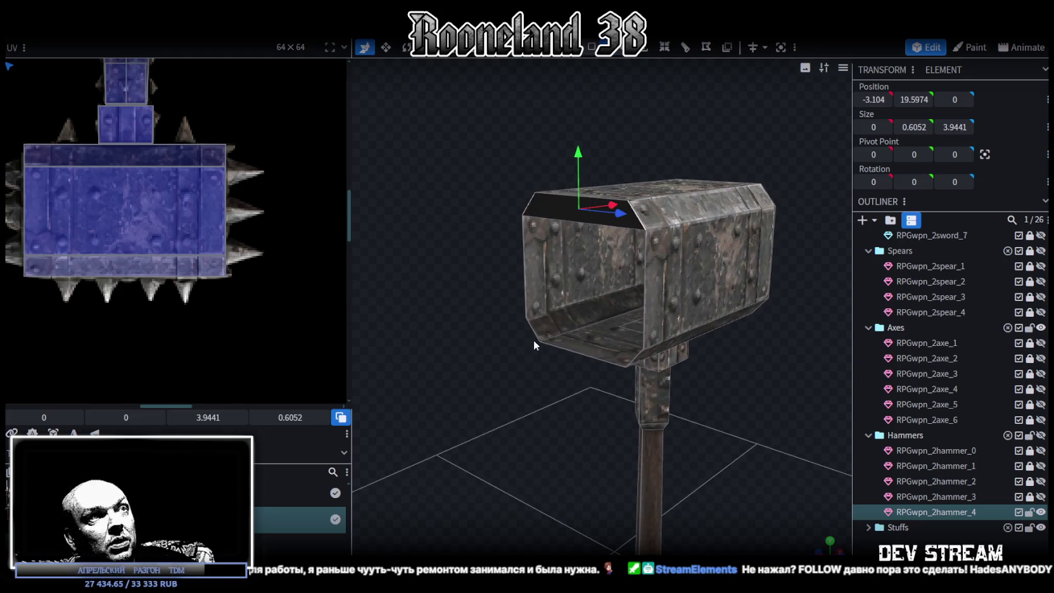
pyautogui.click(535, 331)
pyautogui.click(635, 358)
pyautogui.click(644, 301)
pyautogui.moveTo(522, 261); pyautogui.dragTo(456, 361)
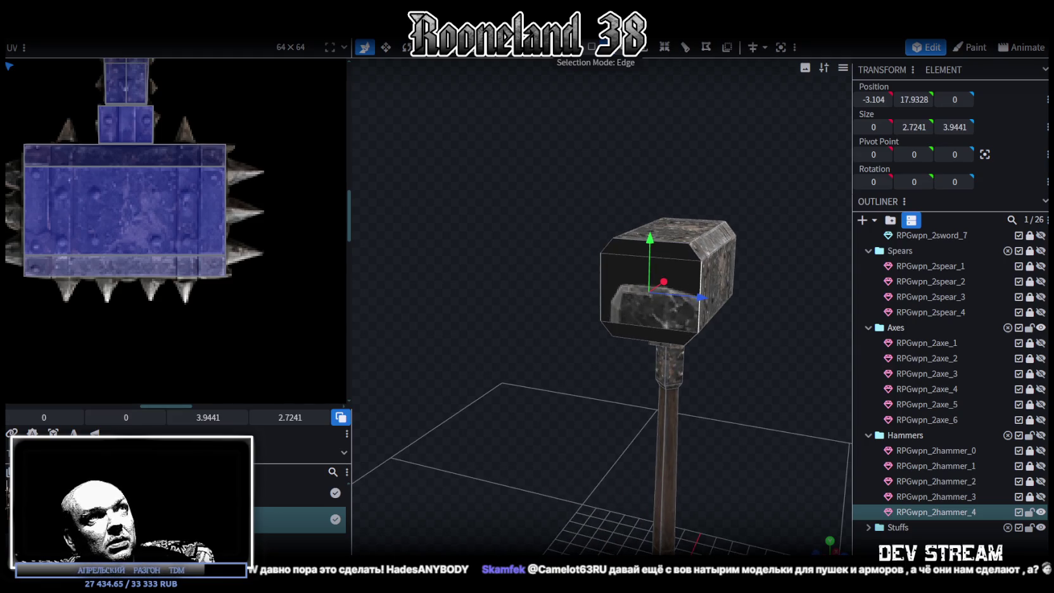
pyautogui.click(657, 333)
pyautogui.moveTo(658, 334)
pyautogui.mouseDown()
pyautogui.moveTo(597, 295)
pyautogui.moveTo(545, 235)
pyautogui.mouseUp()
pyautogui.click(540, 277)
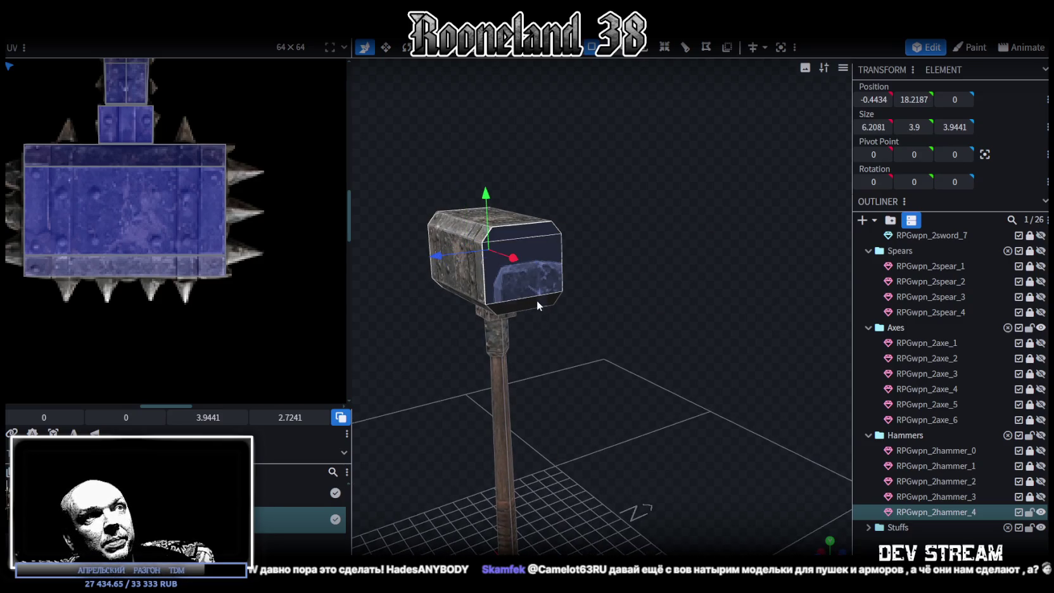
pyautogui.click(537, 304)
pyautogui.press('KP_1')
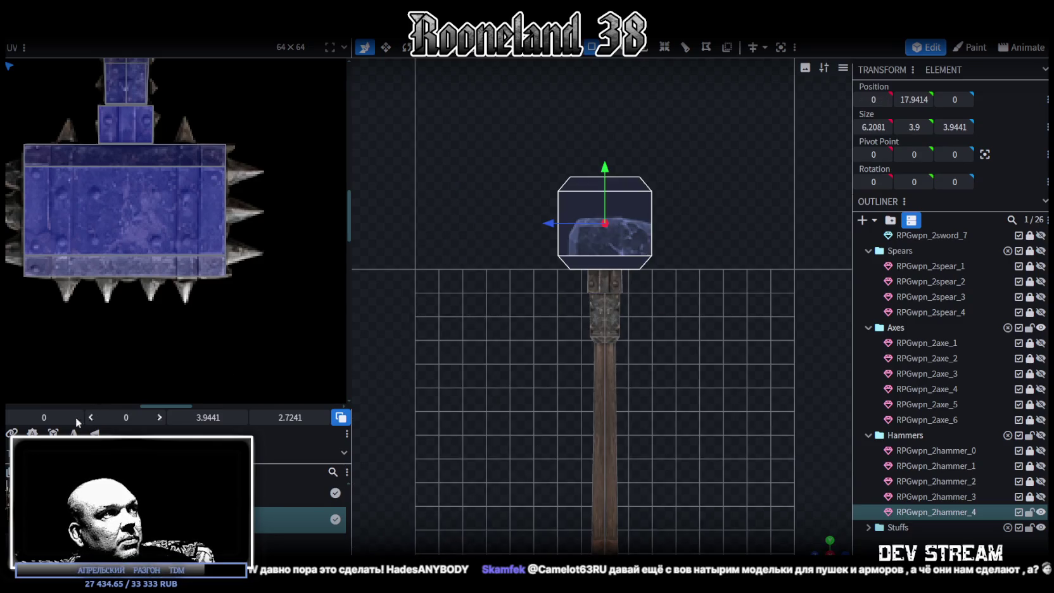
# Move the end face's UV area onto the blue hammer head artwork.
pyautogui.moveTo(81, 414); pyautogui.dragTo(102, 413)
pyautogui.scroll(-2, 177, 312)
pyautogui.scroll(-2, 178, 311)
pyautogui.scroll(-1, 145, 214)
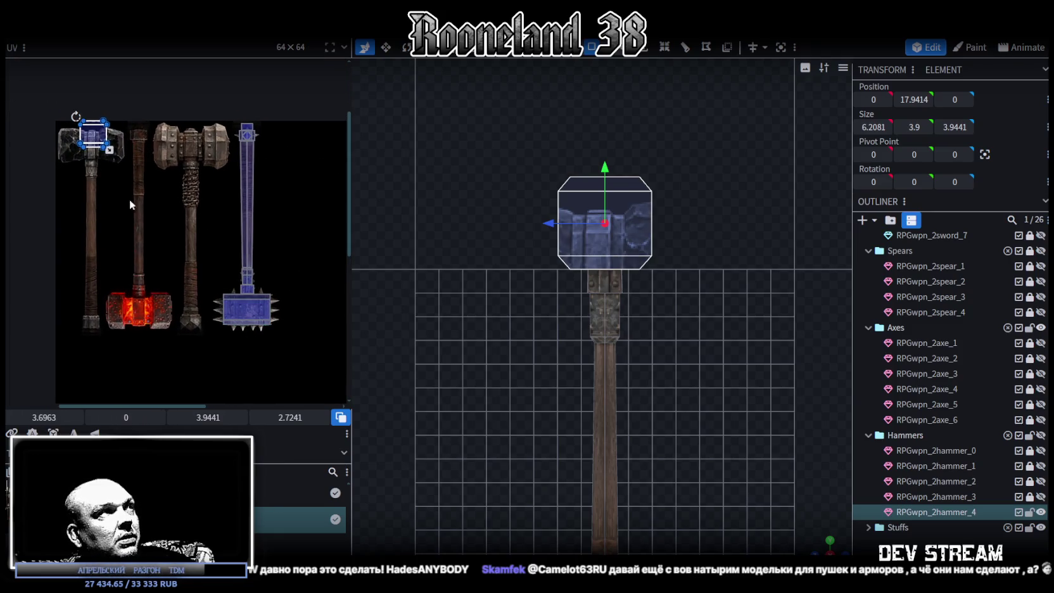
pyautogui.moveTo(92, 137)
pyautogui.mouseDown()
pyautogui.moveTo(248, 303)
pyautogui.moveTo(176, 281)
pyautogui.mouseUp()
pyautogui.scroll(3, 250, 301)
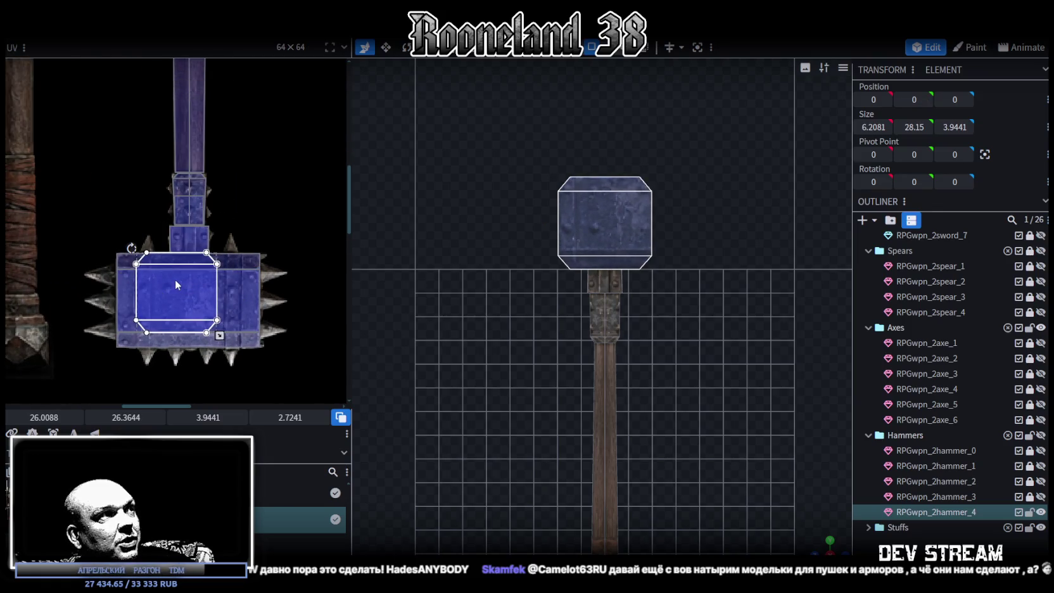
pyautogui.scroll(3, 135, 261)
pyautogui.scroll(-1, 134, 259)
pyautogui.moveTo(176, 290); pyautogui.dragTo(171, 294)
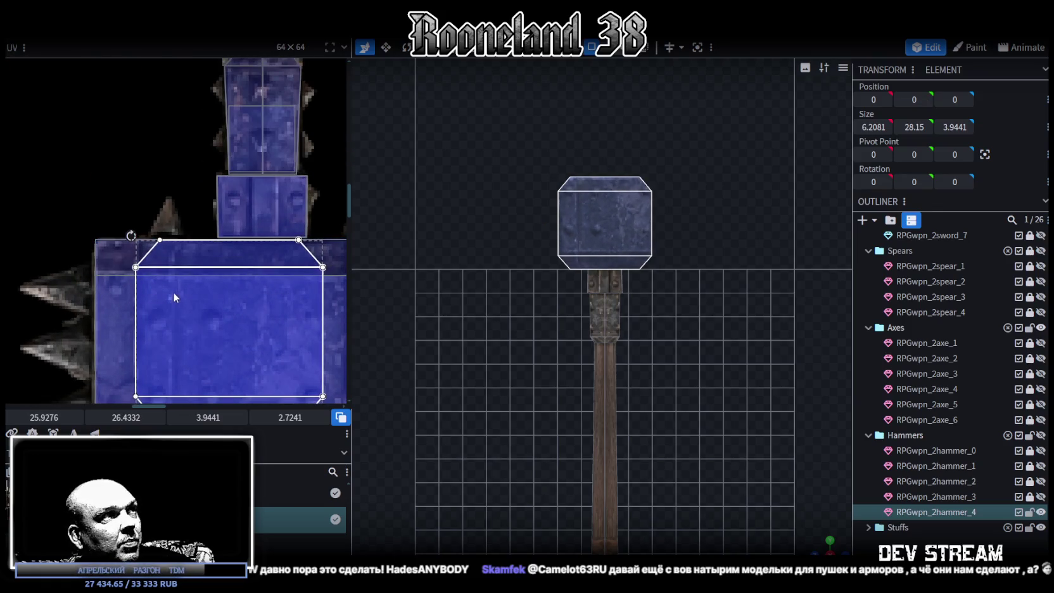
# Enlarge the end face's UV area right and down to cover the head artwork.
pyautogui.scroll(-1, 173, 292)
pyautogui.scroll(1, 215, 291)
pyautogui.scroll(1, 240, 300)
pyautogui.moveTo(216, 312); pyautogui.dragTo(248, 328)
pyautogui.moveTo(260, 318); pyautogui.dragTo(264, 338)
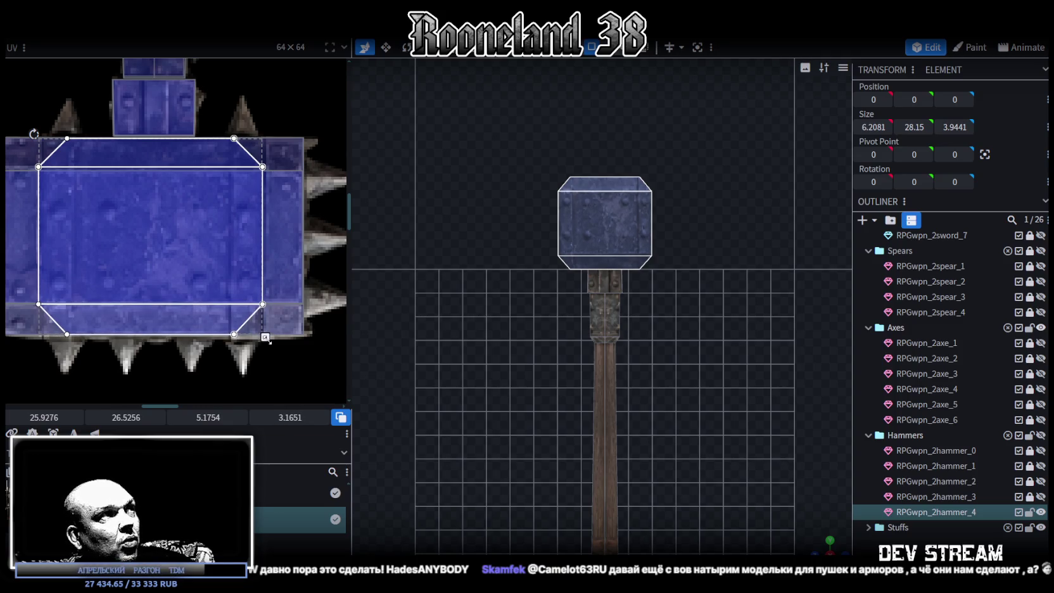
pyautogui.moveTo(265, 337); pyautogui.dragTo(265, 362)
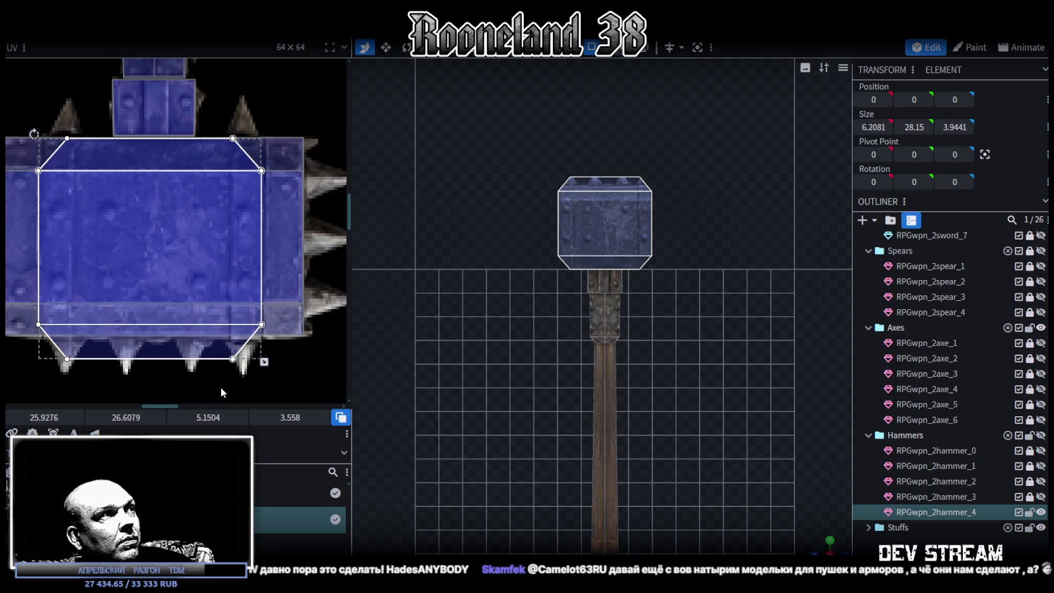
# Select the thin bottom and angled bevel face UVs and reposition the bevel UV.
pyautogui.moveTo(218, 387); pyautogui.dragTo(271, 362, button='middle')
pyautogui.moveTo(78, 358); pyautogui.dragTo(309, 294)
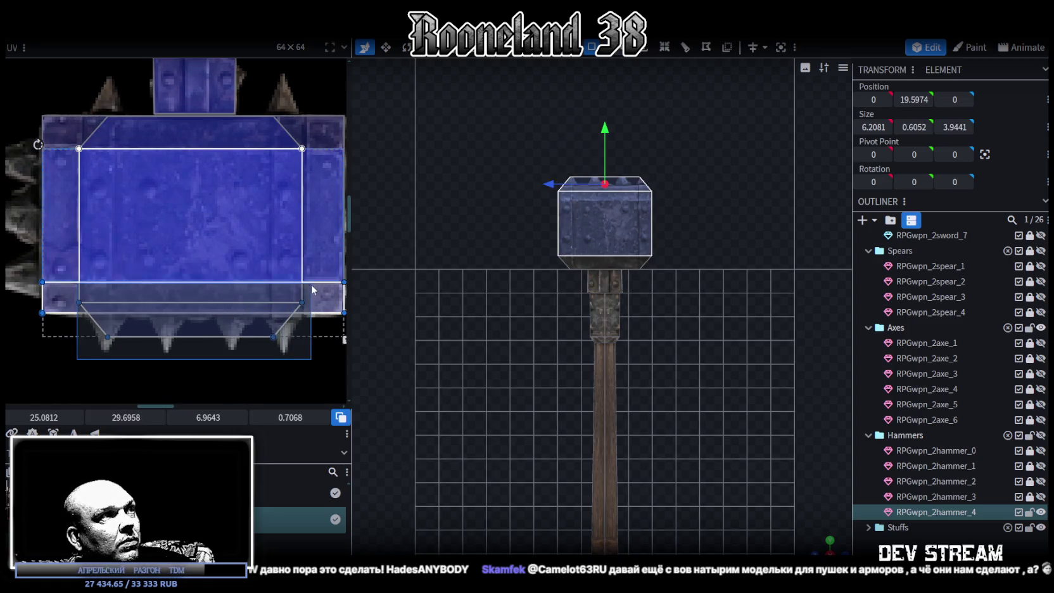
pyautogui.moveTo(308, 295); pyautogui.dragTo(309, 296)
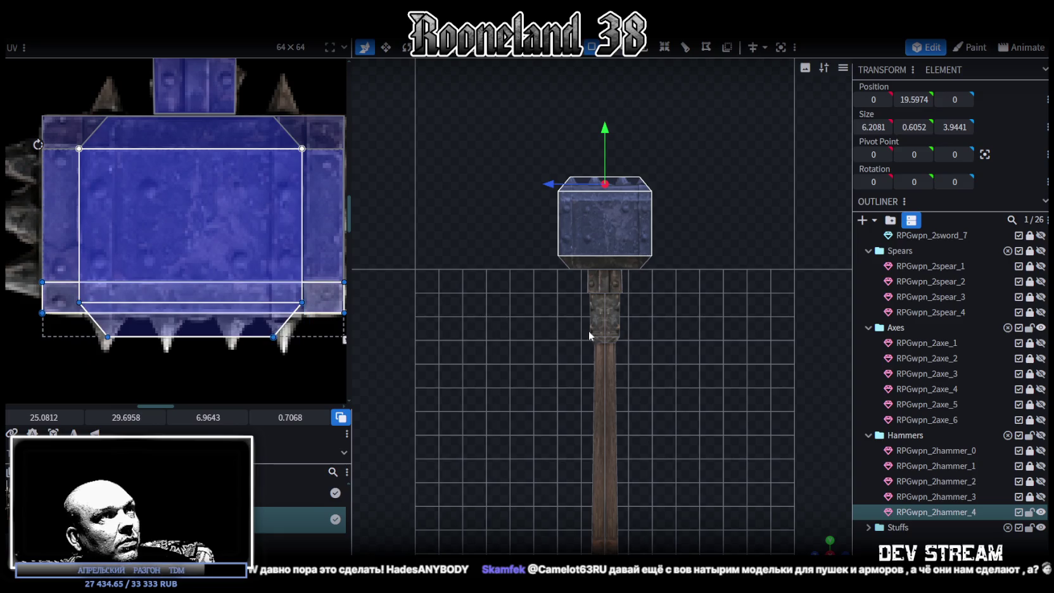
pyautogui.moveTo(820, 545)
pyautogui.mouseDown()
pyautogui.moveTo(650, 314)
pyautogui.moveTo(624, 216)
pyautogui.mouseUp()
pyautogui.click(634, 183)
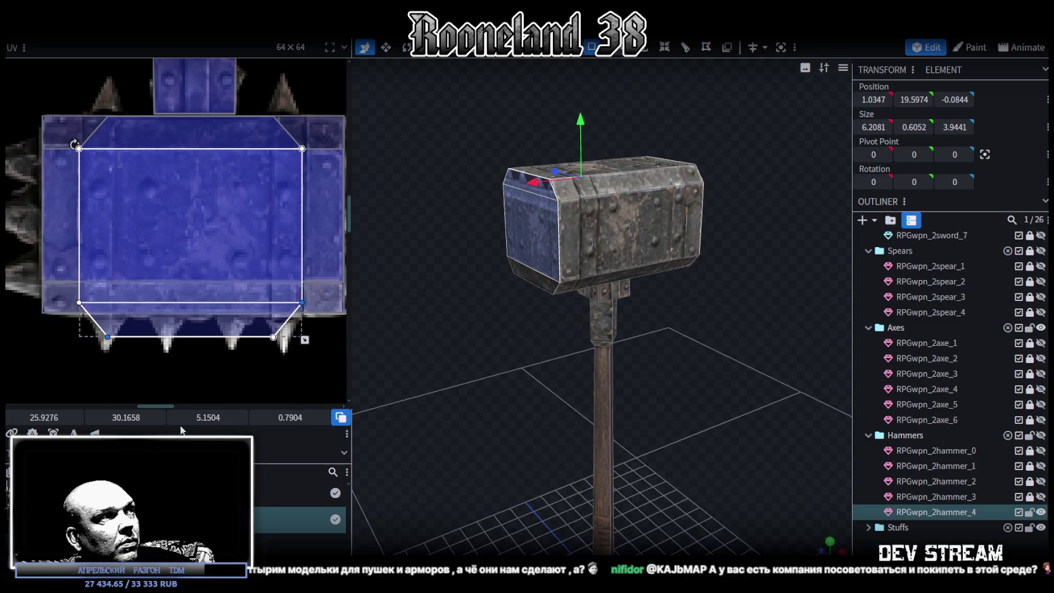
pyautogui.moveTo(539, 437)
pyautogui.mouseDown()
pyautogui.moveTo(312, 440)
pyautogui.moveTo(401, 429)
pyautogui.moveTo(484, 436)
pyautogui.mouseUp()
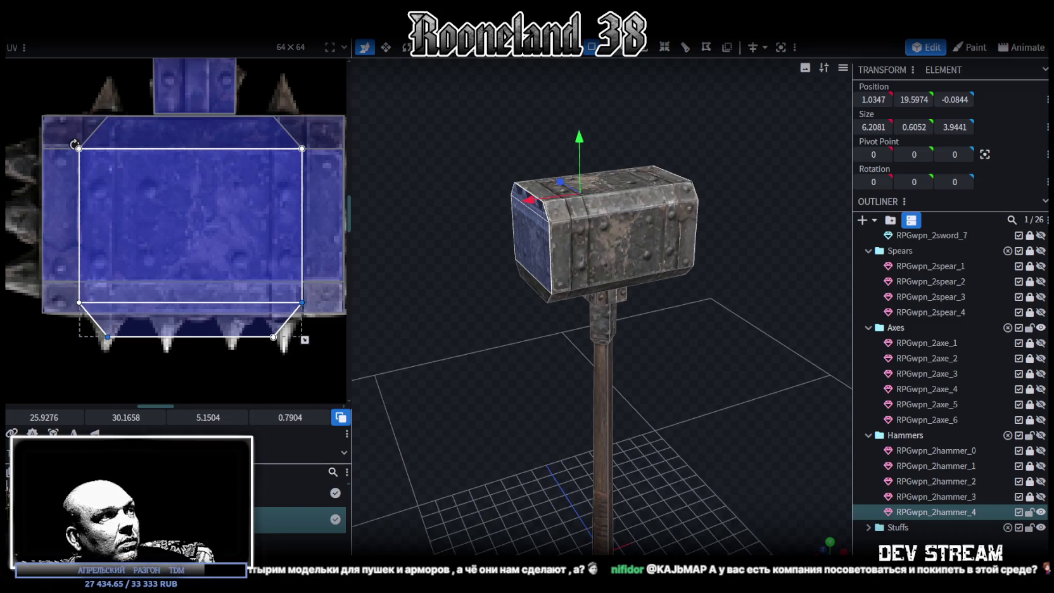
pyautogui.moveTo(125, 417); pyautogui.dragTo(375, 345)
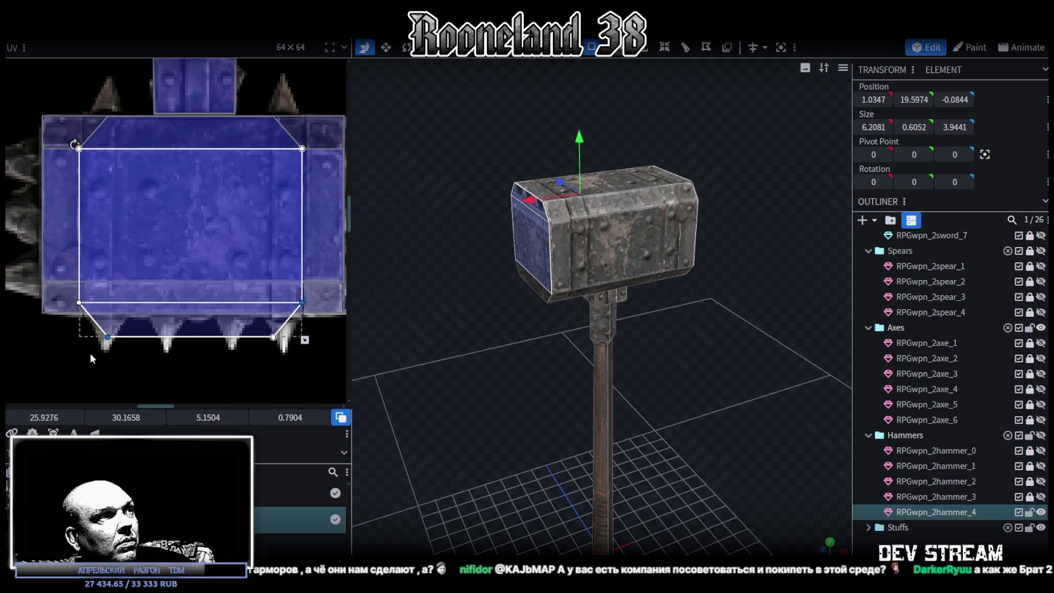
# Shorten the head's right side face UV so it stops above the spikes.
pyautogui.click(25, 292)
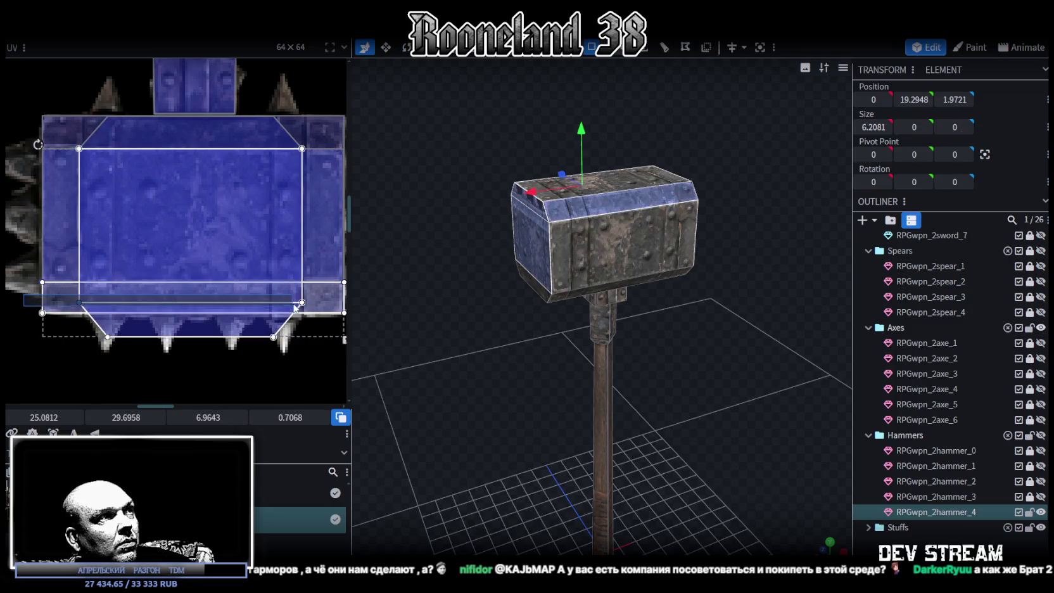
pyautogui.moveTo(693, 409); pyautogui.dragTo(761, 404)
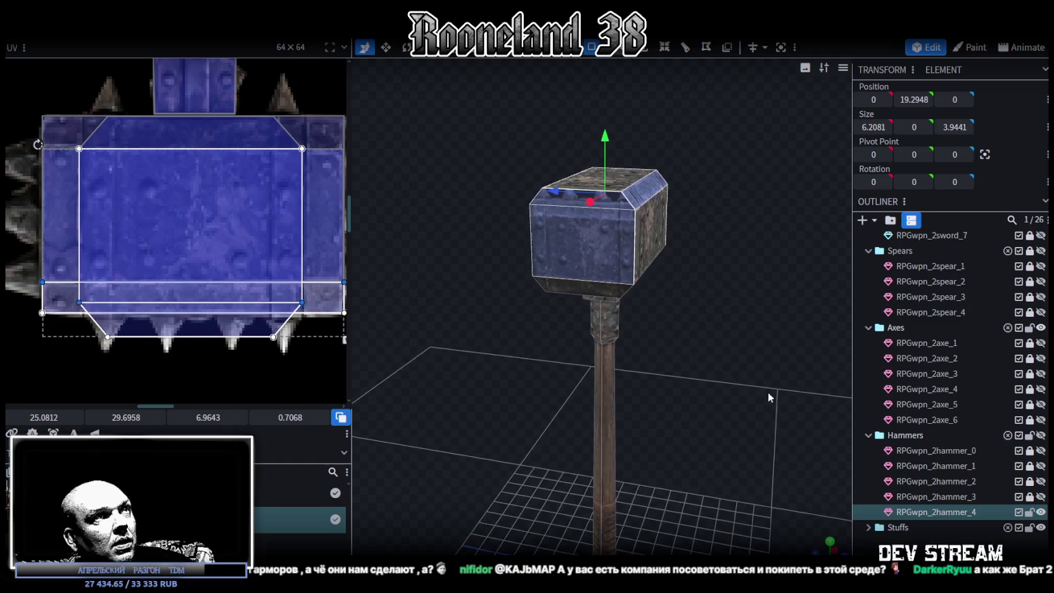
pyautogui.click(607, 230)
pyautogui.moveTo(608, 231); pyautogui.dragTo(516, 252)
pyautogui.click(656, 226)
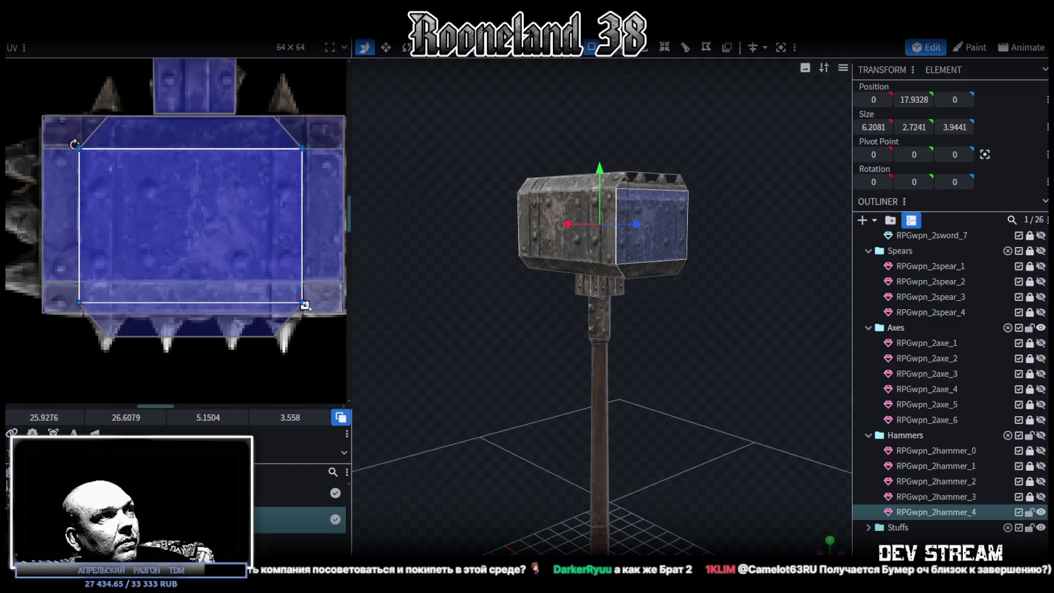
pyautogui.moveTo(304, 304); pyautogui.dragTo(304, 284)
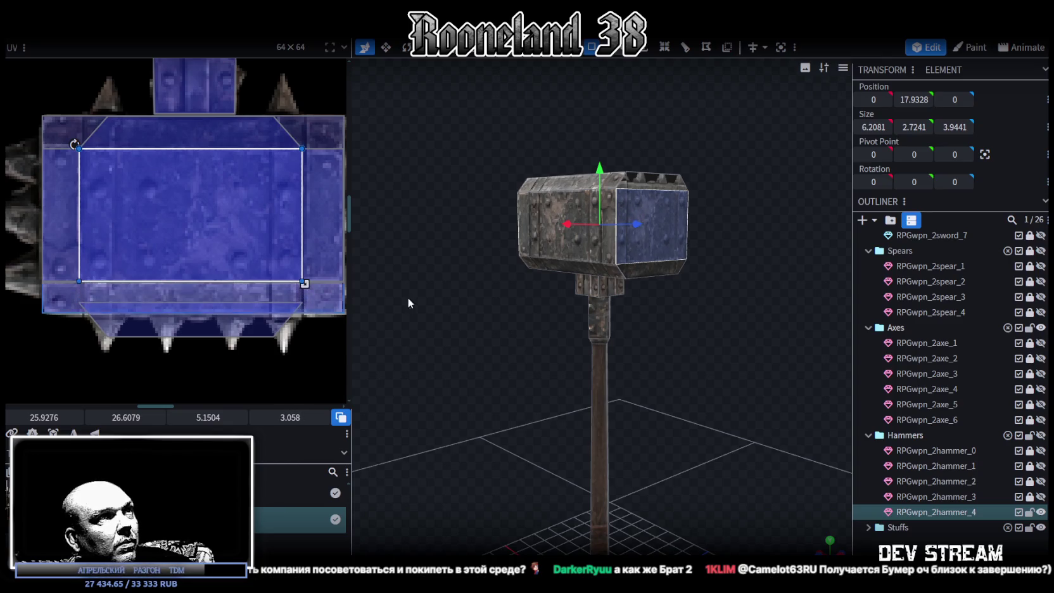
# Move the top bevel face's UV up off the spike strip and trim its bottom edge higher.
pyautogui.click(646, 193)
pyautogui.moveTo(426, 359); pyautogui.dragTo(591, 258)
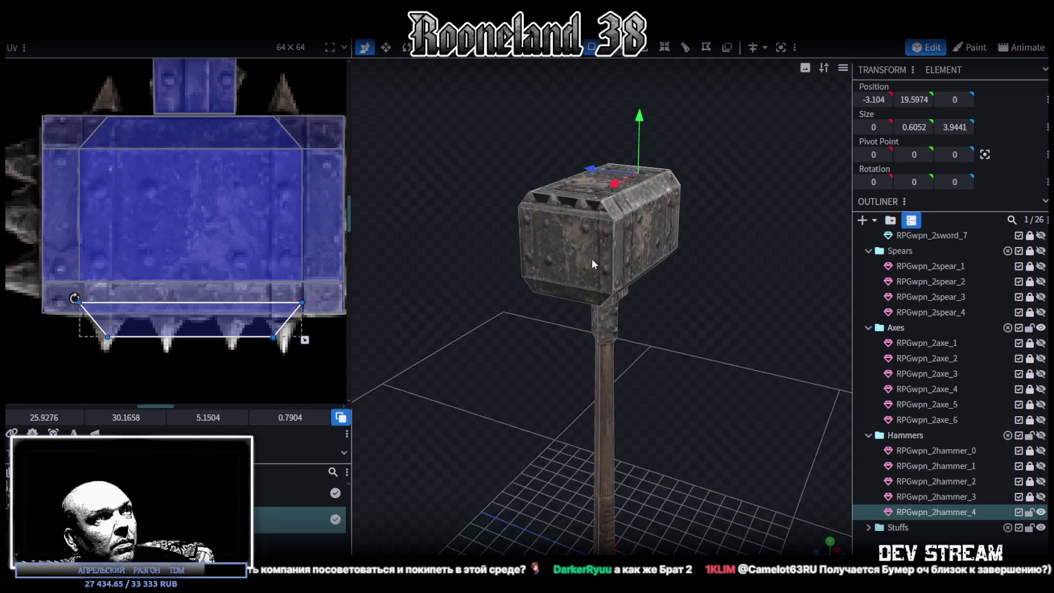
pyautogui.click(555, 204)
pyautogui.moveTo(206, 315); pyautogui.dragTo(205, 297)
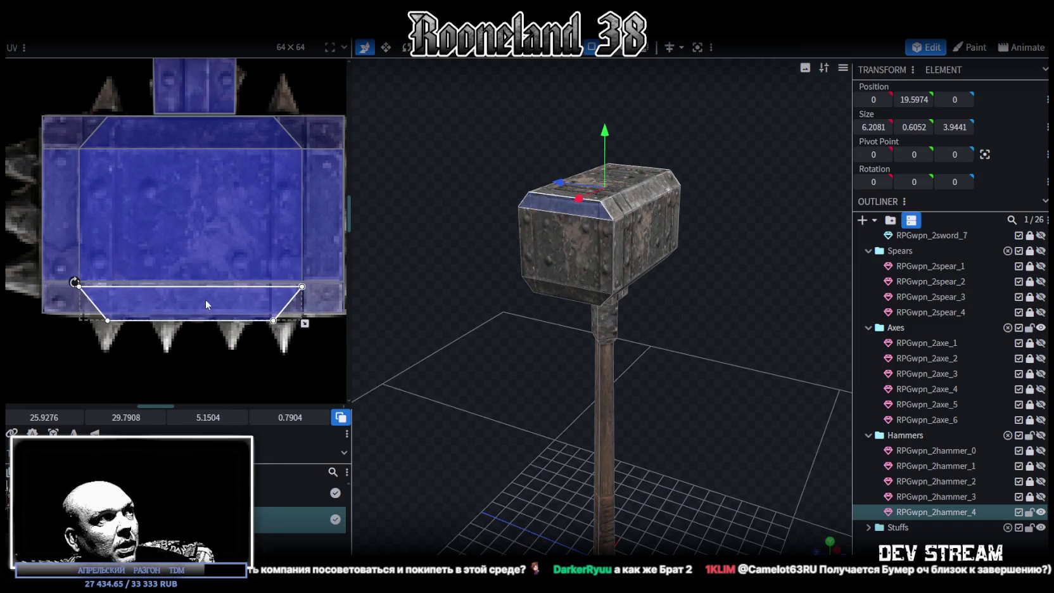
pyautogui.scroll(3, 306, 302)
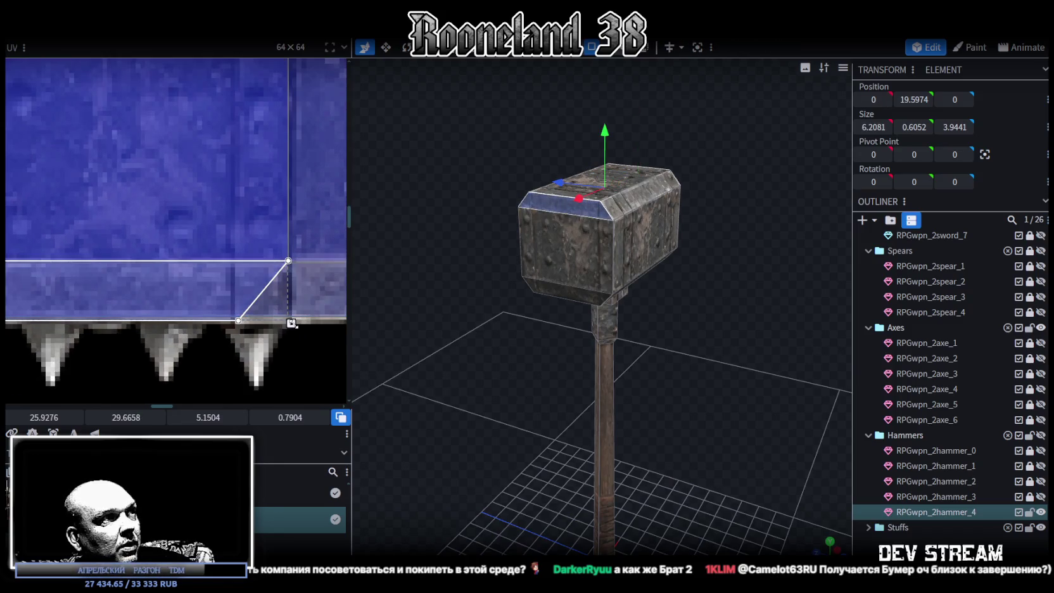
pyautogui.moveTo(291, 323); pyautogui.dragTo(291, 318)
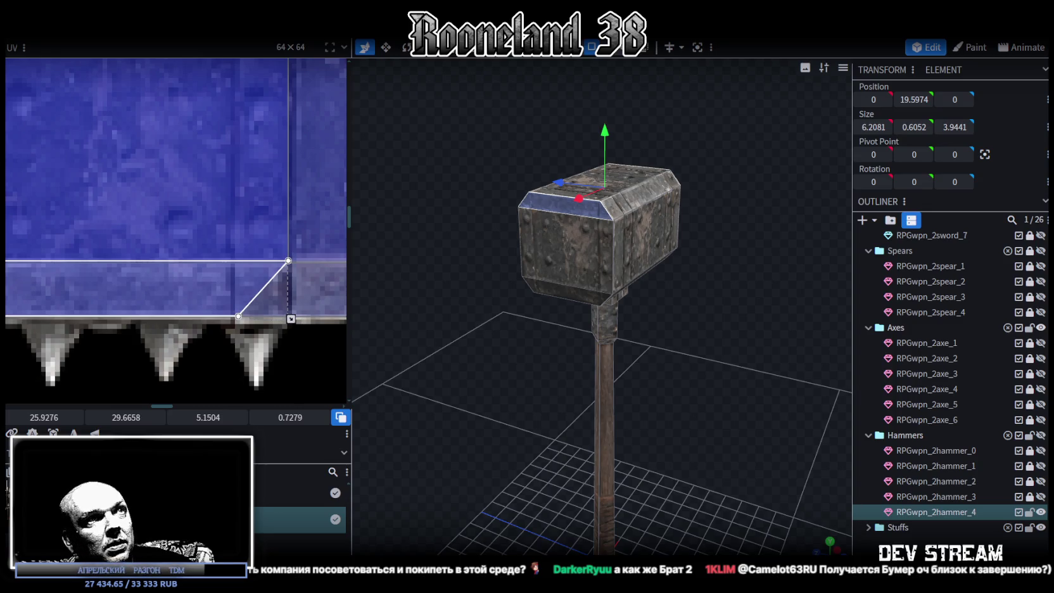
pyautogui.click(701, 385)
pyautogui.moveTo(701, 385); pyautogui.dragTo(766, 384)
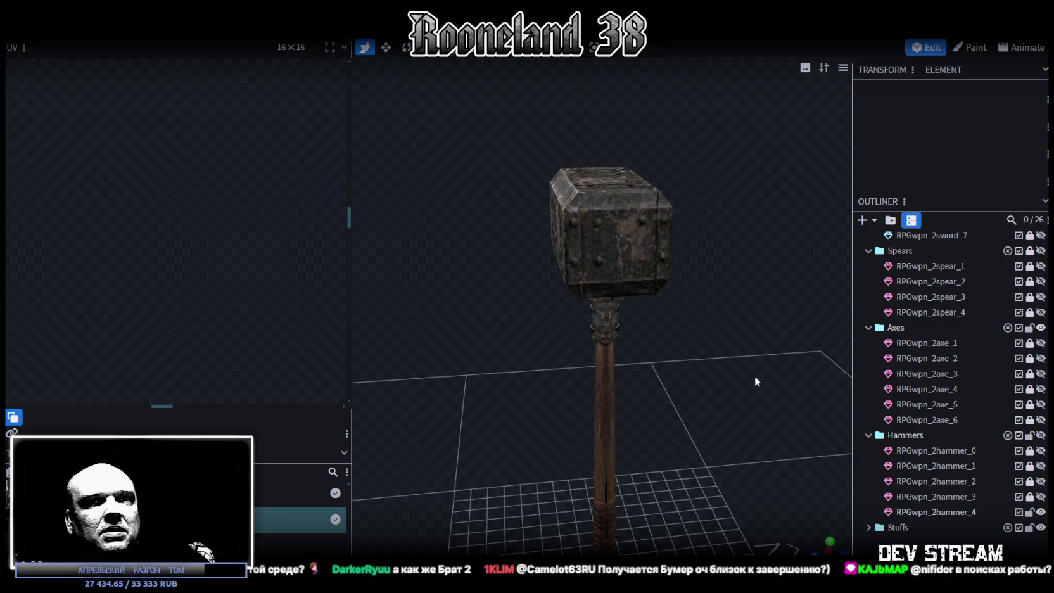
pyautogui.moveTo(750, 377)
pyautogui.mouseDown()
pyautogui.moveTo(437, 405)
pyautogui.moveTo(539, 385)
pyautogui.mouseUp()
pyautogui.scroll(3, 530, 362)
pyautogui.scroll(-2, 531, 362)
pyautogui.moveTo(616, 378); pyautogui.dragTo(547, 220)
pyautogui.click(544, 218)
pyautogui.moveTo(690, 289)
pyautogui.mouseDown()
pyautogui.moveTo(562, 300)
pyautogui.moveTo(665, 235)
pyautogui.mouseUp()
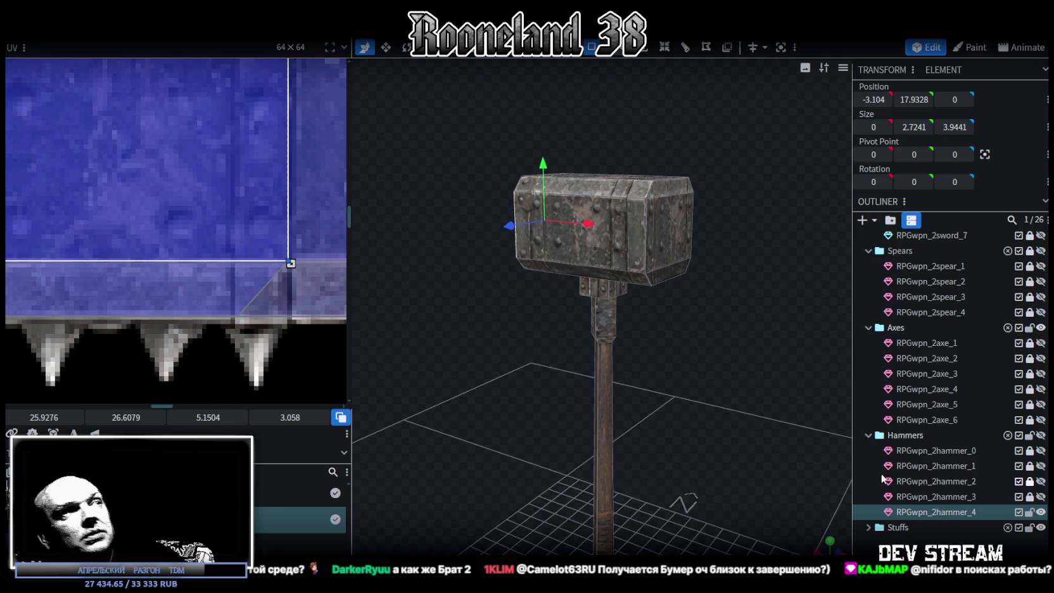
pyautogui.scroll(-5, 280, 284)
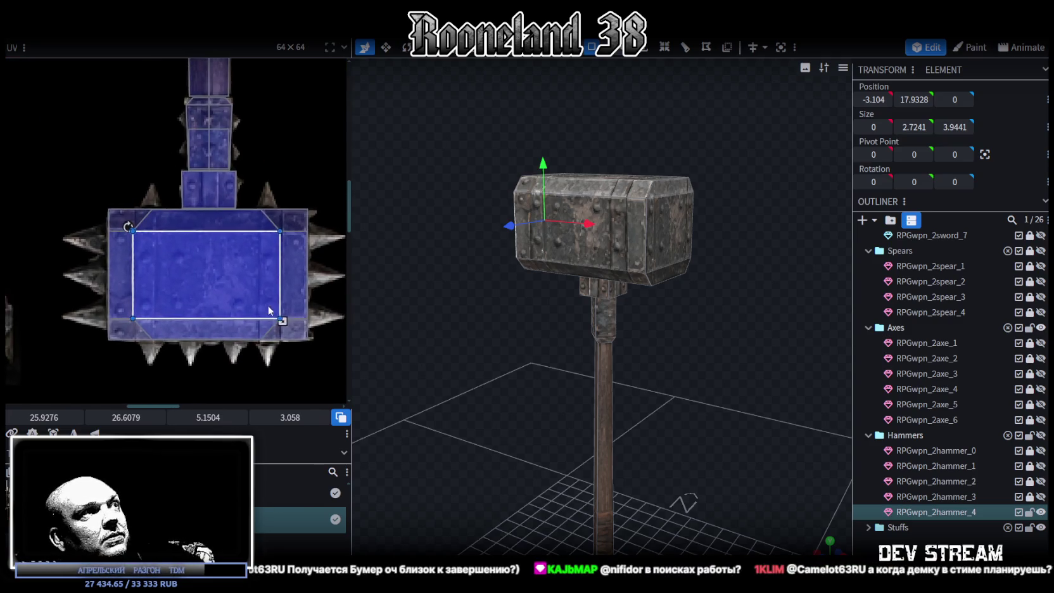
pyautogui.moveTo(681, 375)
pyautogui.mouseDown(button='middle')
pyautogui.moveTo(592, 383)
pyautogui.moveTo(800, 380)
pyautogui.moveTo(647, 274)
pyautogui.moveTo(563, 314)
pyautogui.moveTo(586, 306)
pyautogui.moveTo(580, 316)
pyautogui.mouseUp(button='middle')
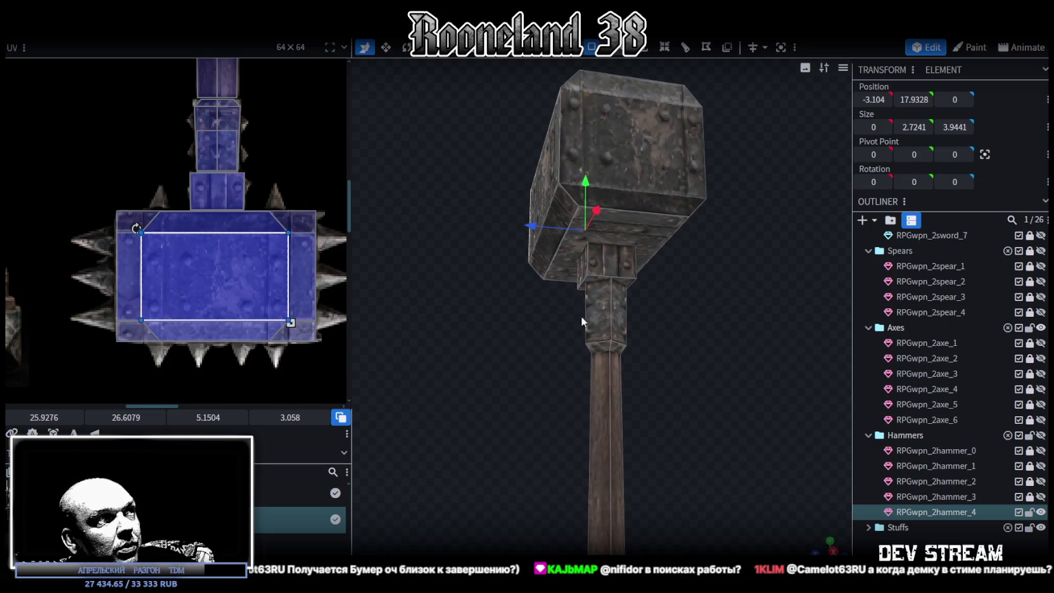
pyautogui.moveTo(454, 344)
pyautogui.mouseDown(button='middle')
pyautogui.moveTo(520, 368)
pyautogui.moveTo(635, 384)
pyautogui.moveTo(619, 377)
pyautogui.moveTo(578, 278)
pyautogui.moveTo(537, 271)
pyautogui.mouseUp(button='middle')
pyautogui.click(589, 269)
pyautogui.moveTo(660, 262)
pyautogui.mouseDown(button='middle')
pyautogui.moveTo(596, 331)
pyautogui.moveTo(683, 384)
pyautogui.moveTo(640, 236)
pyautogui.moveTo(506, 421)
pyautogui.moveTo(576, 279)
pyautogui.moveTo(520, 438)
pyautogui.moveTo(519, 318)
pyautogui.moveTo(516, 396)
pyautogui.mouseUp(button='middle')
pyautogui.click(640, 237)
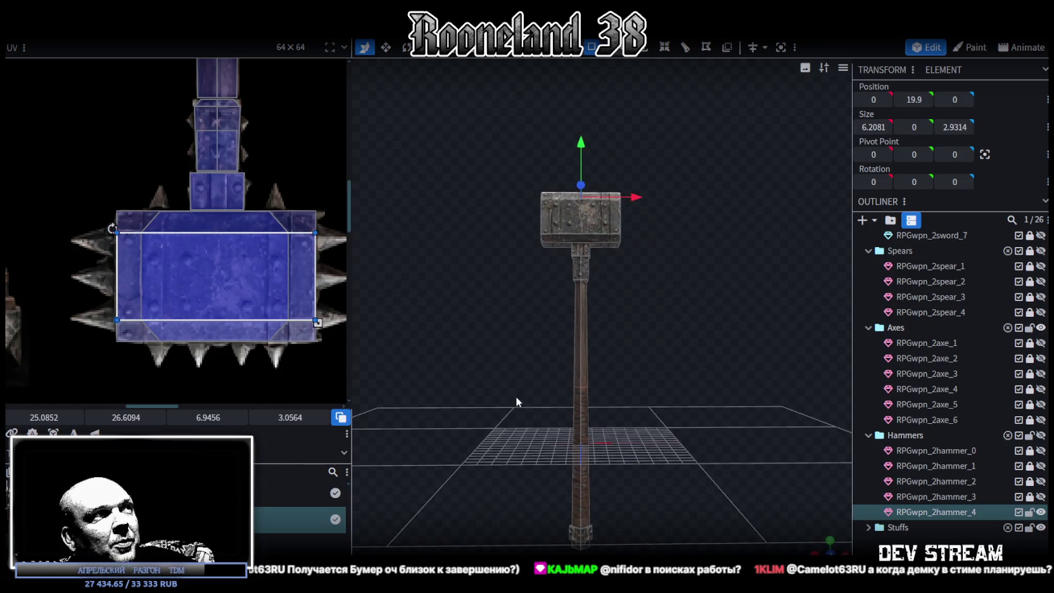
pyautogui.scroll(-3, 191, 272)
pyautogui.scroll(-3, 192, 276)
pyautogui.moveTo(671, 360)
pyautogui.mouseDown(button='middle')
pyautogui.moveTo(761, 375)
pyautogui.moveTo(757, 385)
pyautogui.moveTo(606, 366)
pyautogui.moveTo(626, 378)
pyautogui.mouseUp(button='middle')
pyautogui.scroll(2, 618, 356)
pyautogui.scroll(3, 946, 367)
pyautogui.scroll(2, 944, 361)
pyautogui.scroll(-5, 944, 367)
pyautogui.click(869, 527)
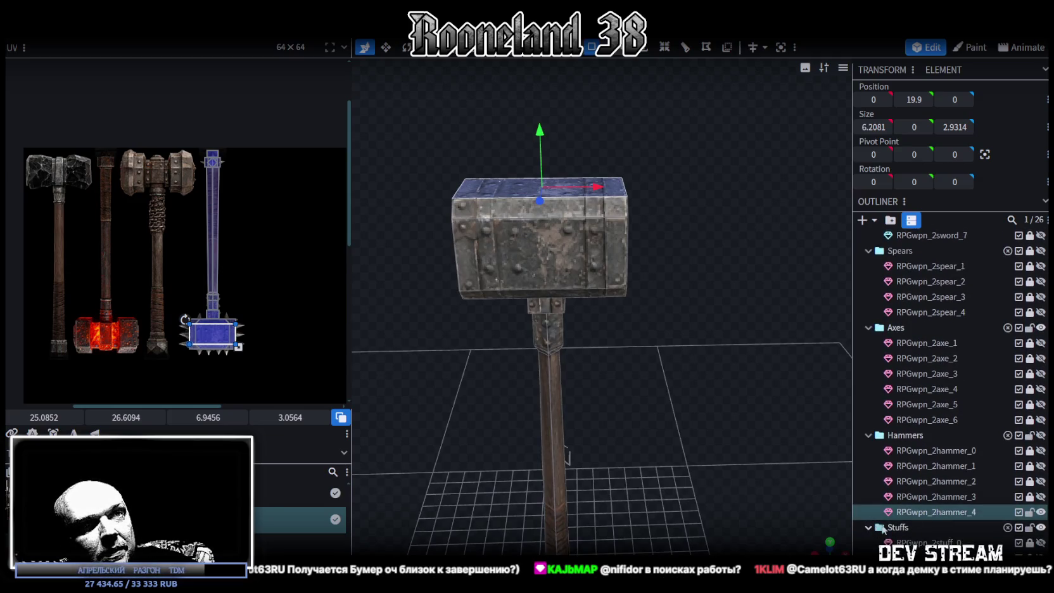
# Hide RPGwpn_2hammer_4 and RPGwpn_3stuff_3, leaving only the RPGwpn_2stuff_1 mace visible.
pyautogui.scroll(-3, 945, 501)
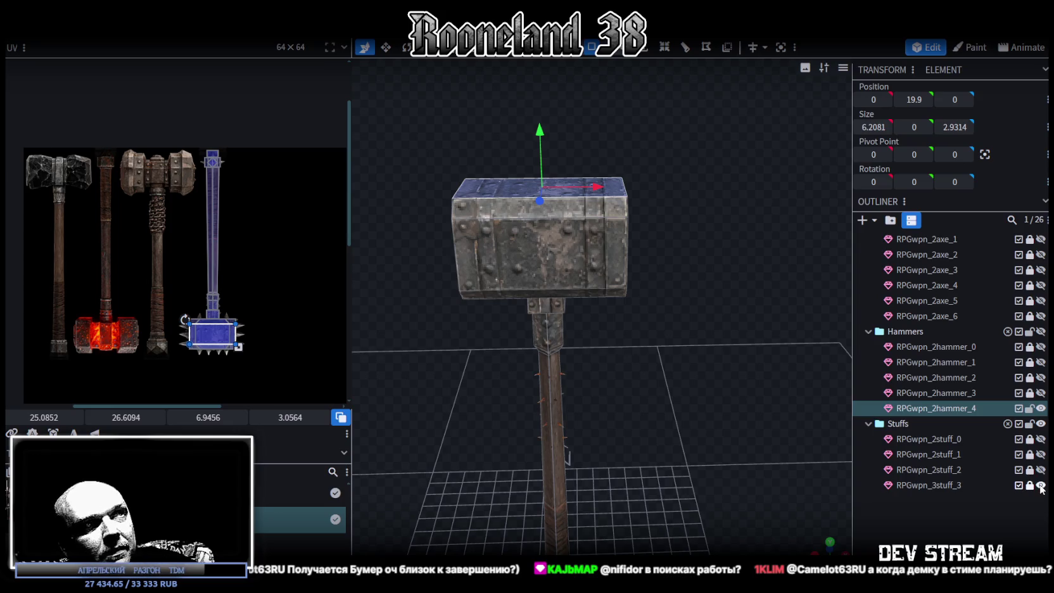
pyautogui.click(1041, 408)
pyautogui.click(779, 426)
pyautogui.scroll(3, 720, 373)
pyautogui.scroll(3, 695, 380)
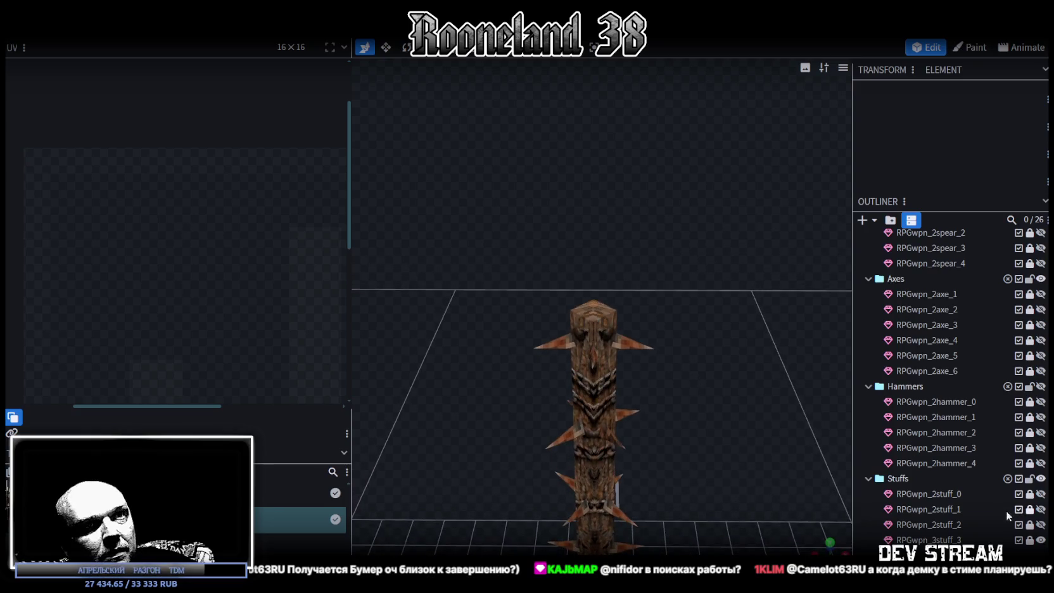
pyautogui.click(1040, 540)
pyautogui.click(1041, 524)
pyautogui.click(1041, 524)
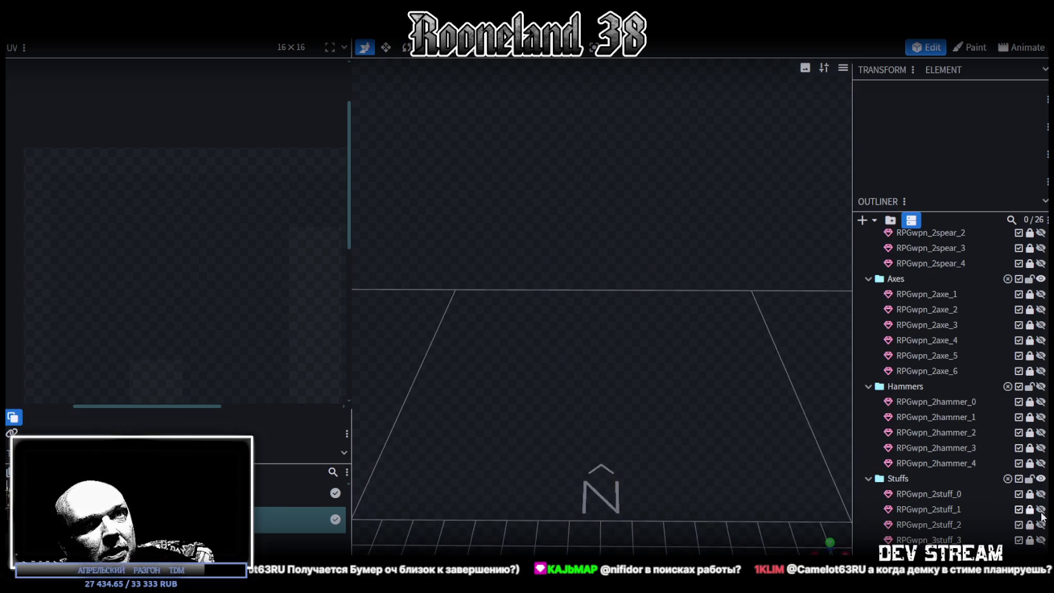
pyautogui.click(1040, 508)
# Select the RPGwpn_2stuff_1 mace and the spike on its right side.
pyautogui.moveTo(647, 219); pyautogui.dragTo(563, 110)
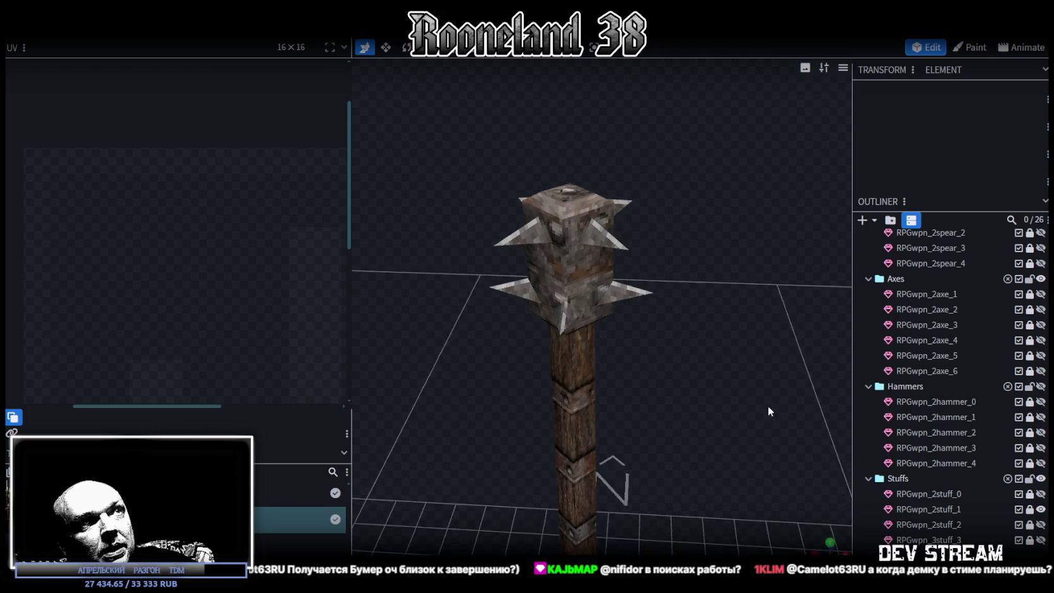
pyautogui.moveTo(767, 405); pyautogui.dragTo(735, 400)
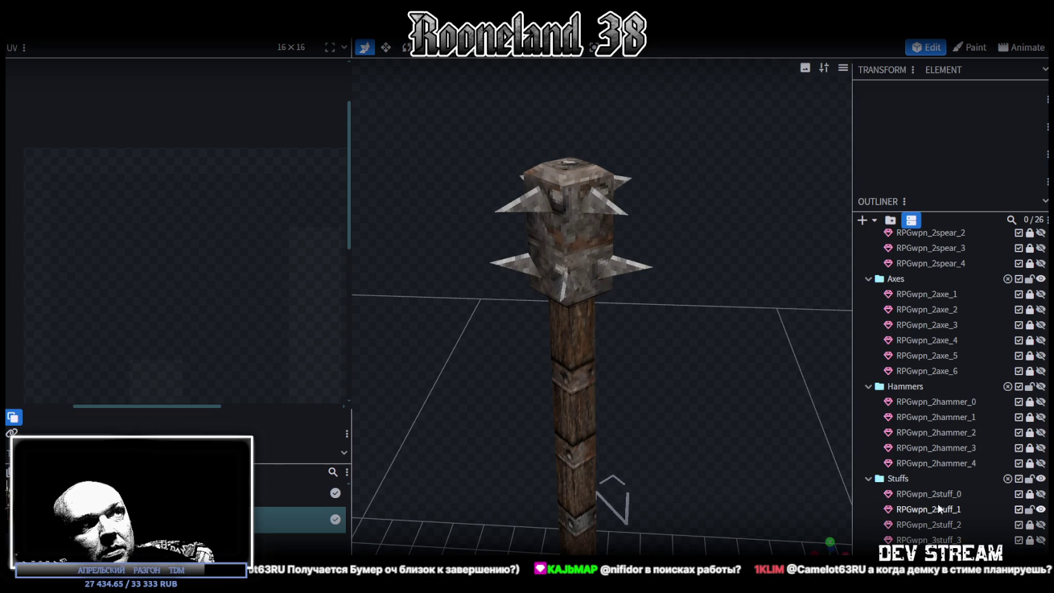
pyautogui.click(937, 506)
pyautogui.click(623, 273)
# Copy the selected spike faces and split them off into their own mesh.
pyautogui.hotkey('ctrl', 'v')
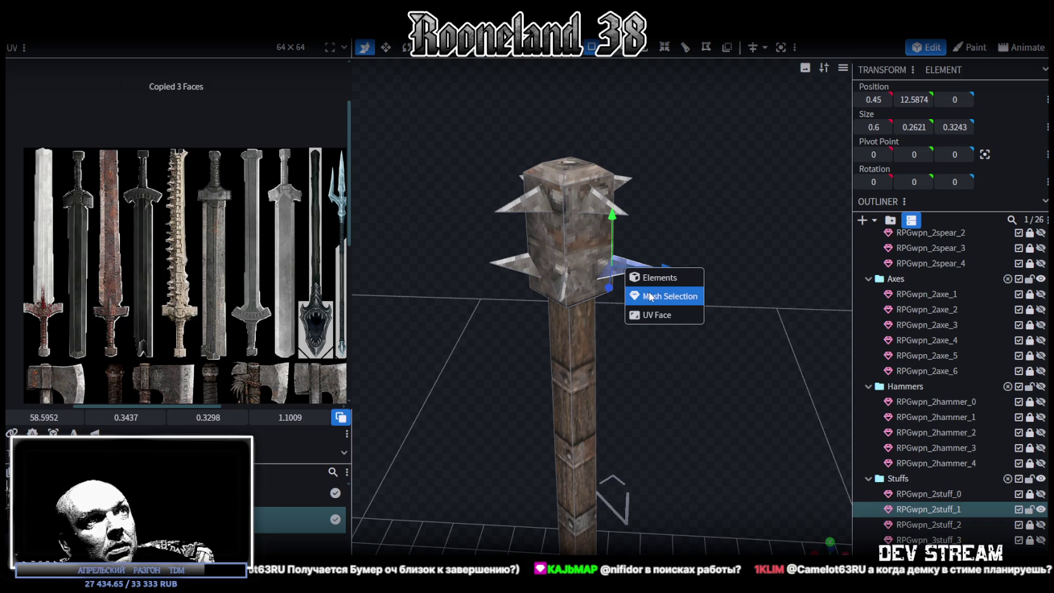
pyautogui.click(649, 292)
pyautogui.rightClick(621, 276)
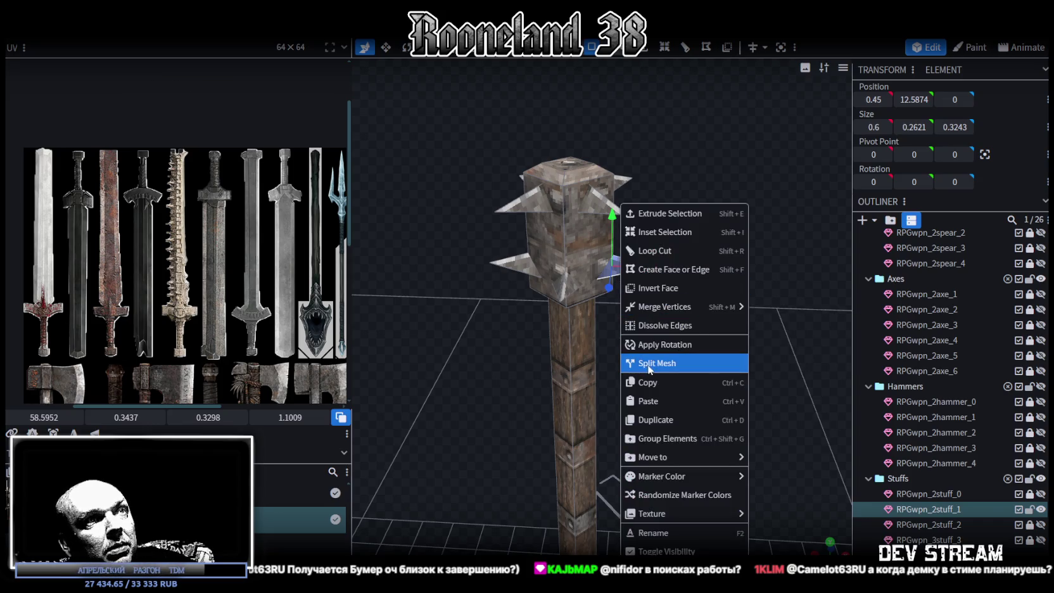
pyautogui.click(647, 367)
# Hide the RPGwpn_2stuff_1 mace and move the split spike mesh along X to 5.45.
pyautogui.click(1041, 524)
pyautogui.click(1040, 509)
pyautogui.click(1041, 524)
pyautogui.scroll(-1, 993, 496)
pyautogui.scroll(-1, 993, 497)
pyautogui.doubleClick(949, 454)
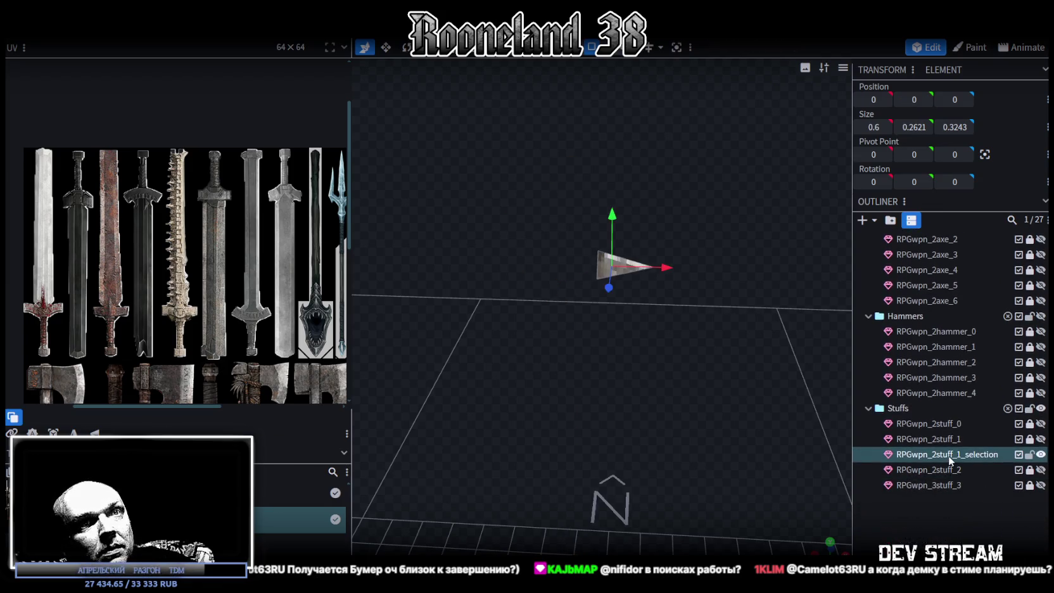
pyautogui.moveTo(603, 374); pyautogui.dragTo(823, 383)
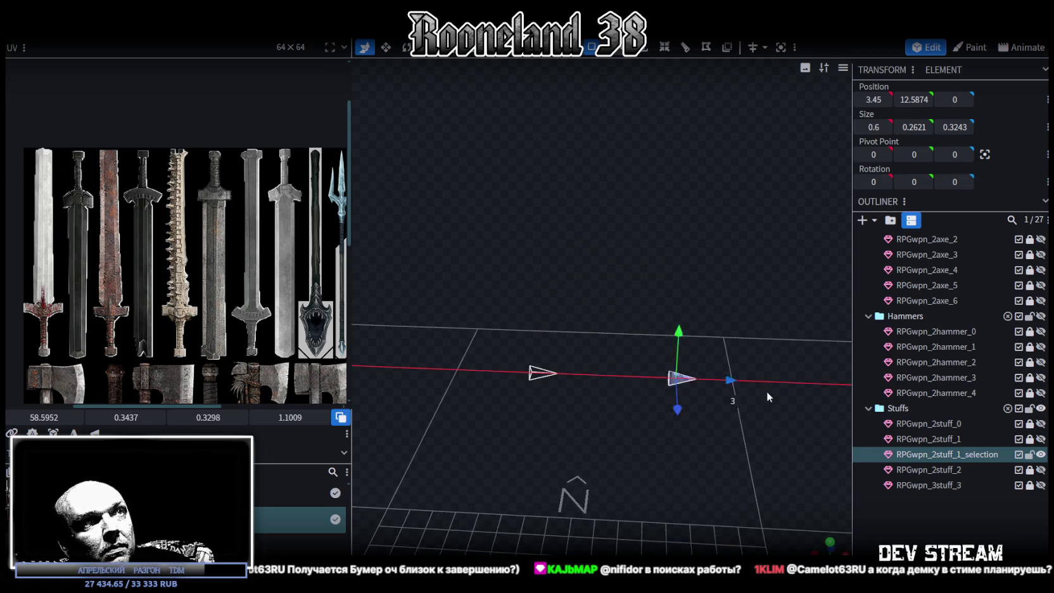
# Show RPGwpn_2hammer_4 again and assign the hammer texture to the spike element.
pyautogui.click(1041, 392)
pyautogui.scroll(-2, 669, 349)
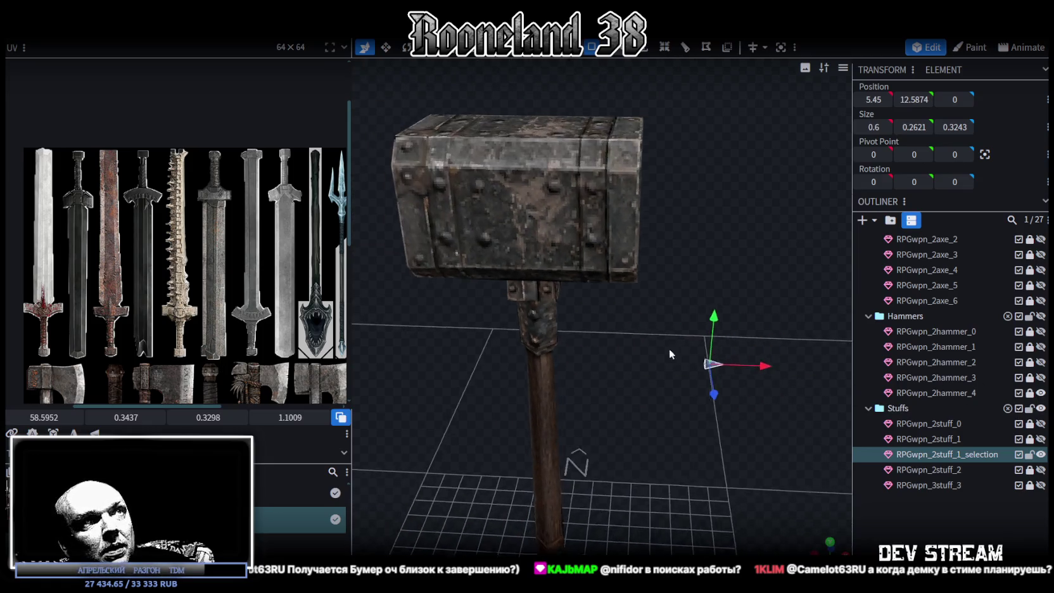
pyautogui.rightClick(961, 455)
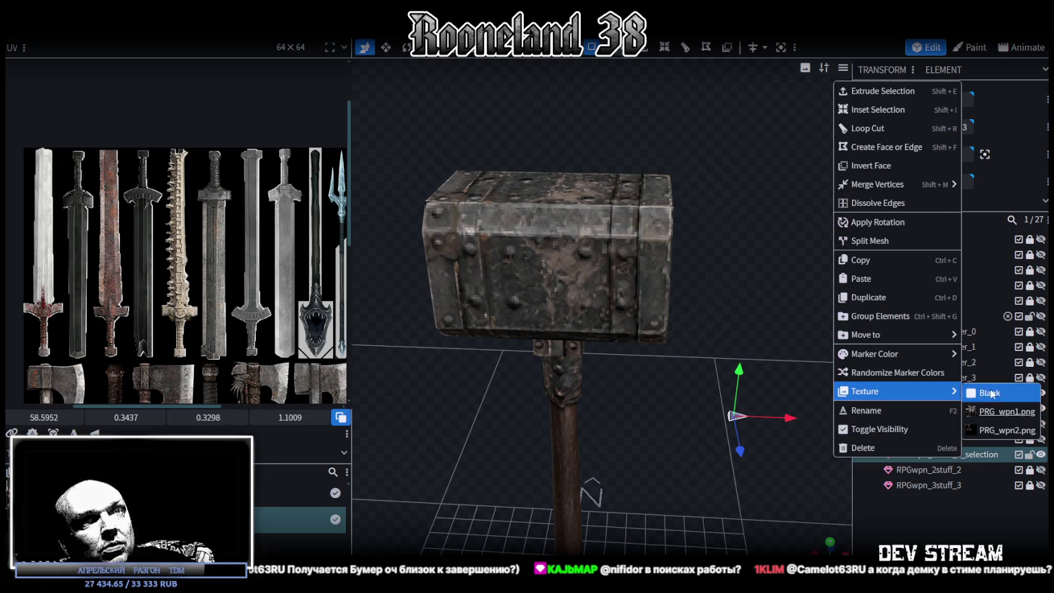
pyautogui.click(989, 429)
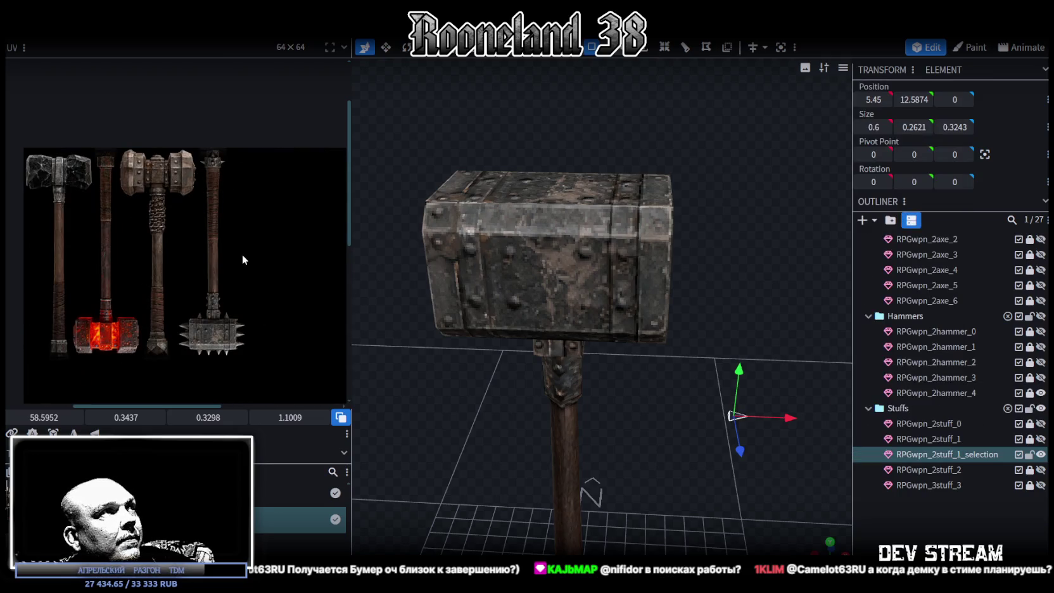
pyautogui.scroll(2, 220, 165)
pyautogui.scroll(-3, 208, 190)
pyautogui.scroll(3, 226, 164)
# Select the spike's UV triangle and rotate it 90° in the UV editor.
pyautogui.moveTo(216, 163)
pyautogui.mouseDown()
pyautogui.moveTo(309, 106)
pyautogui.moveTo(289, 142)
pyautogui.moveTo(131, 260)
pyautogui.mouseUp()
pyautogui.scroll(3, 82, 269)
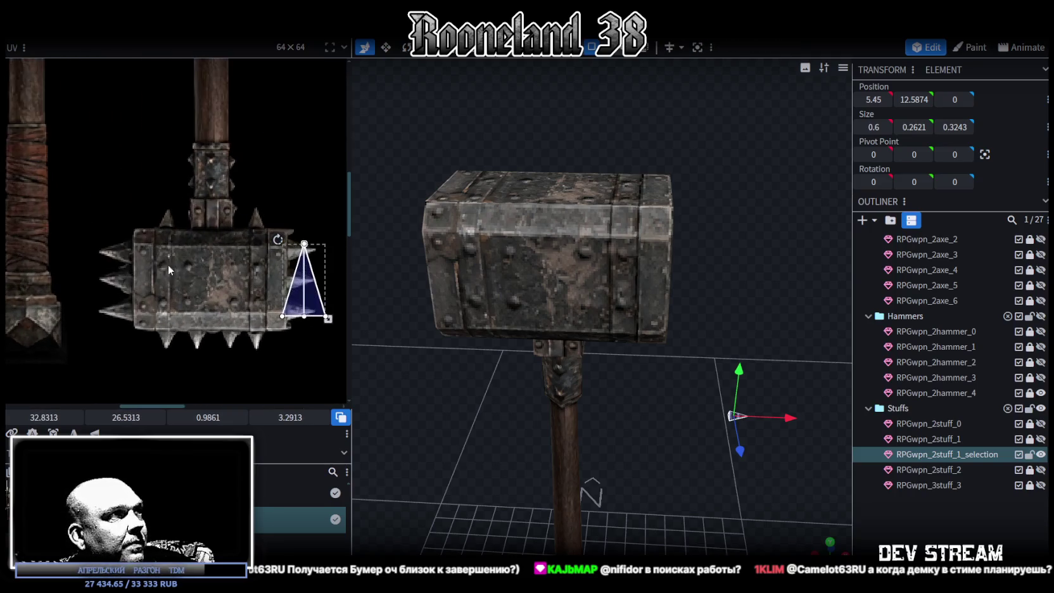
pyautogui.scroll(2, 146, 247)
pyautogui.rightClick(212, 244)
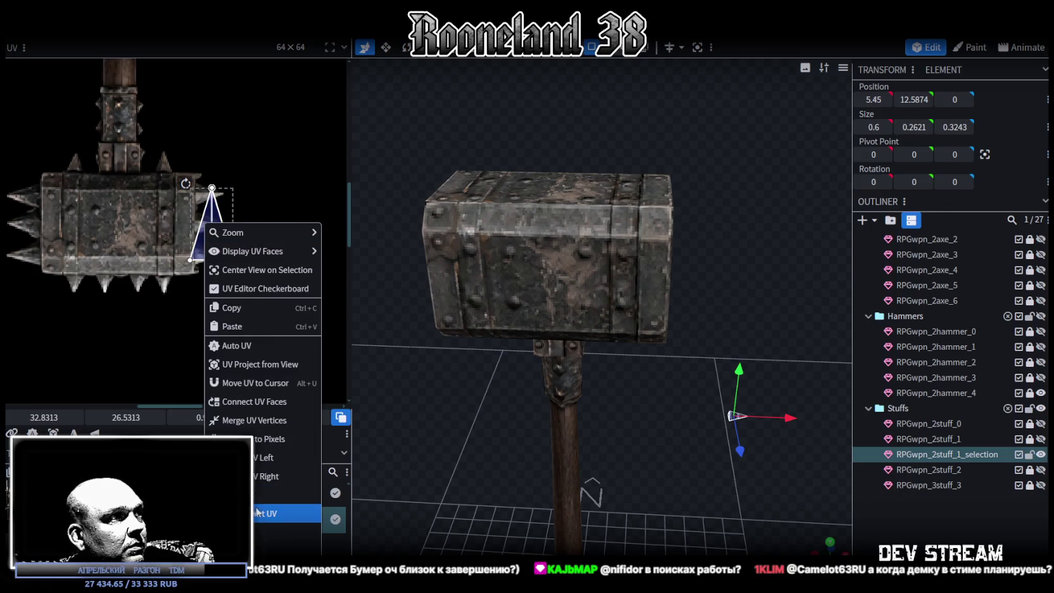
pyautogui.click(237, 475)
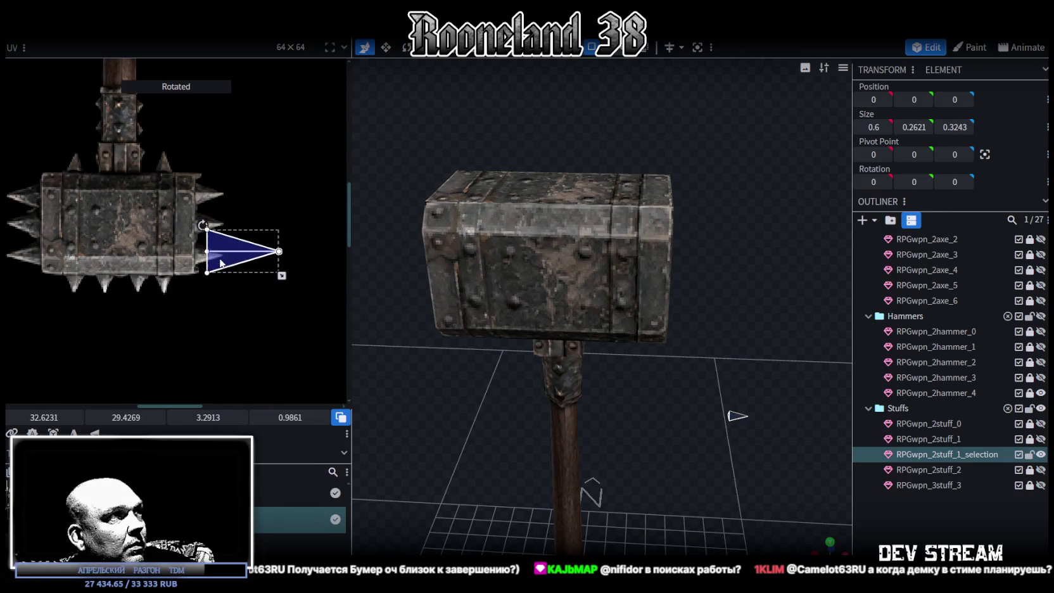
# Move and scale the UV triangle over a side spike painted on the mace texture.
pyautogui.moveTo(194, 235); pyautogui.dragTo(76, 257)
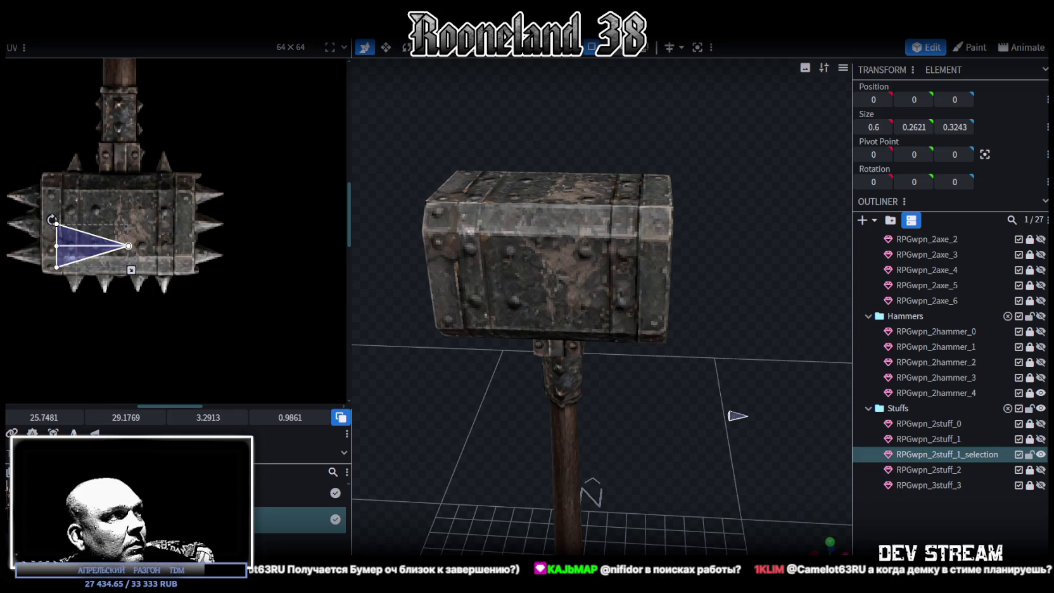
pyautogui.scroll(3, 191, 352)
pyautogui.moveTo(214, 283); pyautogui.dragTo(124, 263)
pyautogui.moveTo(205, 325)
pyautogui.mouseDown()
pyautogui.moveTo(120, 271)
pyautogui.moveTo(113, 250)
pyautogui.mouseUp()
pyautogui.scroll(3, 117, 264)
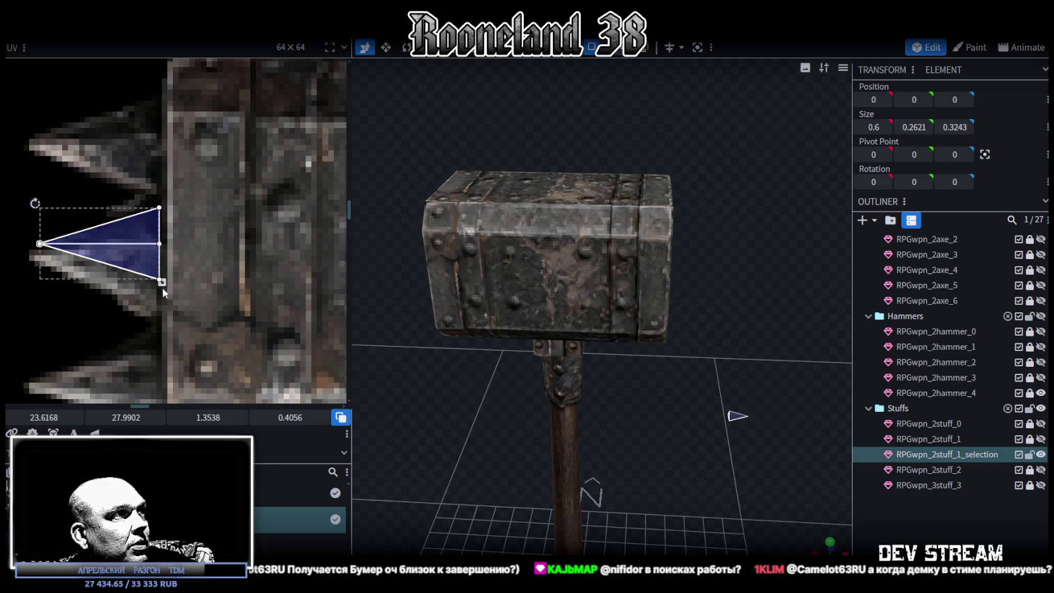
pyautogui.moveTo(163, 282); pyautogui.dragTo(163, 310)
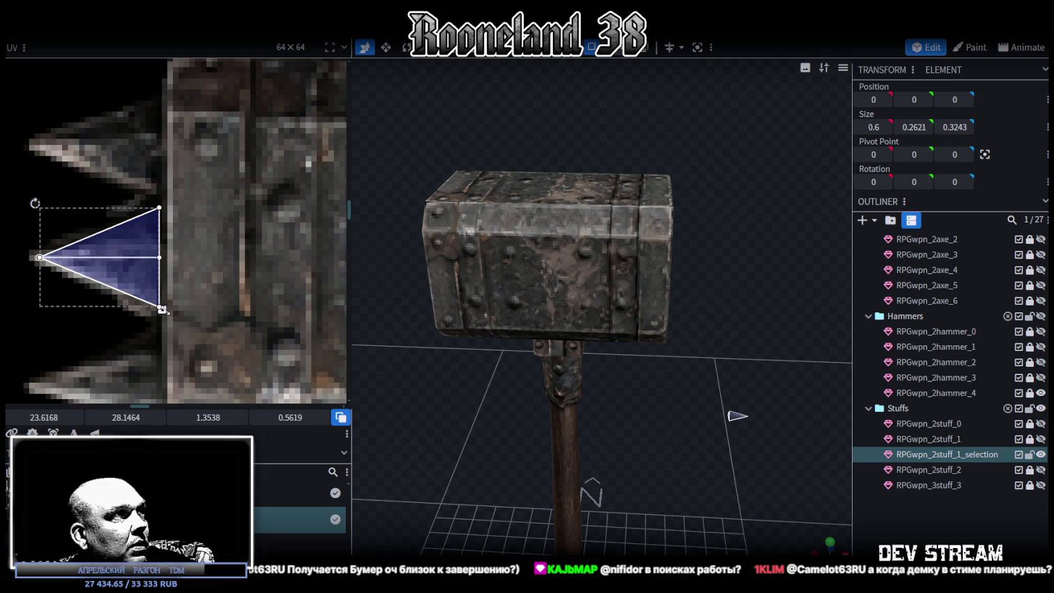
pyautogui.moveTo(144, 275); pyautogui.dragTo(144, 277)
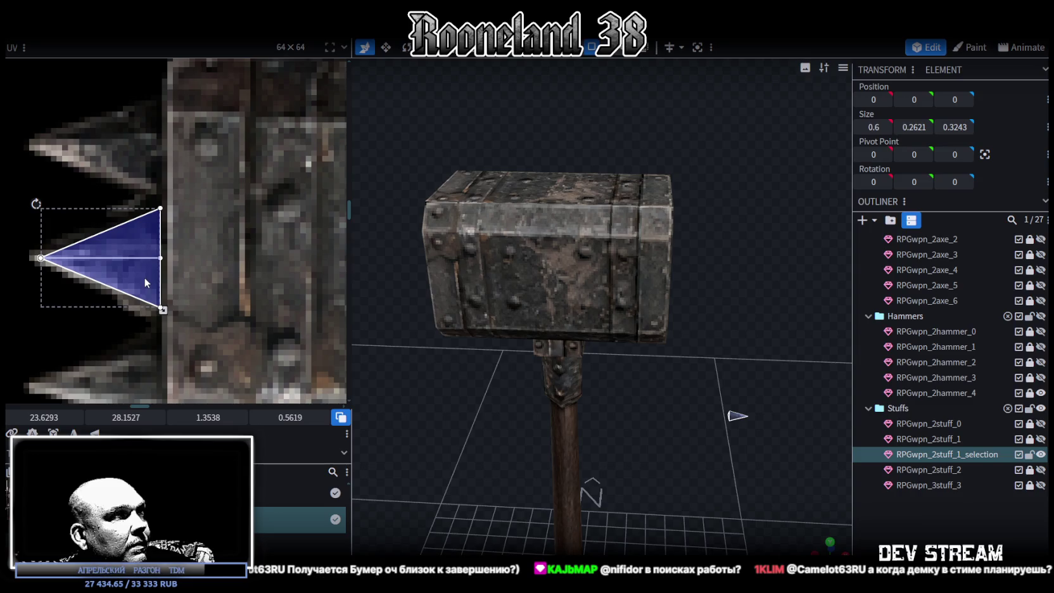
pyautogui.moveTo(769, 498); pyautogui.dragTo(636, 380)
pyautogui.click(652, 400)
# Widen the spike along X to 0.8.
pyautogui.moveTo(682, 423)
pyautogui.mouseDown()
pyautogui.moveTo(628, 451)
pyautogui.moveTo(676, 432)
pyautogui.moveTo(508, 362)
pyautogui.moveTo(685, 444)
pyautogui.moveTo(721, 438)
pyautogui.mouseUp()
pyautogui.press('s')
pyautogui.moveTo(757, 374); pyautogui.dragTo(761, 374)
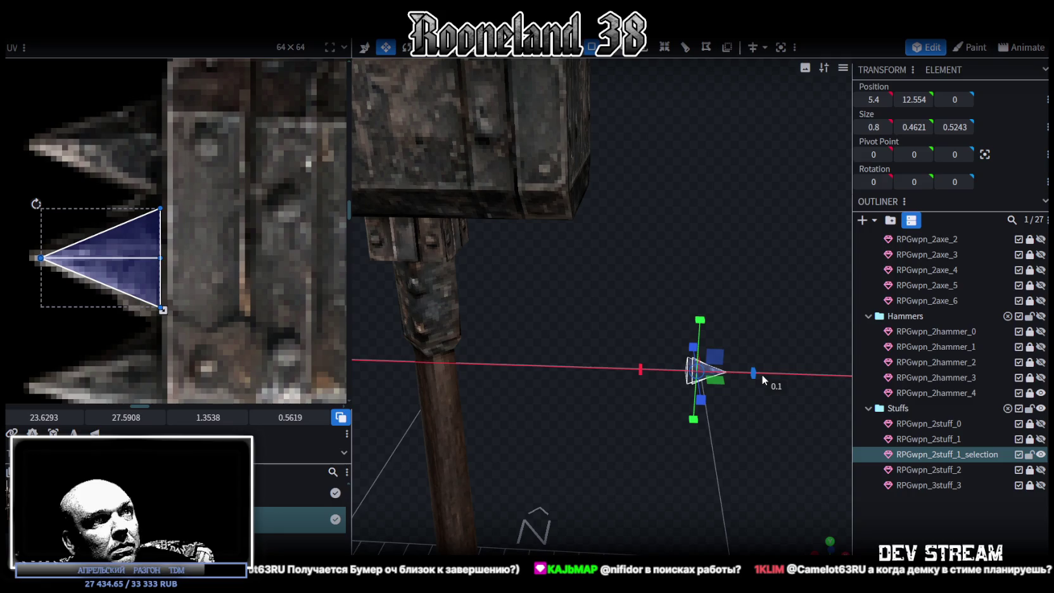
pyautogui.scroll(-5, 698, 461)
pyautogui.moveTo(690, 456)
pyautogui.mouseDown()
pyautogui.moveTo(647, 451)
pyautogui.moveTo(696, 467)
pyautogui.mouseUp()
# Move the spike onto the hammer head's front face at X 3.3, Z 1.2.
pyautogui.press('v')
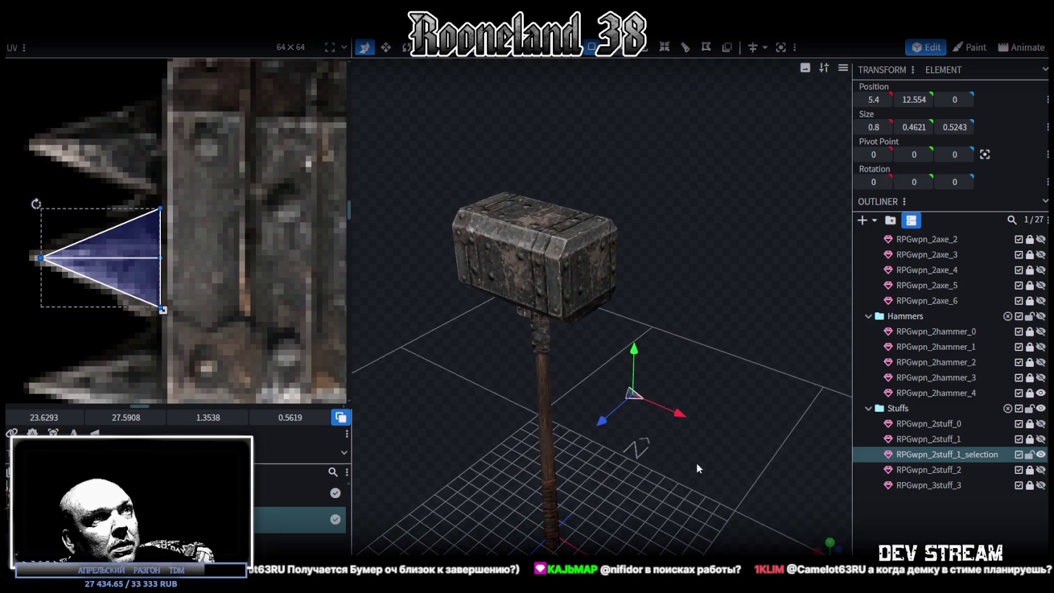
pyautogui.moveTo(637, 353); pyautogui.dragTo(636, 221)
pyautogui.moveTo(675, 385)
pyautogui.mouseDown()
pyautogui.moveTo(632, 419)
pyautogui.moveTo(665, 430)
pyautogui.moveTo(639, 390)
pyautogui.mouseUp()
pyautogui.scroll(4, 666, 413)
pyautogui.moveTo(527, 314); pyautogui.dragTo(462, 311)
pyautogui.moveTo(454, 387); pyautogui.dragTo(547, 374)
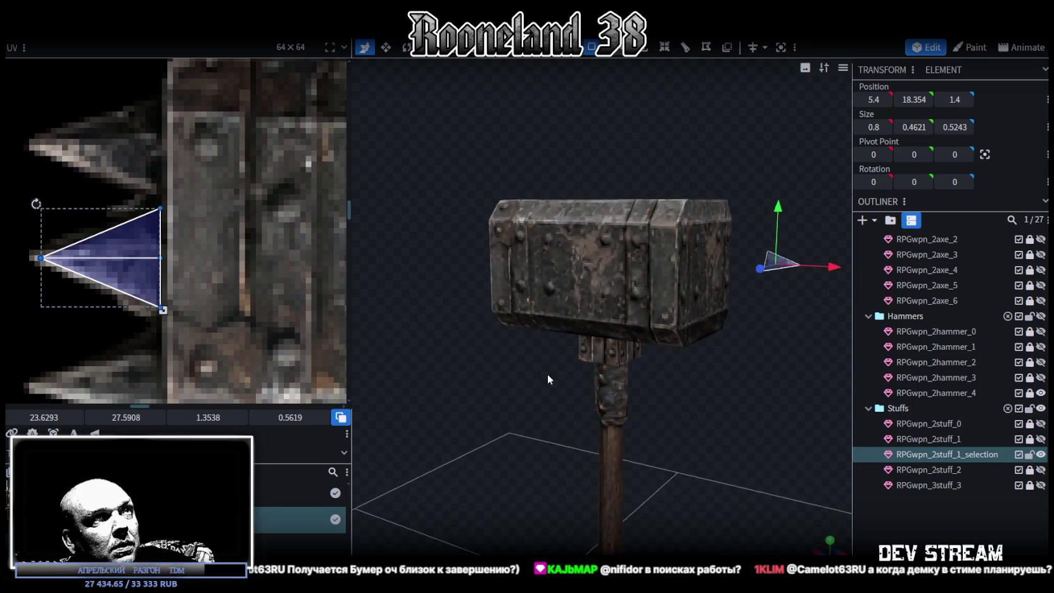
pyautogui.press('KP_1')
pyautogui.moveTo(753, 273)
pyautogui.mouseDown()
pyautogui.moveTo(678, 273)
pyautogui.moveTo(587, 358)
pyautogui.moveTo(681, 375)
pyautogui.moveTo(653, 366)
pyautogui.mouseUp()
pyautogui.moveTo(461, 319); pyautogui.dragTo(467, 314)
pyautogui.scroll(-4, 219, 318)
pyautogui.moveTo(594, 415)
pyautogui.mouseDown()
pyautogui.moveTo(752, 440)
pyautogui.moveTo(724, 442)
pyautogui.moveTo(627, 383)
pyautogui.moveTo(651, 430)
pyautogui.moveTo(665, 431)
pyautogui.moveTo(670, 394)
pyautogui.mouseUp()
pyautogui.scroll(3, 601, 408)
# Enlarge the spike to 0.8 × 0.8621 × 0.9243.
pyautogui.press('s')
pyautogui.moveTo(588, 257); pyautogui.dragTo(564, 234)
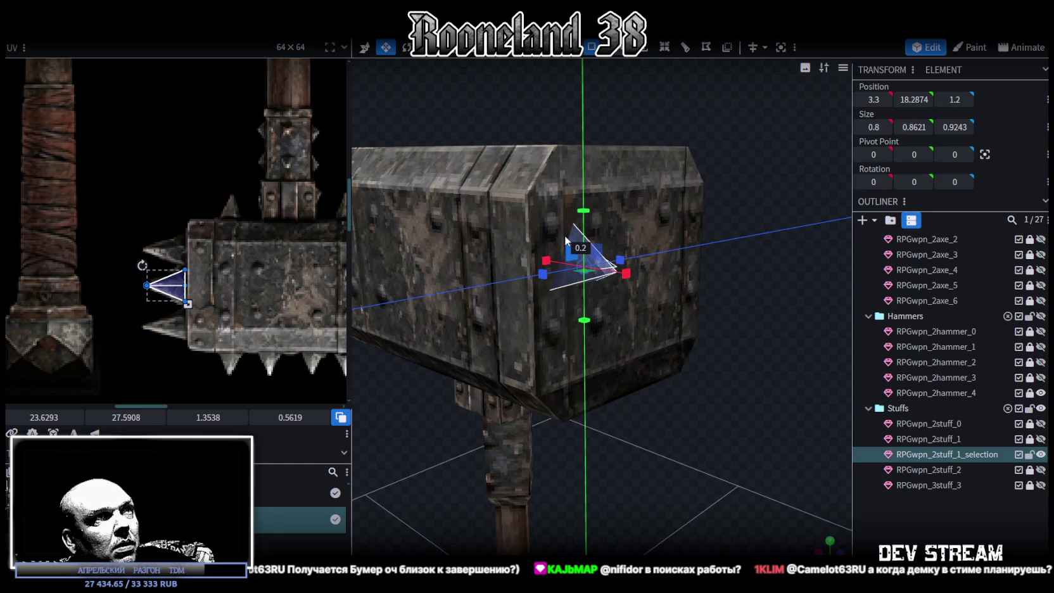
pyautogui.moveTo(665, 349)
pyautogui.mouseDown()
pyautogui.moveTo(733, 416)
pyautogui.moveTo(740, 409)
pyautogui.moveTo(680, 402)
pyautogui.moveTo(698, 409)
pyautogui.mouseUp()
# Raise the spike to Y 19.0874 at Z 1.1, then unlock and select RPGwpn_2hammer_4.
pyautogui.press('v')
pyautogui.moveTo(592, 193); pyautogui.dragTo(591, 119)
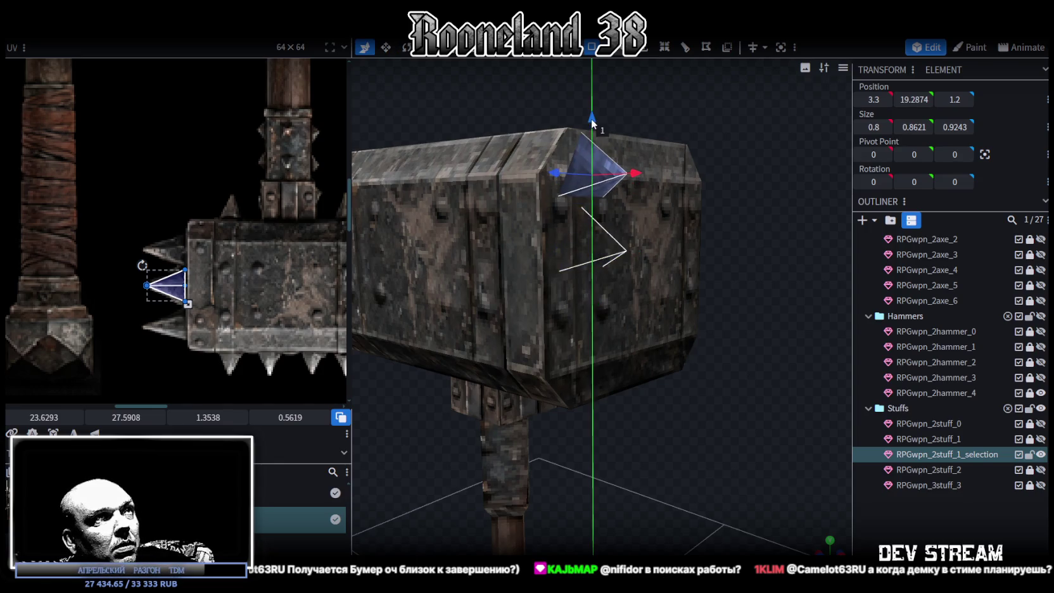
pyautogui.moveTo(659, 442)
pyautogui.mouseDown()
pyautogui.moveTo(671, 461)
pyautogui.moveTo(654, 457)
pyautogui.moveTo(672, 463)
pyautogui.mouseUp()
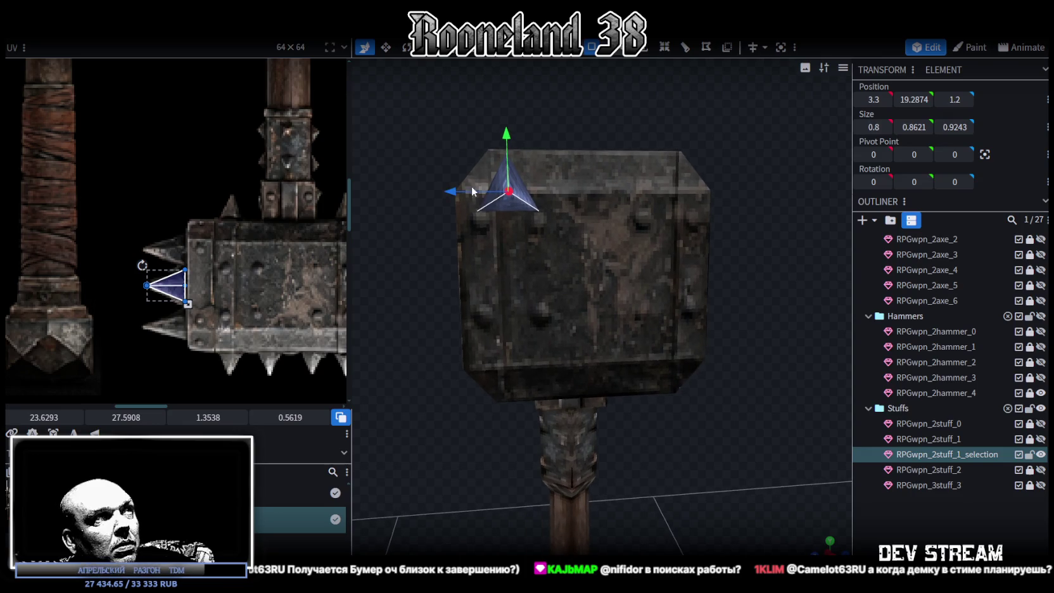
pyautogui.moveTo(507, 135); pyautogui.dragTo(513, 144)
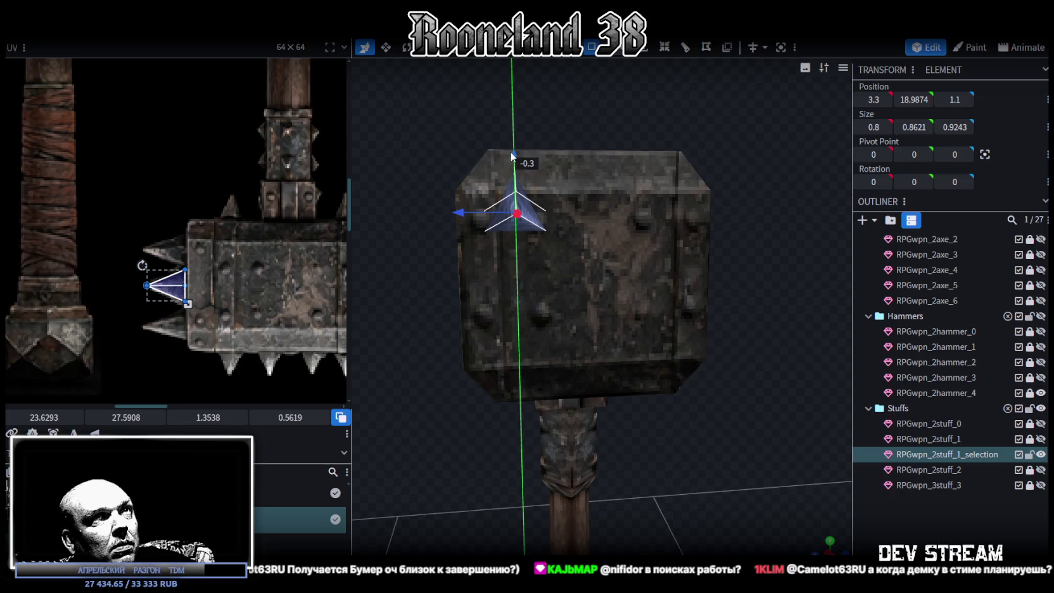
pyautogui.moveTo(512, 144); pyautogui.dragTo(509, 147)
pyautogui.scroll(-2, 578, 285)
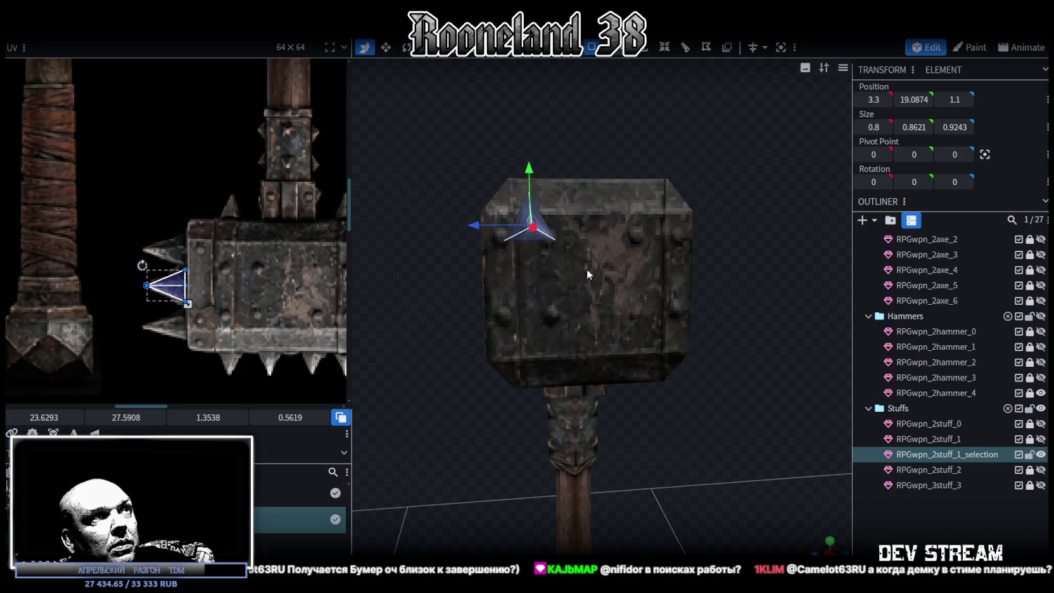
pyautogui.scroll(-2, 583, 274)
pyautogui.click(1030, 392)
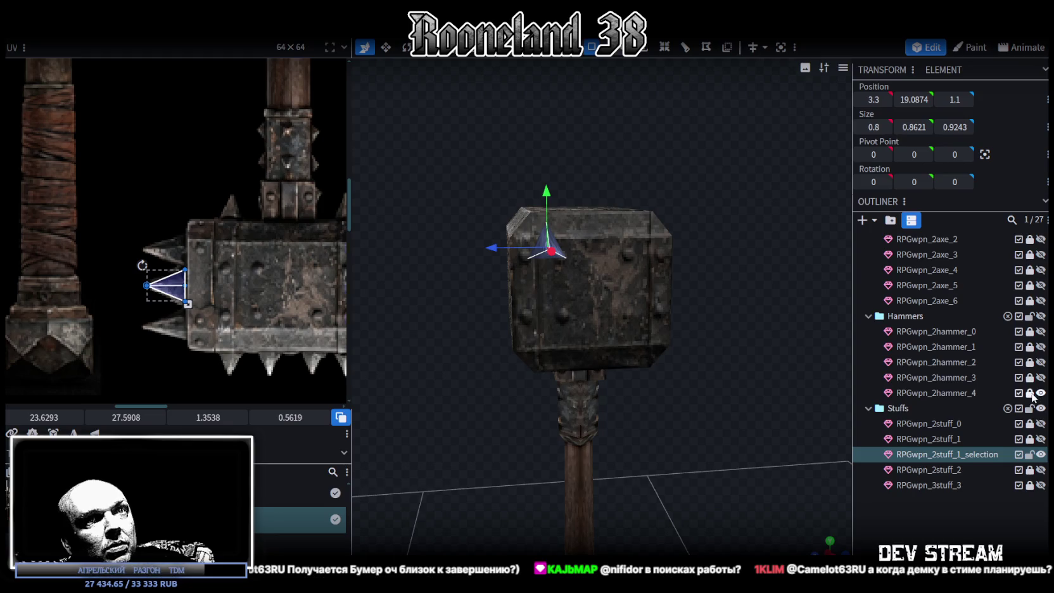
pyautogui.click(1002, 394)
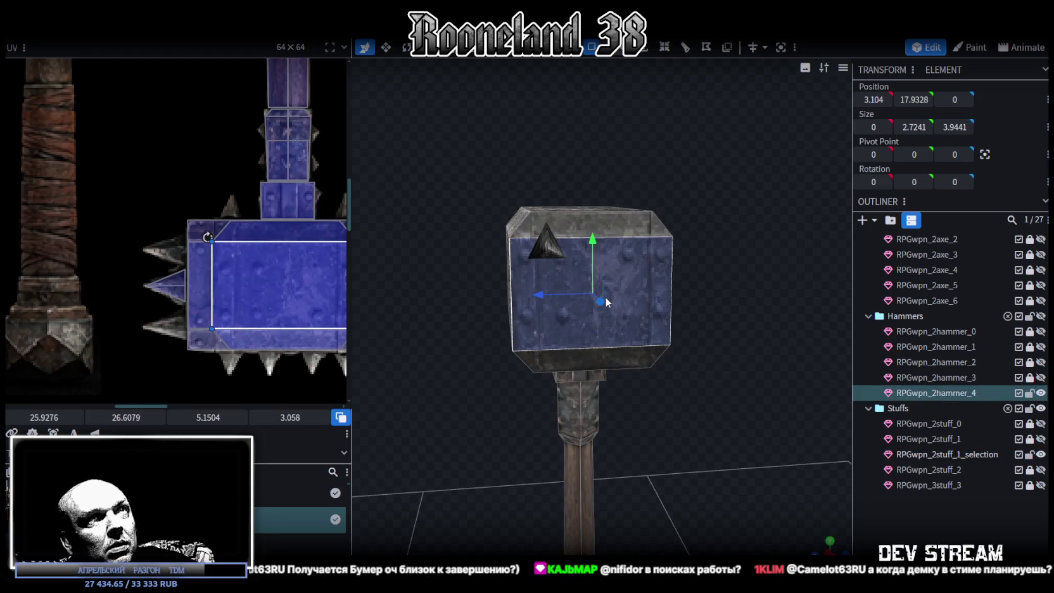
# Move the spike element into the Hammers group in the outliner.
pyautogui.click(962, 454)
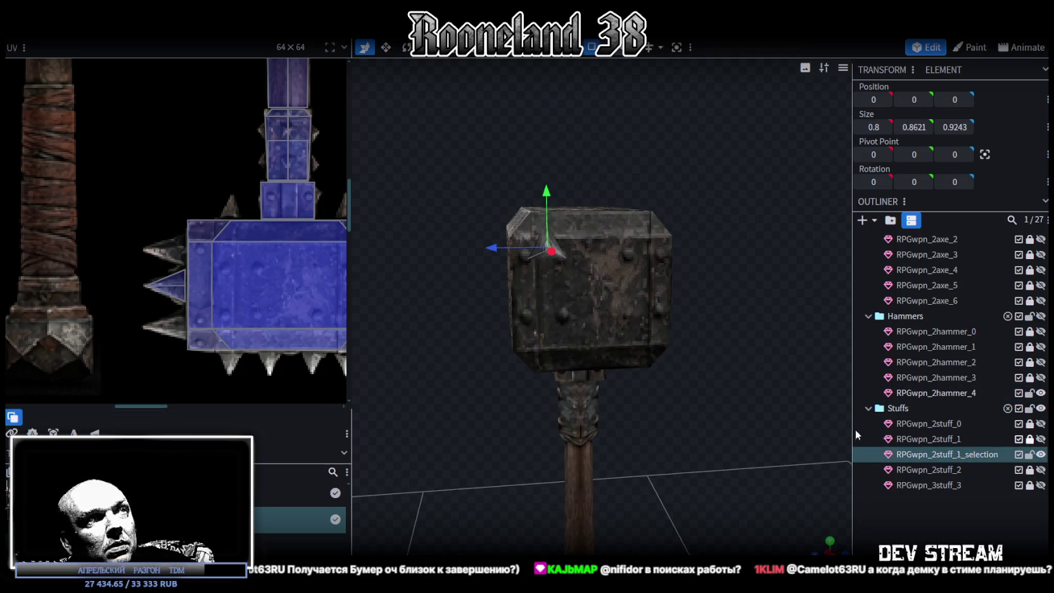
pyautogui.click(549, 251)
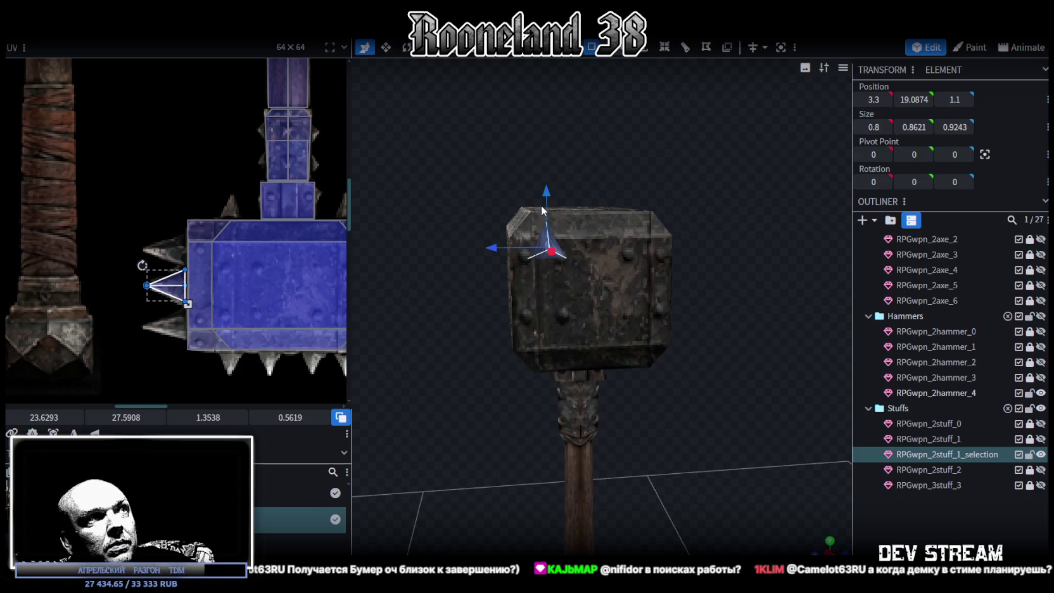
pyautogui.click(949, 461)
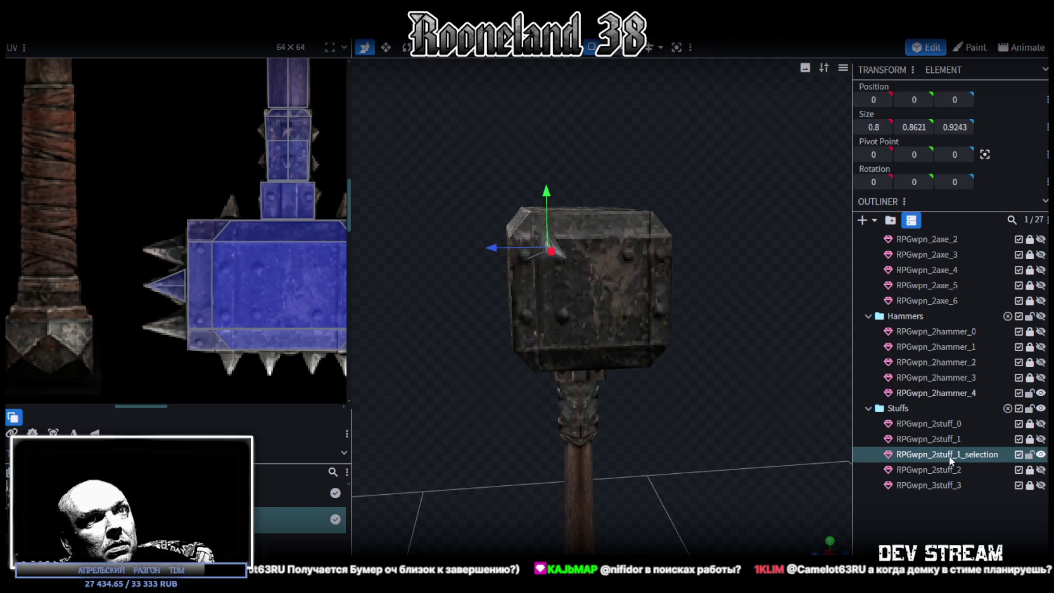
pyautogui.moveTo(950, 441); pyautogui.dragTo(924, 314)
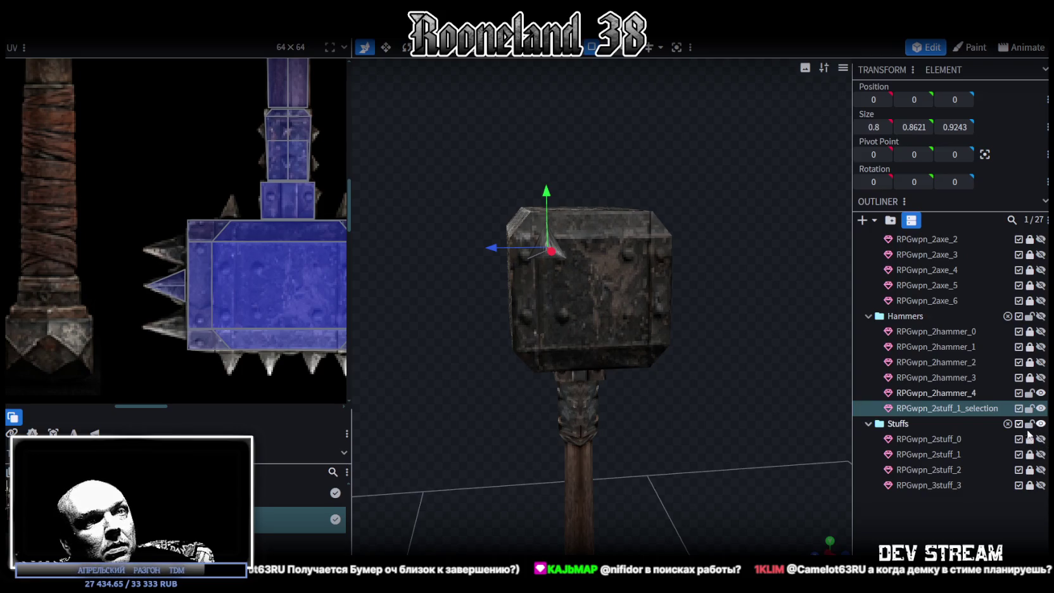
# Duplicate the spike twice, placing the copies lower down the hammer head's end.
pyautogui.hotkey('ctrl', 'd')
pyautogui.moveTo(551, 193)
pyautogui.mouseDown()
pyautogui.moveTo(552, 224)
pyautogui.moveTo(638, 265)
pyautogui.mouseUp()
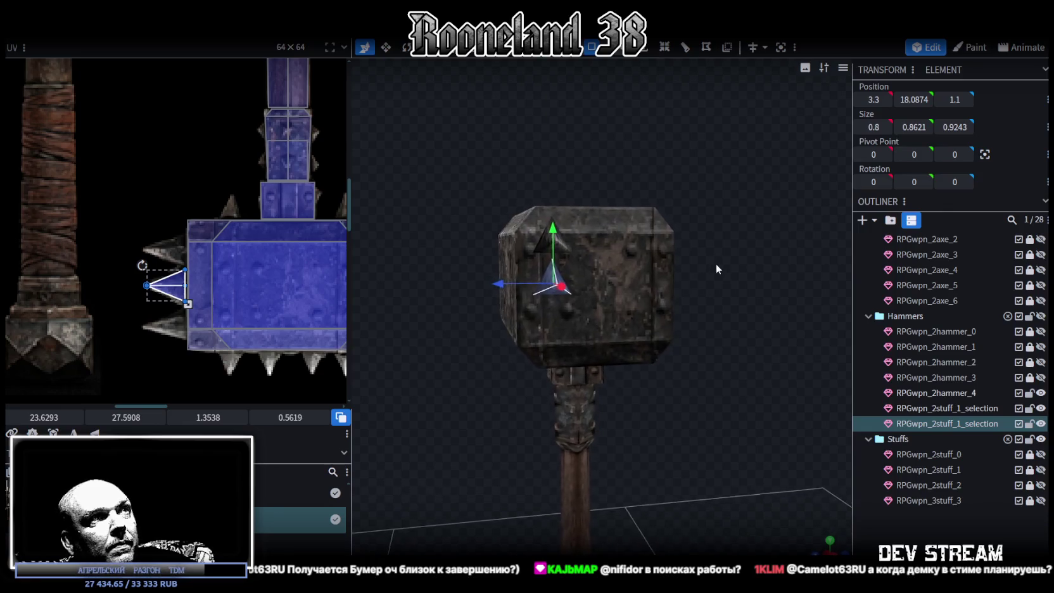
pyautogui.moveTo(492, 286); pyautogui.dragTo(542, 286)
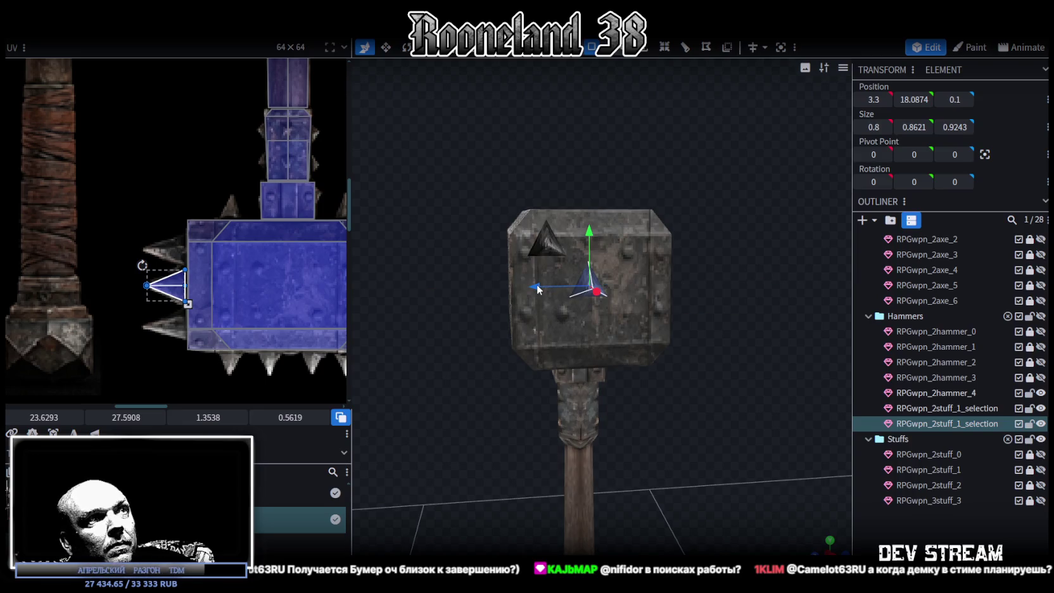
pyautogui.moveTo(714, 357); pyautogui.dragTo(733, 367)
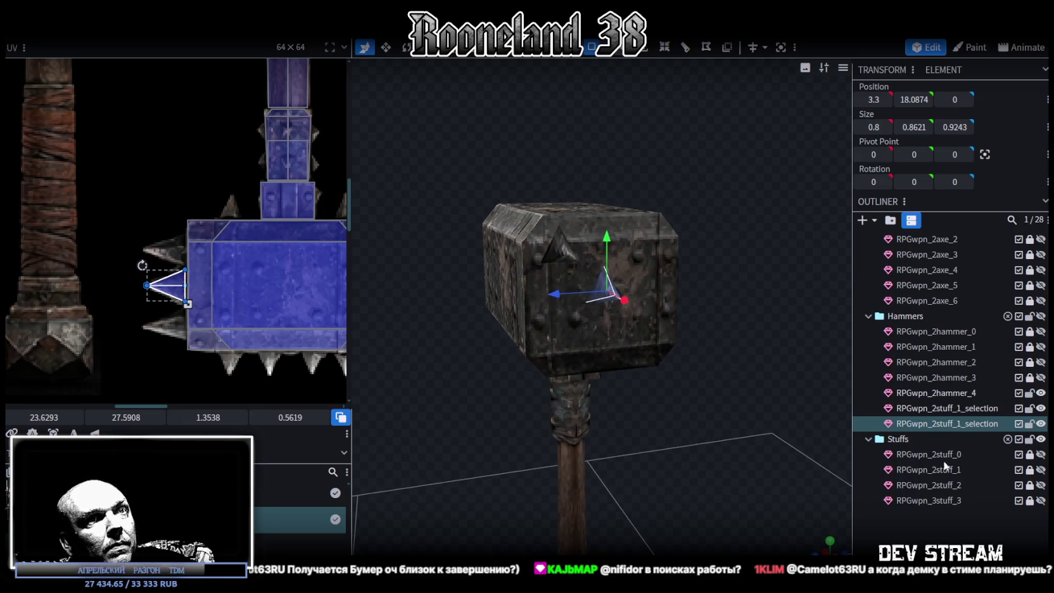
pyautogui.hotkey('ctrl', 'd')
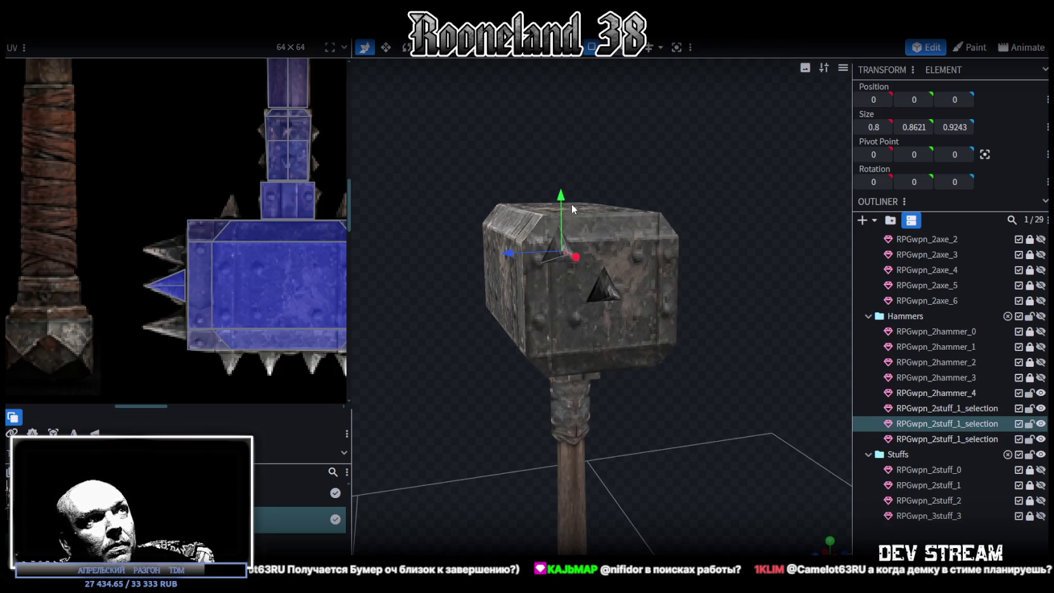
pyautogui.moveTo(562, 203); pyautogui.dragTo(560, 240)
pyautogui.moveTo(703, 360); pyautogui.dragTo(714, 373)
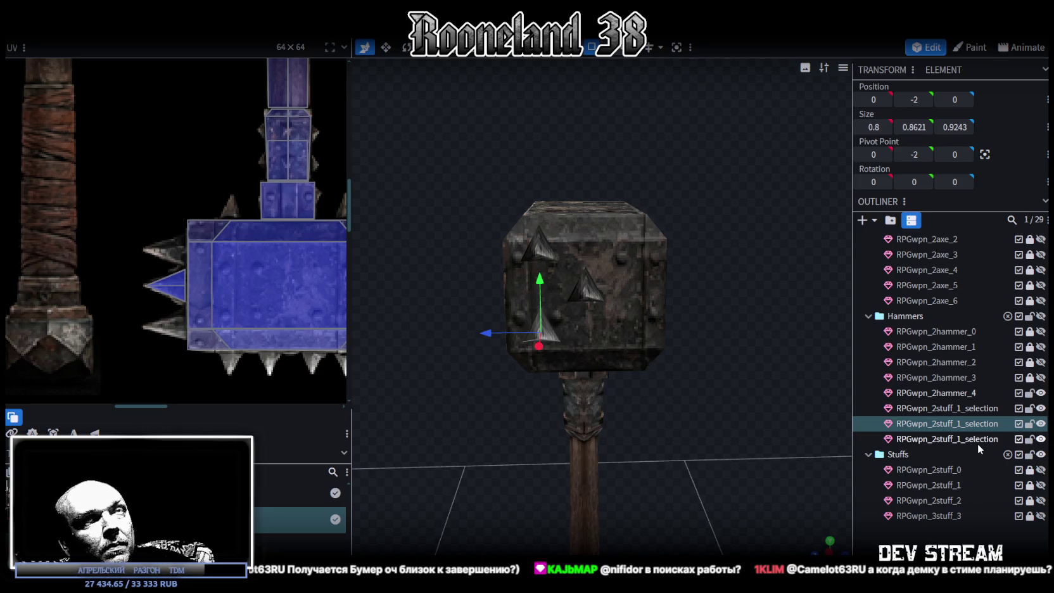
# Duplicate two spikes and shift the copies across the head's depth along Z, then select all end spikes.
pyautogui.click(979, 410)
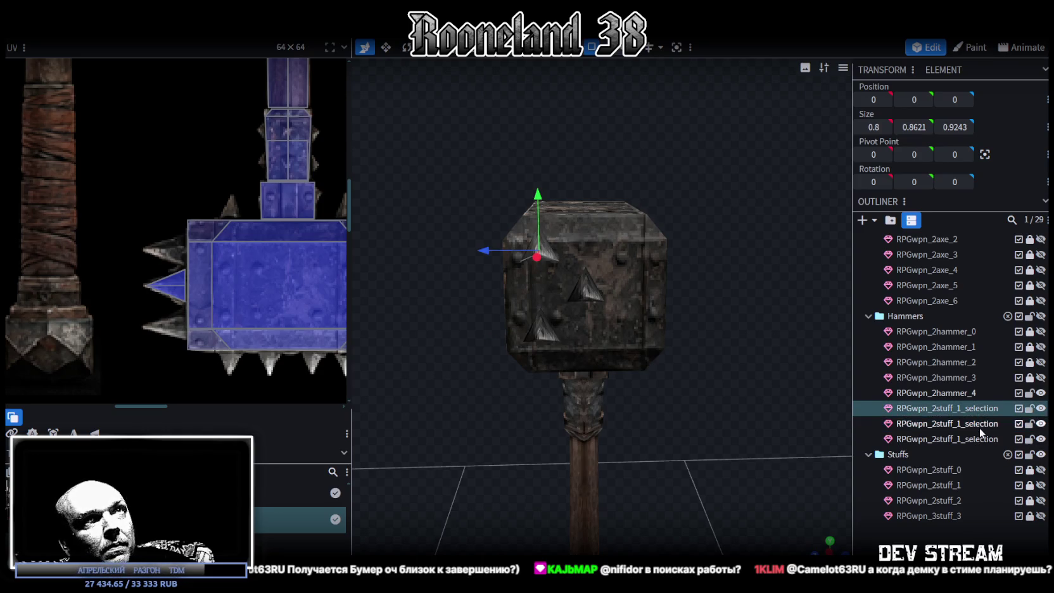
pyautogui.keyDown('ctrl'); pyautogui.click(979, 424); pyautogui.keyUp('ctrl')
pyautogui.hotkey('ctrl', 'd')
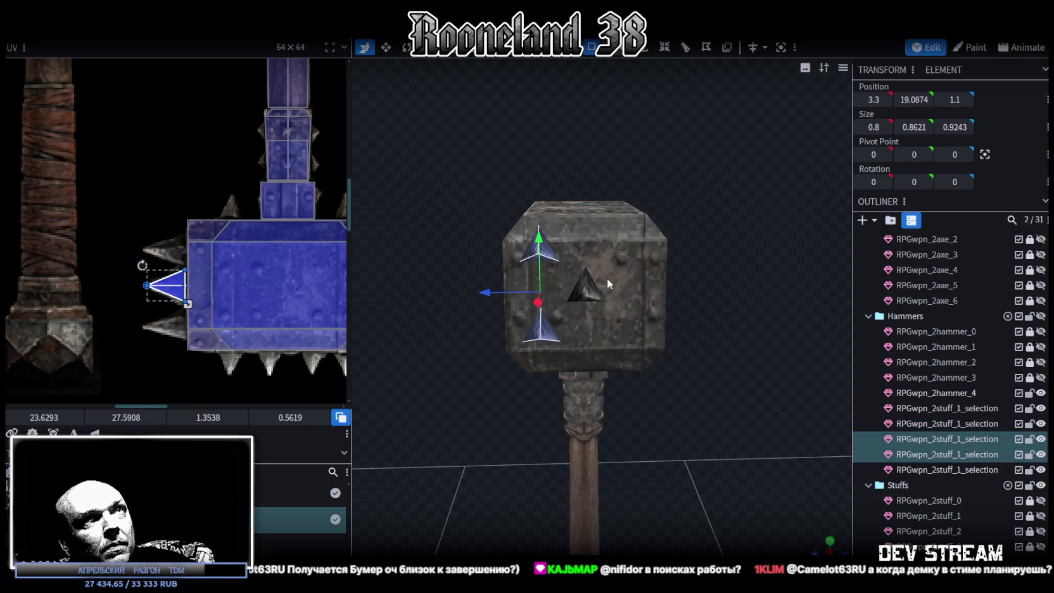
pyautogui.moveTo(491, 291)
pyautogui.mouseDown()
pyautogui.moveTo(587, 297)
pyautogui.moveTo(753, 333)
pyautogui.moveTo(626, 327)
pyautogui.moveTo(647, 317)
pyautogui.moveTo(812, 350)
pyautogui.moveTo(762, 408)
pyautogui.moveTo(823, 415)
pyautogui.moveTo(715, 397)
pyautogui.mouseUp()
pyautogui.click(970, 409)
pyautogui.keyDown('shift'); pyautogui.click(962, 470); pyautogui.keyUp('shift')
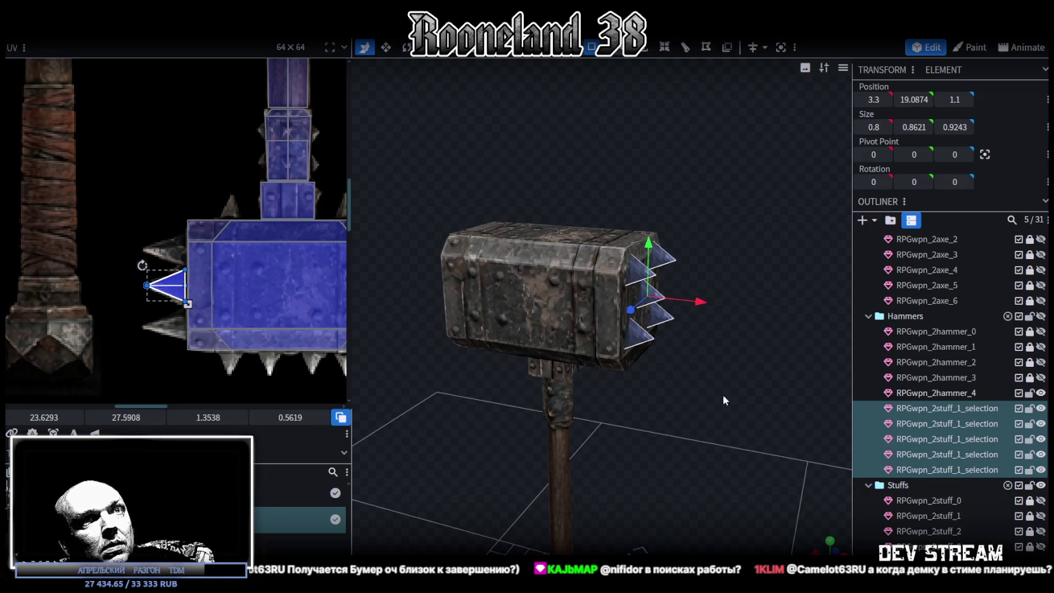
pyautogui.rightClick(916, 407)
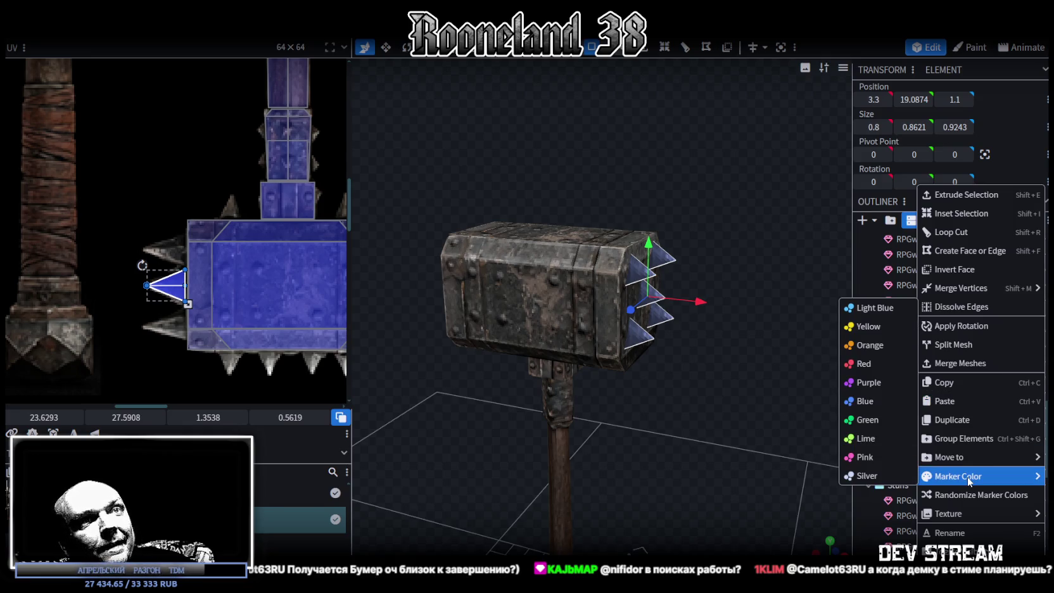
# Merge the end spikes into one mesh, duplicate it and Flip X onto the opposite end at X -3.3.
pyautogui.click(961, 360)
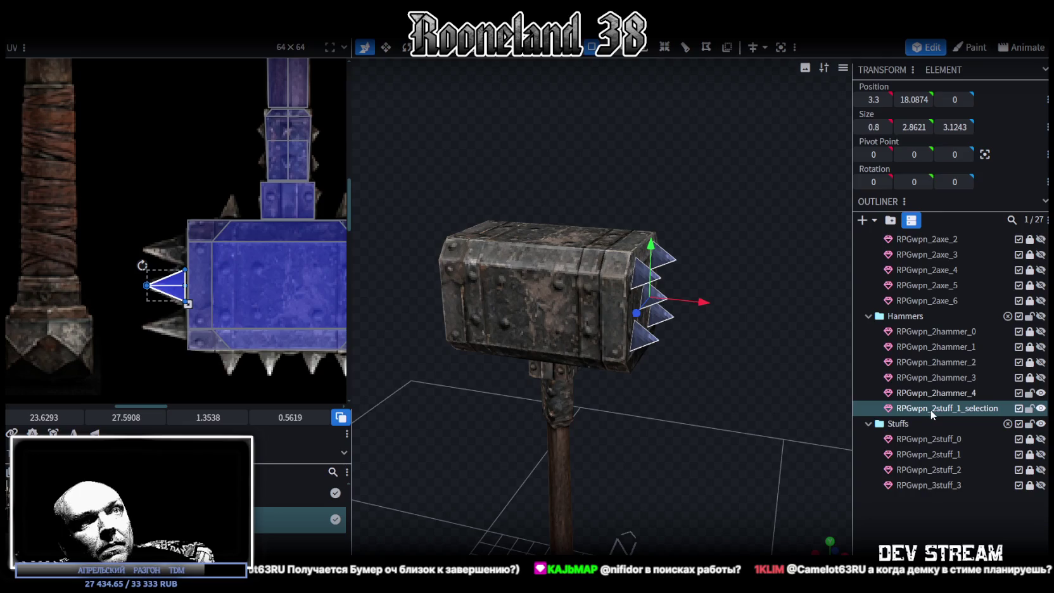
pyautogui.hotkey('ctrl', 'd')
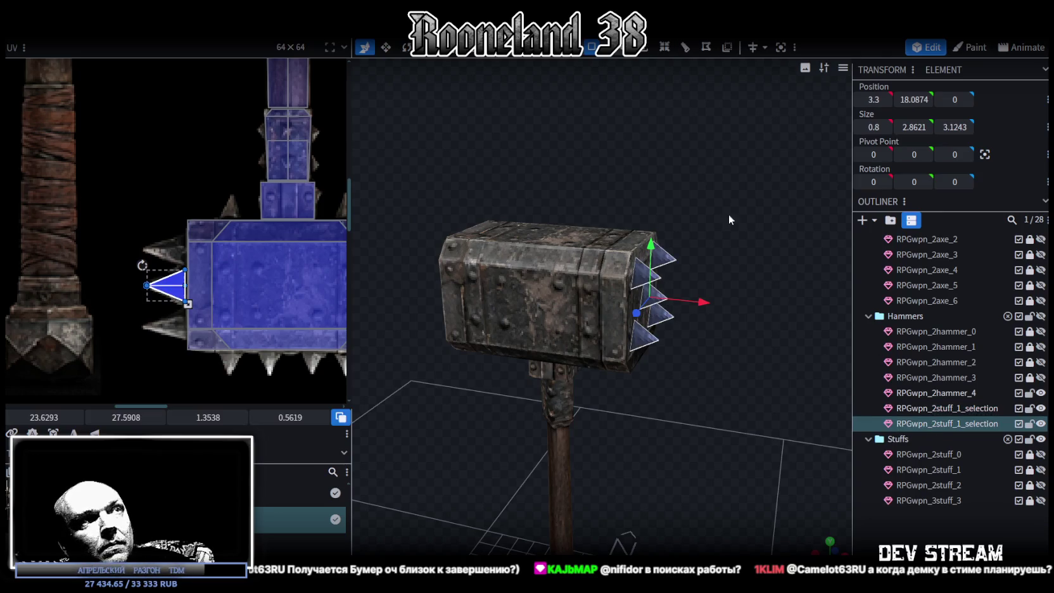
pyautogui.click(161, 41)
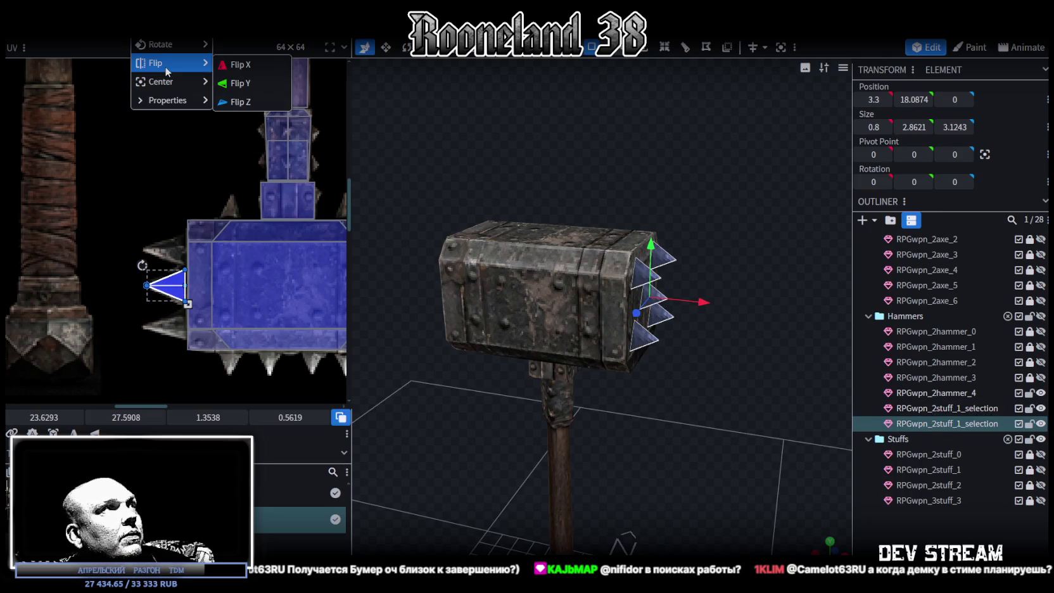
pyautogui.click(237, 65)
# Paste another spike mesh copy and lock the hammer and finished spike meshes.
pyautogui.moveTo(475, 431)
pyautogui.mouseDown()
pyautogui.moveTo(507, 391)
pyautogui.moveTo(468, 392)
pyautogui.mouseUp()
pyautogui.scroll(-2, 232, 273)
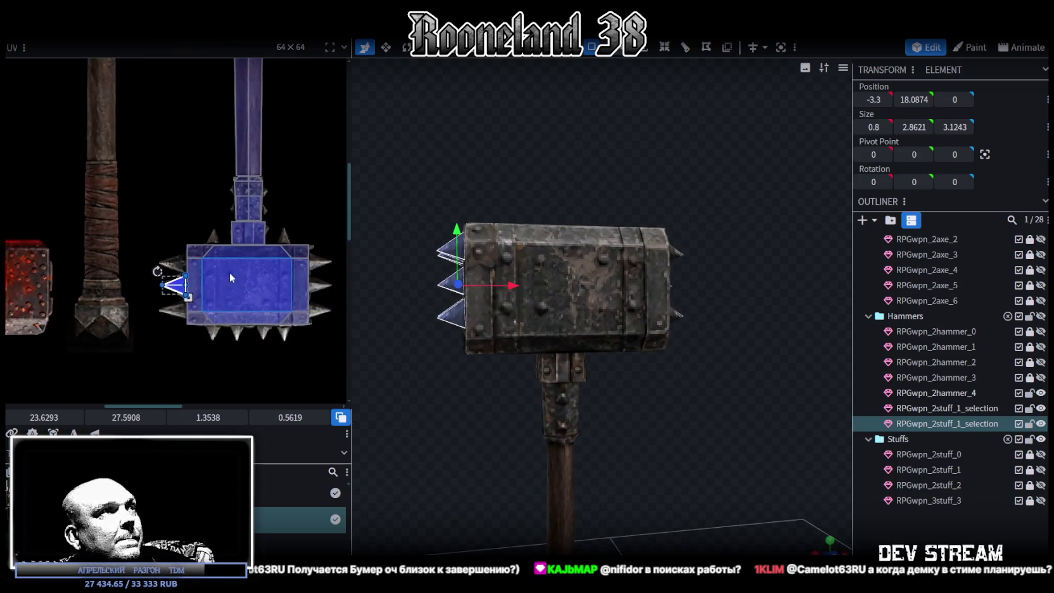
pyautogui.scroll(-1, 229, 271)
pyautogui.moveTo(696, 393)
pyautogui.mouseDown()
pyautogui.moveTo(716, 401)
pyautogui.moveTo(731, 383)
pyautogui.moveTo(727, 327)
pyautogui.moveTo(734, 391)
pyautogui.moveTo(765, 436)
pyautogui.moveTo(805, 437)
pyautogui.moveTo(733, 433)
pyautogui.moveTo(890, 409)
pyautogui.moveTo(706, 423)
pyautogui.moveTo(550, 229)
pyautogui.mouseUp()
pyautogui.moveTo(619, 200)
pyautogui.mouseDown()
pyautogui.moveTo(593, 224)
pyautogui.moveTo(556, 206)
pyautogui.moveTo(605, 180)
pyautogui.moveTo(489, 171)
pyautogui.moveTo(498, 143)
pyautogui.mouseUp()
pyautogui.scroll(5, 510, 152)
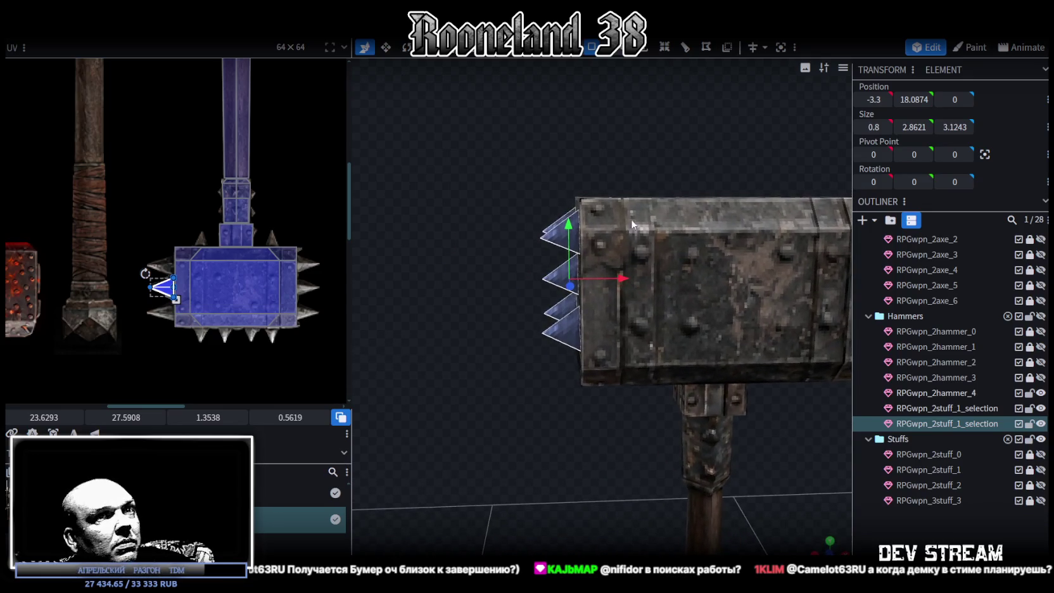
pyautogui.hotkey('ctrl', 'v')
pyautogui.moveTo(1030, 423); pyautogui.dragTo(1029, 392)
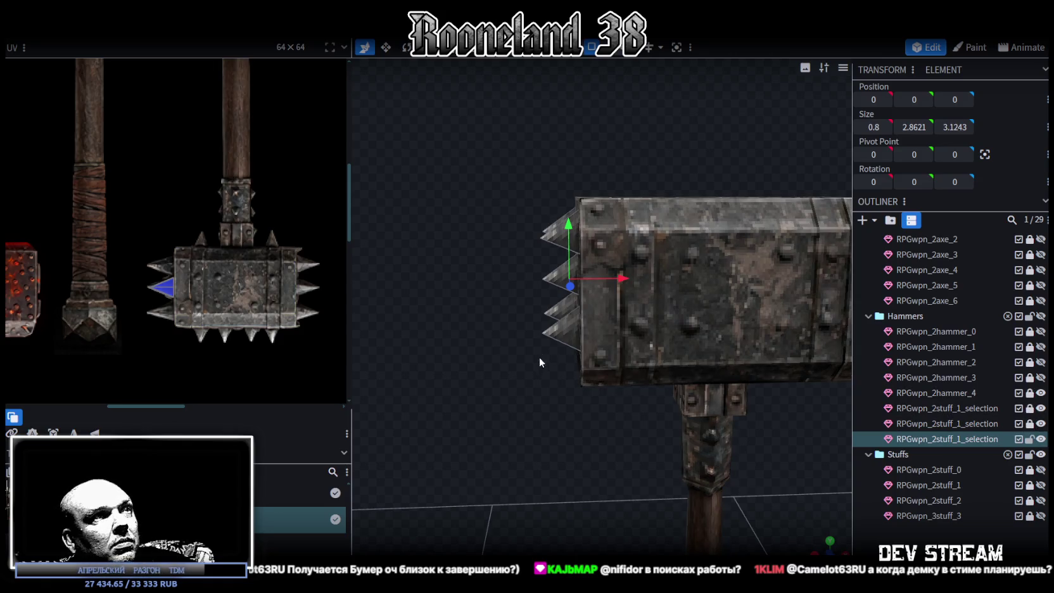
# Select a spike on the head's left end and rotate it -90° to point upward.
pyautogui.moveTo(542, 352); pyautogui.dragTo(603, 273)
pyautogui.moveTo(475, 317)
pyautogui.mouseDown()
pyautogui.moveTo(477, 338)
pyautogui.moveTo(568, 234)
pyautogui.moveTo(500, 187)
pyautogui.moveTo(572, 242)
pyautogui.mouseUp()
pyautogui.moveTo(592, 146); pyautogui.dragTo(549, 172)
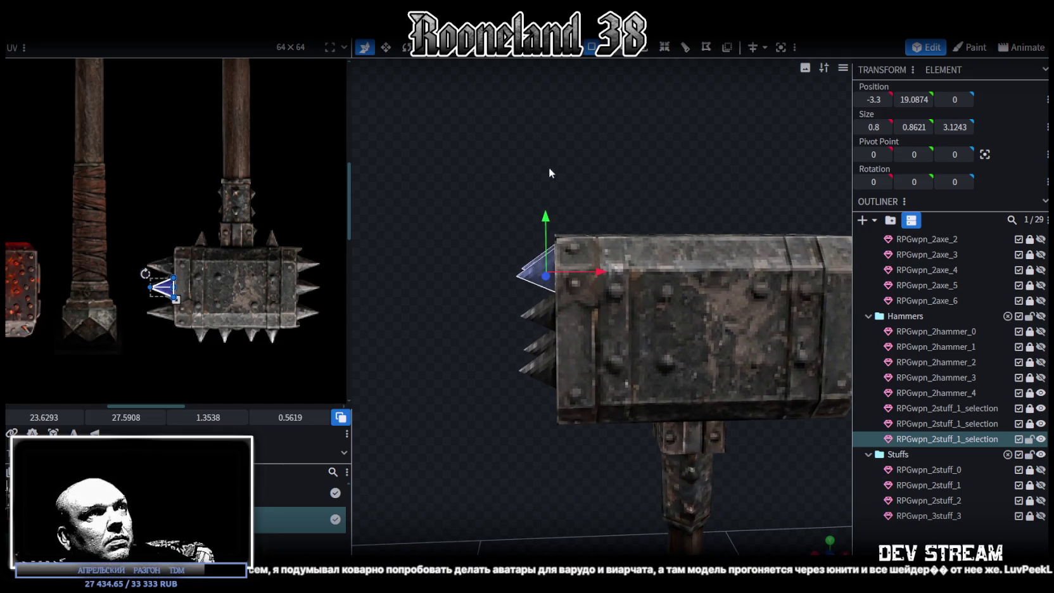
pyautogui.press('r')
pyautogui.moveTo(551, 230); pyautogui.dragTo(564, 282)
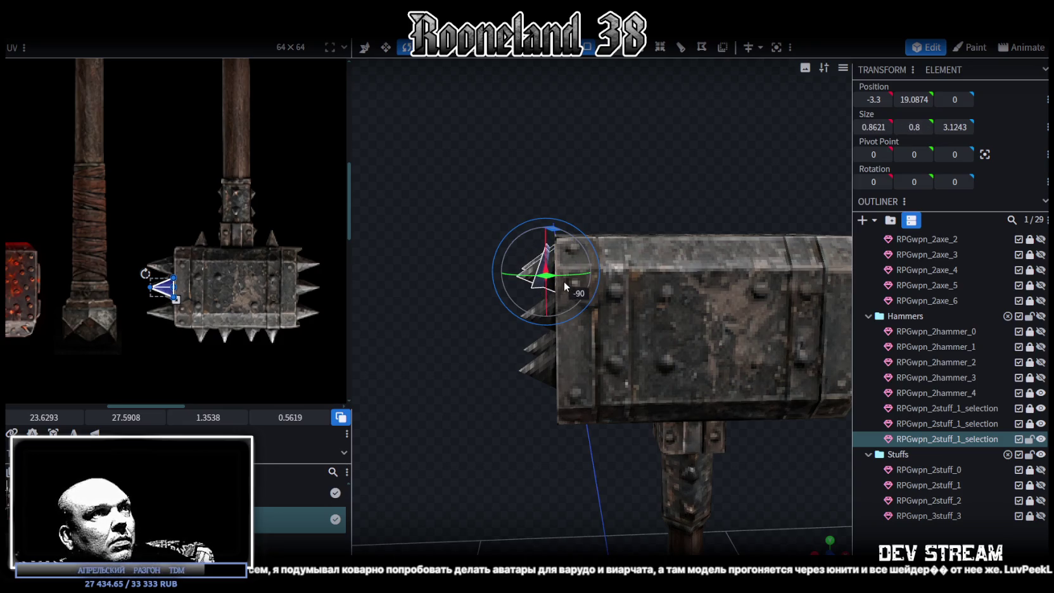
# Move the upright spike onto the top of the hammer head.
pyautogui.press('v')
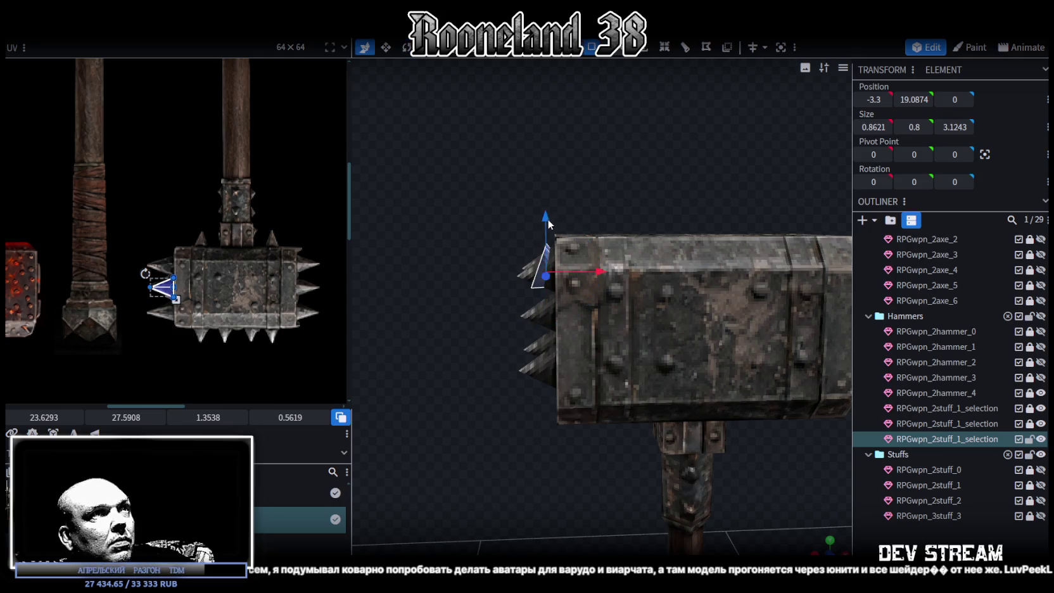
pyautogui.moveTo(548, 218); pyautogui.dragTo(548, 184)
pyautogui.moveTo(602, 221)
pyautogui.mouseDown()
pyautogui.moveTo(660, 232)
pyautogui.moveTo(650, 231)
pyautogui.mouseUp()
pyautogui.moveTo(690, 184)
pyautogui.mouseDown()
pyautogui.moveTo(631, 247)
pyautogui.moveTo(632, 267)
pyautogui.mouseUp()
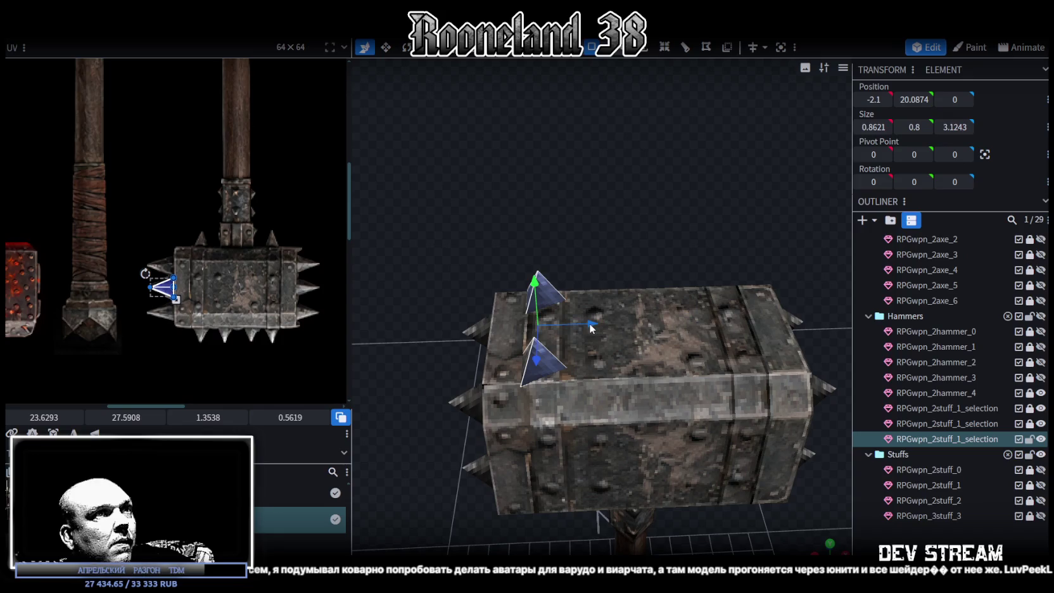
pyautogui.moveTo(589, 328); pyautogui.dragTo(632, 321)
# Position the two top spikes at X -1.2 and X -2.7, then duplicate both.
pyautogui.moveTo(521, 226)
pyautogui.mouseDown()
pyautogui.moveTo(662, 217)
pyautogui.moveTo(753, 175)
pyautogui.mouseUp()
pyautogui.click(633, 257)
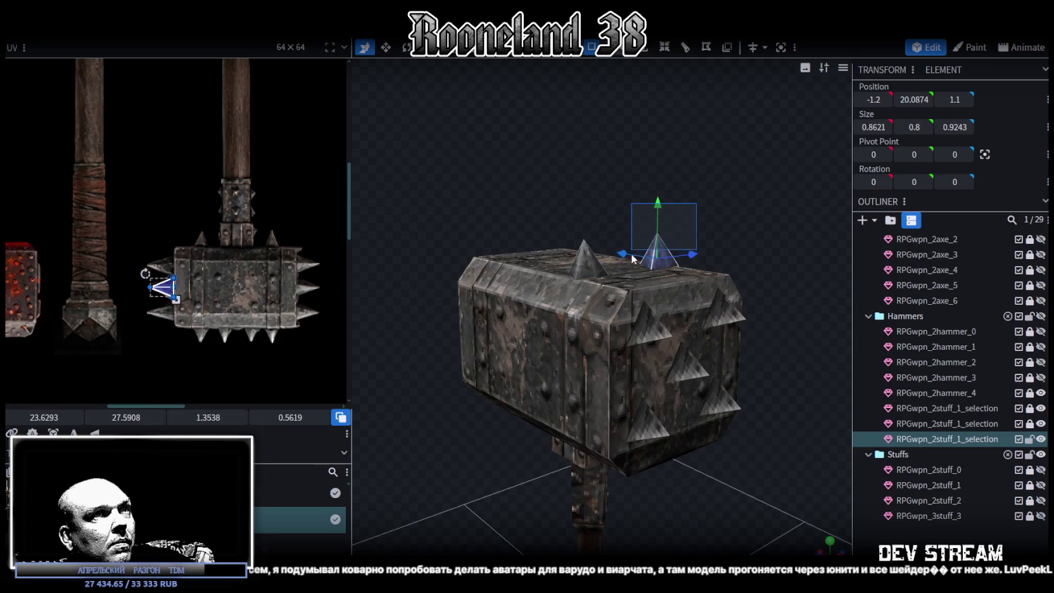
pyautogui.moveTo(720, 242)
pyautogui.mouseDown()
pyautogui.moveTo(710, 276)
pyautogui.moveTo(424, 167)
pyautogui.moveTo(618, 274)
pyautogui.moveTo(387, 183)
pyautogui.moveTo(393, 212)
pyautogui.moveTo(393, 188)
pyautogui.moveTo(512, 146)
pyautogui.moveTo(639, 260)
pyautogui.mouseUp()
pyautogui.click(559, 244)
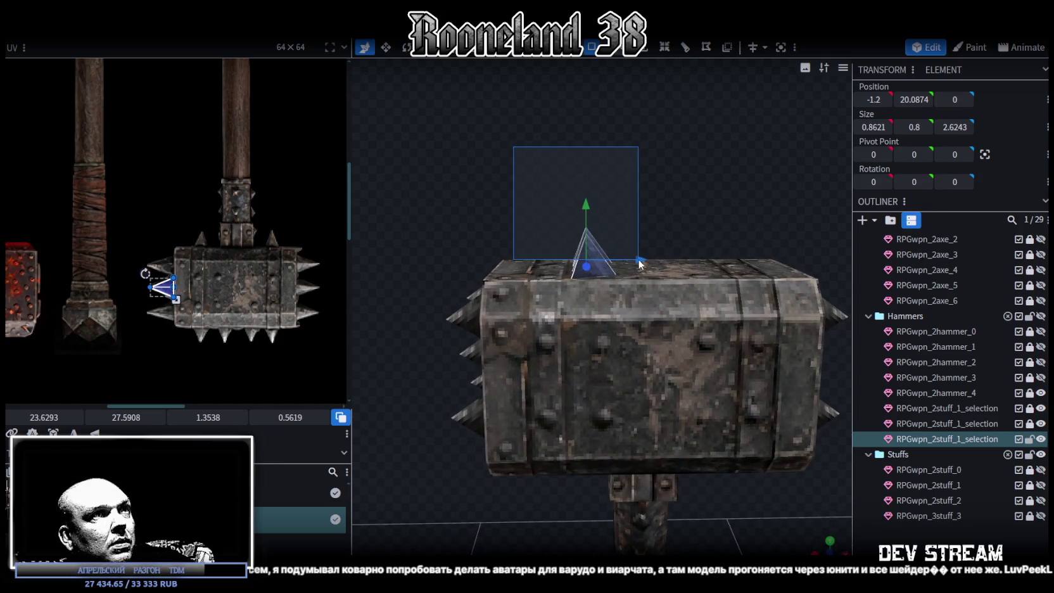
pyautogui.moveTo(647, 214)
pyautogui.mouseDown()
pyautogui.moveTo(575, 261)
pyautogui.moveTo(566, 236)
pyautogui.moveTo(575, 265)
pyautogui.moveTo(574, 158)
pyautogui.mouseUp()
pyautogui.hotkey('ctrl', 'd')
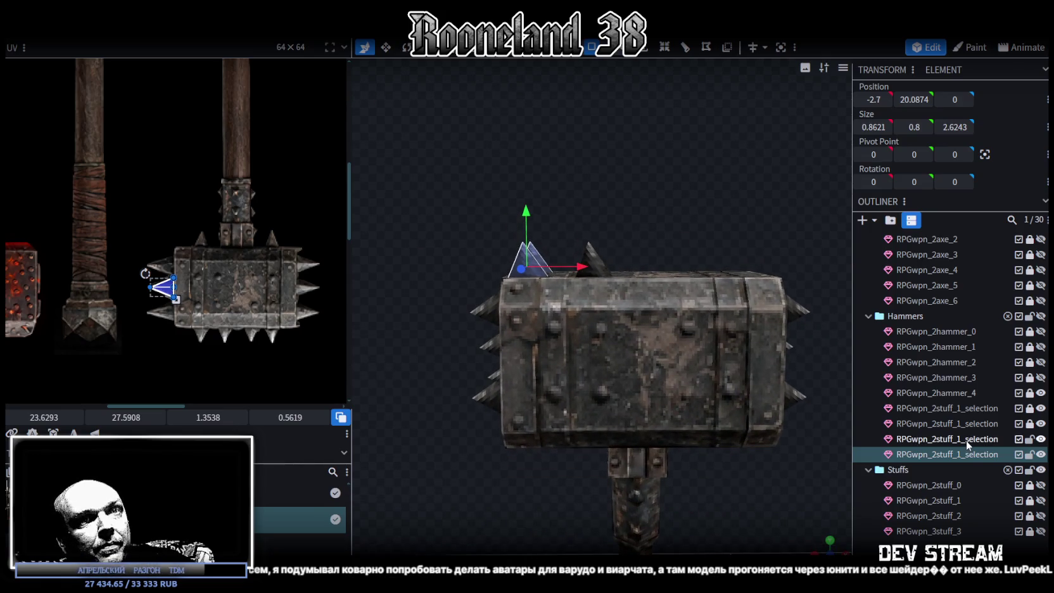
# Merge the two top spike meshes into one mesh.
pyautogui.keyDown('ctrl'); pyautogui.click(966, 439); pyautogui.keyUp('ctrl')
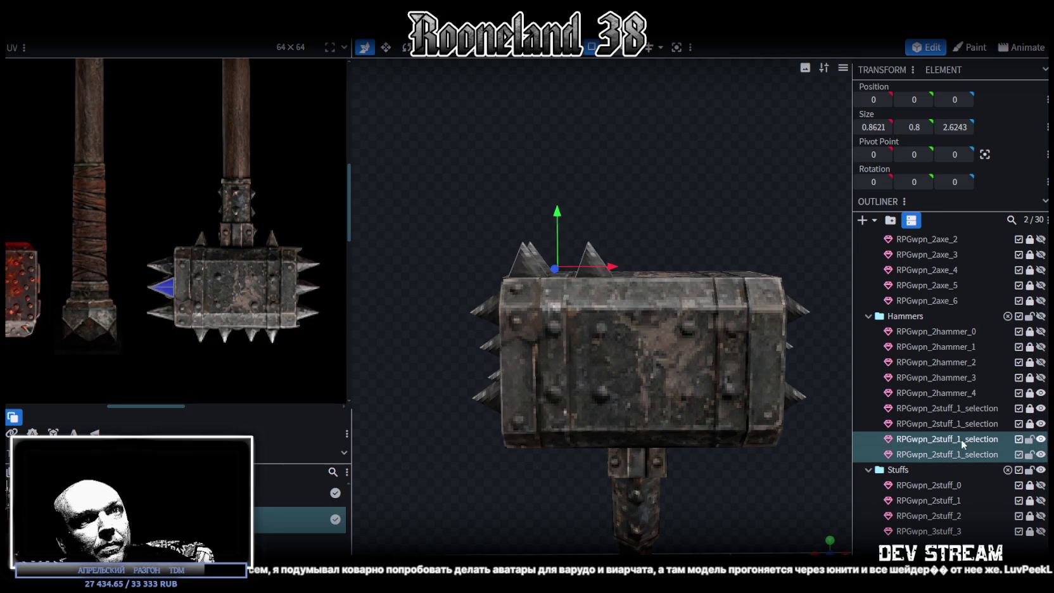
pyautogui.rightClick(961, 439)
pyautogui.click(897, 227)
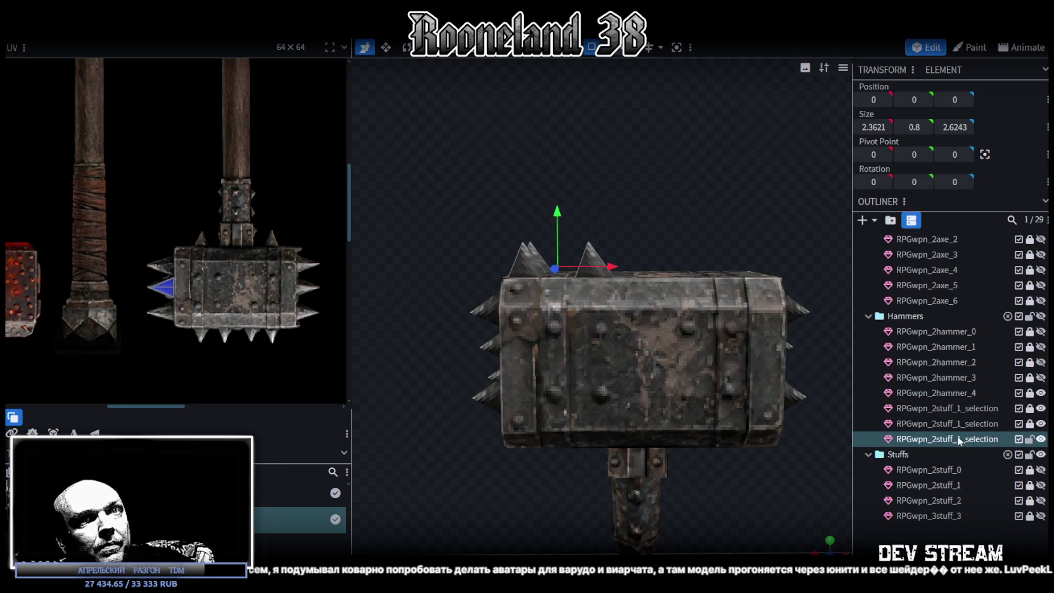
# Copy and paste the top spikes and Flip X the copy onto the other half at X 1.95.
pyautogui.hotkey('ctrl', 'a')
pyautogui.hotkey('ctrl', 'c')
pyautogui.hotkey('ctrl', 'v')
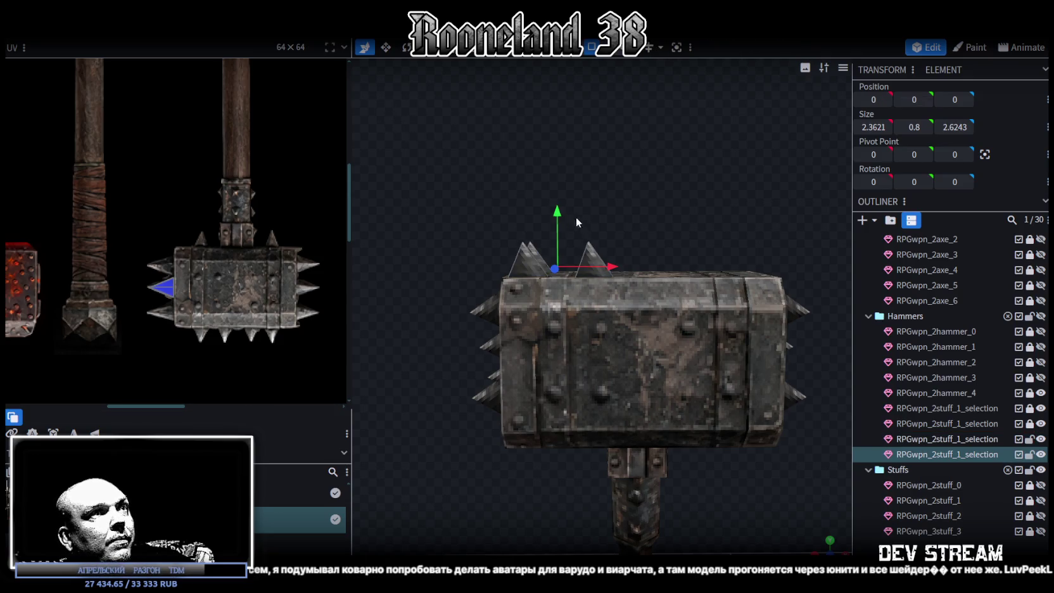
pyautogui.hotkey('ctrl', 'a')
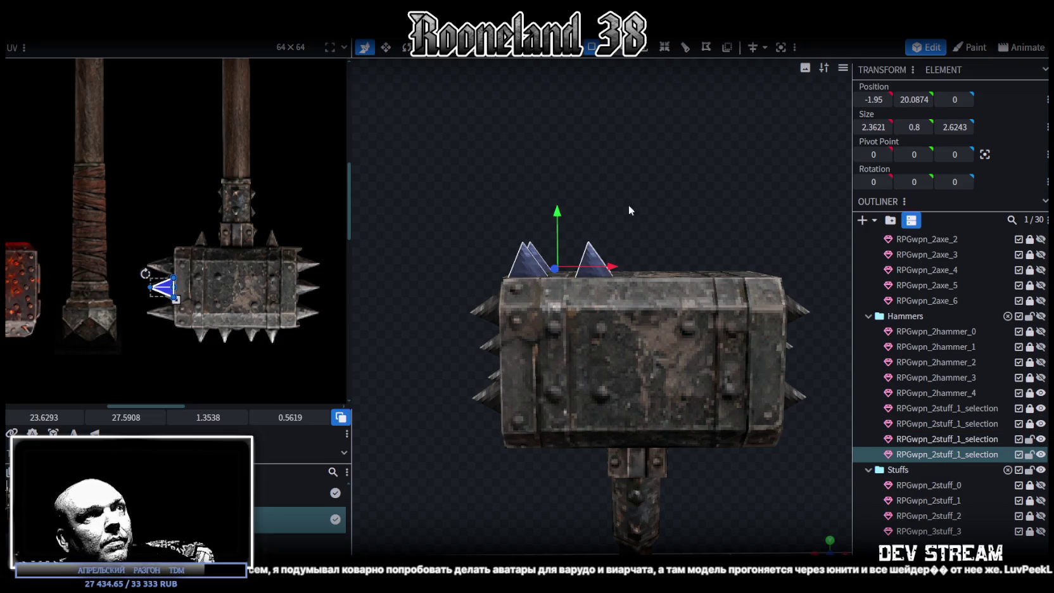
pyautogui.rightClick(135, 40)
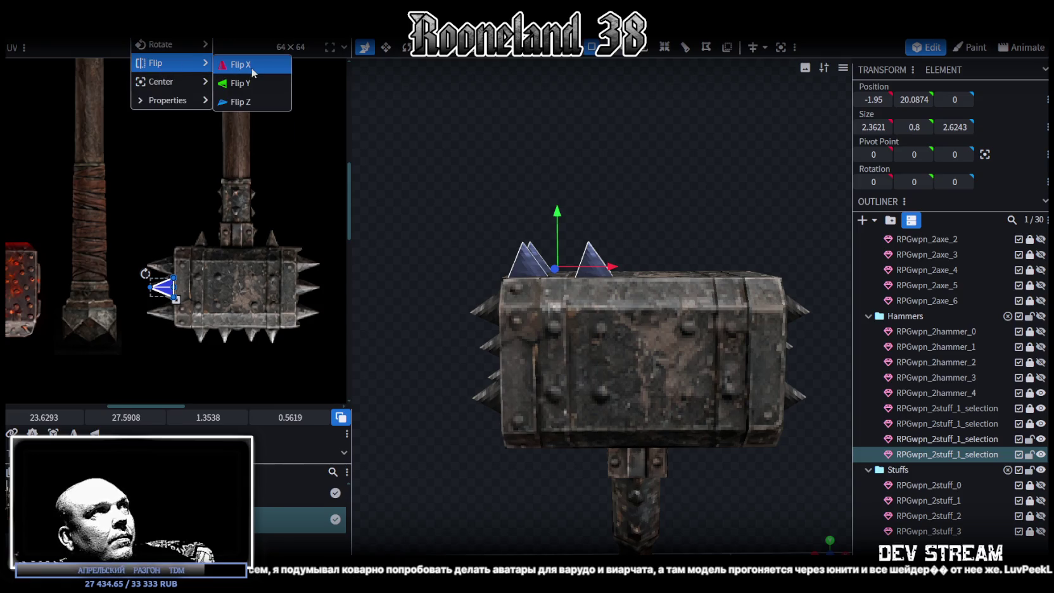
pyautogui.click(251, 67)
pyautogui.moveTo(537, 119)
pyautogui.mouseDown()
pyautogui.moveTo(601, 276)
pyautogui.moveTo(627, 300)
pyautogui.moveTo(642, 386)
pyautogui.moveTo(503, 336)
pyautogui.mouseUp()
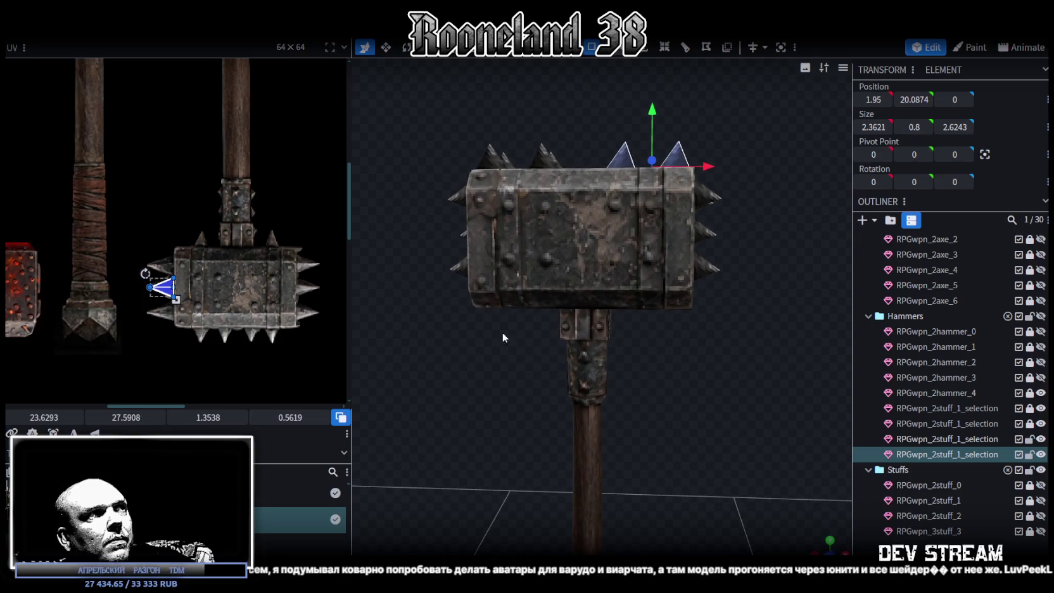
pyautogui.scroll(-5, 231, 258)
pyautogui.moveTo(574, 345)
pyautogui.mouseDown()
pyautogui.moveTo(606, 363)
pyautogui.moveTo(599, 325)
pyautogui.moveTo(669, 398)
pyautogui.moveTo(719, 431)
pyautogui.moveTo(709, 456)
pyautogui.moveTo(688, 400)
pyautogui.mouseUp()
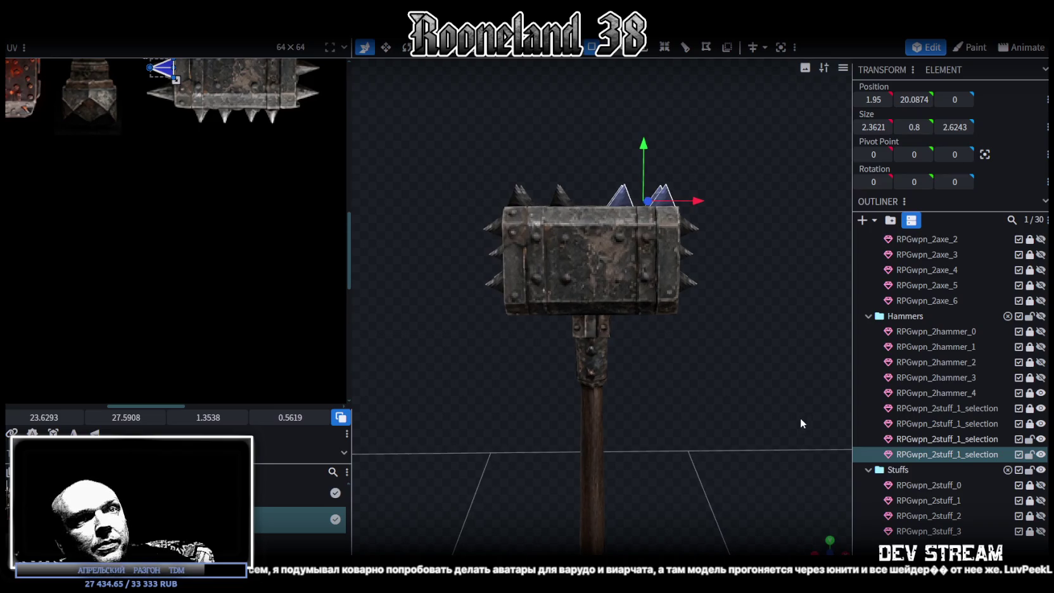
# Unlock the parts and Merge Meshes RPGwpn_2hammer_4 with all the spike meshes.
pyautogui.moveTo(1029, 392); pyautogui.dragTo(1030, 423)
pyautogui.click(958, 394)
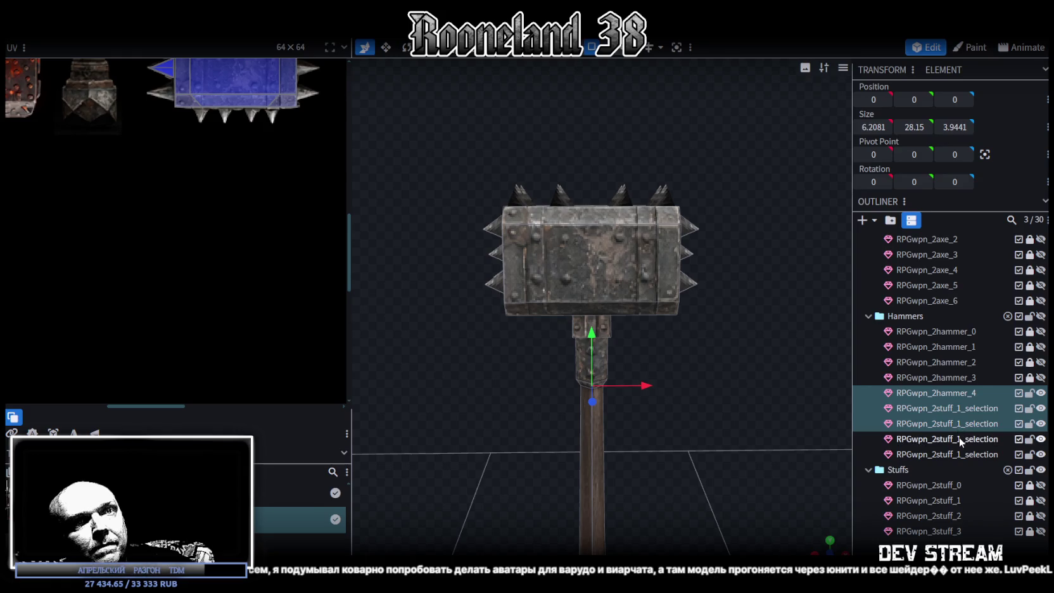
pyautogui.moveTo(959, 409); pyautogui.dragTo(959, 454)
pyautogui.scroll(-2, 718, 436)
pyautogui.scroll(-2, 718, 435)
pyautogui.moveTo(692, 315); pyautogui.dragTo(722, 377)
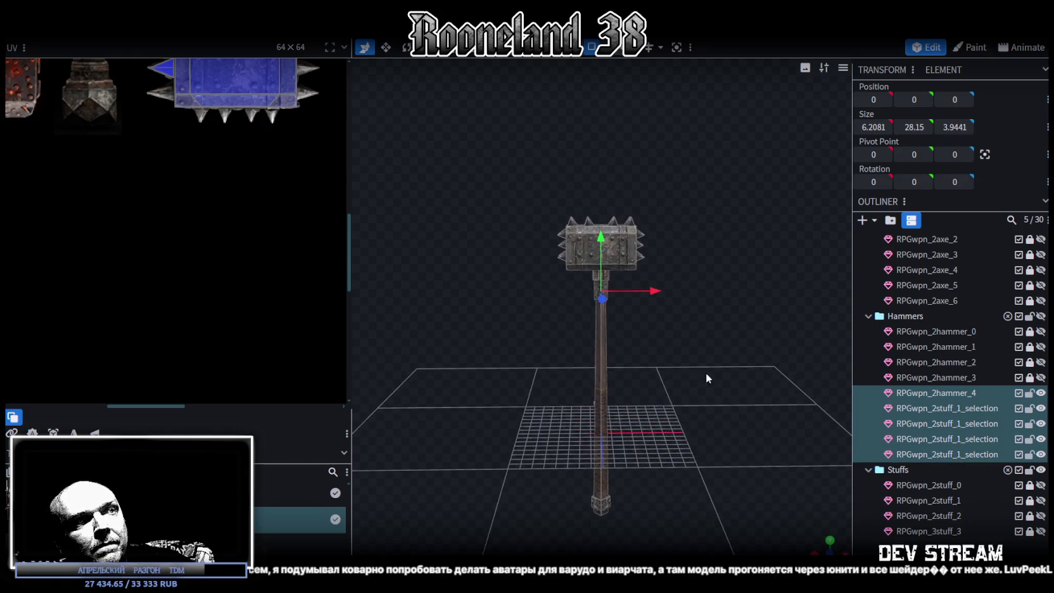
pyautogui.rightClick(940, 393)
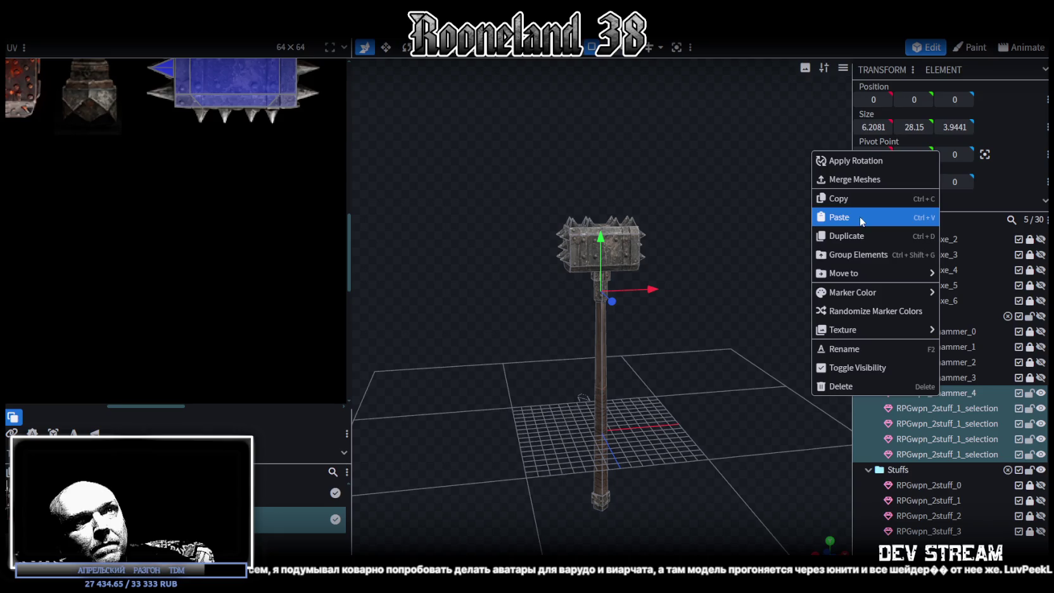
pyautogui.click(865, 178)
# Deselect and inspect the finished 7.8 × 28.9374 × 3.9441 spiked hammer mesh.
pyautogui.click(628, 271)
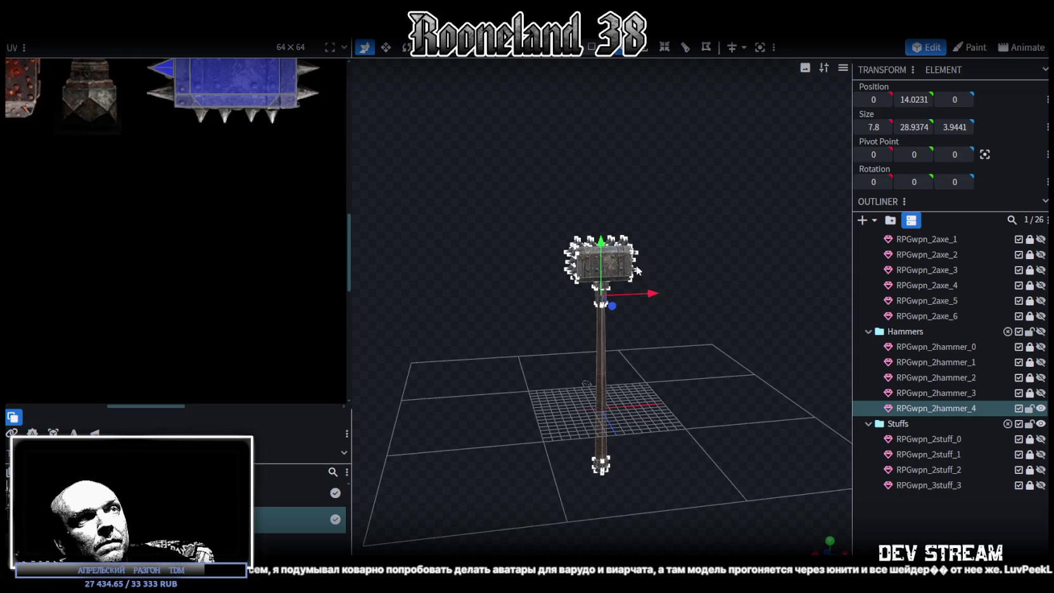
pyautogui.scroll(2, 733, 344)
pyautogui.click(695, 276)
pyautogui.moveTo(511, 286)
pyautogui.mouseDown()
pyautogui.moveTo(718, 442)
pyautogui.moveTo(758, 339)
pyautogui.mouseUp()
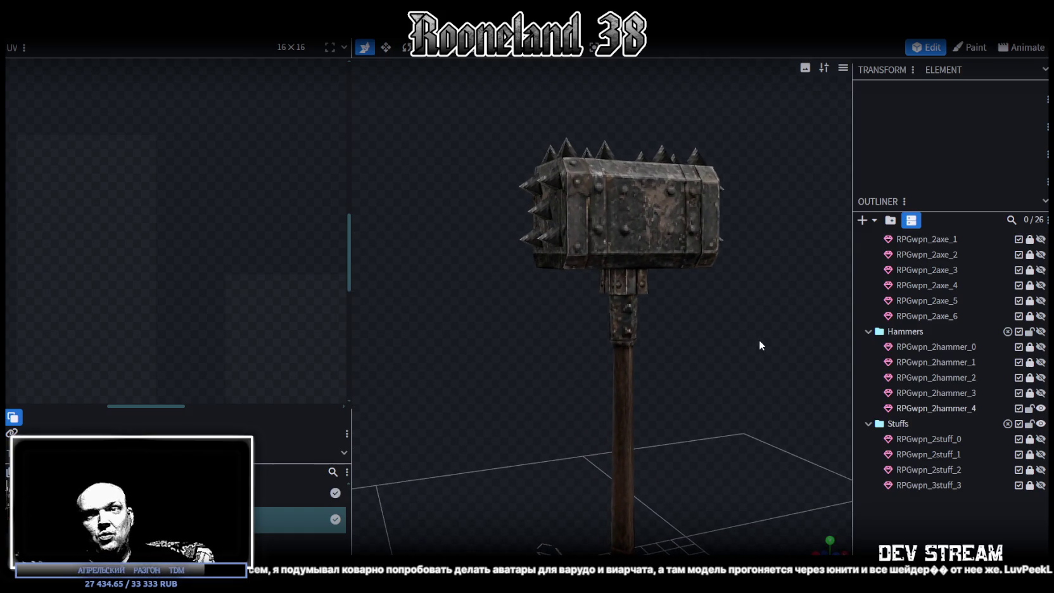
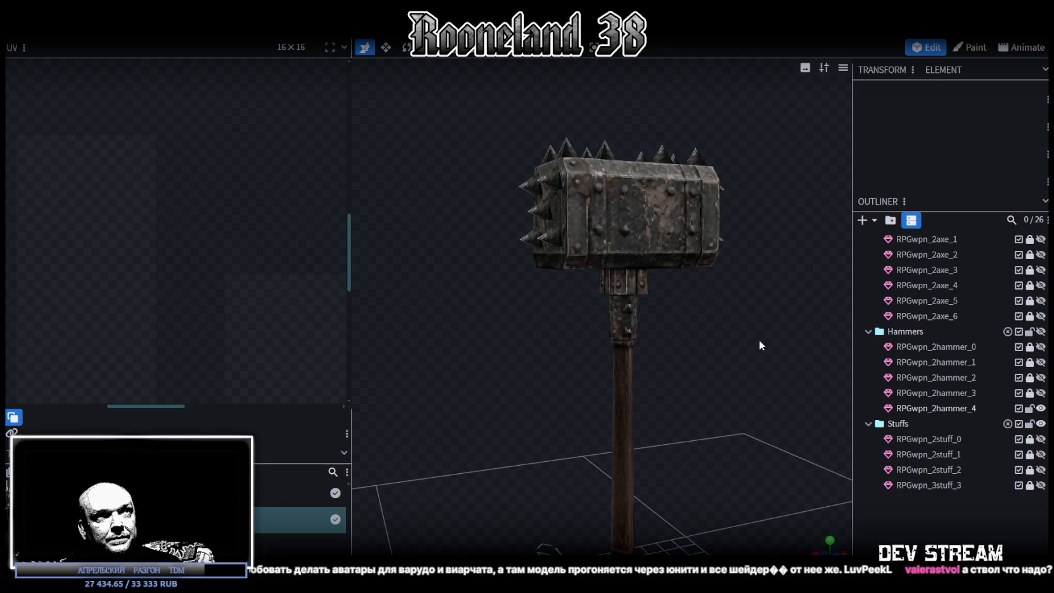
# Inspect the spiked hammer from several angles and save the project as RPGweapon.bbmodel.
pyautogui.moveTo(759, 339)
pyautogui.mouseDown()
pyautogui.moveTo(554, 341)
pyautogui.moveTo(696, 344)
pyautogui.moveTo(724, 323)
pyautogui.moveTo(626, 345)
pyautogui.moveTo(658, 391)
pyautogui.mouseUp()
pyautogui.scroll(-3, 697, 344)
pyautogui.hotkey('ctrl', 's')
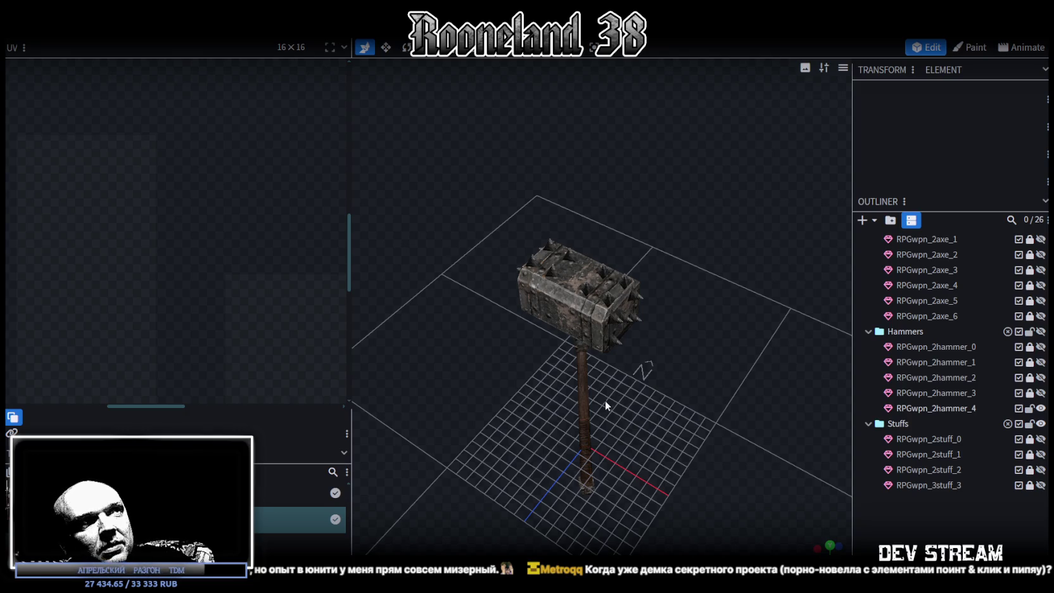
pyautogui.scroll(2, 507, 426)
pyautogui.moveTo(506, 426)
pyautogui.mouseDown()
pyautogui.moveTo(646, 406)
pyautogui.moveTo(712, 478)
pyautogui.moveTo(603, 497)
pyautogui.moveTo(556, 526)
pyautogui.moveTo(595, 469)
pyautogui.moveTo(612, 491)
pyautogui.mouseUp()
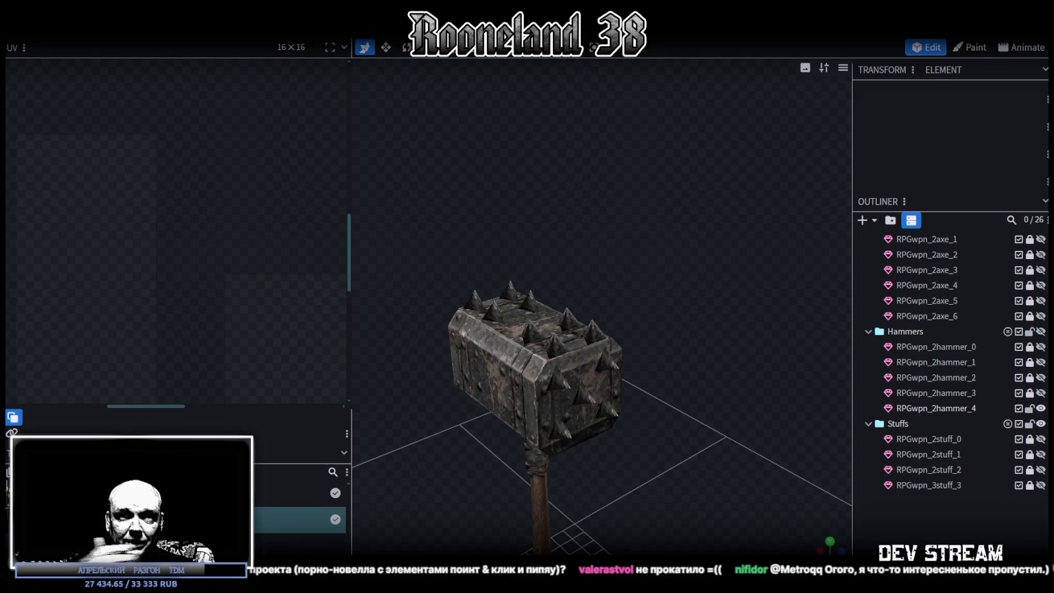
pyautogui.moveTo(685, 254)
pyautogui.mouseDown()
pyautogui.moveTo(532, 234)
pyautogui.moveTo(471, 210)
pyautogui.moveTo(710, 231)
pyautogui.moveTo(666, 261)
pyautogui.moveTo(663, 219)
pyautogui.moveTo(661, 263)
pyautogui.moveTo(619, 335)
pyautogui.moveTo(595, 328)
pyautogui.mouseUp()
pyautogui.hotkey('ctrl', 's')
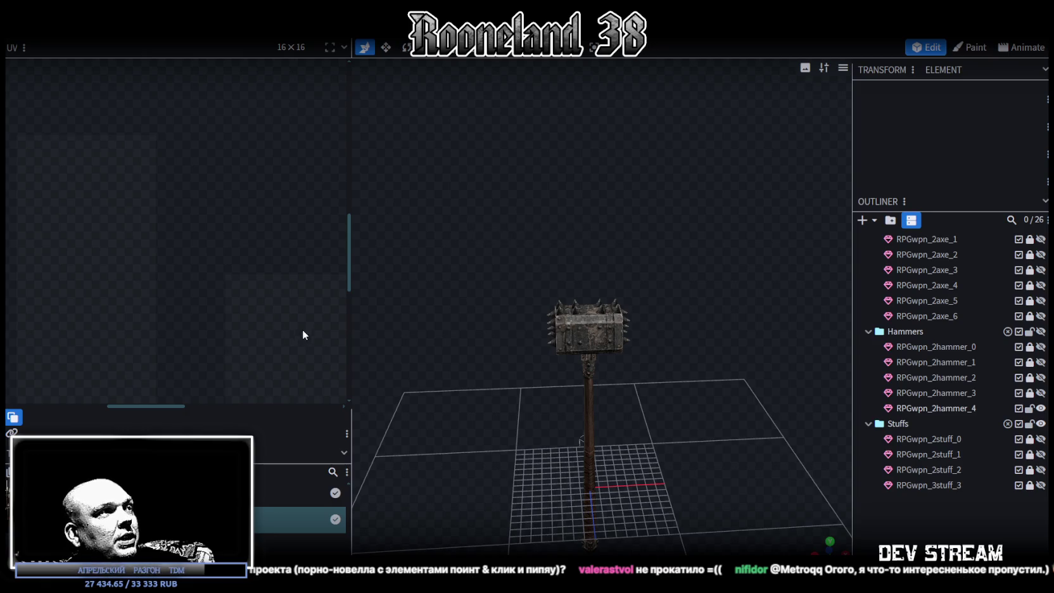
pyautogui.moveTo(500, 393)
pyautogui.mouseDown()
pyautogui.moveTo(696, 454)
pyautogui.moveTo(823, 443)
pyautogui.mouseUp()
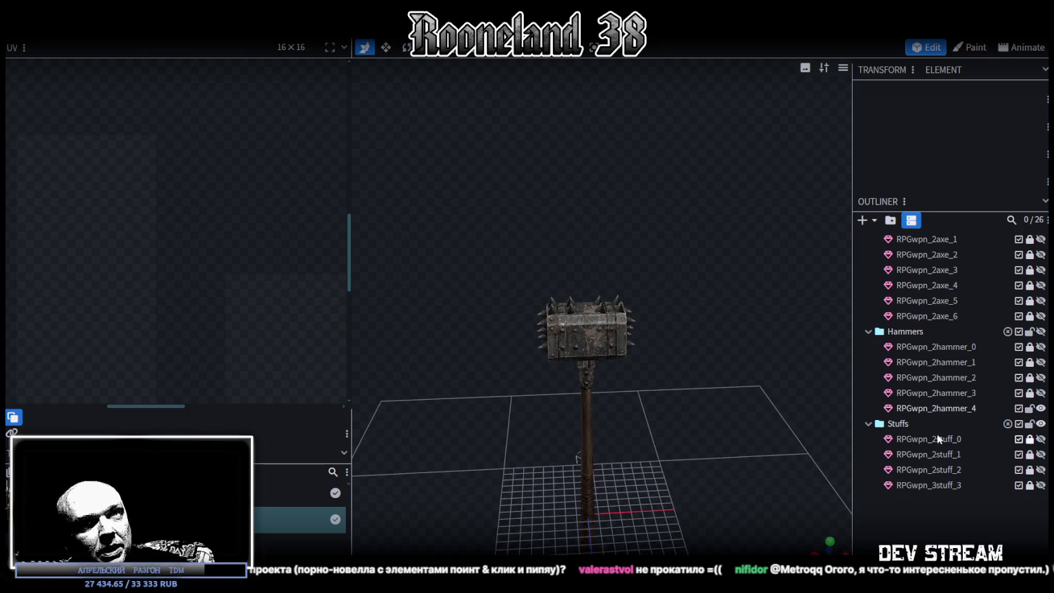
pyautogui.click(1041, 408)
pyautogui.click(1041, 346)
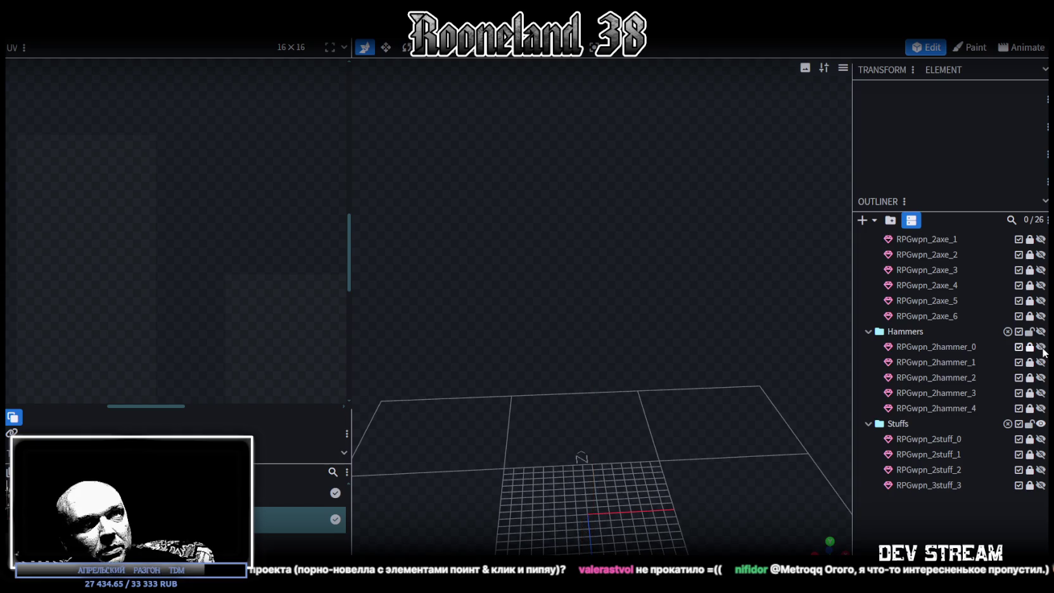
pyautogui.click(954, 347)
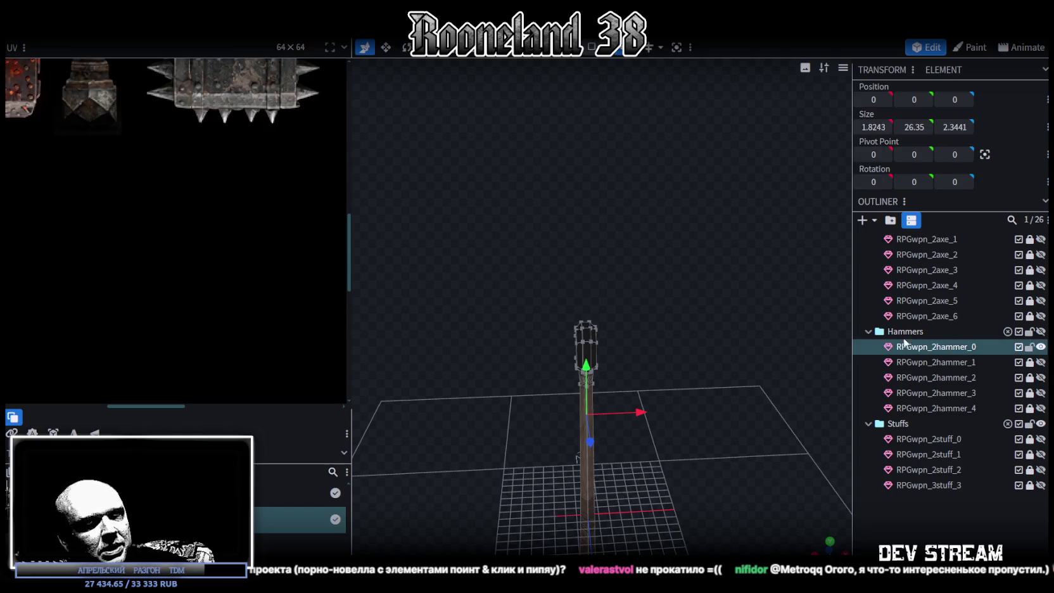
pyautogui.click(1040, 346)
pyautogui.click(1040, 361)
pyautogui.moveTo(735, 415)
pyautogui.mouseDown()
pyautogui.moveTo(564, 276)
pyautogui.moveTo(878, 356)
pyautogui.moveTo(826, 332)
pyautogui.moveTo(595, 332)
pyautogui.moveTo(464, 307)
pyautogui.moveTo(702, 231)
pyautogui.moveTo(705, 365)
pyautogui.moveTo(726, 329)
pyautogui.moveTo(705, 322)
pyautogui.mouseUp()
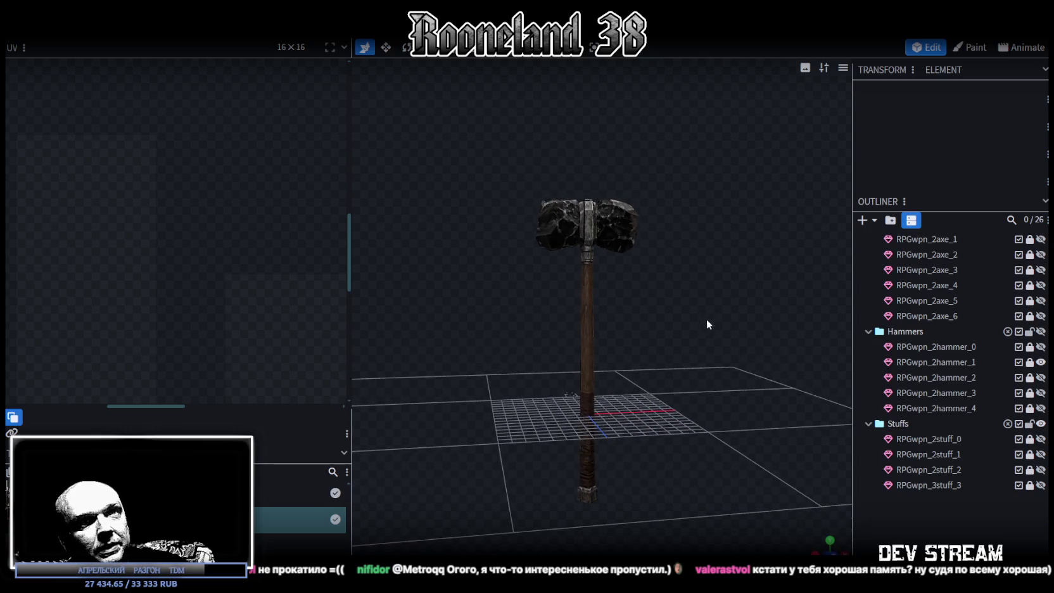
pyautogui.click(1040, 362)
pyautogui.click(1040, 377)
pyautogui.moveTo(728, 310)
pyautogui.mouseDown()
pyautogui.moveTo(619, 329)
pyautogui.moveTo(409, 339)
pyautogui.moveTo(518, 371)
pyautogui.moveTo(541, 405)
pyautogui.moveTo(613, 388)
pyautogui.moveTo(708, 321)
pyautogui.moveTo(812, 275)
pyautogui.moveTo(675, 318)
pyautogui.moveTo(791, 355)
pyautogui.moveTo(559, 346)
pyautogui.moveTo(474, 381)
pyautogui.moveTo(498, 437)
pyautogui.moveTo(755, 399)
pyautogui.moveTo(744, 220)
pyautogui.moveTo(794, 302)
pyautogui.moveTo(523, 208)
pyautogui.mouseUp()
pyautogui.click(1040, 377)
pyautogui.click(1039, 393)
pyautogui.scroll(3, 525, 209)
pyautogui.scroll(-2, 575, 178)
pyautogui.moveTo(563, 315)
pyautogui.mouseDown()
pyautogui.moveTo(634, 265)
pyautogui.moveTo(656, 276)
pyautogui.moveTo(633, 284)
pyautogui.moveTo(677, 294)
pyautogui.moveTo(728, 390)
pyautogui.moveTo(579, 356)
pyautogui.moveTo(589, 334)
pyautogui.moveTo(775, 374)
pyautogui.moveTo(848, 354)
pyautogui.mouseUp()
pyautogui.click(1040, 393)
pyautogui.click(1040, 408)
pyautogui.moveTo(742, 288)
pyautogui.mouseDown()
pyautogui.moveTo(584, 308)
pyautogui.moveTo(702, 450)
pyautogui.mouseUp()
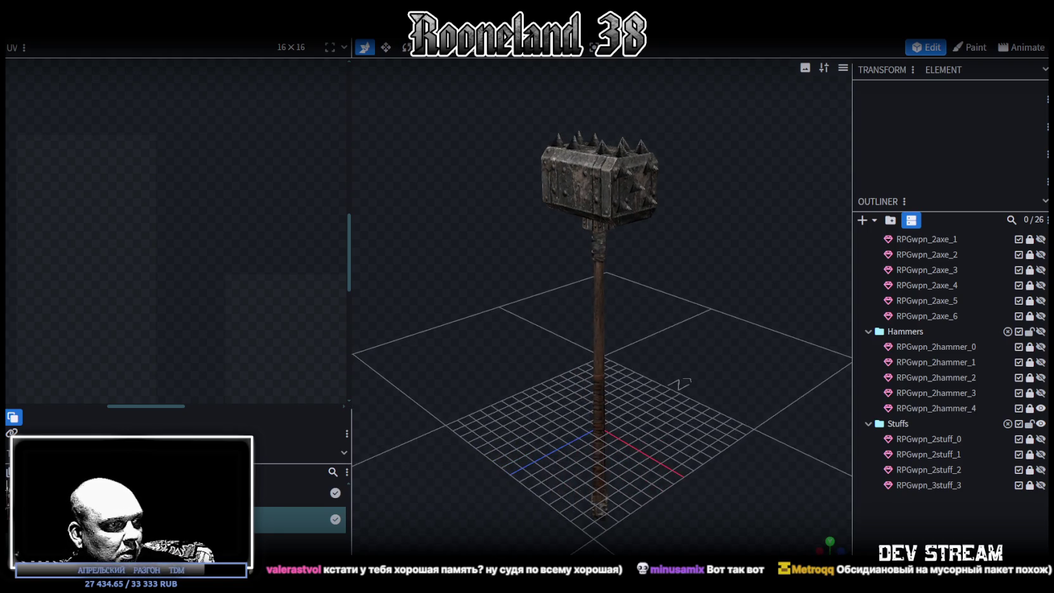
# Zoom in on the hammer head and select the RPGwpn_2hammer_4 model.
pyautogui.moveTo(701, 466)
pyautogui.mouseDown()
pyautogui.moveTo(454, 365)
pyautogui.moveTo(579, 299)
pyautogui.mouseUp()
pyautogui.moveTo(535, 305)
pyautogui.mouseDown()
pyautogui.moveTo(579, 312)
pyautogui.moveTo(533, 337)
pyautogui.mouseUp()
pyautogui.scroll(2, 685, 374)
pyautogui.scroll(3, 726, 341)
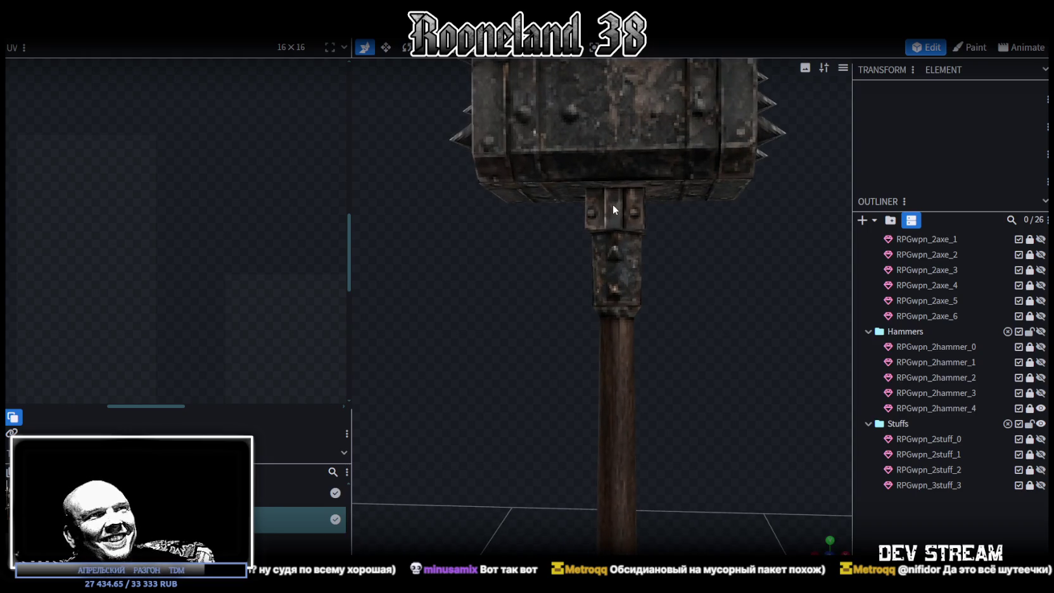
pyautogui.moveTo(686, 316); pyautogui.dragTo(704, 286)
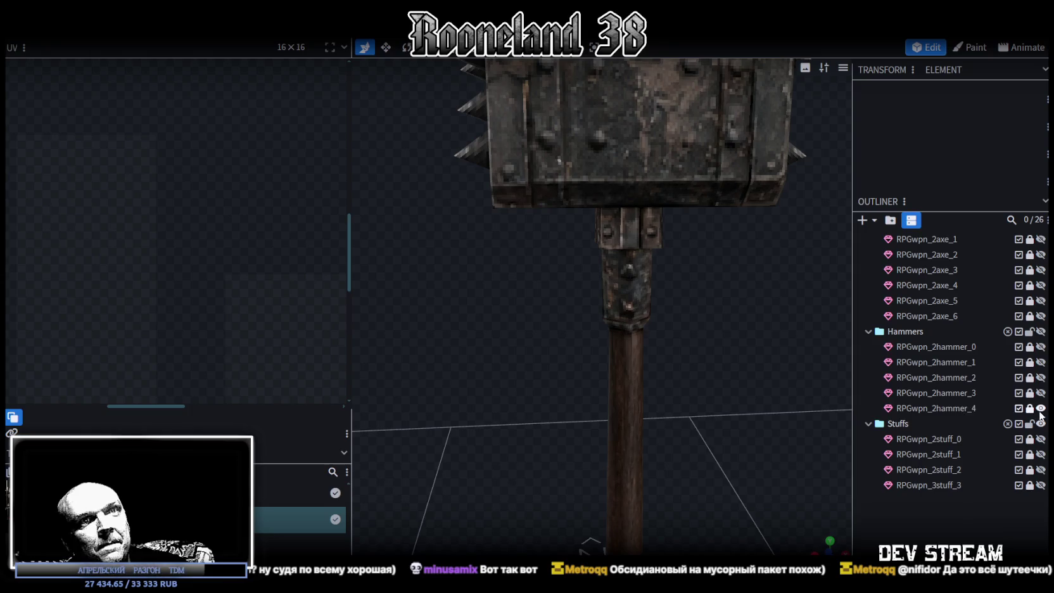
pyautogui.click(957, 410)
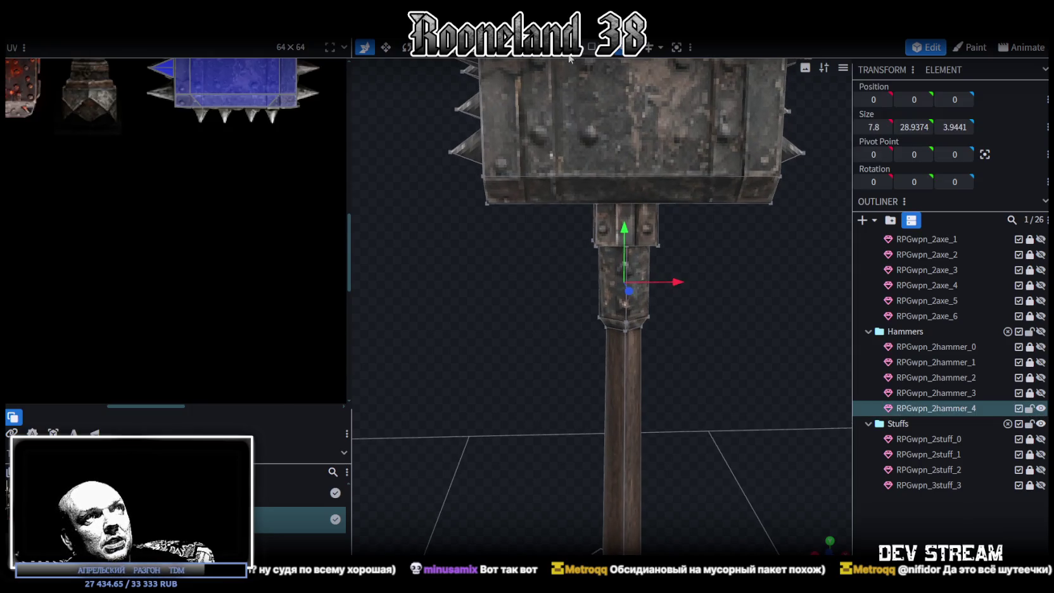
# Resize the collar cube under the head to 1.8537 across X and Z.
pyautogui.click(624, 227)
pyautogui.moveTo(684, 225); pyautogui.dragTo(739, 217)
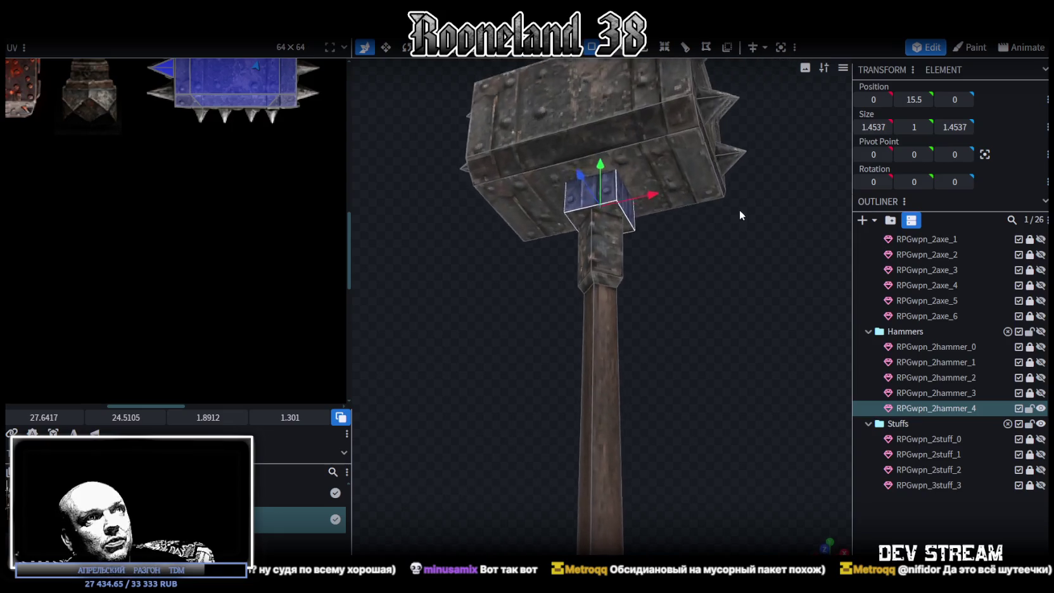
pyautogui.press('s')
pyautogui.moveTo(608, 193); pyautogui.dragTo(609, 179)
pyautogui.moveTo(695, 258)
pyautogui.mouseDown()
pyautogui.moveTo(754, 368)
pyautogui.moveTo(708, 272)
pyautogui.mouseUp()
pyautogui.click(909, 507)
pyautogui.moveTo(714, 378)
pyautogui.mouseDown()
pyautogui.moveTo(755, 440)
pyautogui.moveTo(703, 480)
pyautogui.moveTo(700, 428)
pyautogui.moveTo(678, 405)
pyautogui.moveTo(685, 377)
pyautogui.moveTo(689, 432)
pyautogui.mouseUp()
pyautogui.click(953, 408)
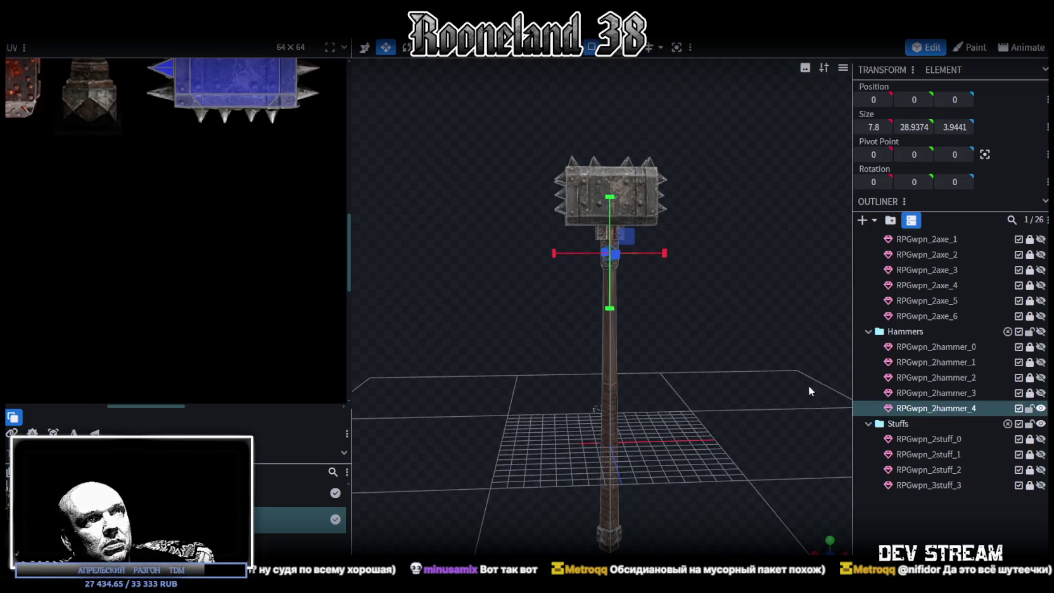
# Zoom the UV editor out to show the full hammer texture sheet.
pyautogui.scroll(-3, 220, 255)
pyautogui.scroll(-3, 233, 389)
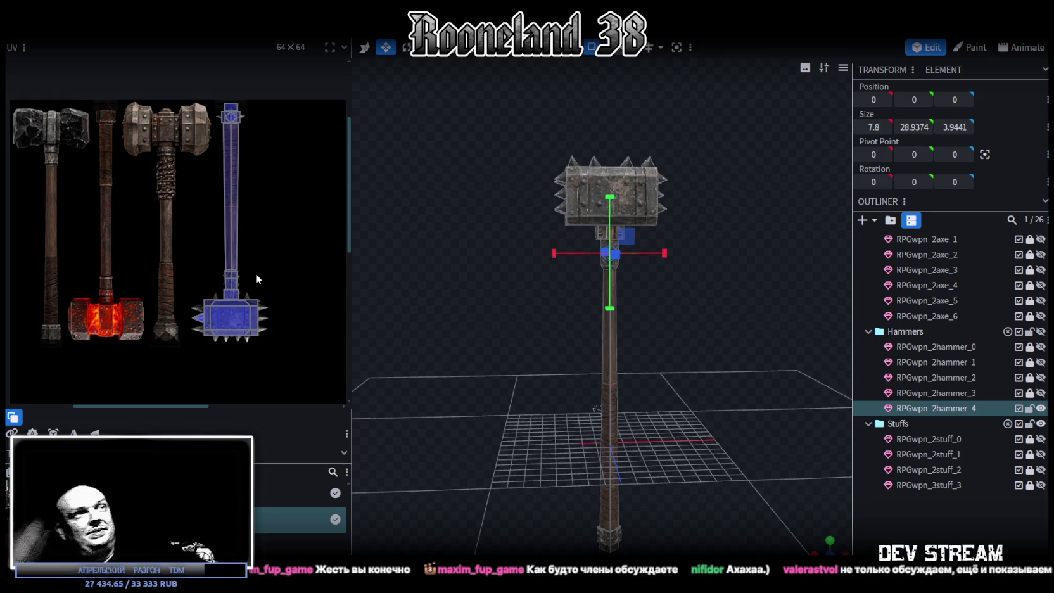
# In front orthographic view, move the right spike row slightly down.
pyautogui.scroll(2, 633, 272)
pyautogui.moveTo(666, 280); pyautogui.dragTo(678, 275)
pyautogui.click(823, 545)
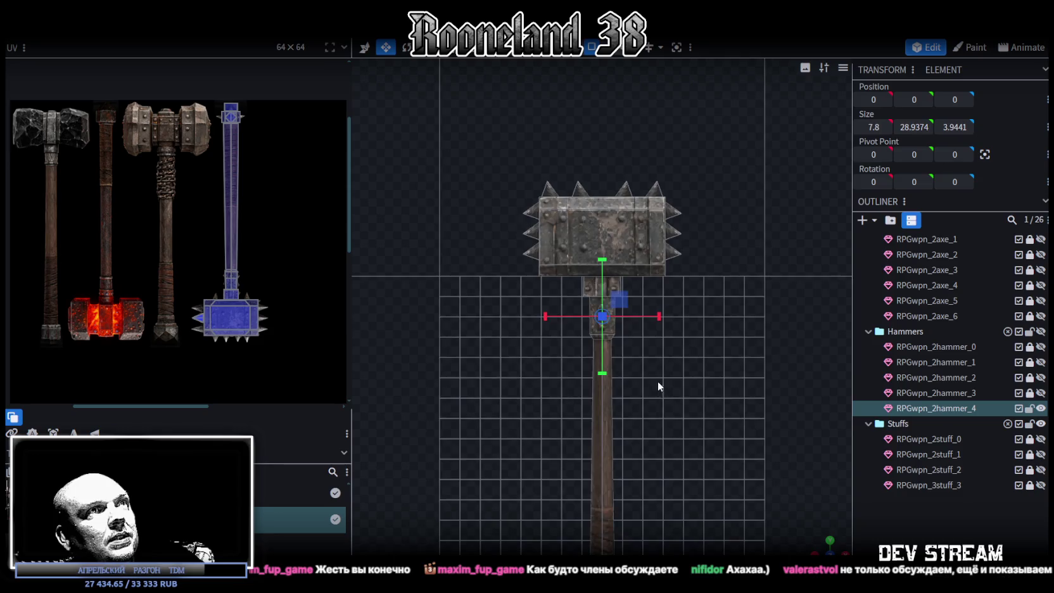
pyautogui.scroll(2, 657, 380)
pyautogui.scroll(2, 642, 402)
pyautogui.click(636, 345)
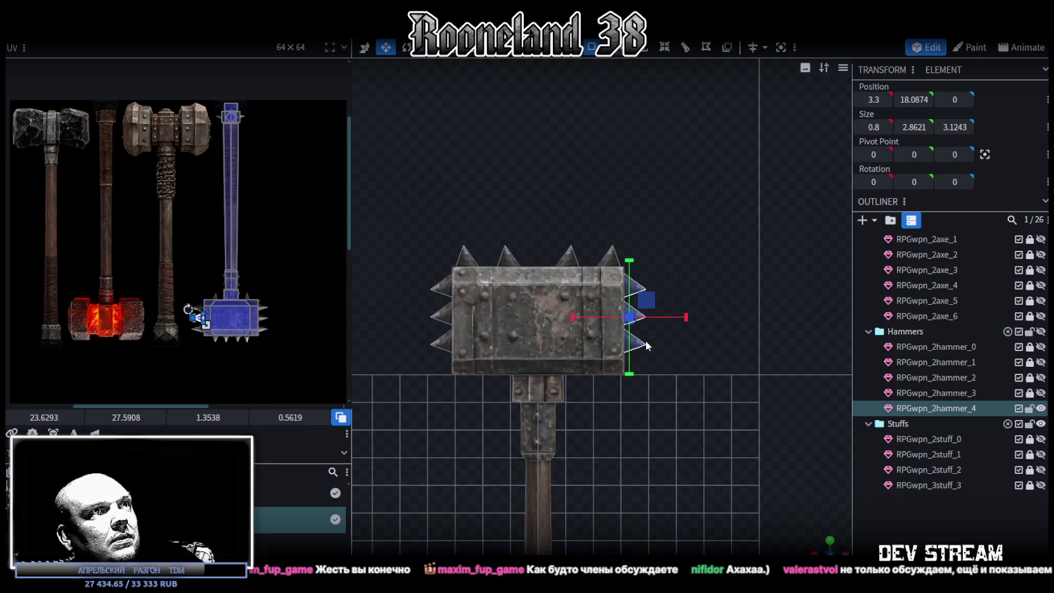
pyautogui.press('v')
pyautogui.moveTo(634, 267); pyautogui.dragTo(631, 269)
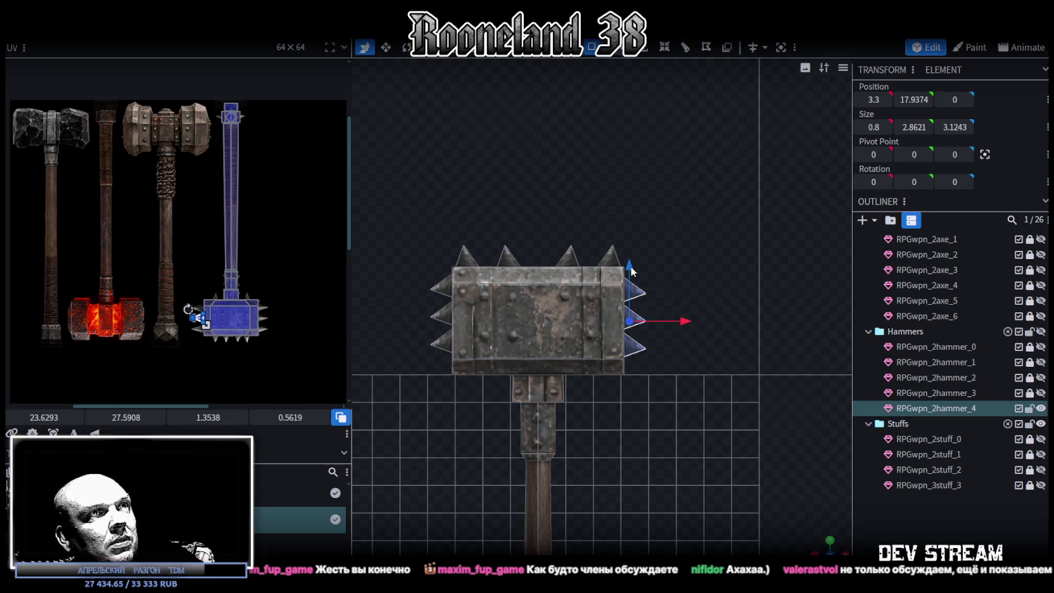
# Resize the left spike row to Size Y 2.8621 to match the right row.
pyautogui.click(431, 347)
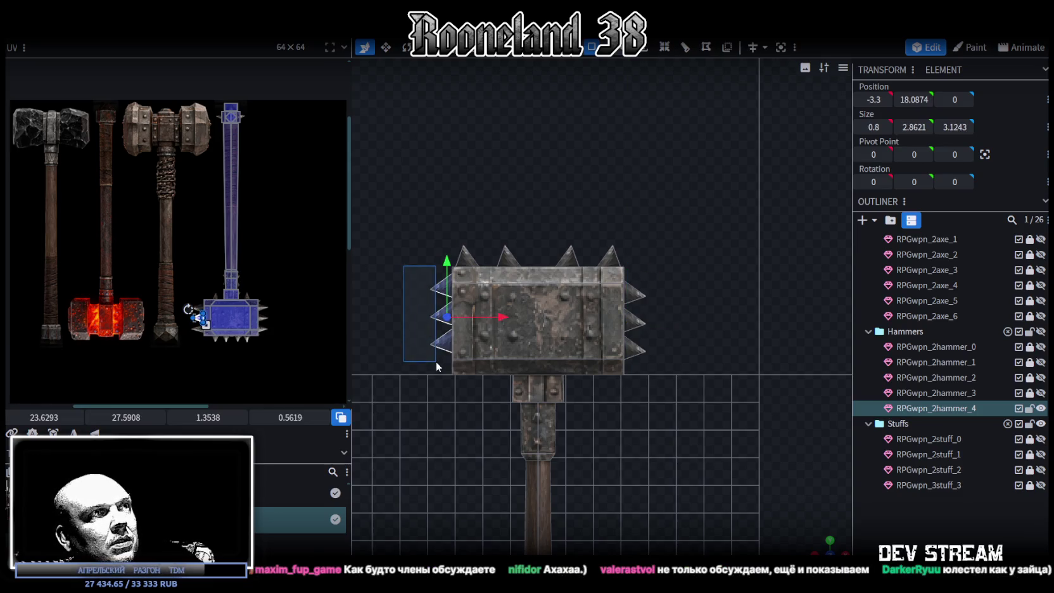
pyautogui.moveTo(446, 244); pyautogui.dragTo(458, 274)
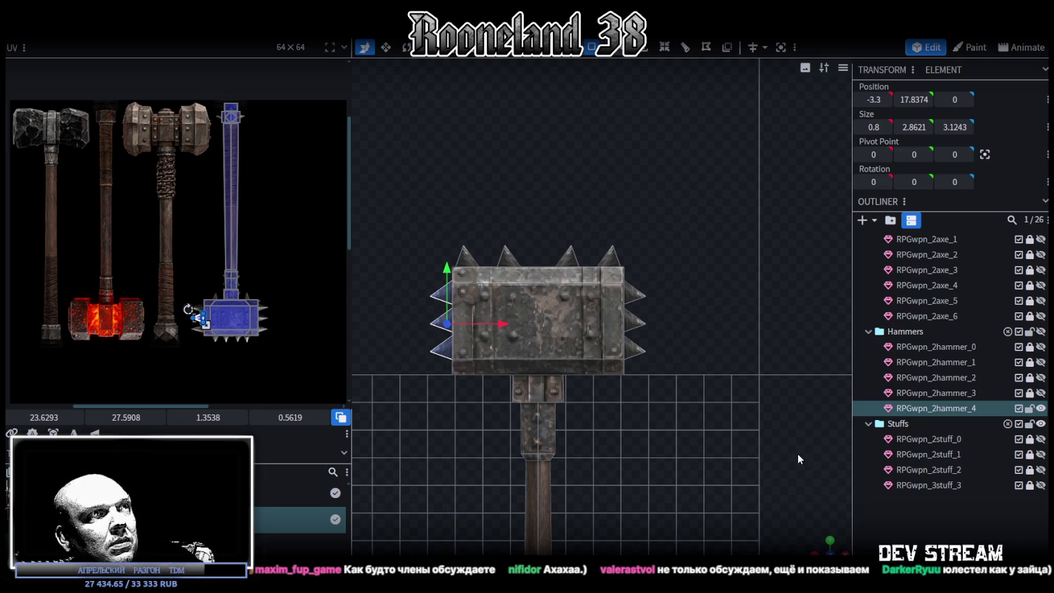
pyautogui.moveTo(781, 512)
pyautogui.mouseDown()
pyautogui.moveTo(671, 439)
pyautogui.moveTo(547, 453)
pyautogui.moveTo(828, 459)
pyautogui.moveTo(634, 450)
pyautogui.moveTo(652, 442)
pyautogui.moveTo(676, 444)
pyautogui.moveTo(564, 454)
pyautogui.moveTo(853, 464)
pyautogui.mouseUp()
pyautogui.click(766, 473)
pyautogui.moveTo(766, 473)
pyautogui.mouseDown()
pyautogui.moveTo(700, 373)
pyautogui.moveTo(702, 434)
pyautogui.moveTo(705, 425)
pyautogui.mouseUp()
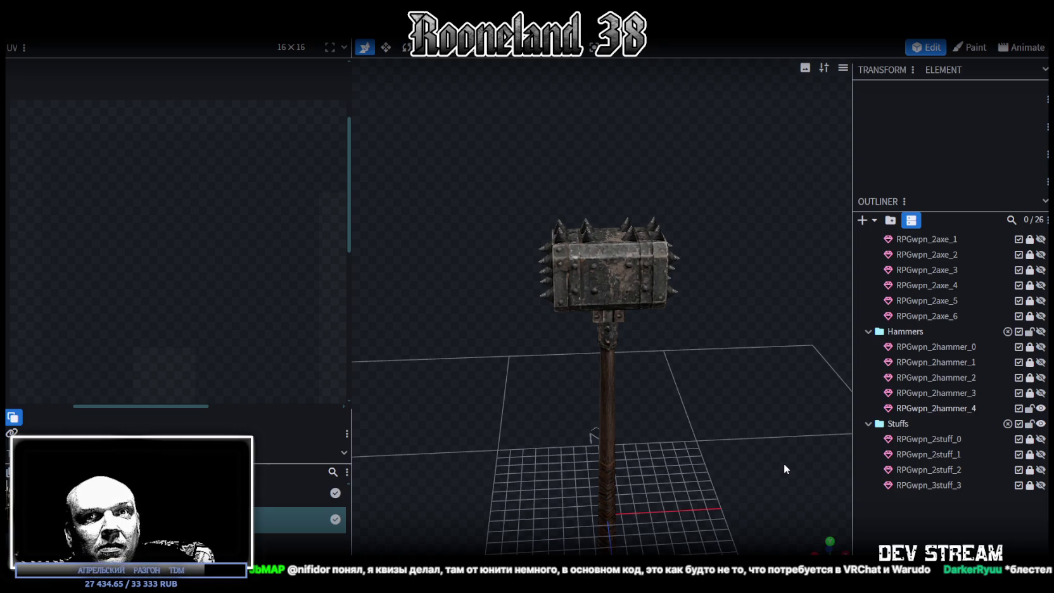
# Orbit the hammer and select pieces of its head, including the bottom plate.
pyautogui.scroll(-1, 749, 424)
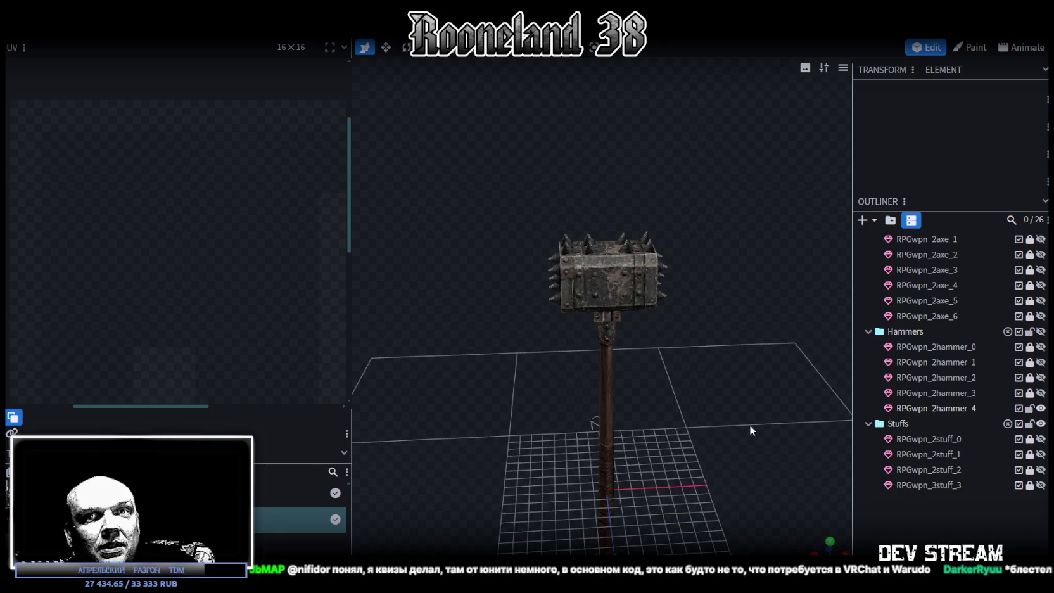
pyautogui.moveTo(503, 371)
pyautogui.mouseDown()
pyautogui.moveTo(558, 360)
pyautogui.moveTo(544, 368)
pyautogui.moveTo(620, 384)
pyautogui.moveTo(762, 375)
pyautogui.moveTo(705, 345)
pyautogui.moveTo(705, 381)
pyautogui.moveTo(609, 406)
pyautogui.moveTo(586, 424)
pyautogui.moveTo(638, 337)
pyautogui.mouseUp()
pyautogui.scroll(3, 705, 355)
pyautogui.click(642, 331)
pyautogui.click(642, 328)
pyautogui.click(616, 329)
# Save the project, then lock and hide RPGwpn_2hammer_4.
pyautogui.moveTo(572, 319)
pyautogui.mouseDown()
pyautogui.moveTo(712, 407)
pyautogui.moveTo(793, 410)
pyautogui.mouseUp()
pyautogui.hotkey('ctrl', 's')
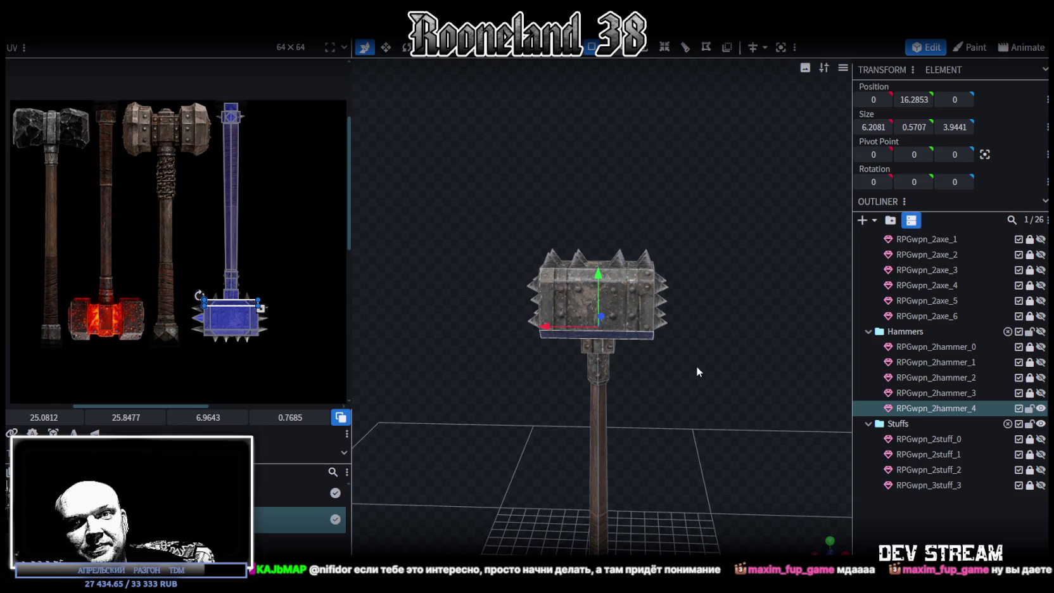
pyautogui.click(1029, 408)
pyautogui.click(1040, 407)
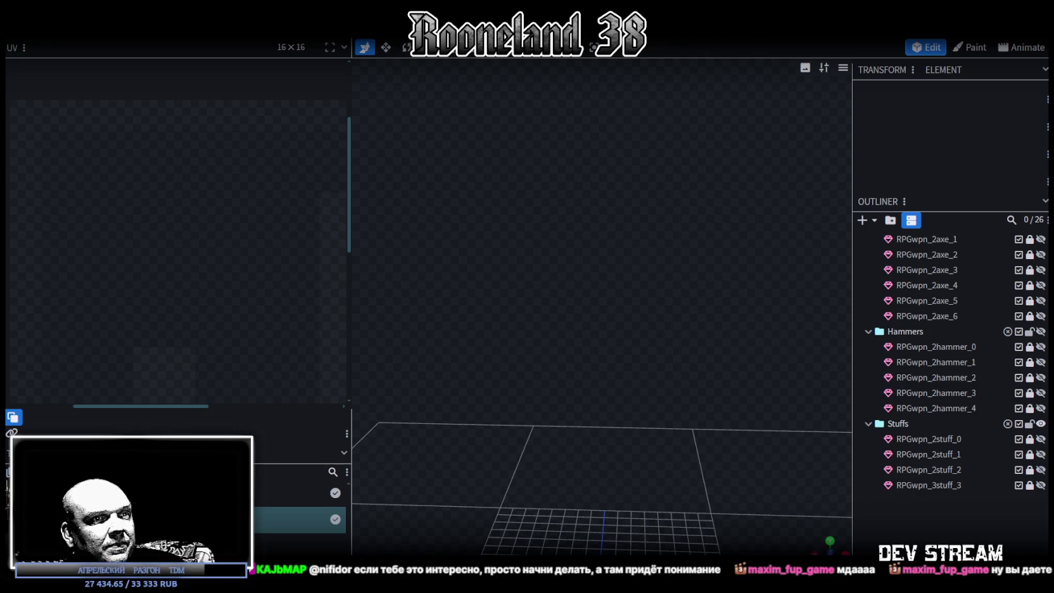